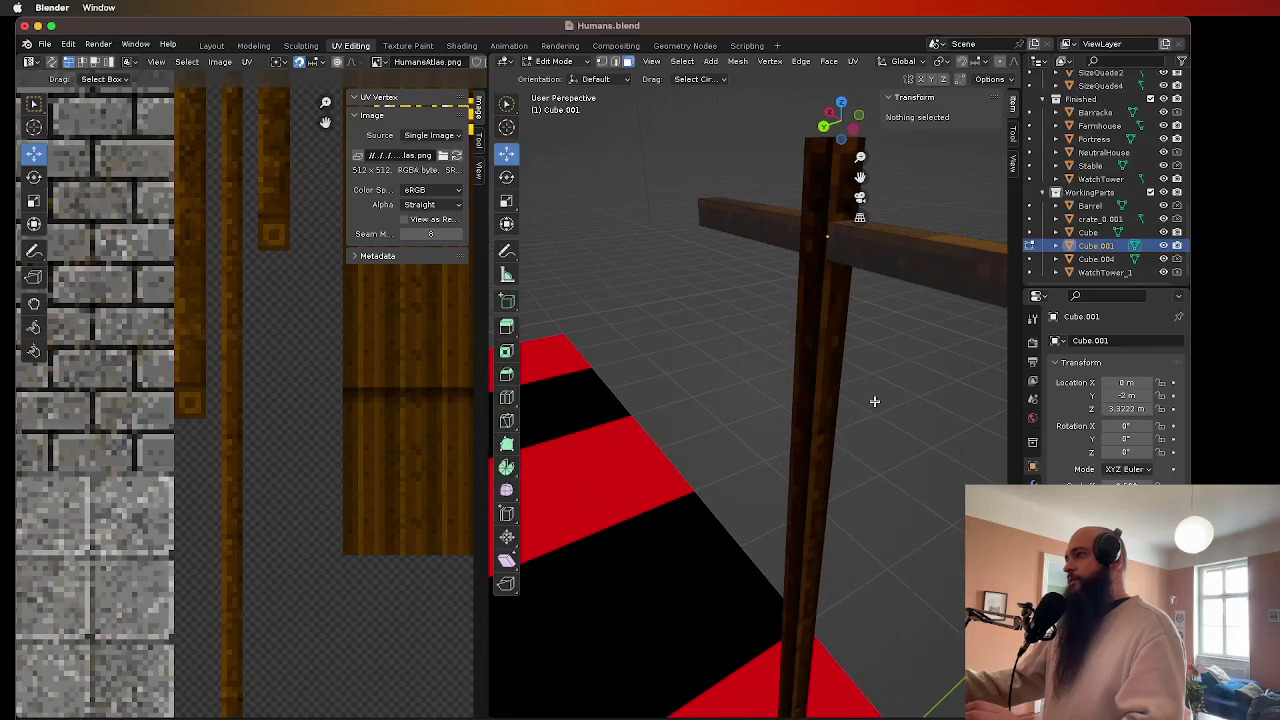
- Select the crossbeam (Cube.001) and enter Edit Mode with all its faces selected
key("l")
left_click(852, 515)
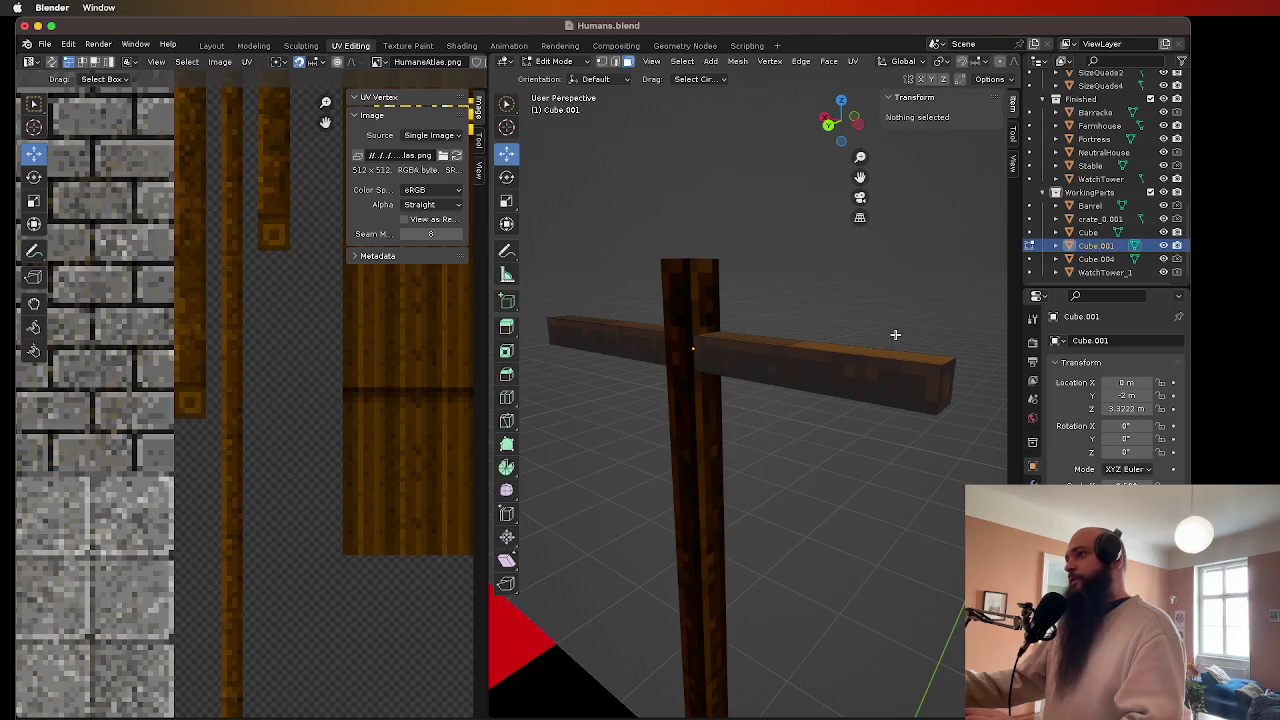
key("l")
key("Tab")
scroll(815, 320, "down", 2)
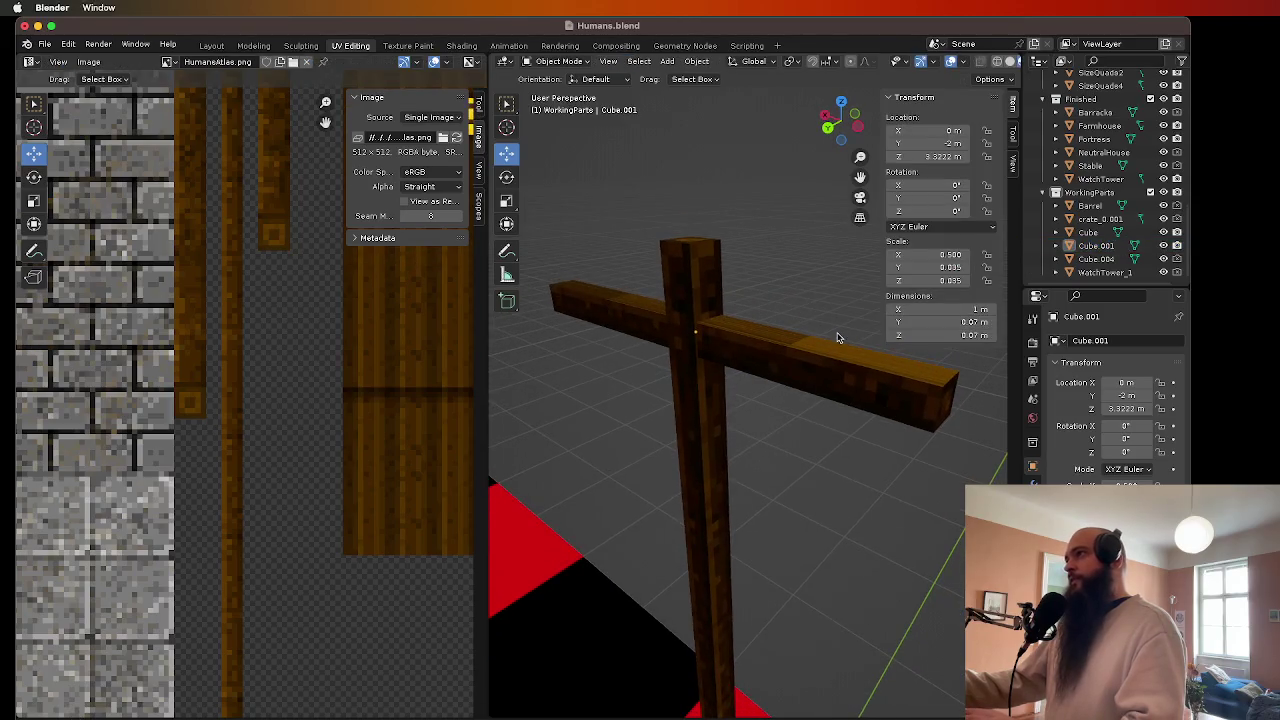
left_click(808, 336)
scroll(808, 336, "down", 3)
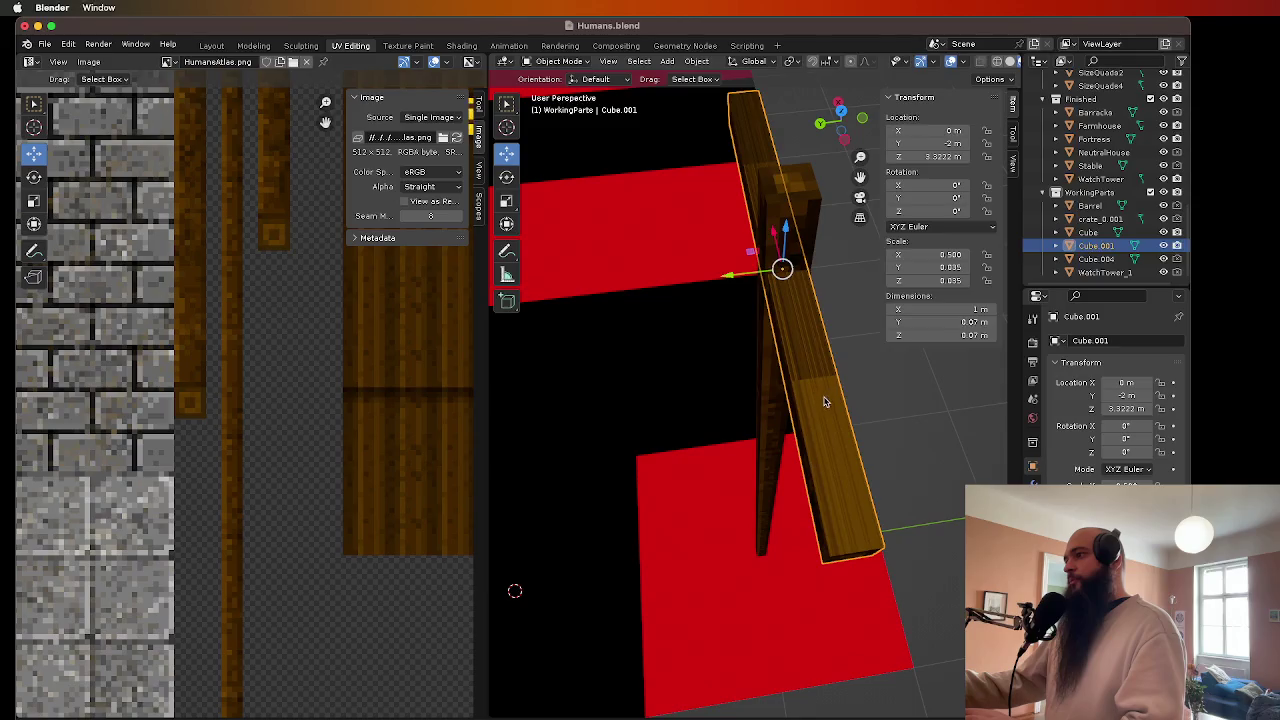
key("Tab")
scroll(819, 396, "down", 5)
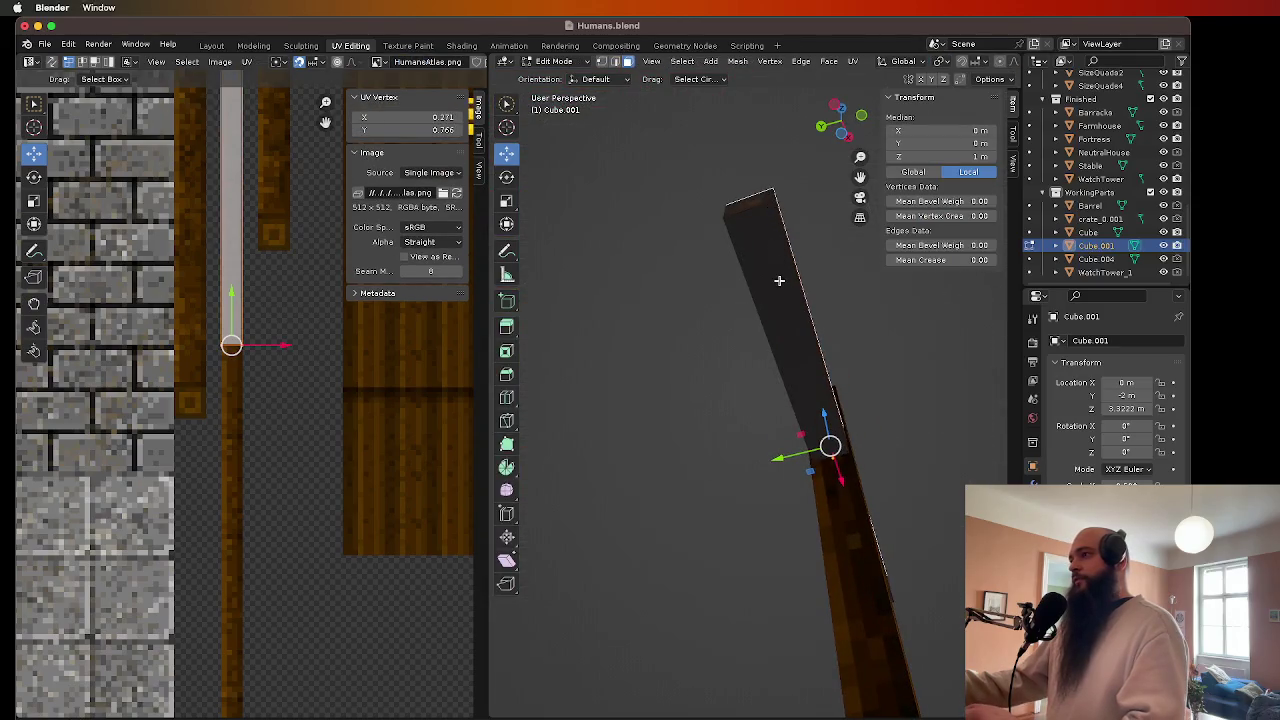
key("l")
scroll(288, 432, "down", 3)
scroll(288, 432, "up", 2)
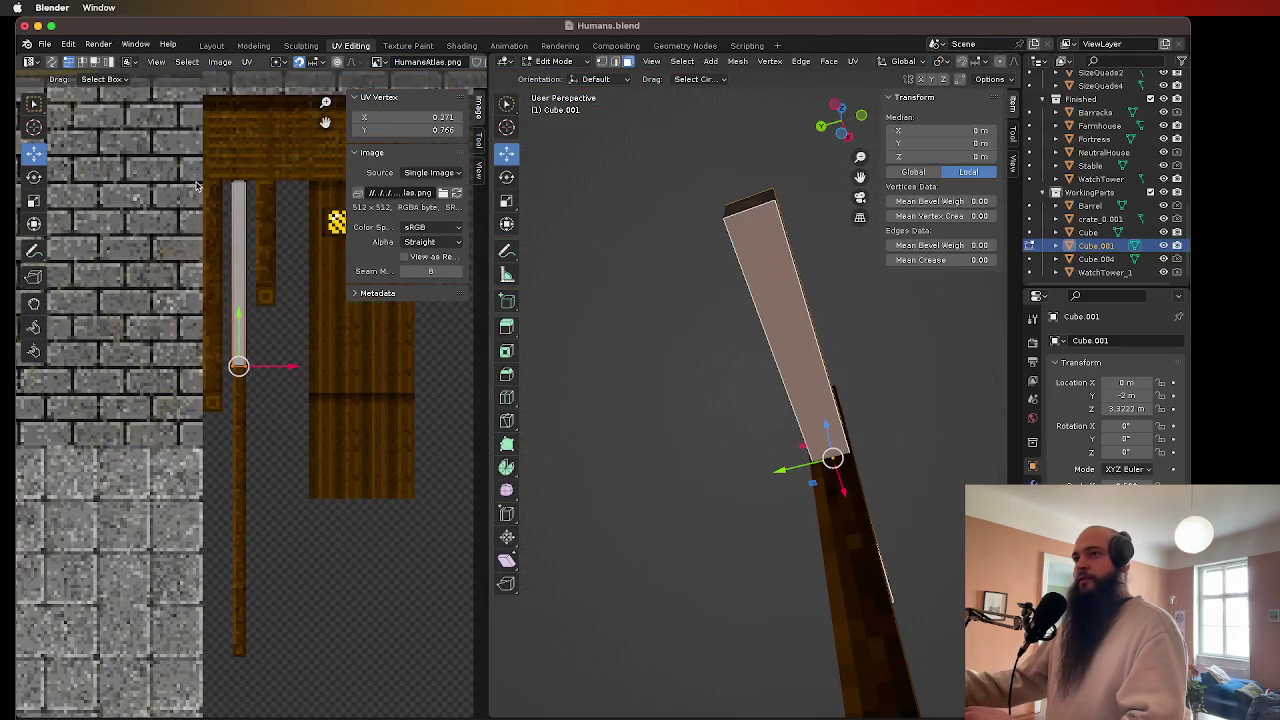
- Rotate the beam's UVs 90°, shorten both strip ends and lengthen it upward
type("r")
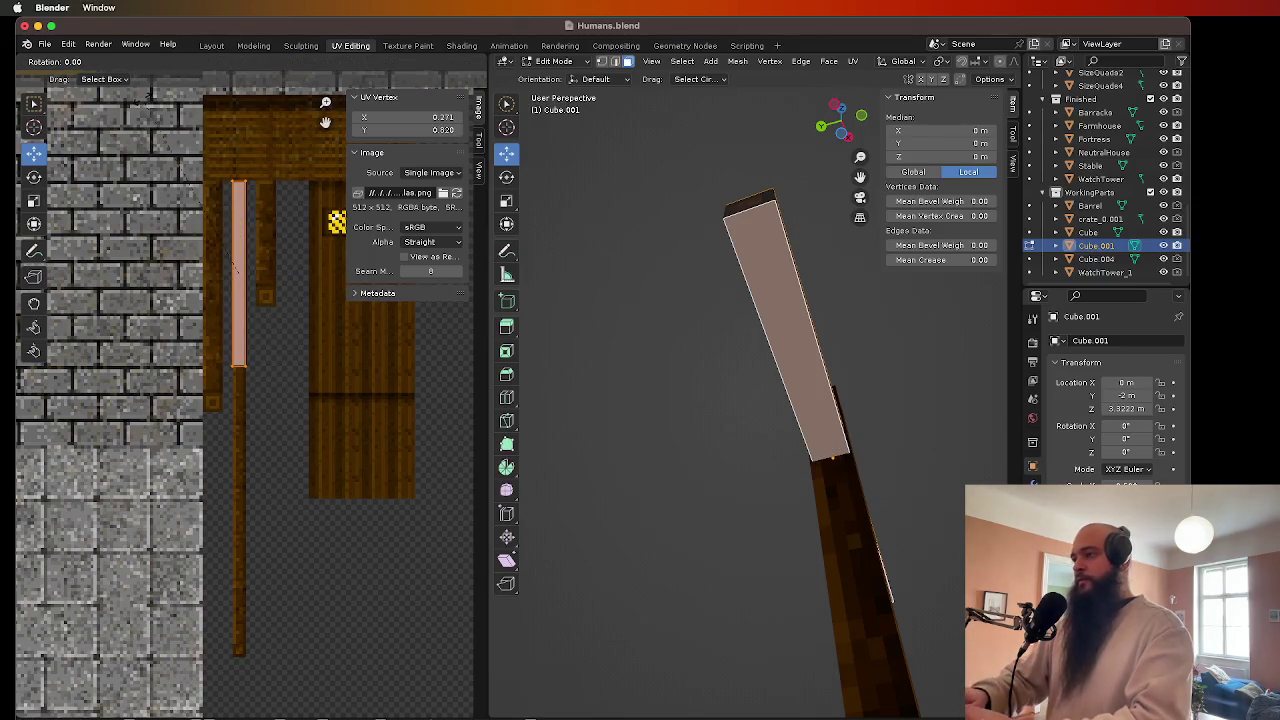
type("90")
key("Return")
scroll(186, 384, "up", 3)
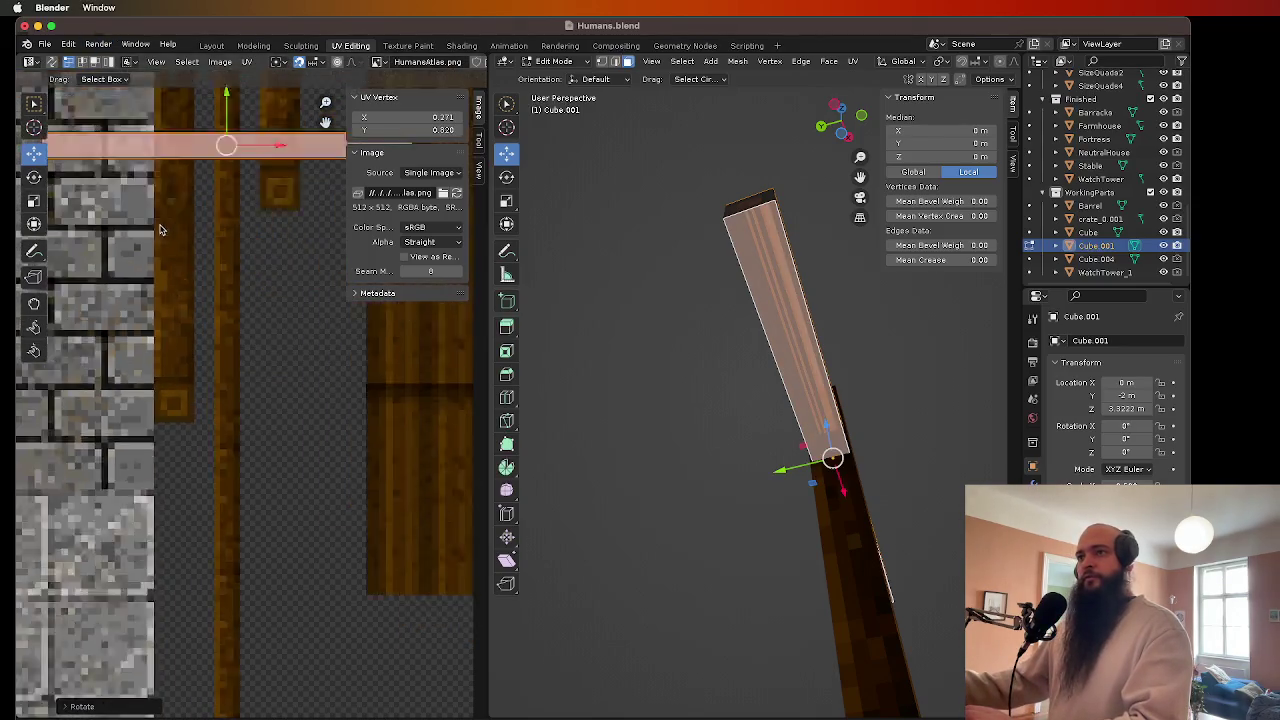
left_click(219, 384)
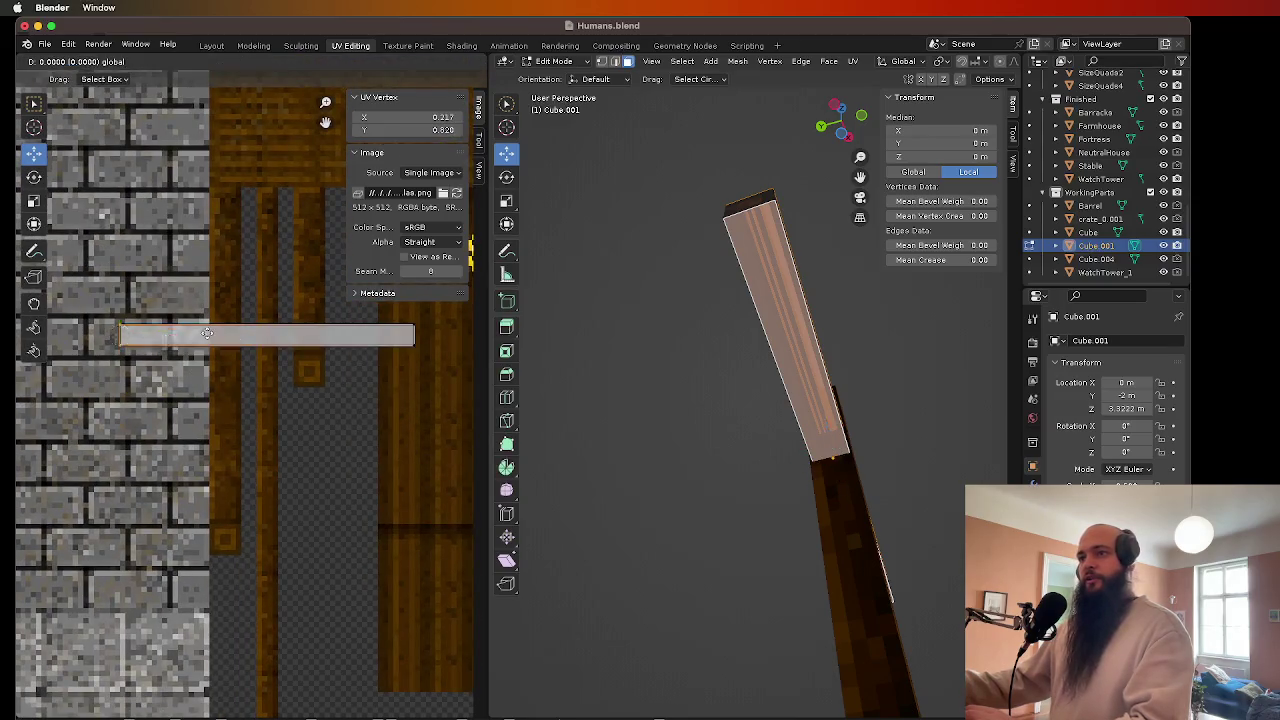
left_click_drag(170, 343, 297, 343)
left_click(449, 349)
left_click_drag(449, 349, 324, 347)
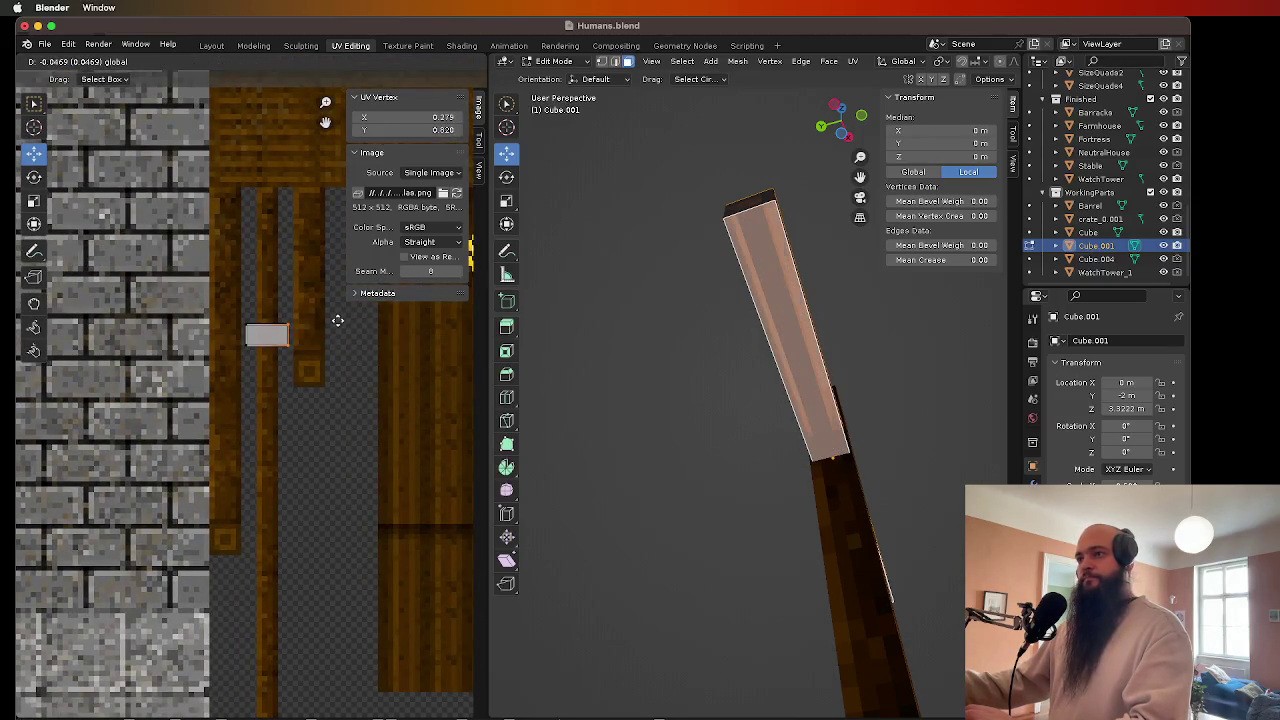
left_click(282, 313)
mouse_move(267, 297)
left_mouse_down()
mouse_move(266, 166)
mouse_move(262, 195)
mouse_move(252, 174)
left_mouse_up()
- Narrow the UV strip from both sides onto the wood plank, then return to Object Mode
scroll(250, 220, "up", 4)
scroll(270, 420, "down", 3)
scroll(308, 416, "down", 5)
scroll(308, 416, "up", 3)
mouse_move(351, 471)
left_mouse_down()
mouse_move(286, 343)
mouse_move(251, 143)
left_mouse_up()
scroll(259, 218, "up", 5)
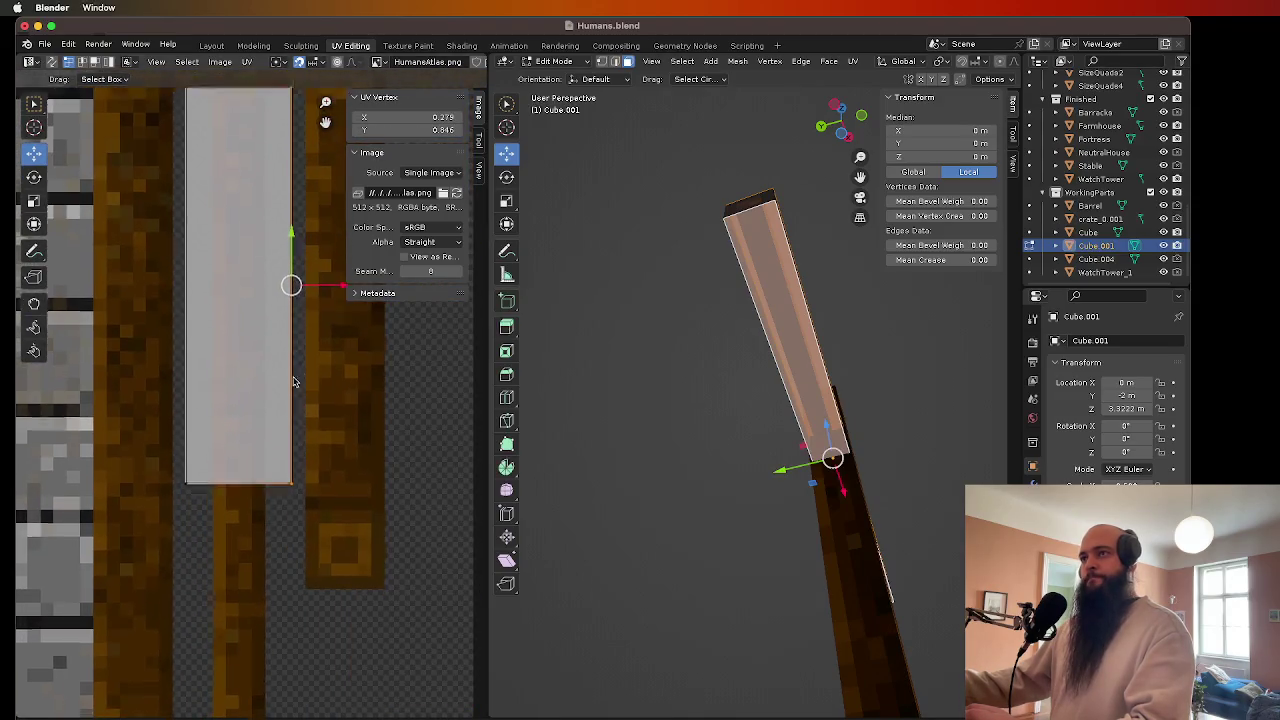
left_click_drag(330, 284, 295, 278)
scroll(211, 408, "down", 2)
left_click_drag(203, 478, 229, 110)
left_click_drag(262, 326, 280, 320)
left_click_drag(206, 398, 306, 494)
scroll(611, 345, "down", 5)
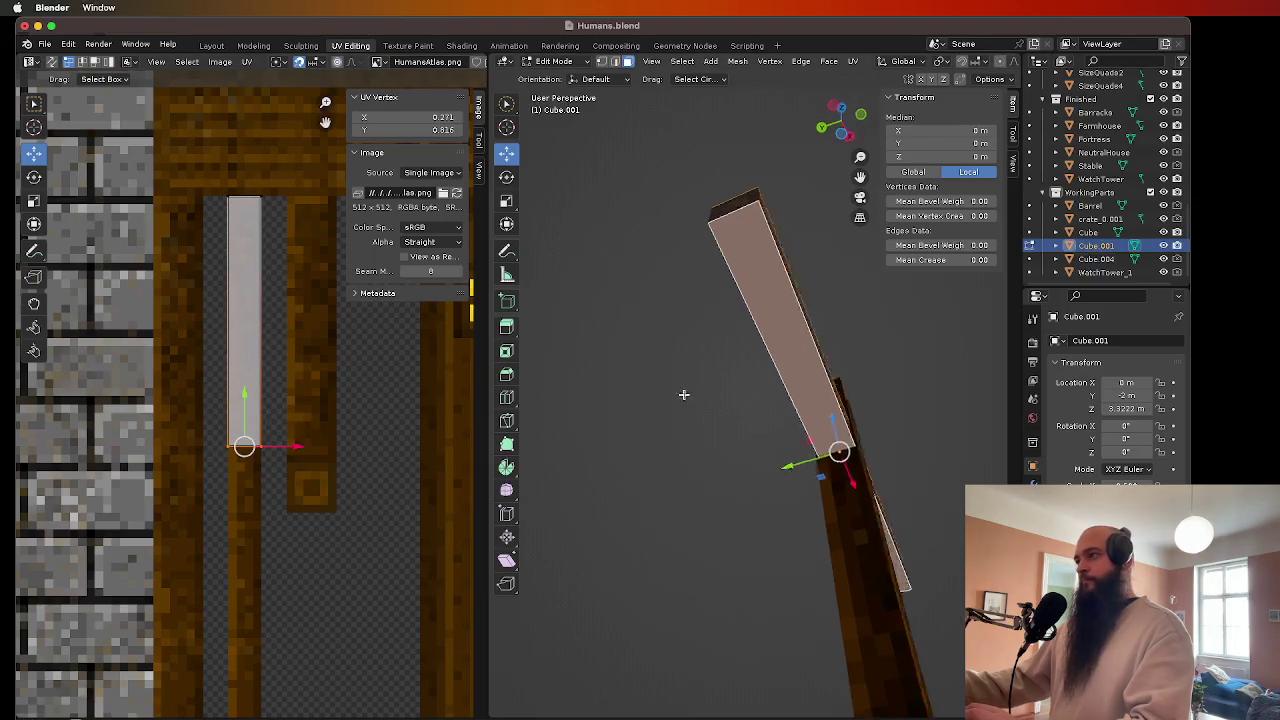
key("Tab")
scroll(651, 393, "down", 5)
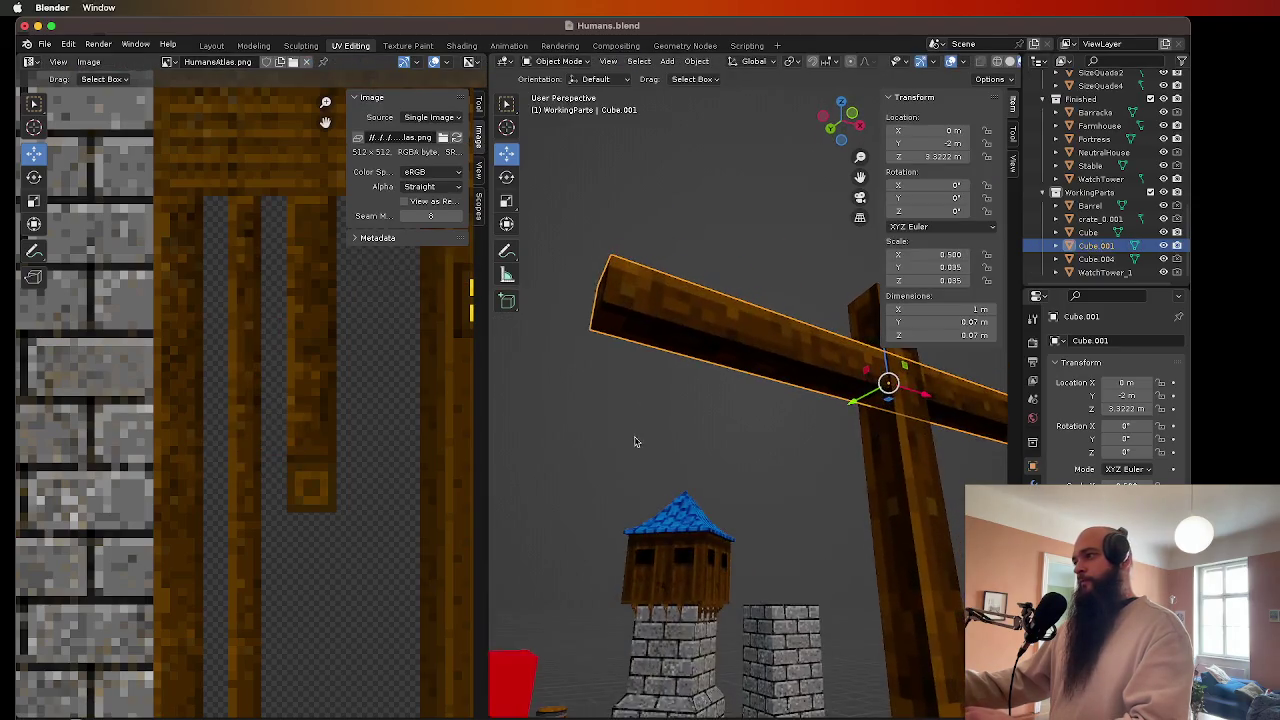
- Select the beam's top and side faces and slide their UVs down onto the wood strip
key("Tab")
left_click(688, 338)
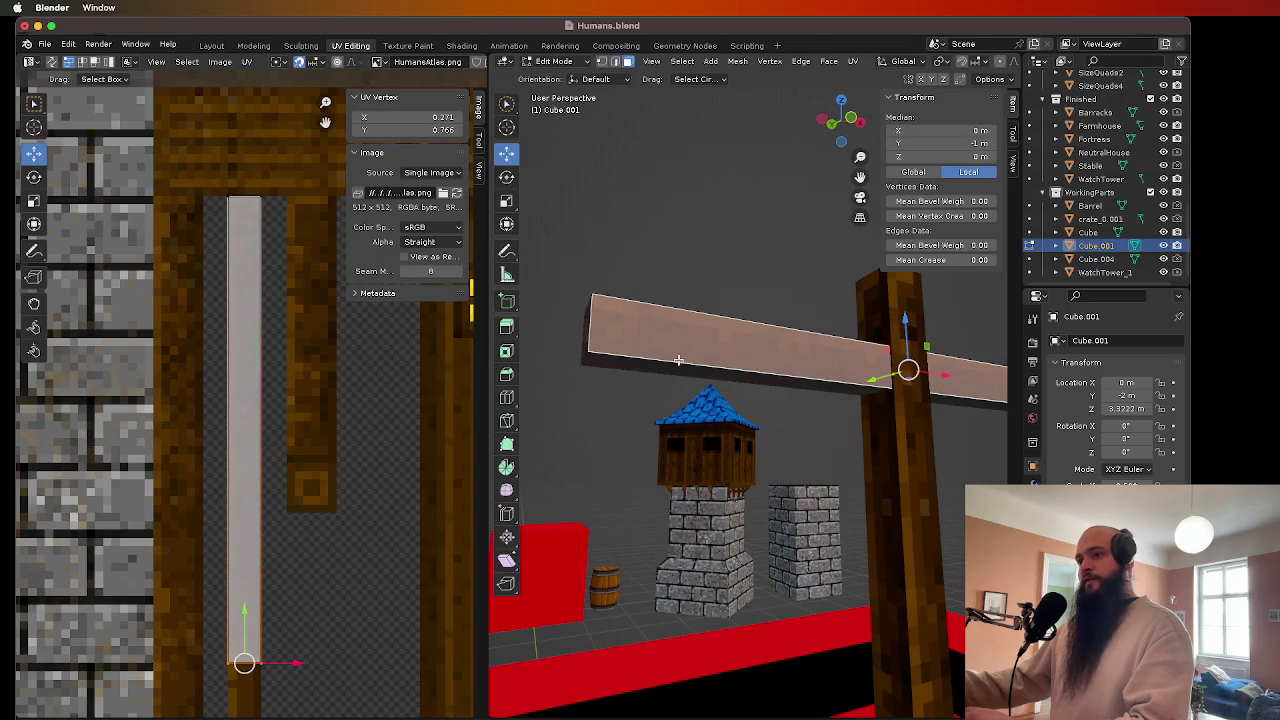
scroll(714, 378, "down", 5)
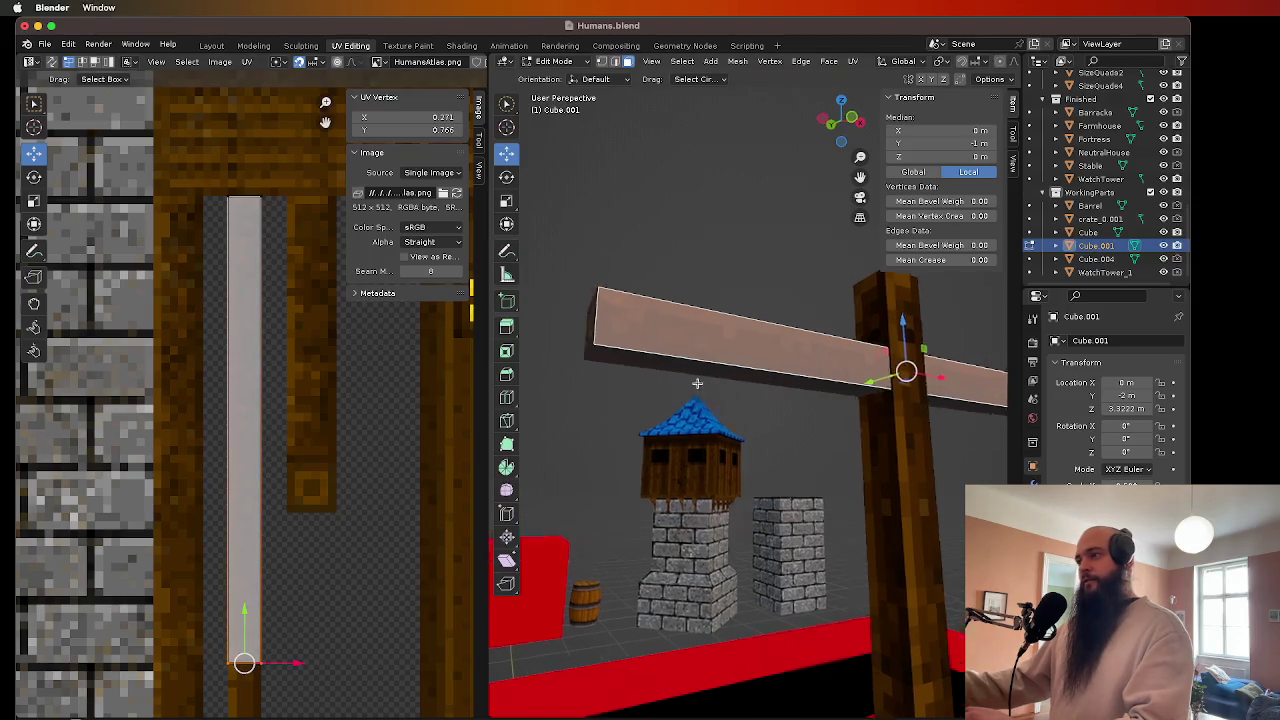
left_click(754, 320)
scroll(754, 320, "down", 5)
left_click(758, 398)
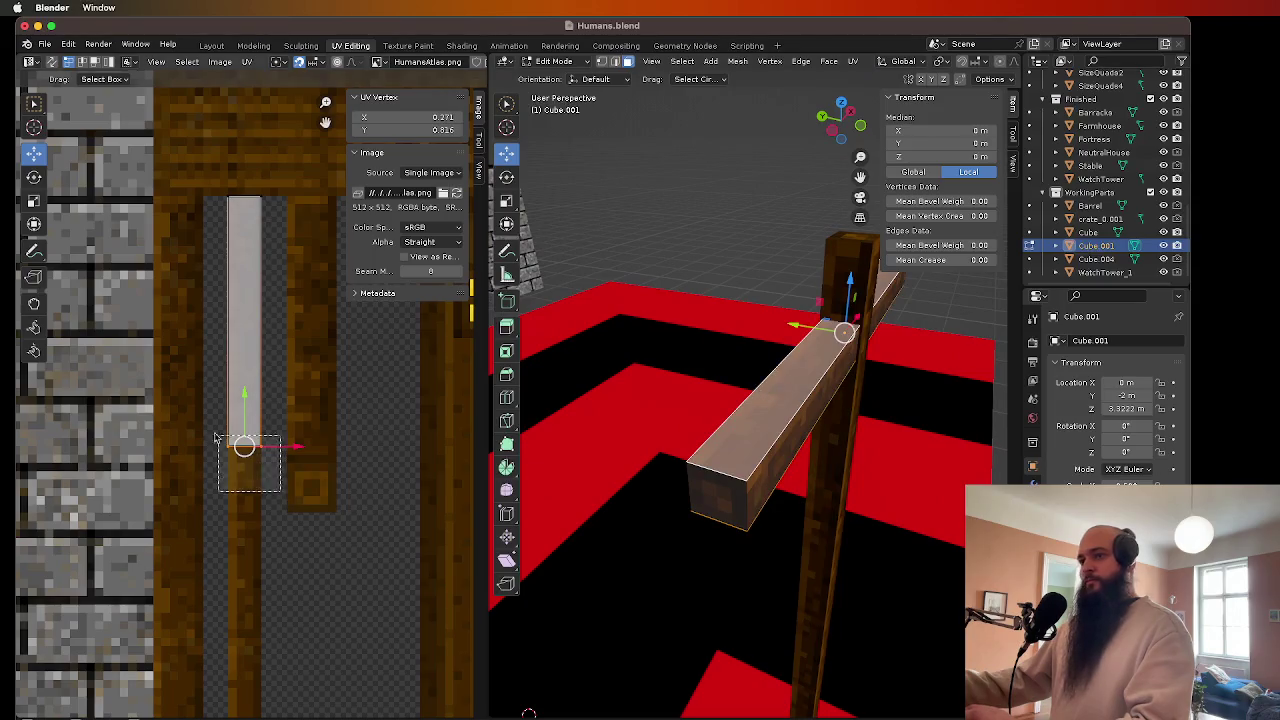
mouse_move(244, 446)
left_mouse_down()
mouse_move(253, 590)
mouse_move(253, 572)
left_mouse_up()
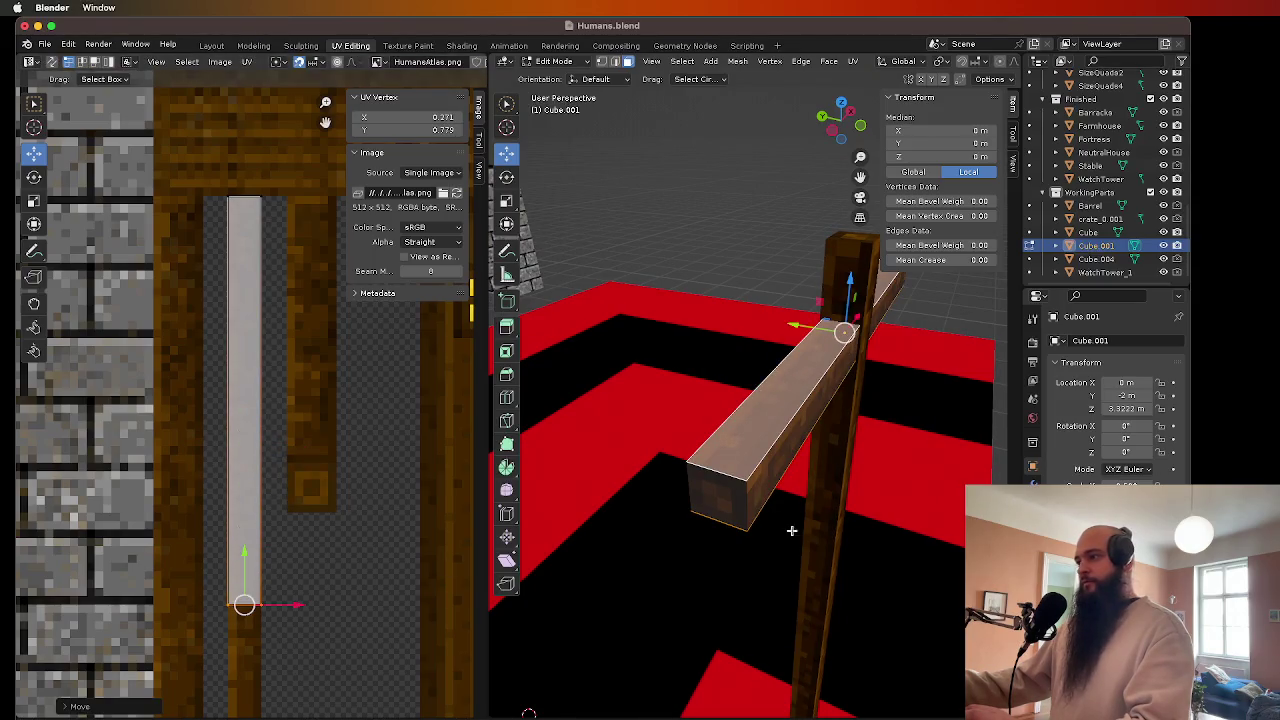
left_click(773, 478)
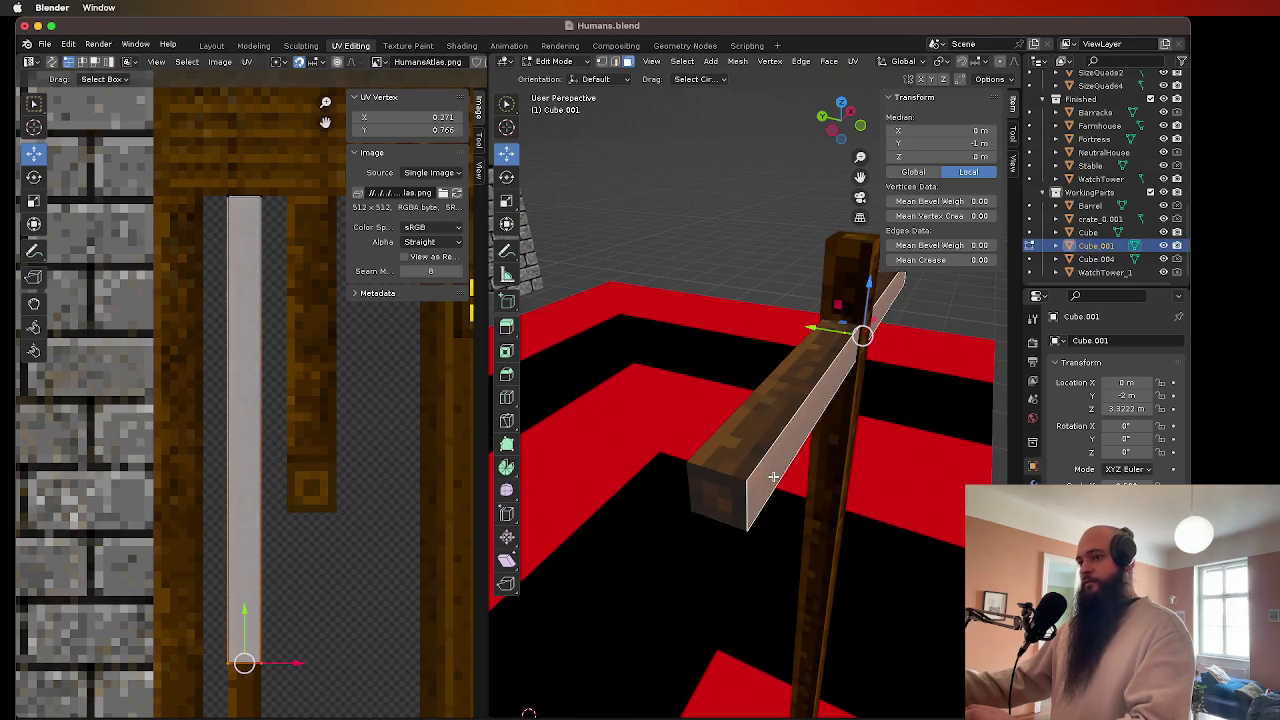
left_click(727, 450)
left_click_drag(240, 560, 245, 612)
- Fit the beam's long face to the wood grain by sliding its UVs down a texel
left_click(760, 482)
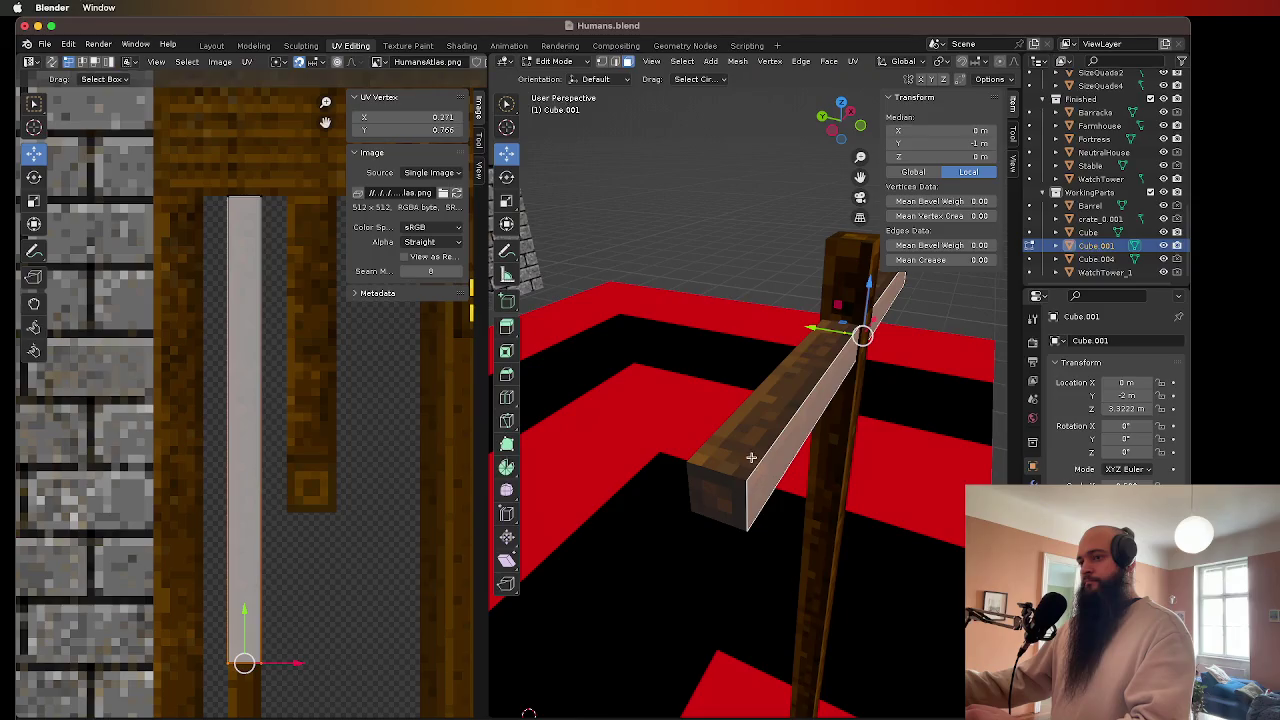
left_click(751, 457)
key("shift+KP_7")
left_click(783, 335)
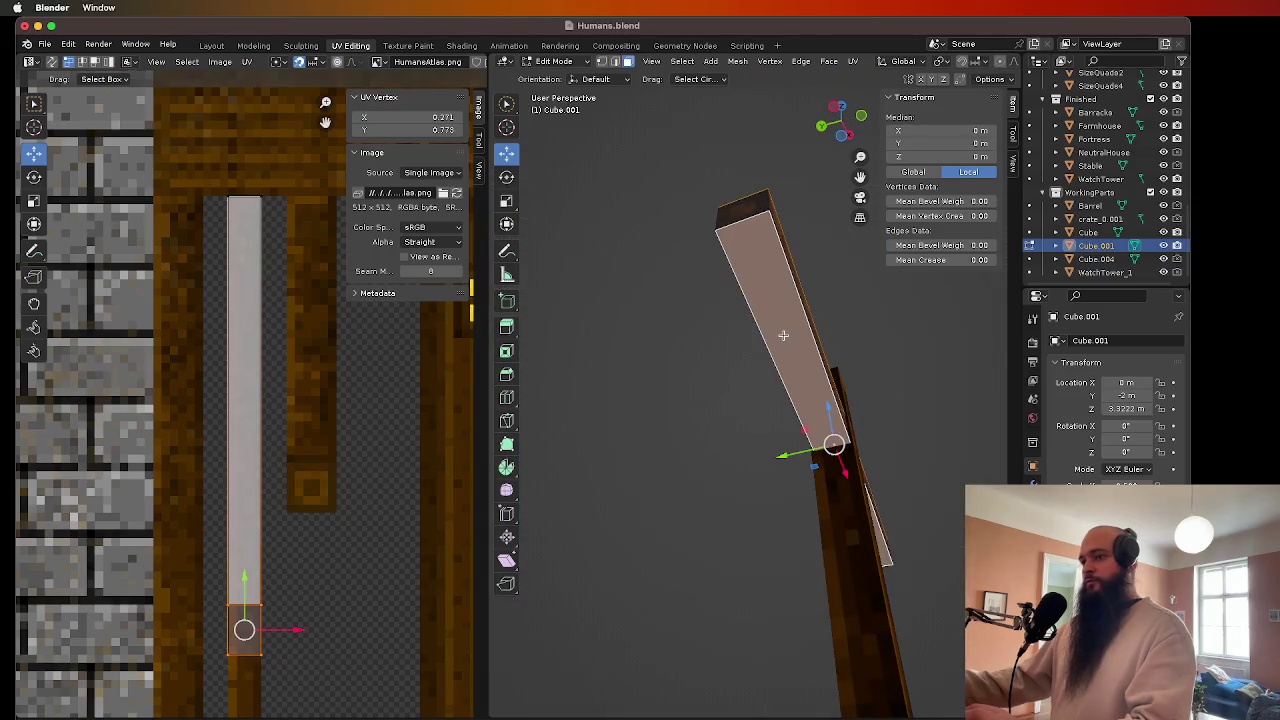
left_click(797, 326)
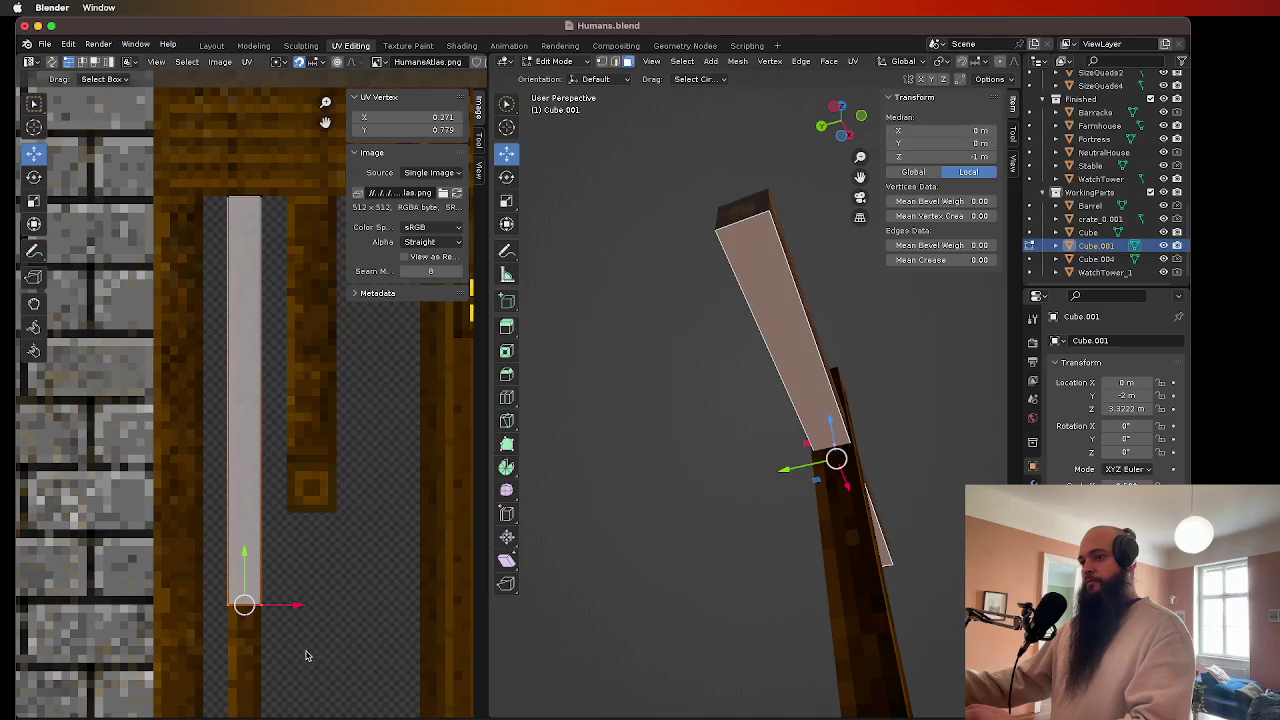
mouse_move(244, 572)
left_mouse_down()
mouse_move(244, 631)
mouse_move(240, 615)
left_mouse_up()
- Review the beam's top and front faces, then clear the mesh selection
scroll(760, 393, "up", 3)
left_click(767, 366)
scroll(829, 443, "left", 5)
left_click(747, 375, "shift")
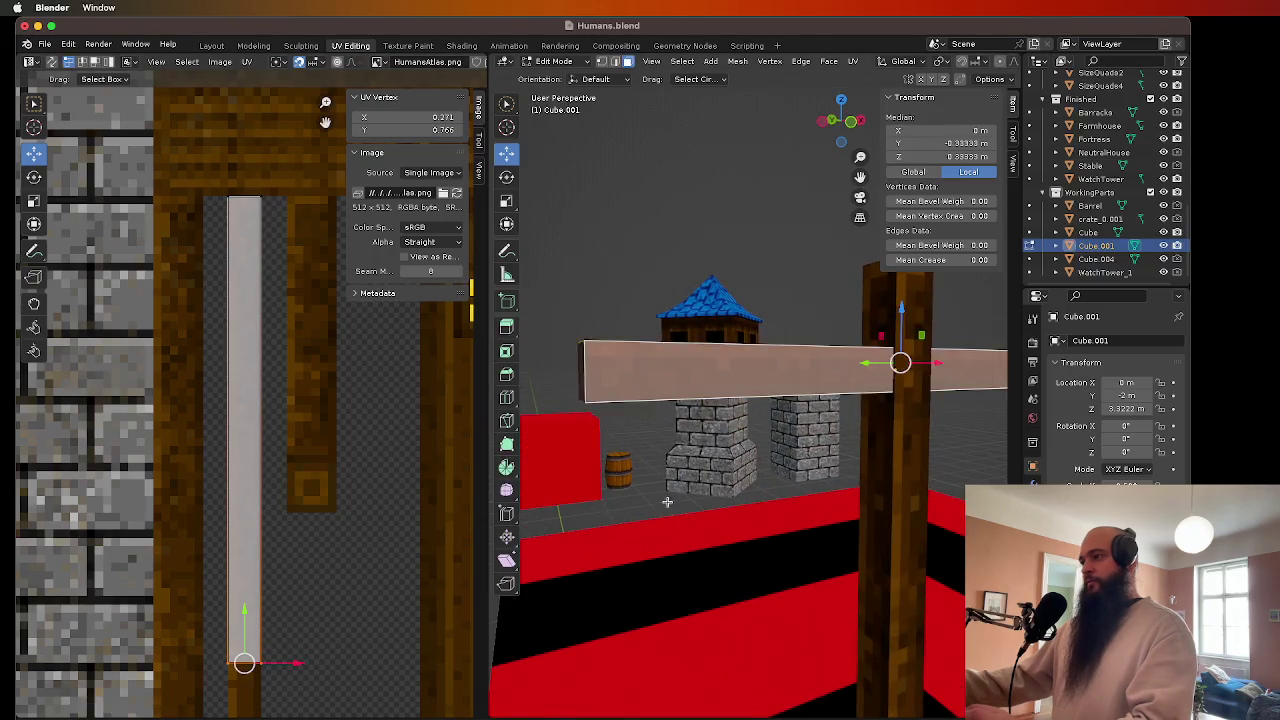
scroll(667, 502, "left", 10)
left_click(820, 393)
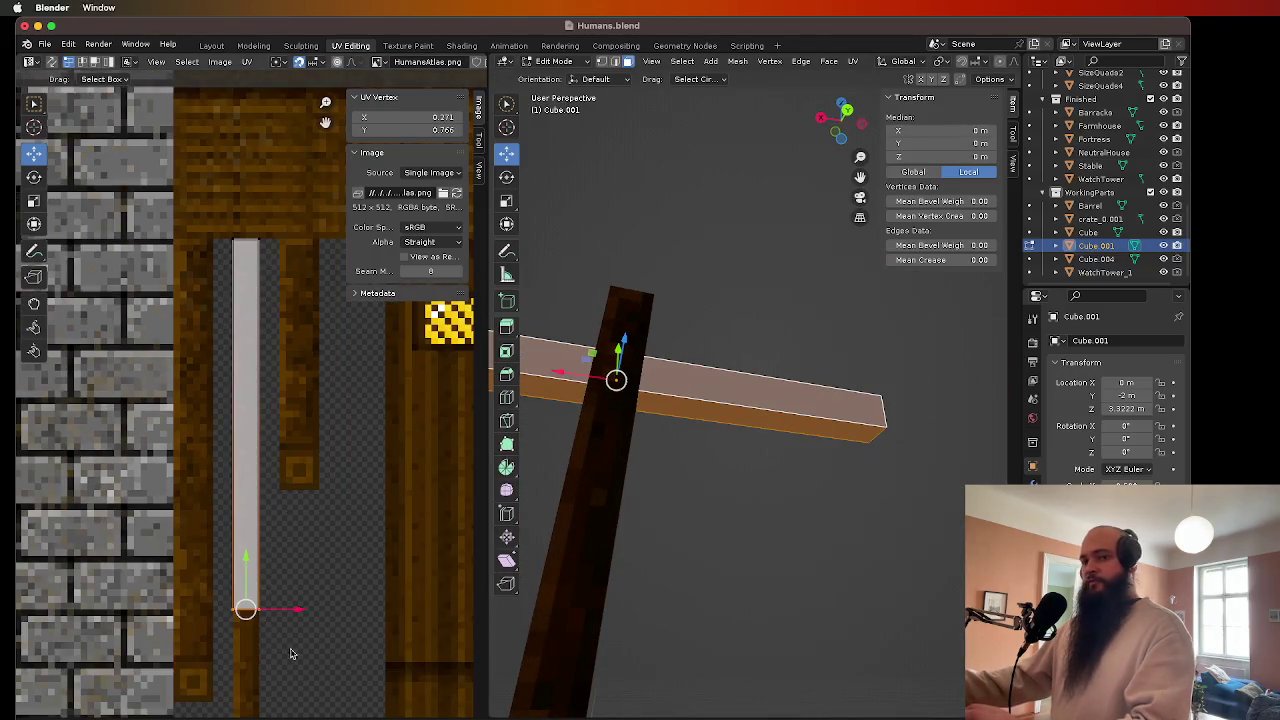
left_click(622, 550)
scroll(622, 550, "left", 5)
- Return to Object Mode and switch to the Layout workspace
key("Tab")
scroll(766, 543, "down", 6)
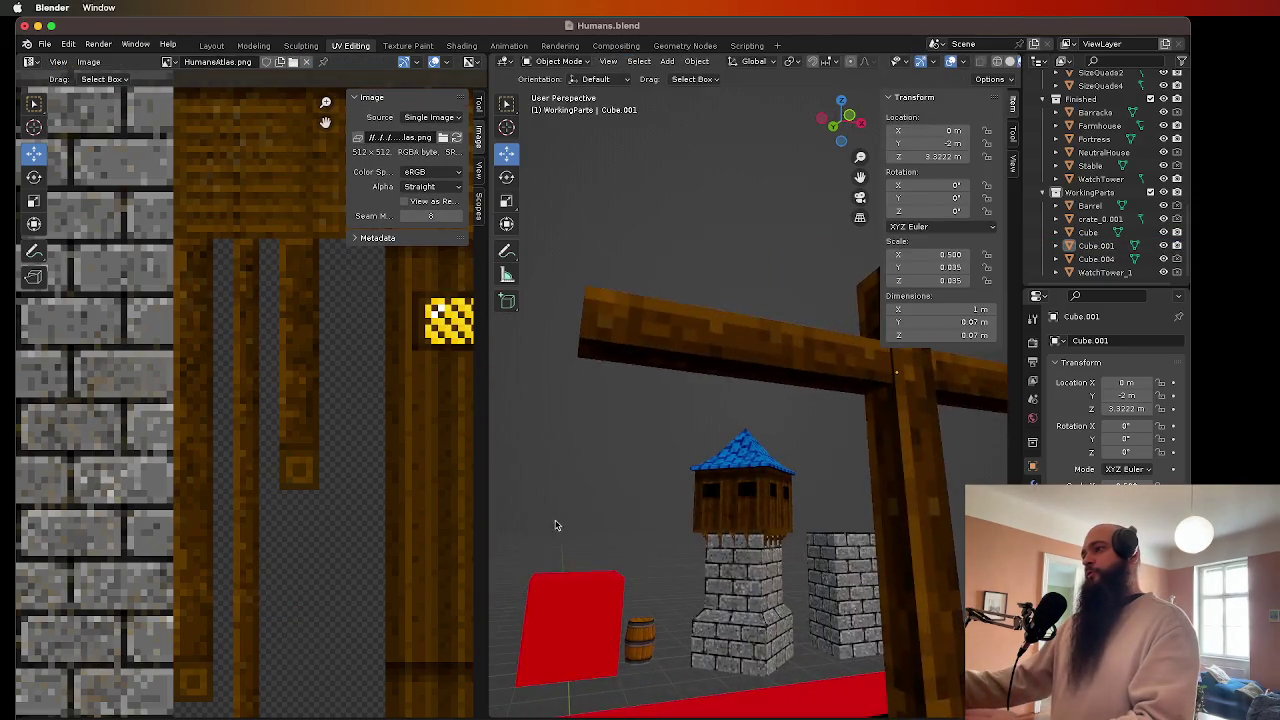
scroll(557, 525, "left", 5)
scroll(724, 461, "left", 5)
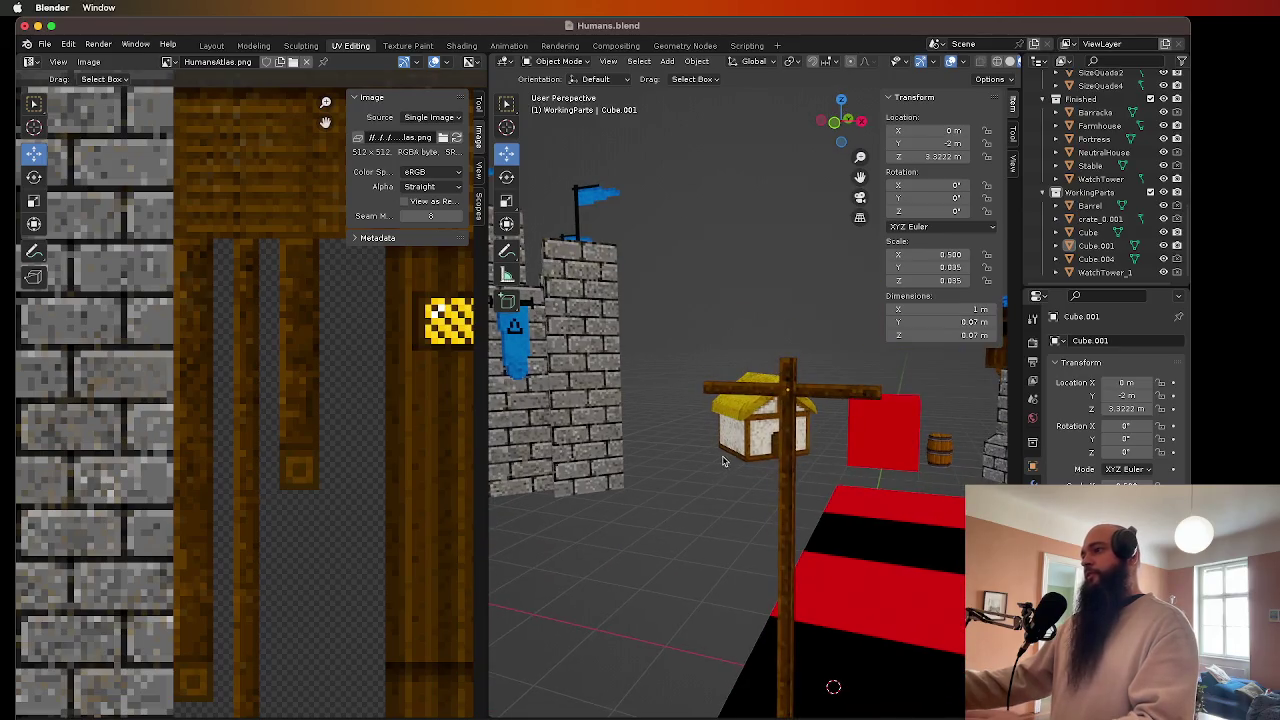
left_click(212, 45)
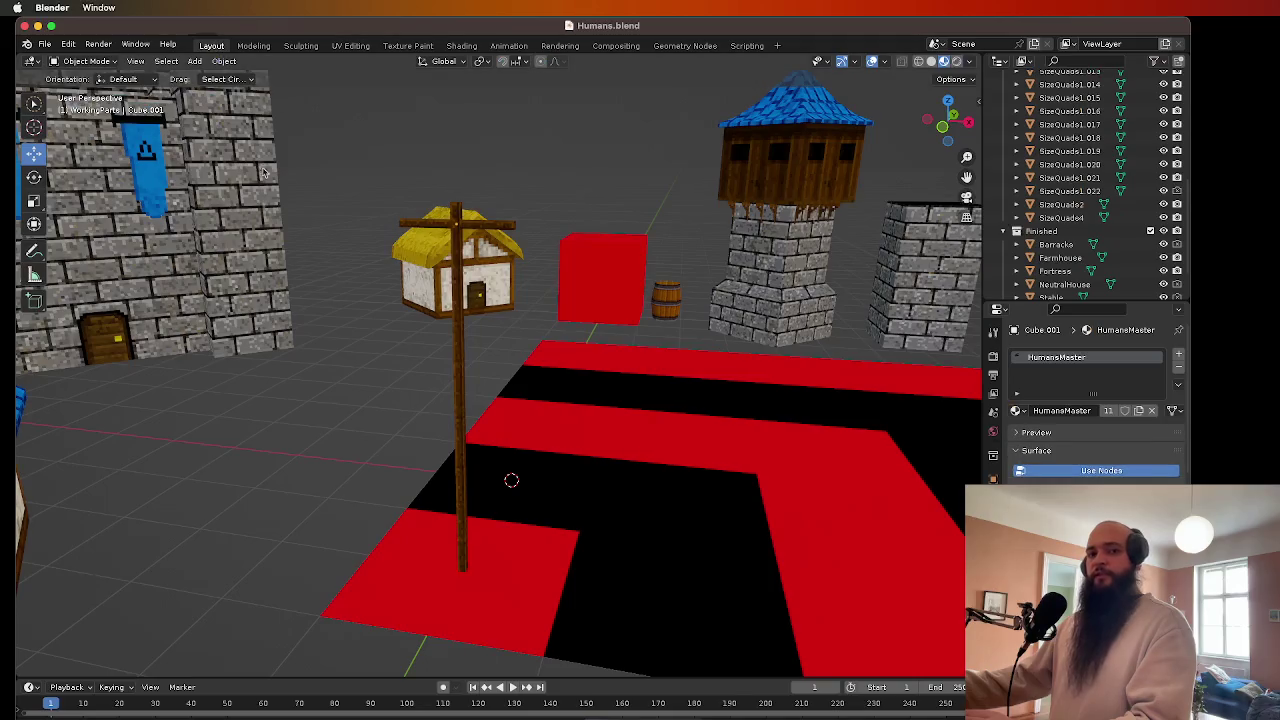
scroll(540, 310, "left", 5)
scroll(494, 309, "right", 5)
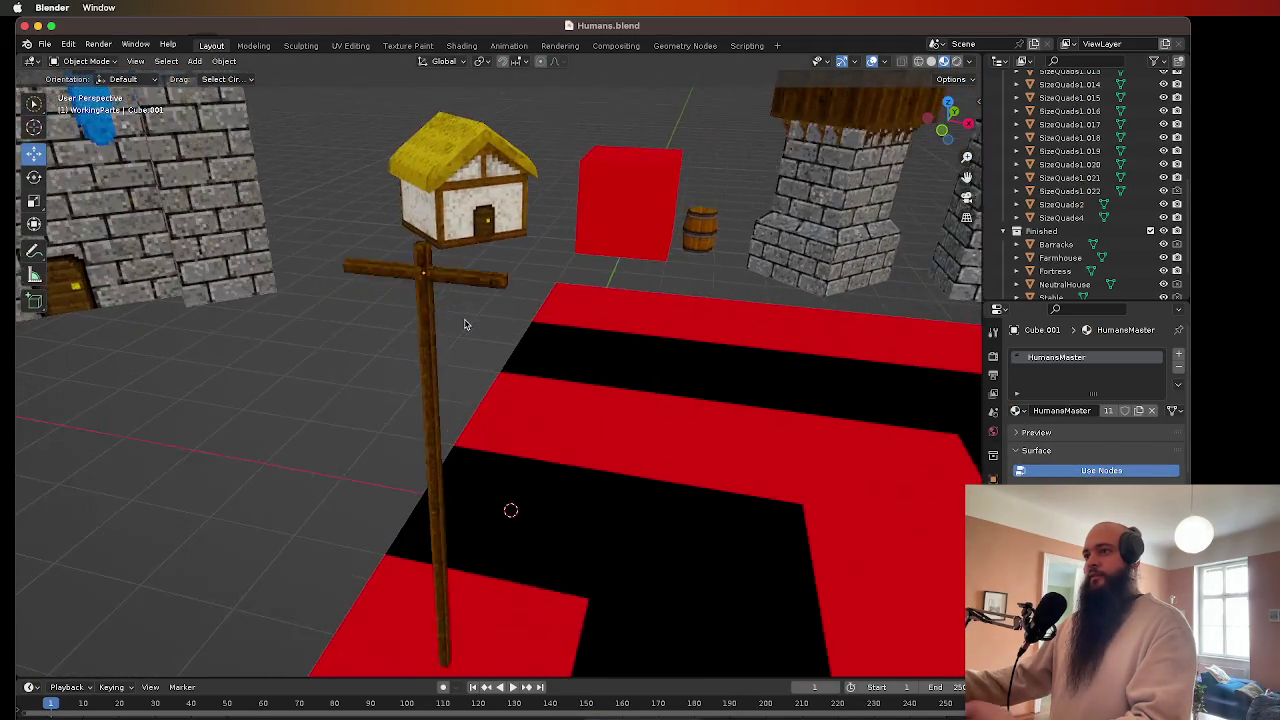
scroll(440, 320, "up", 3)
scroll(424, 320, "down", 5)
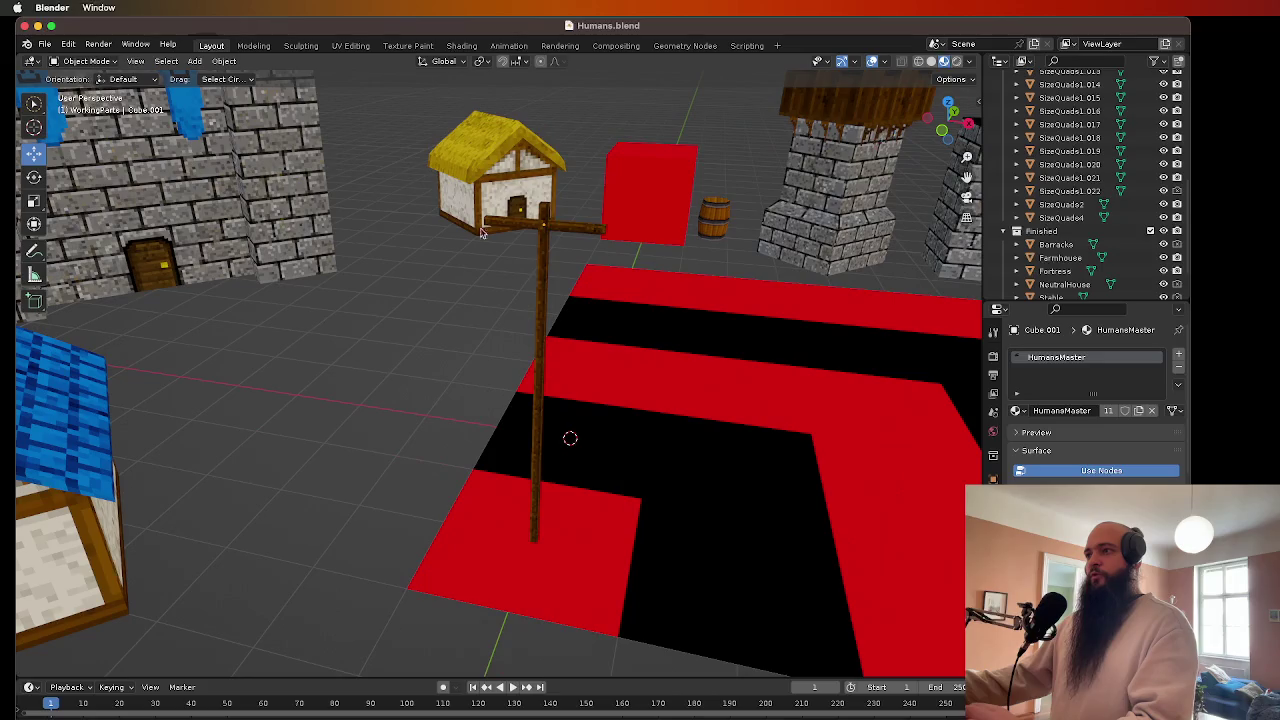
scroll(546, 409, "left", 3)
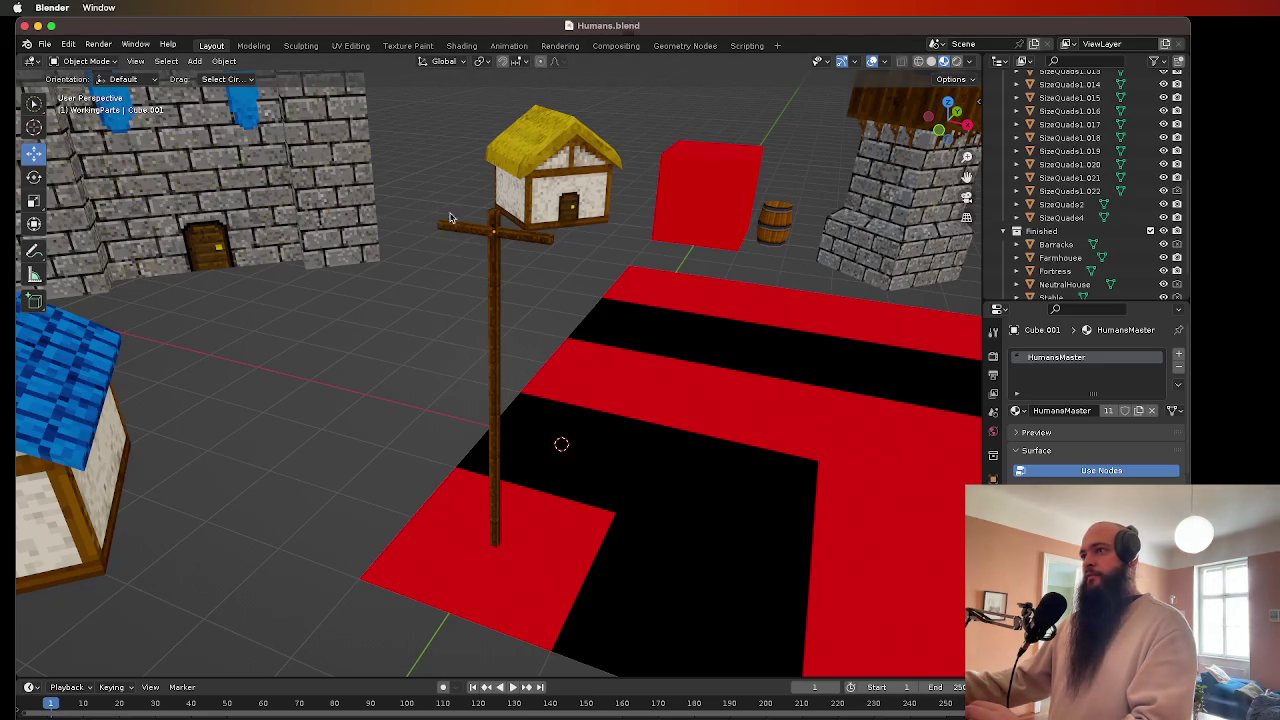
scroll(450, 218, "left", 10)
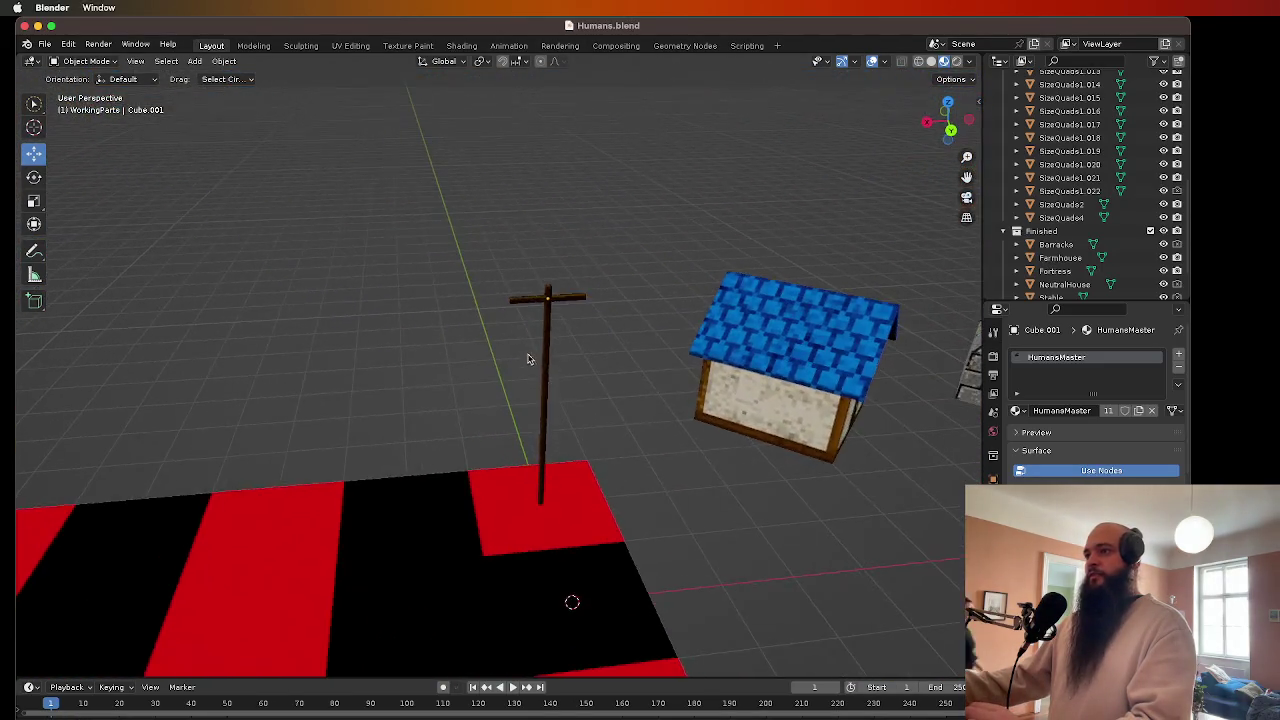
scroll(528, 359, "up", 4)
scroll(580, 449, "down", 5)
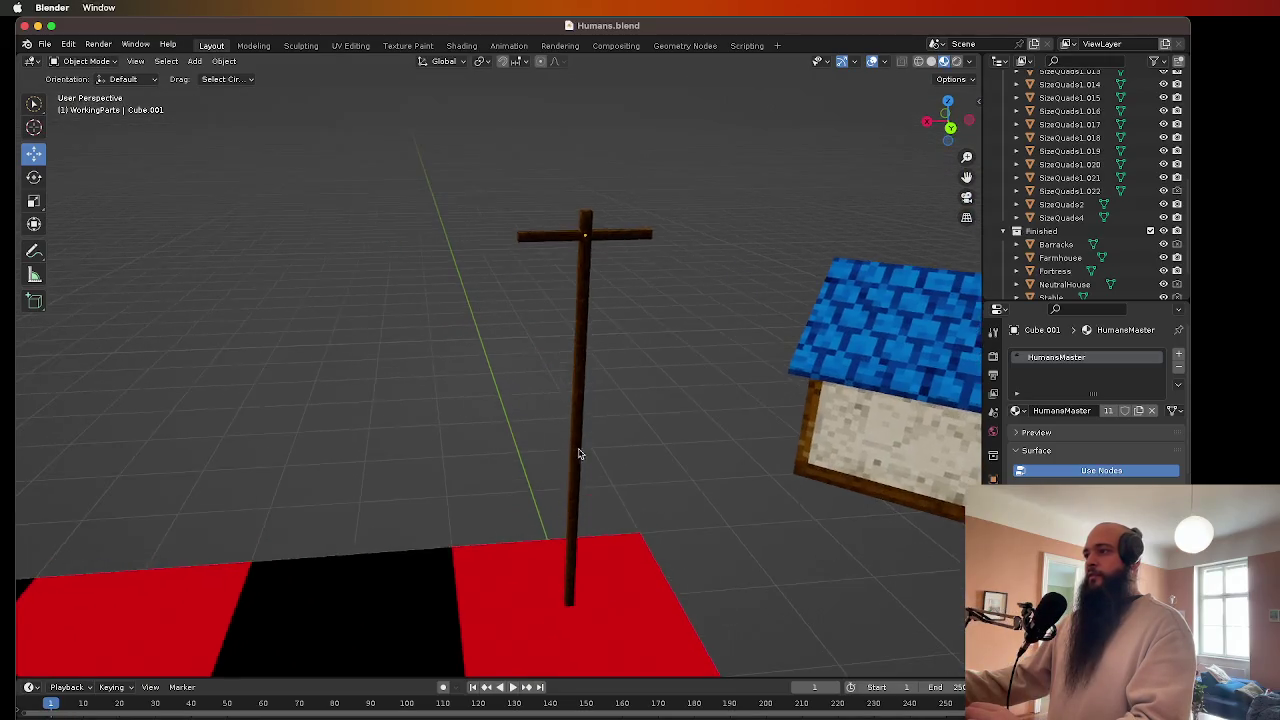
scroll(600, 480, "up", 5)
scroll(618, 506, "up", 10)
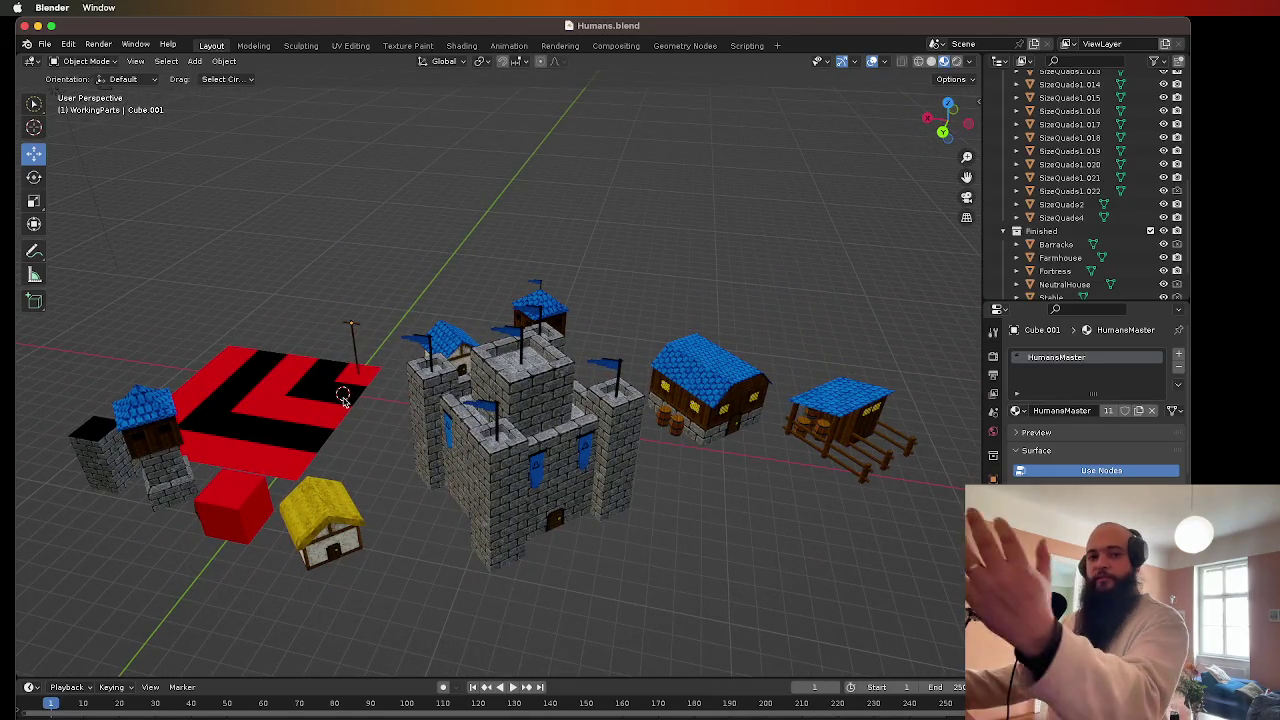
scroll(574, 317, "left", 5)
scroll(574, 317, "left", 5)
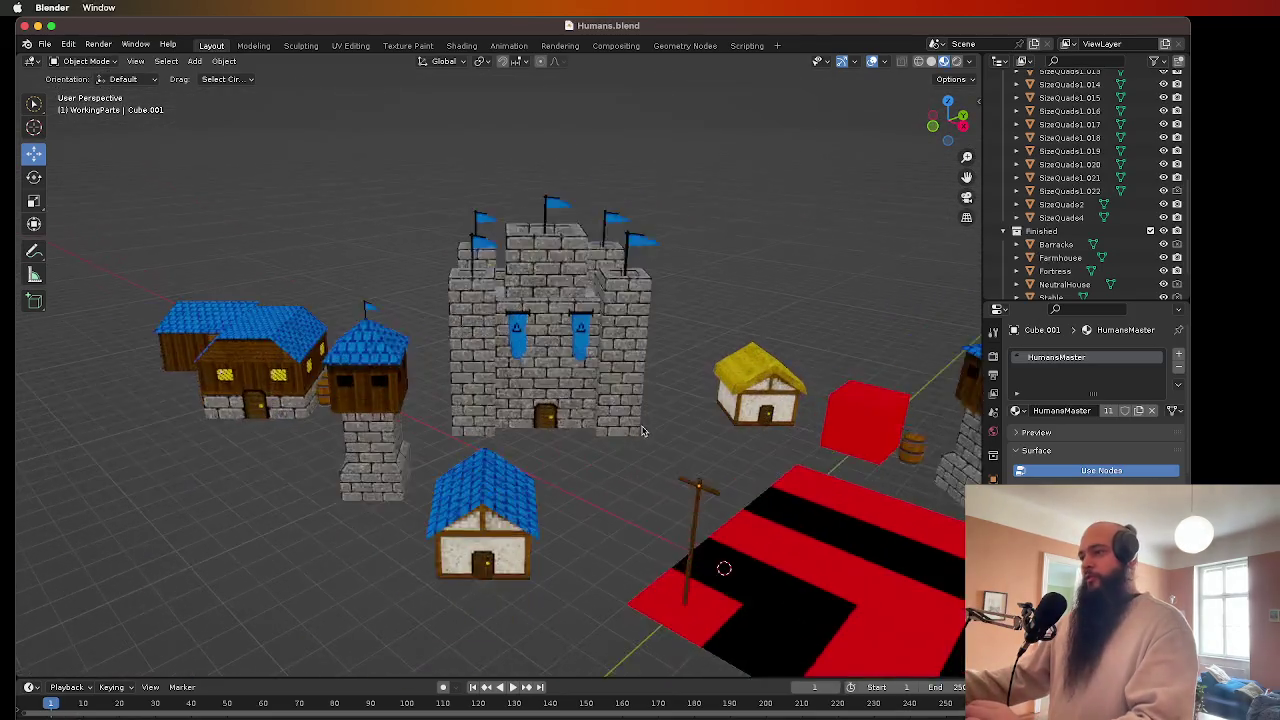
scroll(540, 310, "up", 5)
scroll(513, 305, "left", 1)
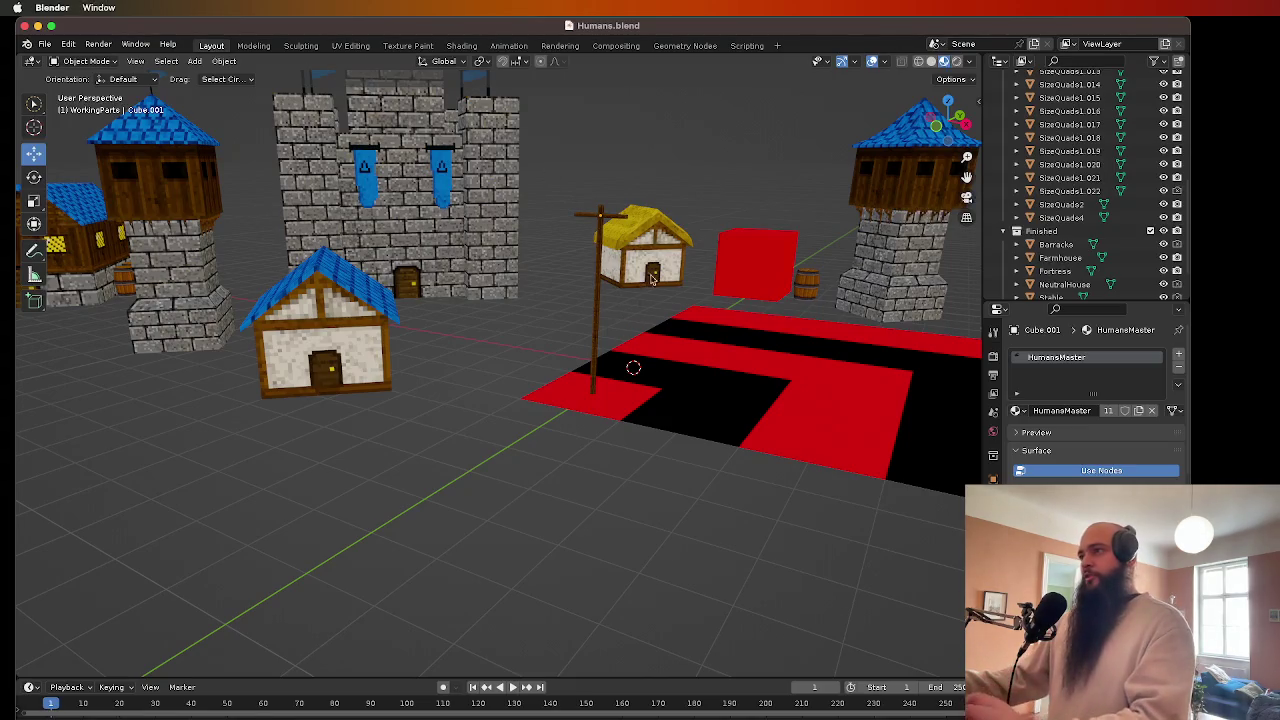
left_click(441, 166)
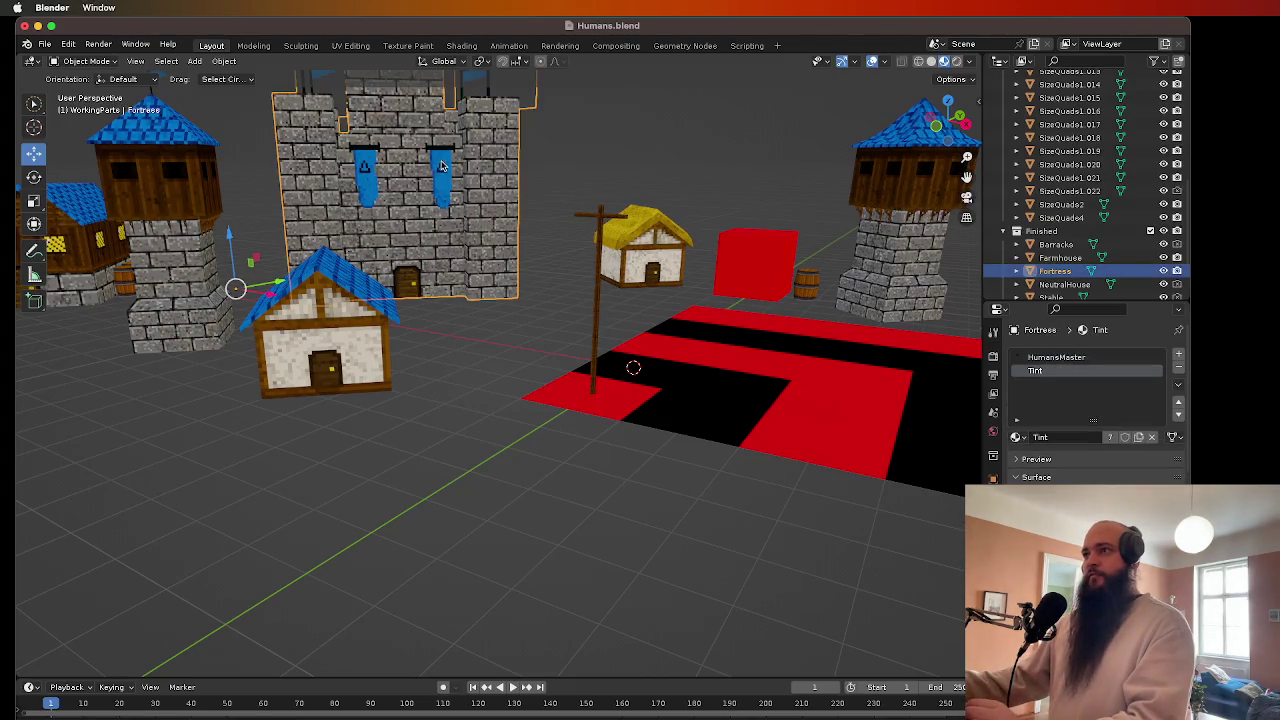
left_click(545, 319)
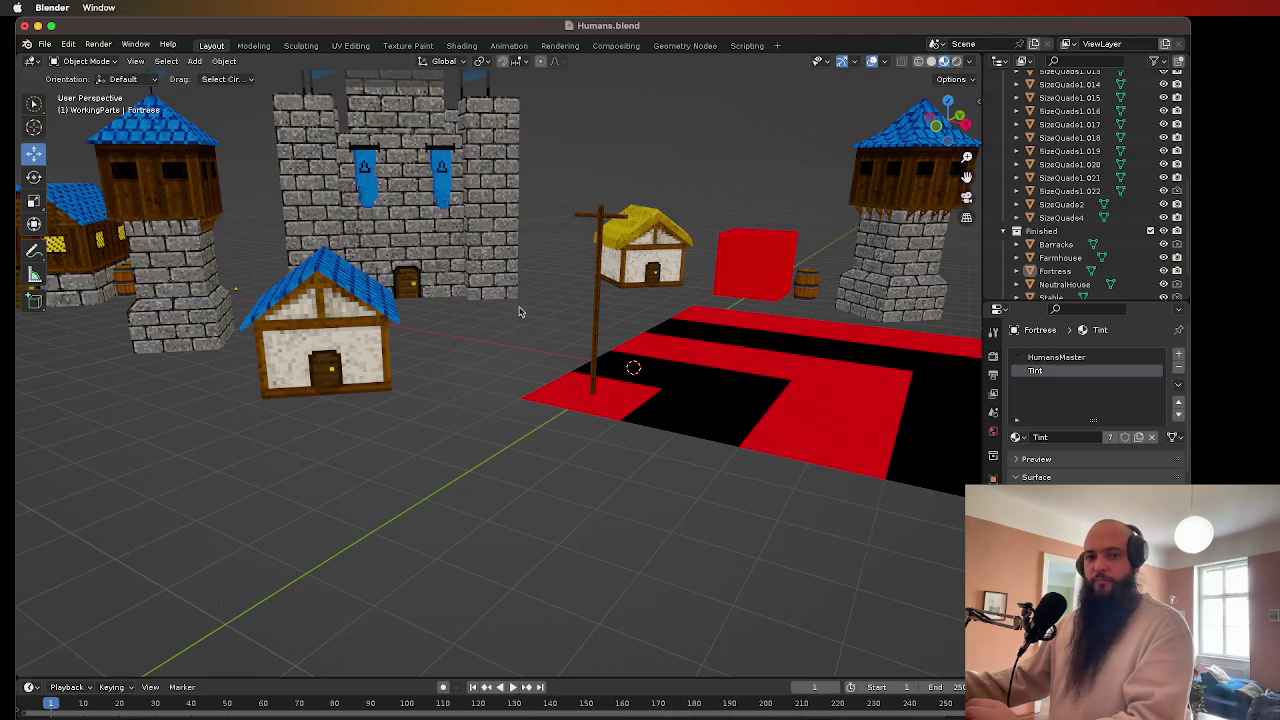
left_click(44, 44)
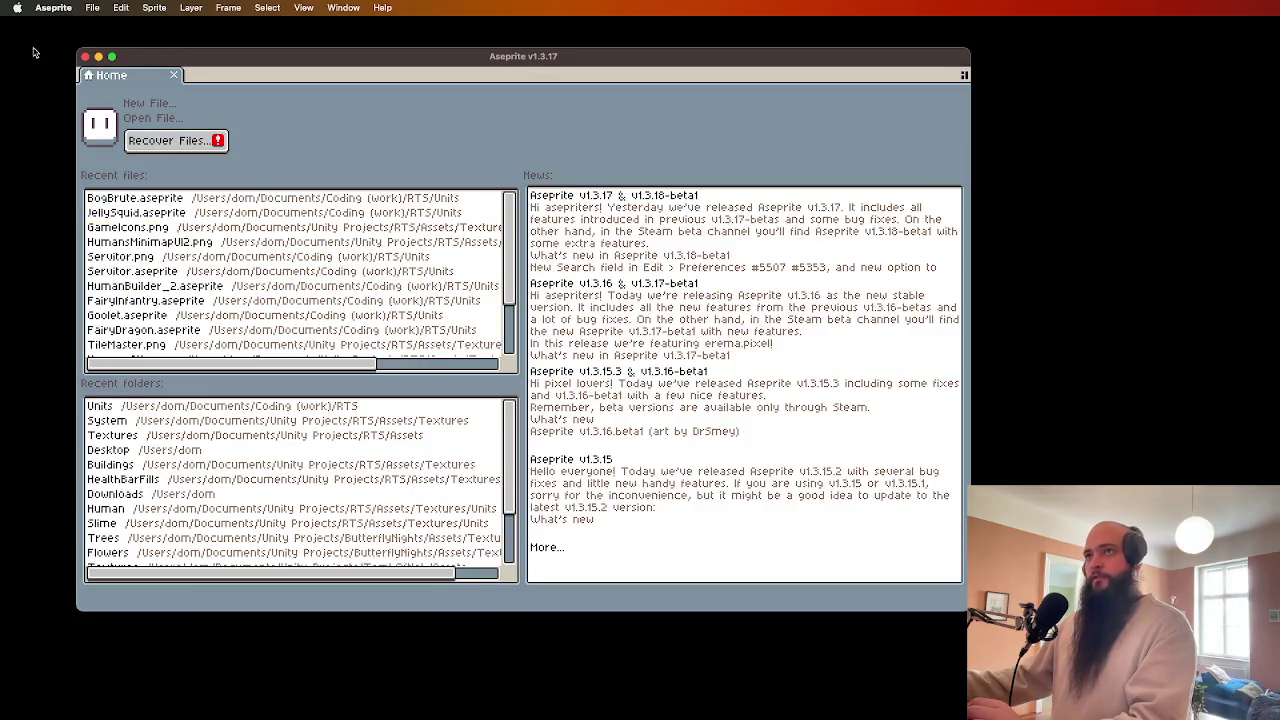
- Open HumansAtlas.png from Open Recent and pan across its sprites
left_click(92, 7)
mouse_move(120, 57)
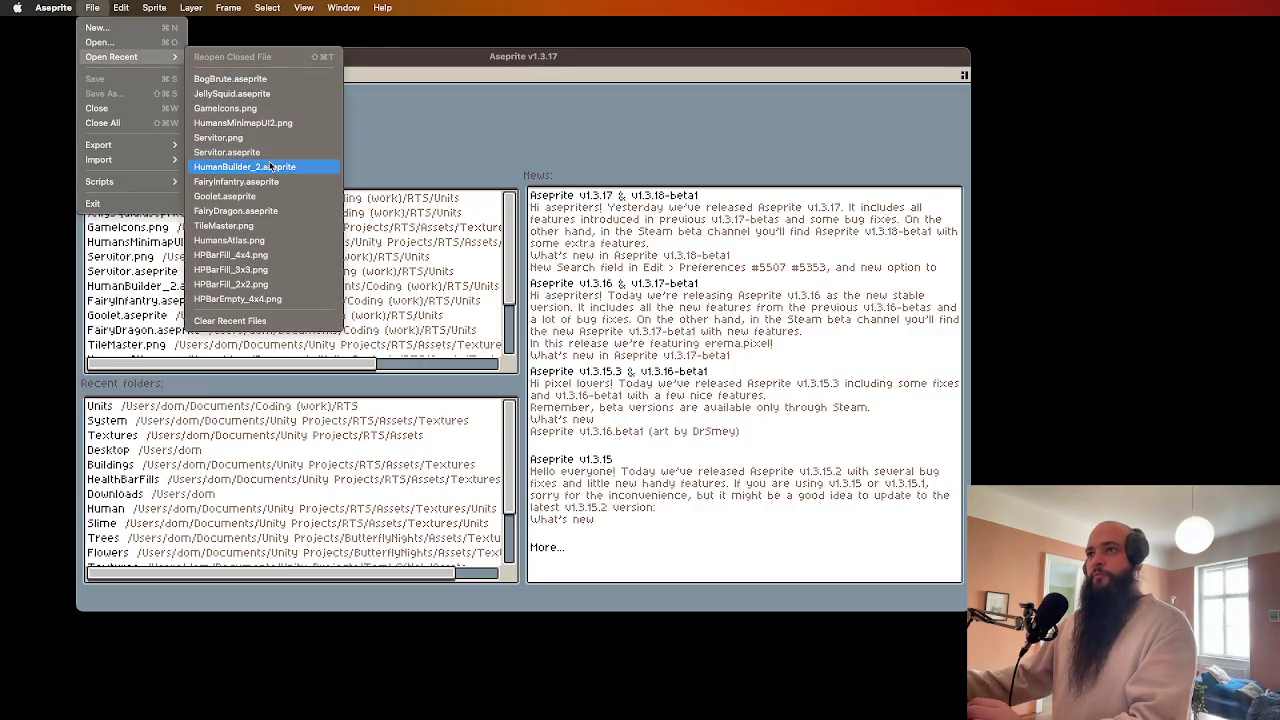
left_click(280, 241)
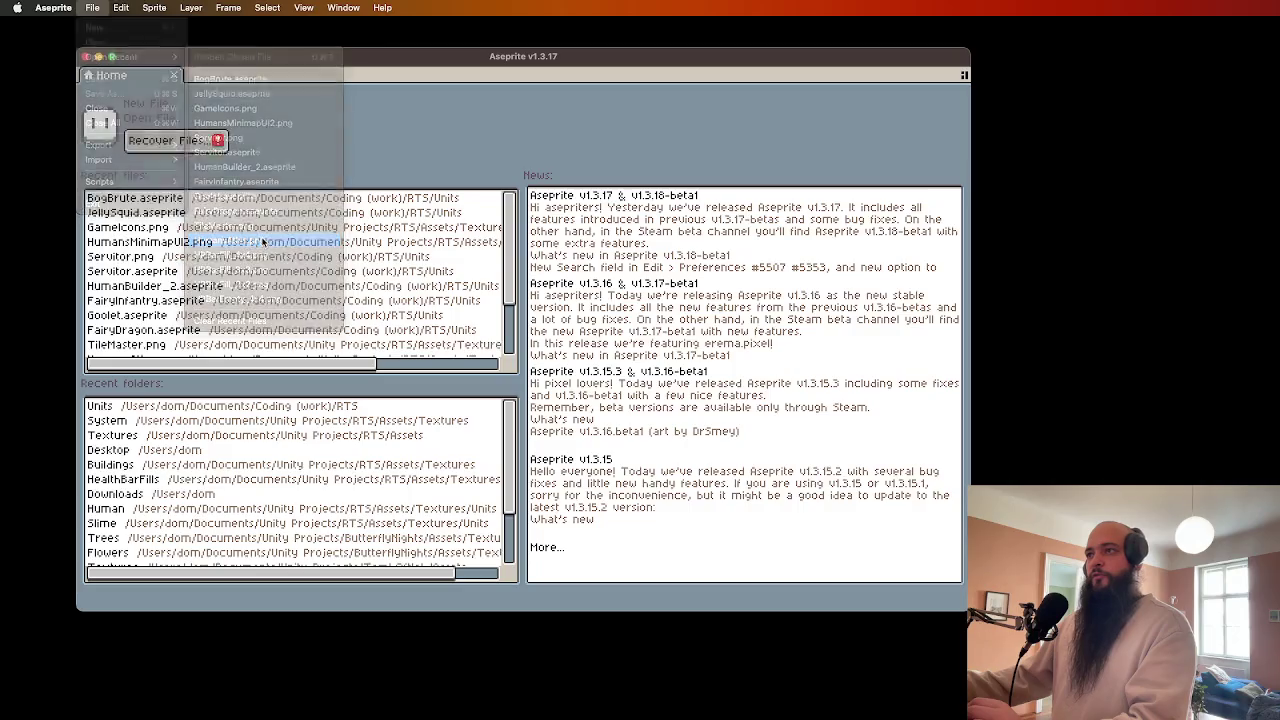
mouse_move(404, 258)
left_mouse_down()
mouse_move(517, 374)
mouse_move(529, 443)
mouse_move(483, 408)
mouse_move(471, 437)
left_mouse_up()
- Zoom in and out over the HumansAtlas.png sprites to inspect them
scroll(527, 373, "up", 4)
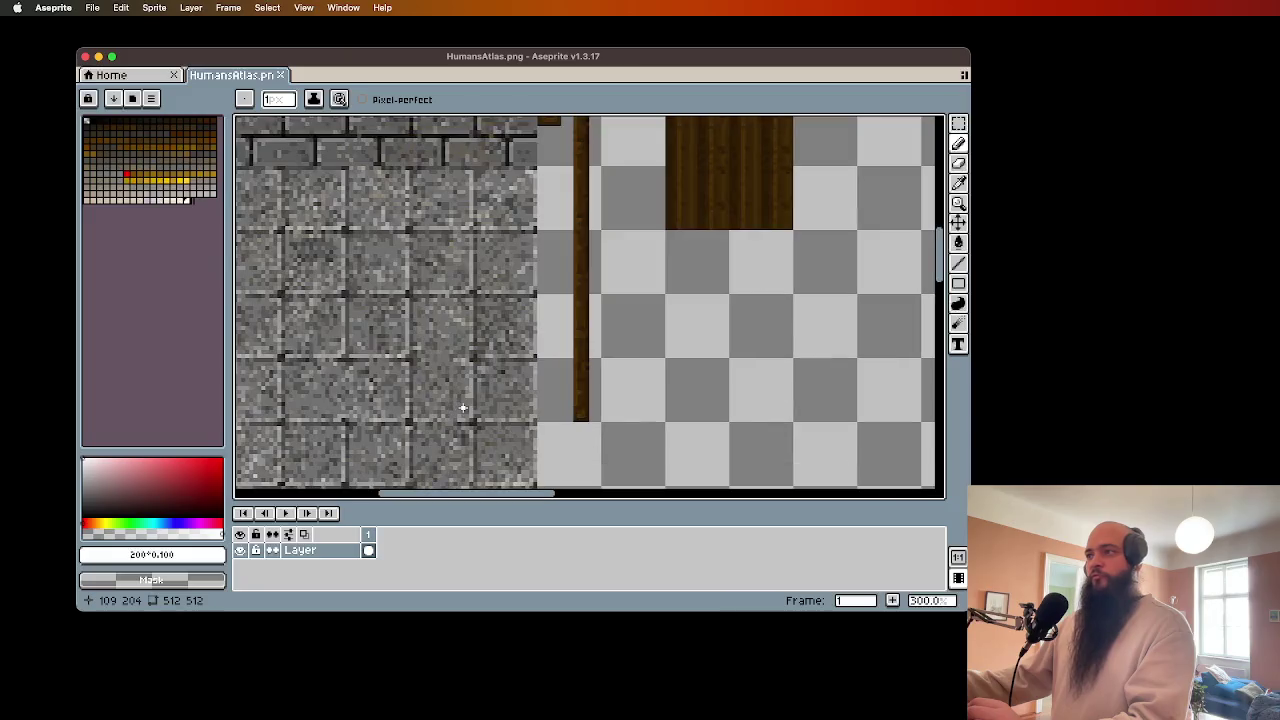
scroll(527, 373, "down", 4)
scroll(489, 281, "up", 2)
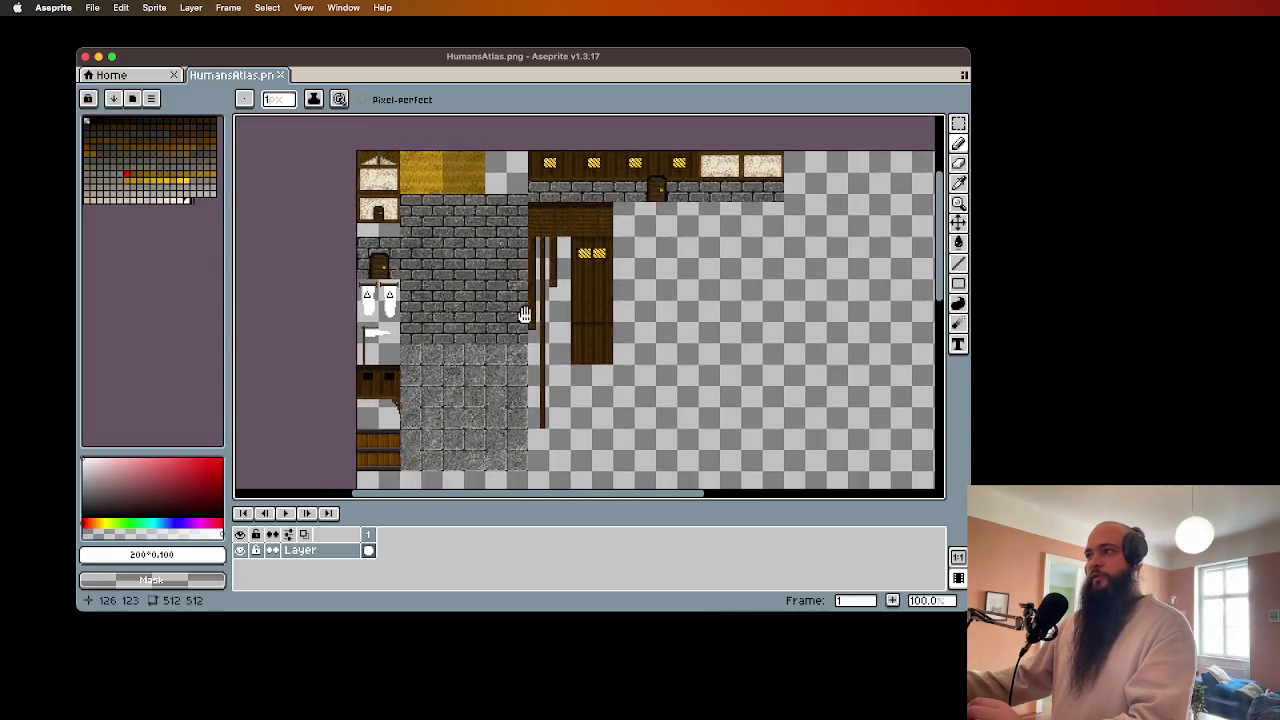
scroll(523, 314, "down", 1)
scroll(438, 289, "up", 1)
scroll(445, 297, "down", 2)
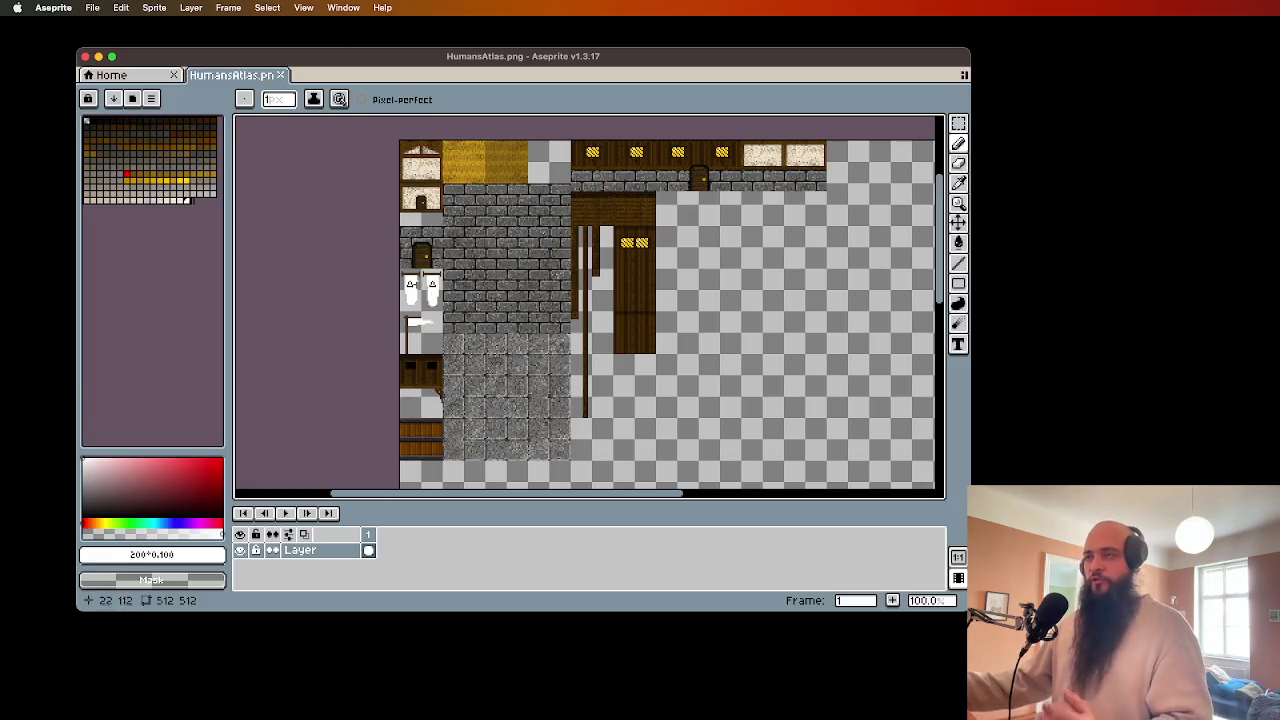
- Bring up the Open Recent file list, then dismiss it without opening anything
left_click(92, 7)
mouse_move(140, 57)
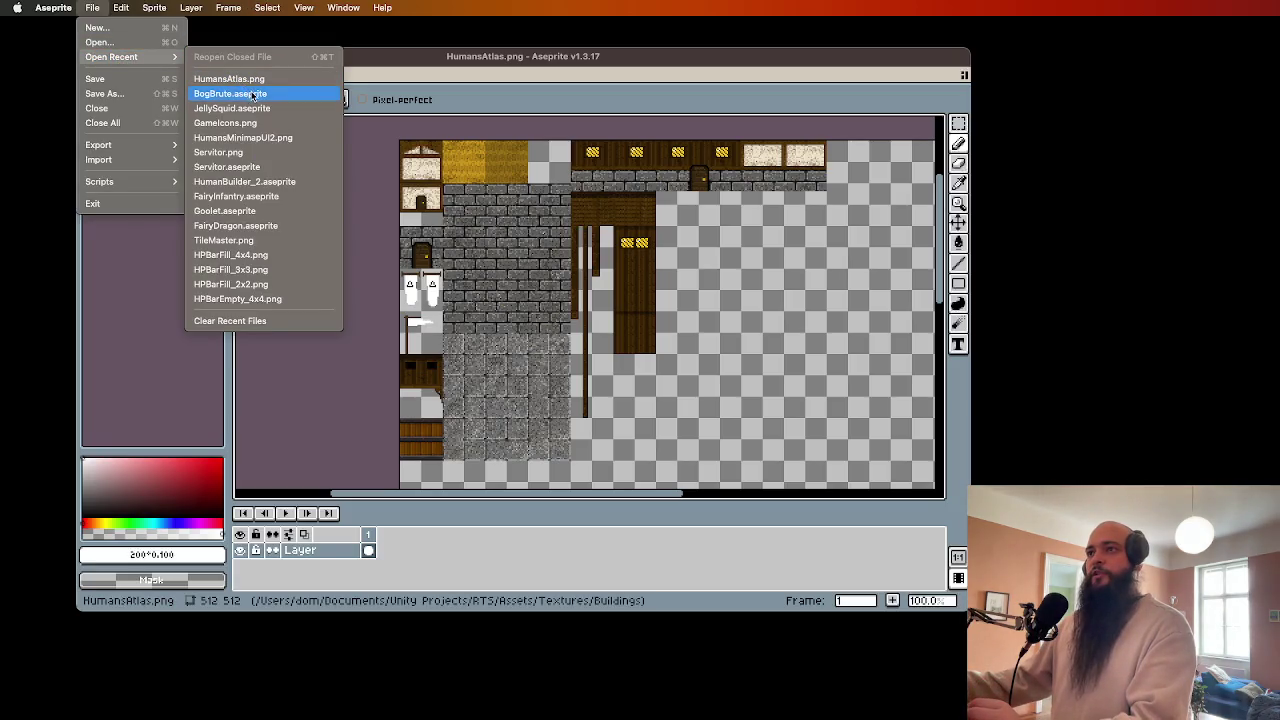
left_click(344, 355)
- Open HumansTintAtlas.png from Finder and zoom in on its white banner sprites
left_click(40, 373)
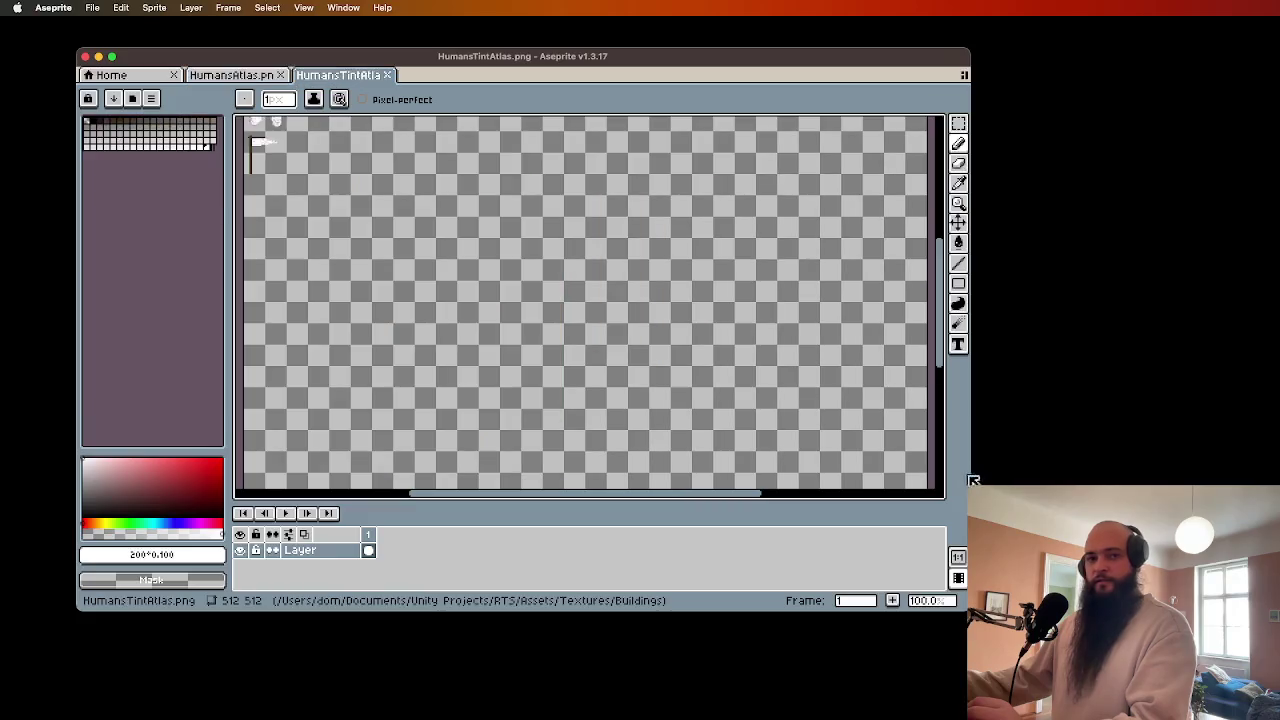
scroll(540, 335, "down", 3)
scroll(640, 456, "up", 5)
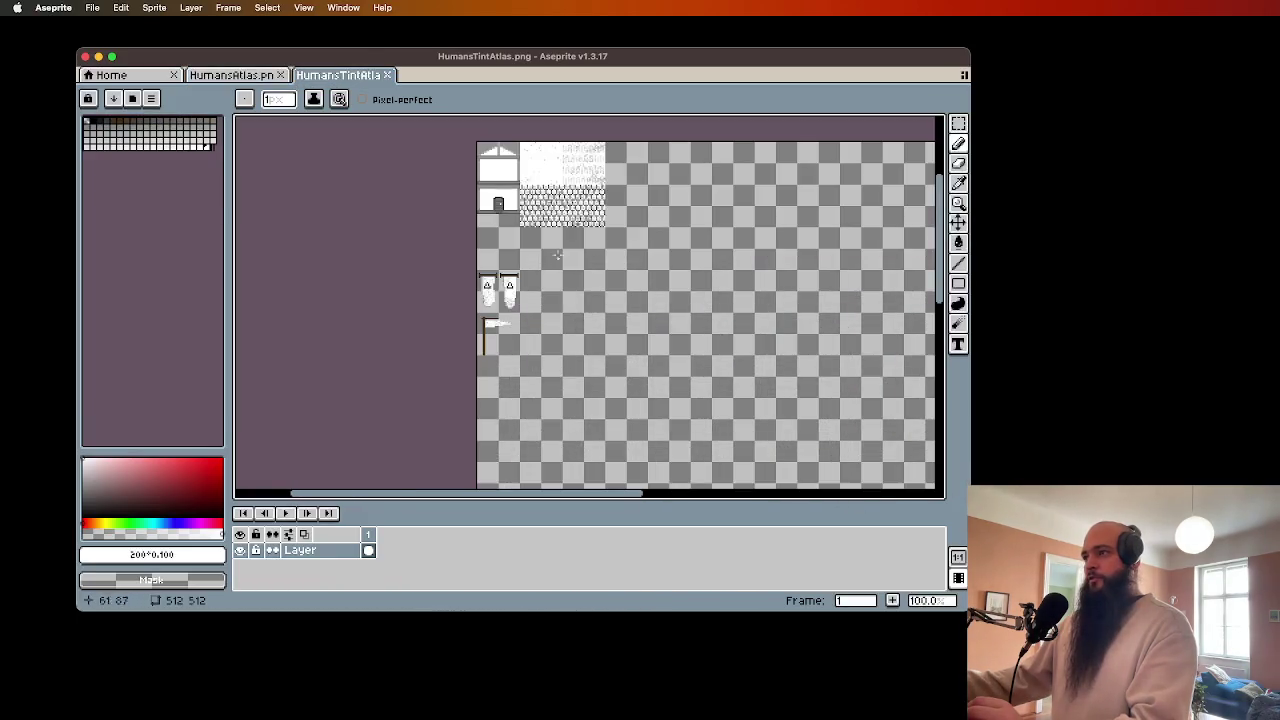
scroll(626, 254, "up", 1)
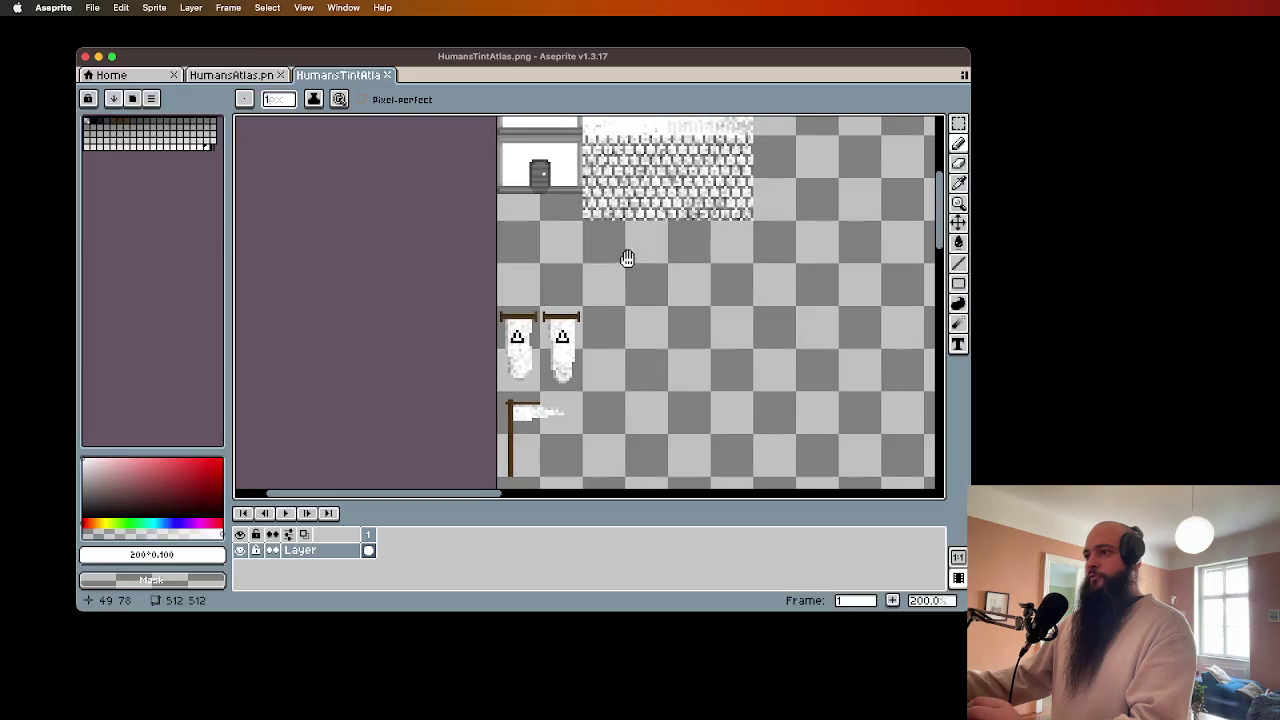
scroll(571, 409, "down", 2)
scroll(564, 401, "up", 1)
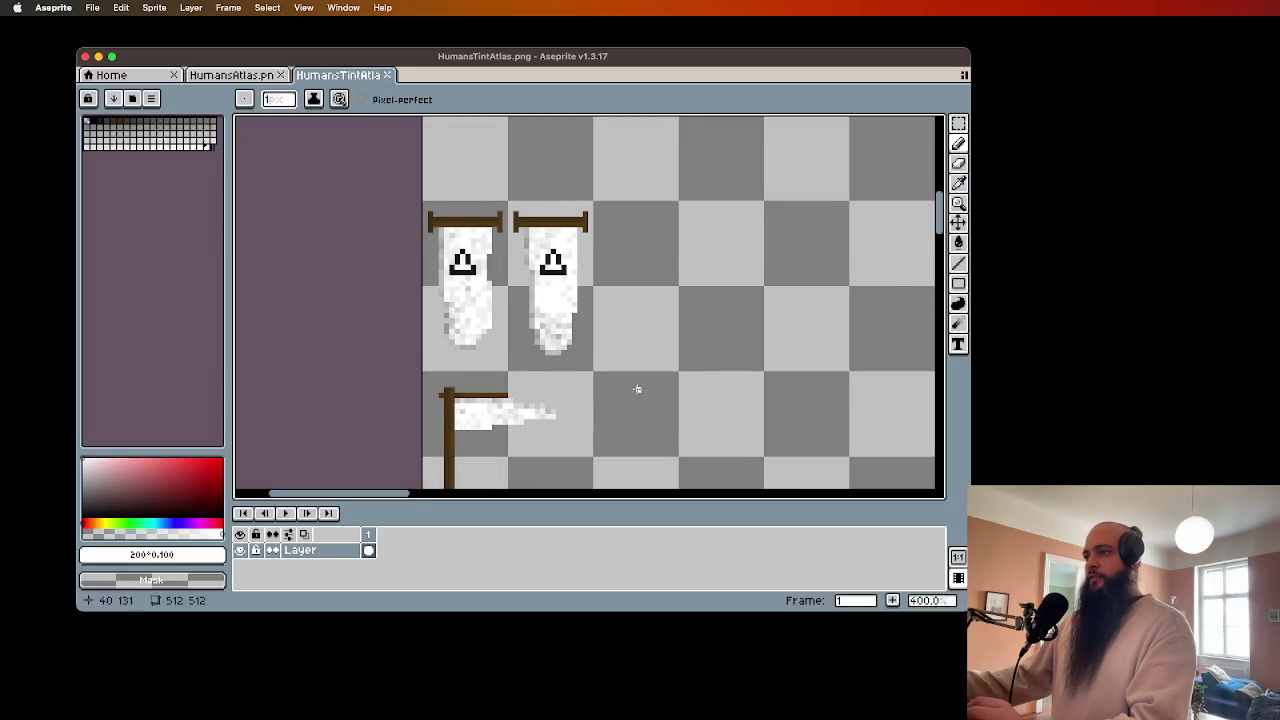
scroll(610, 375, "up", 1)
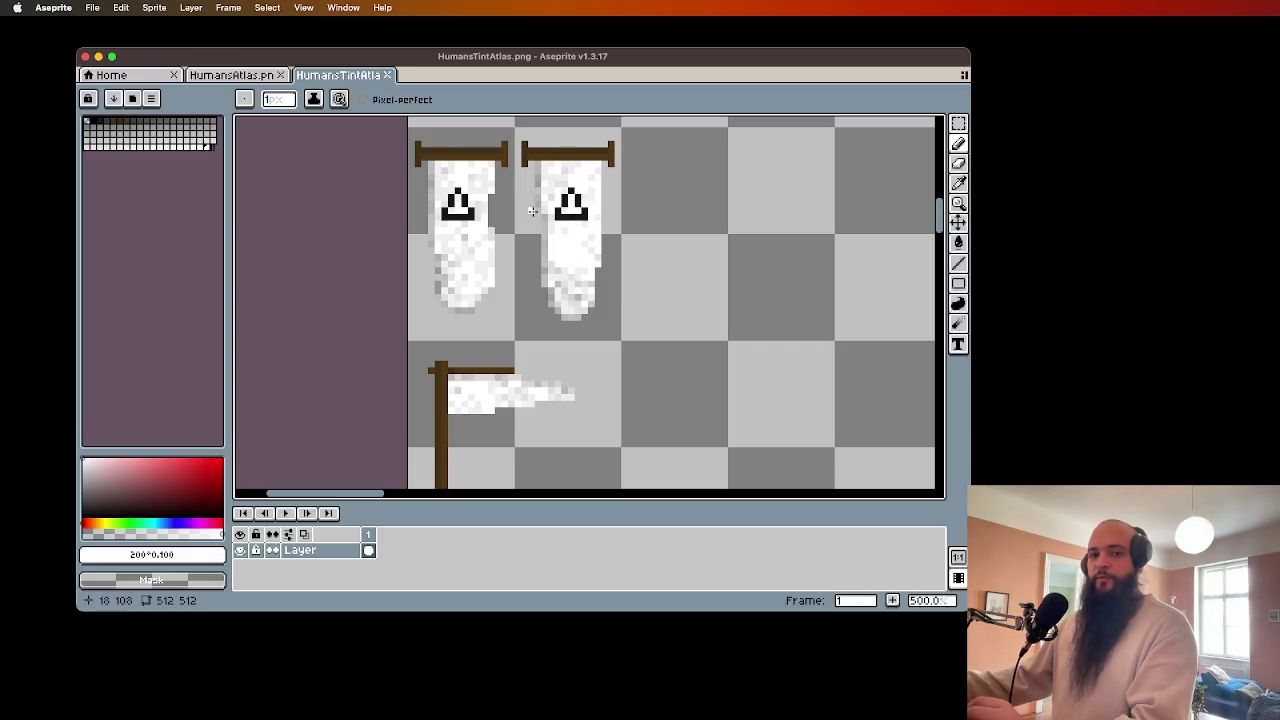
- Marquee-select the second white banner below its rod, copy it to the right, then deselect
key("m")
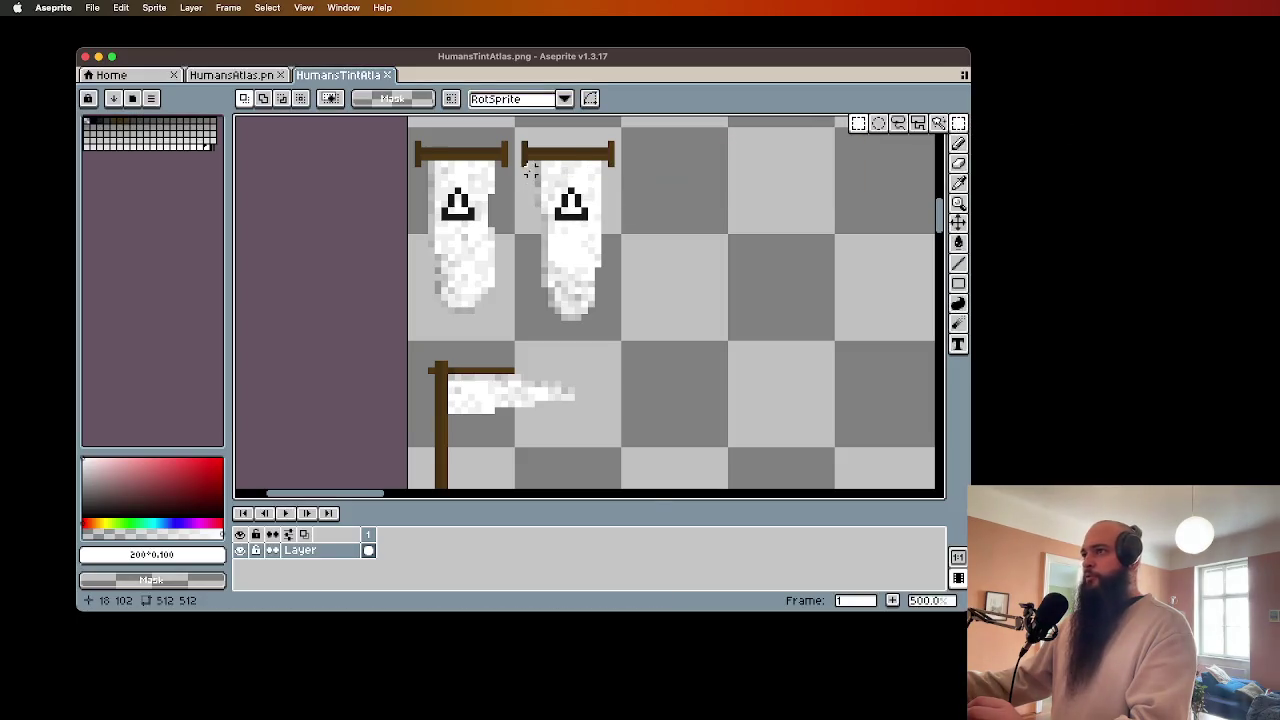
left_click_drag(531, 165, 598, 319)
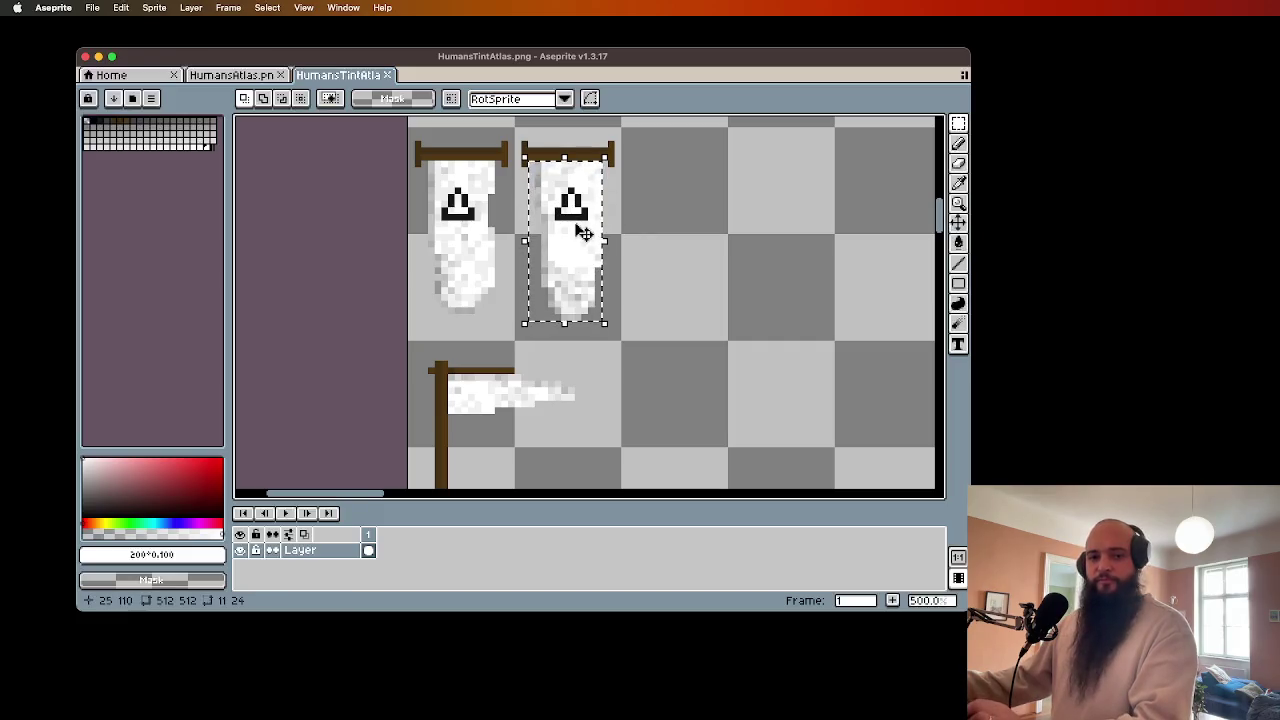
key("v")
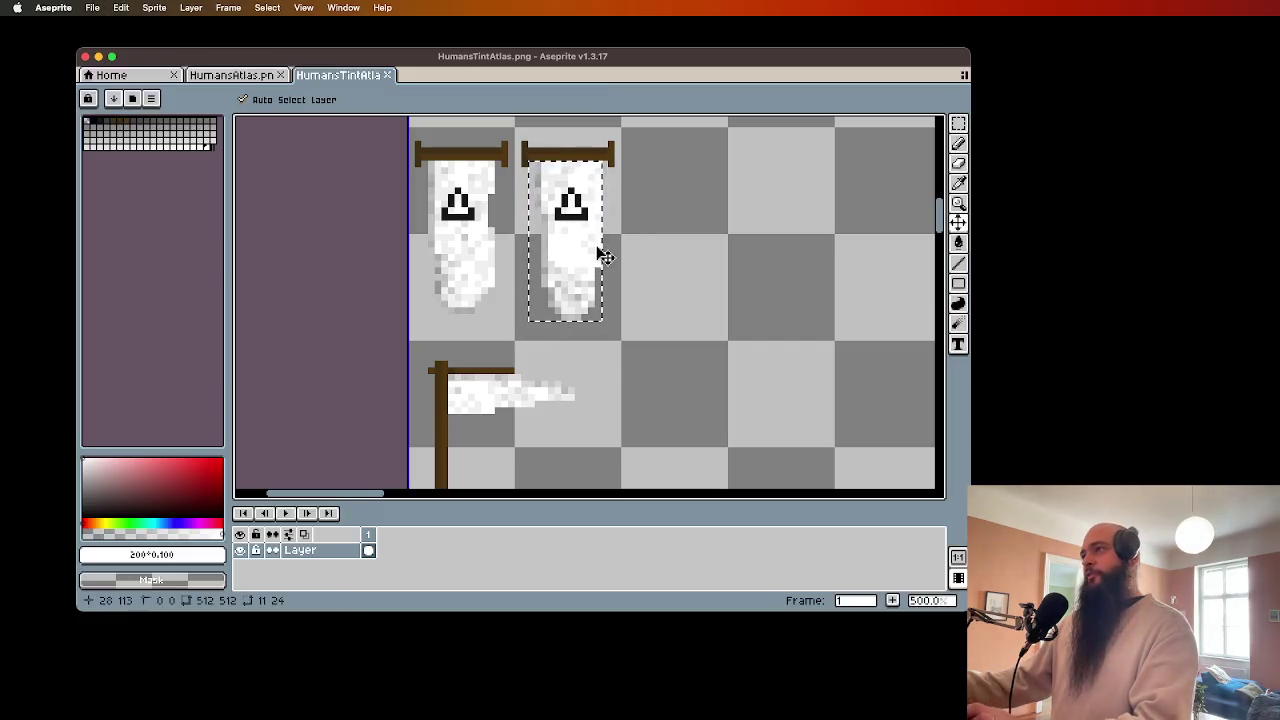
mouse_move(606, 254)
left_mouse_down()
mouse_move(580, 243)
mouse_move(737, 241)
left_mouse_up()
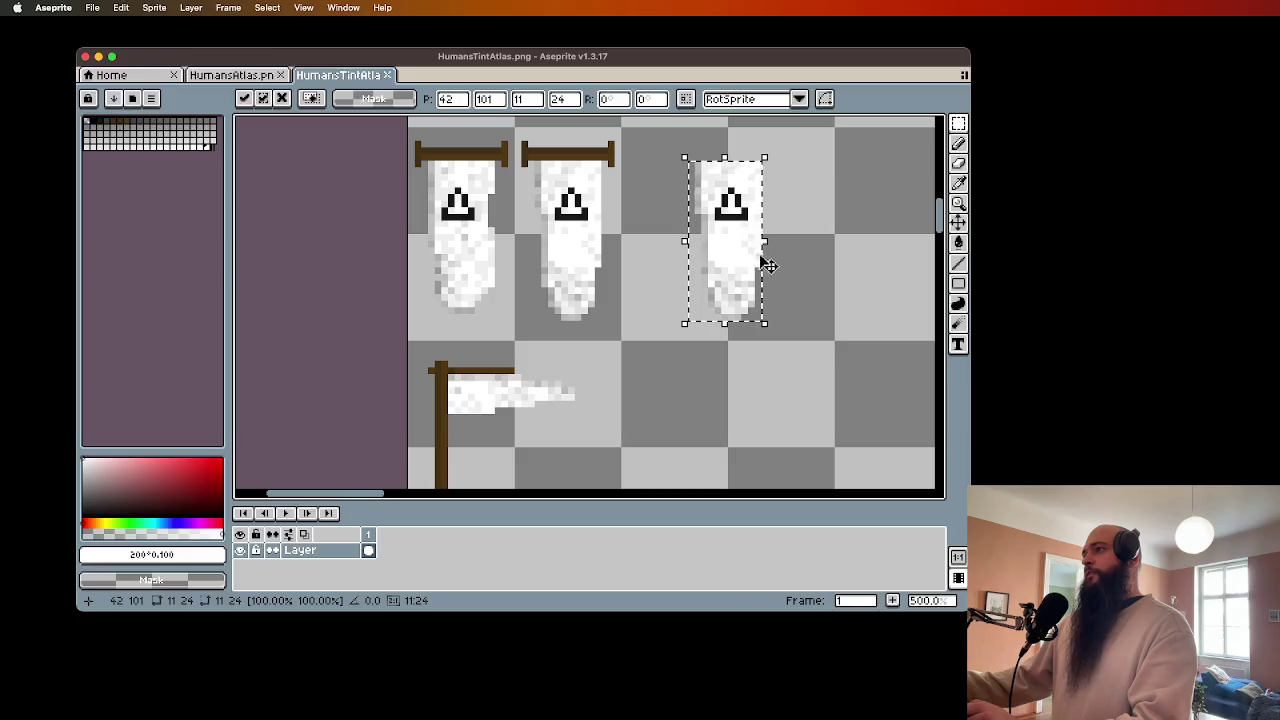
scroll(766, 263, "up", 2)
mouse_move(800, 214)
left_mouse_down()
mouse_move(812, 353)
mouse_move(806, 277)
left_mouse_up()
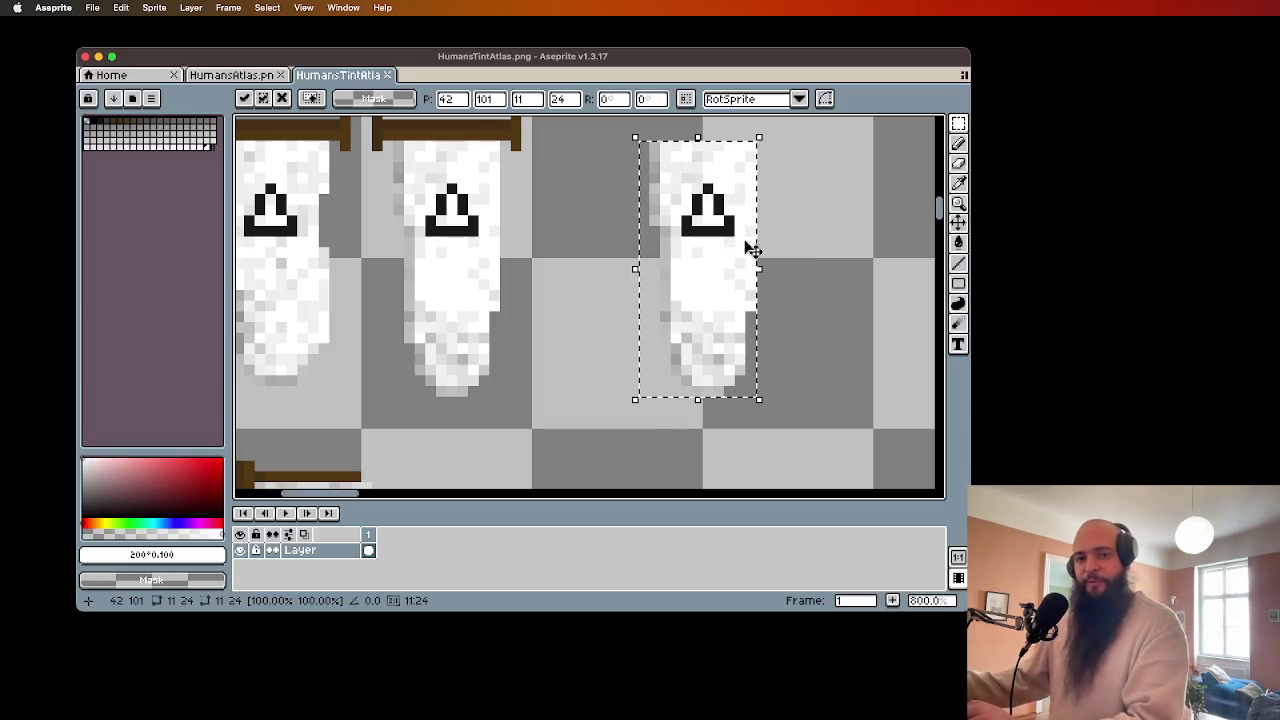
key("super+d")
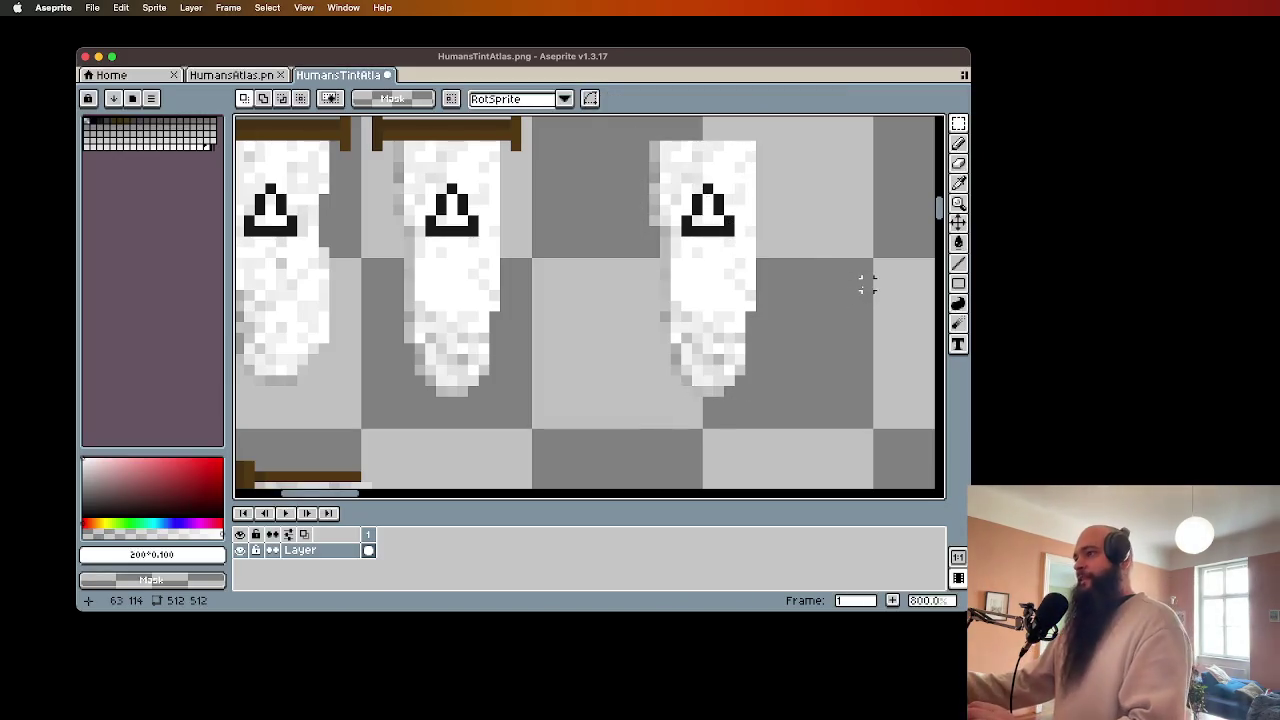
- Shade the new banner's bottom edge with faint translucent black using the pencil
left_click(958, 143)
scroll(803, 348, "up", 1)
scroll(803, 348, "down", 2)
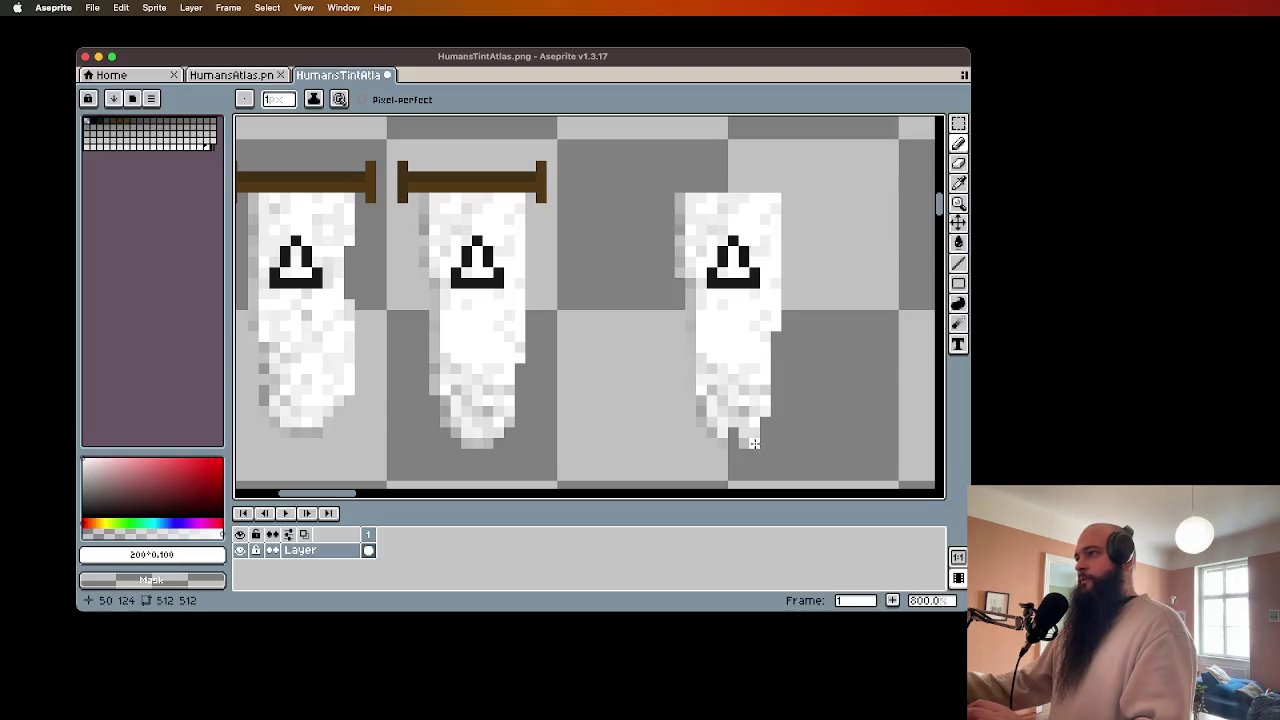
left_click(85, 510)
left_click(103, 533)
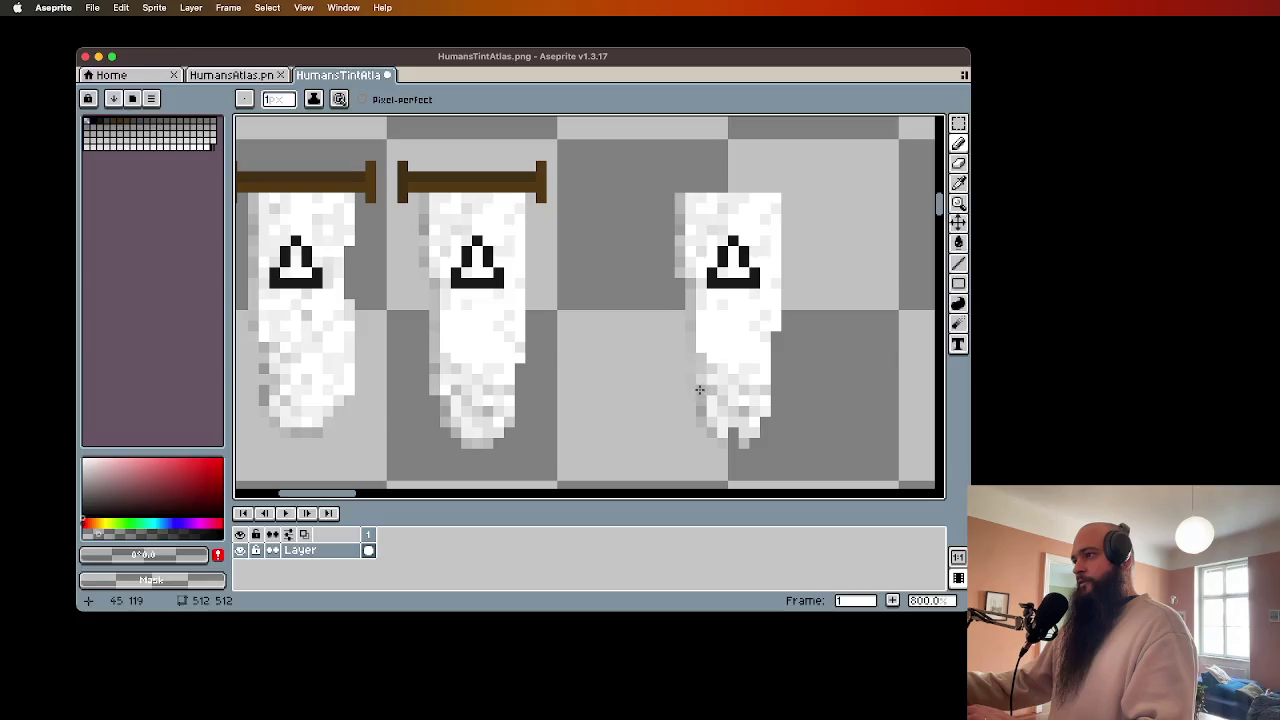
left_click_drag(729, 421, 756, 431)
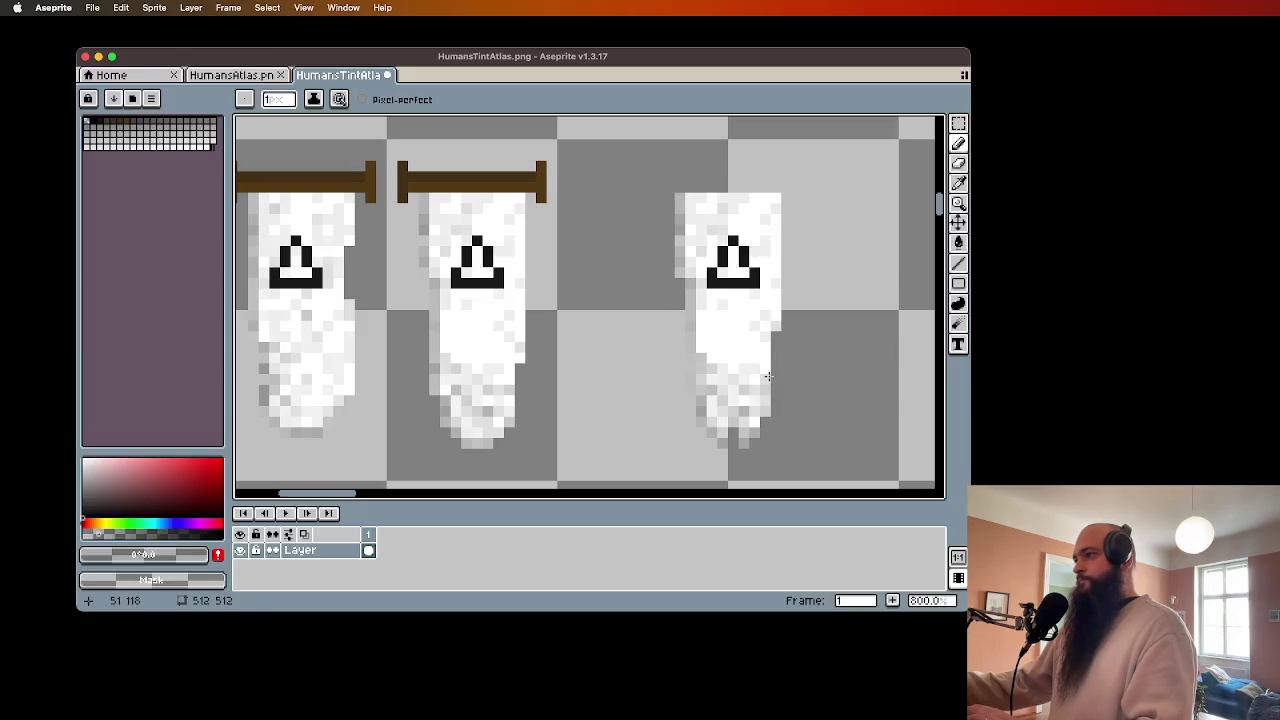
- Commit the moved banner selection and save HumansTintAtlas.png
scroll(786, 450, "down", 1)
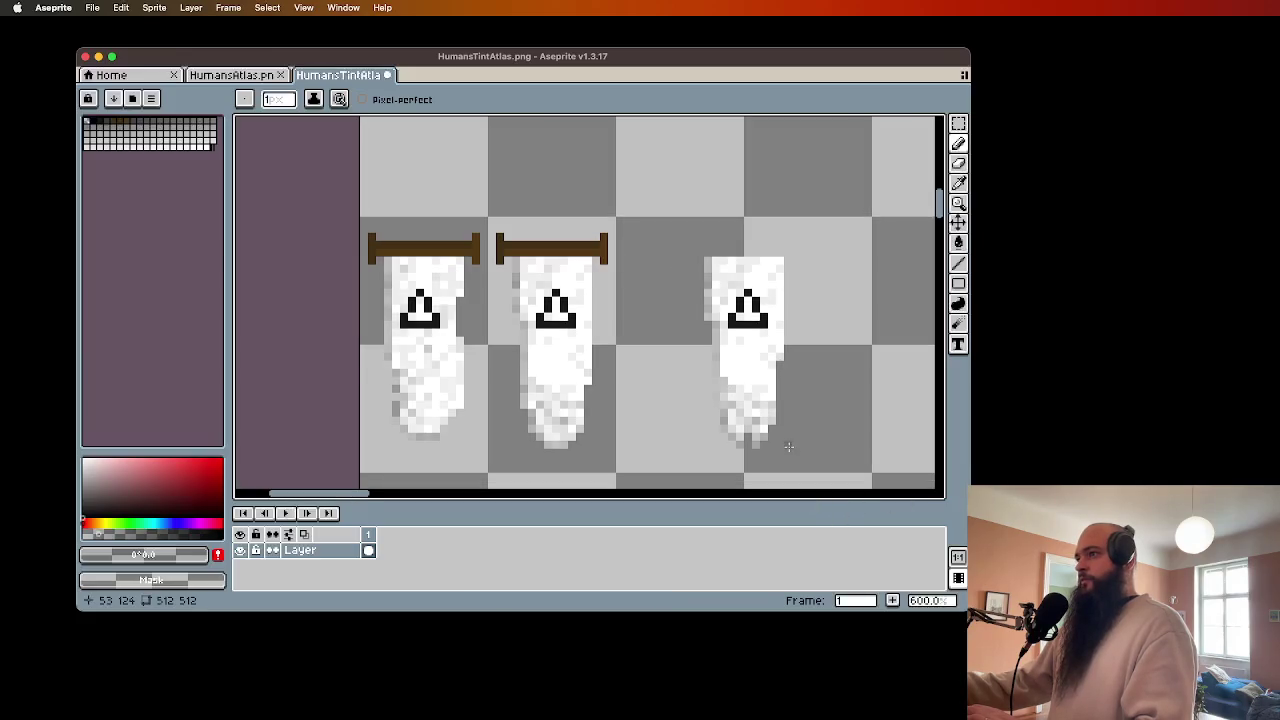
left_click_drag(784, 436, 768, 417)
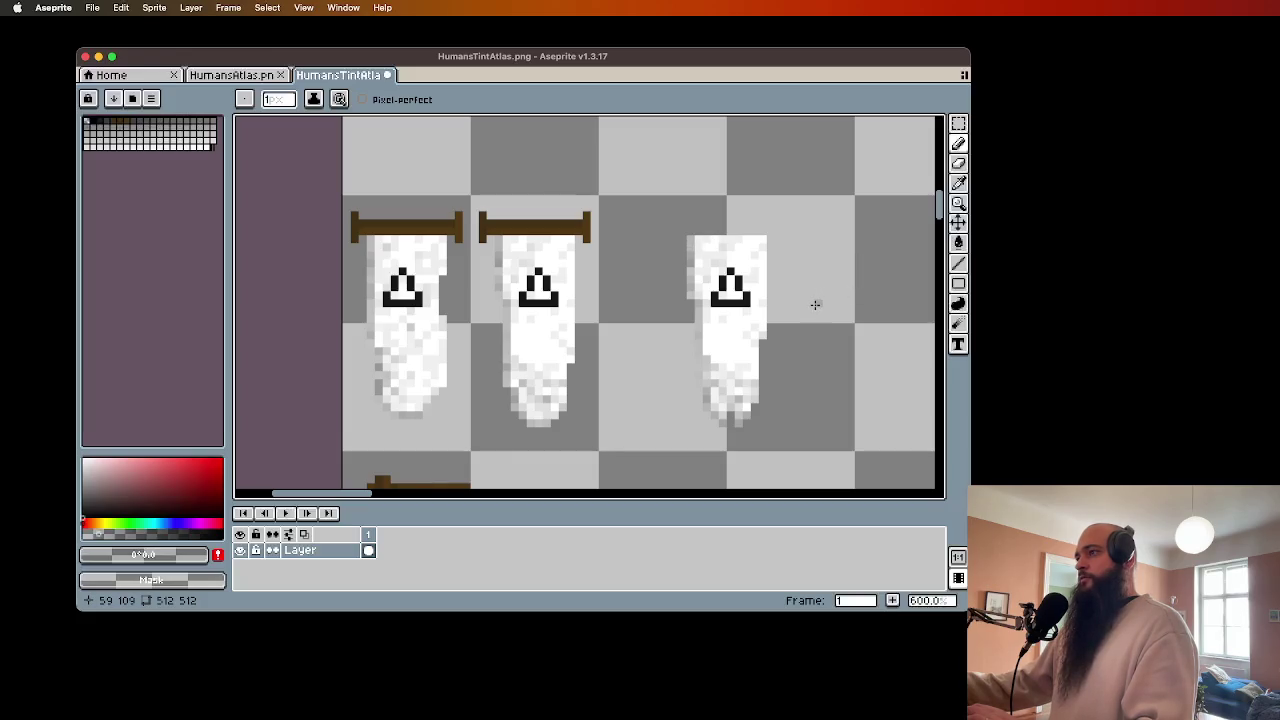
left_click_drag(809, 294, 751, 284)
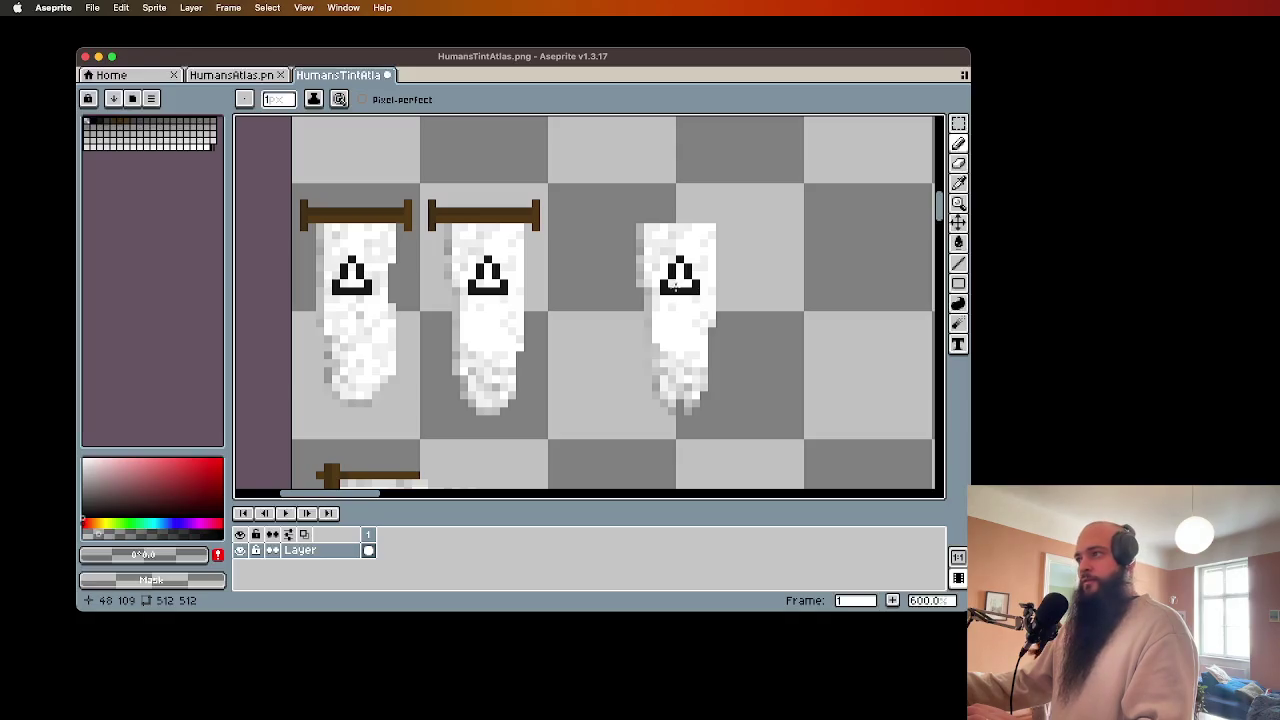
scroll(642, 290, "up", 1)
left_click(959, 124)
left_click_drag(618, 250, 645, 298)
key("Return")
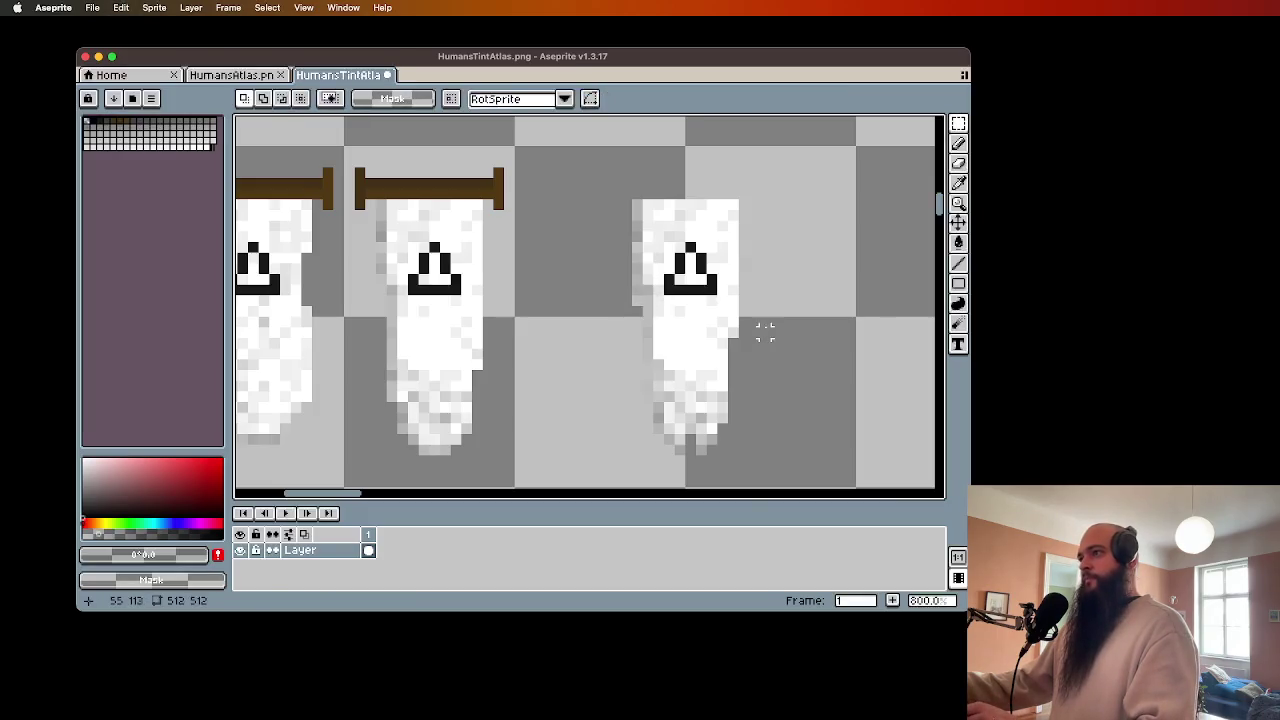
scroll(773, 338, "down", 1)
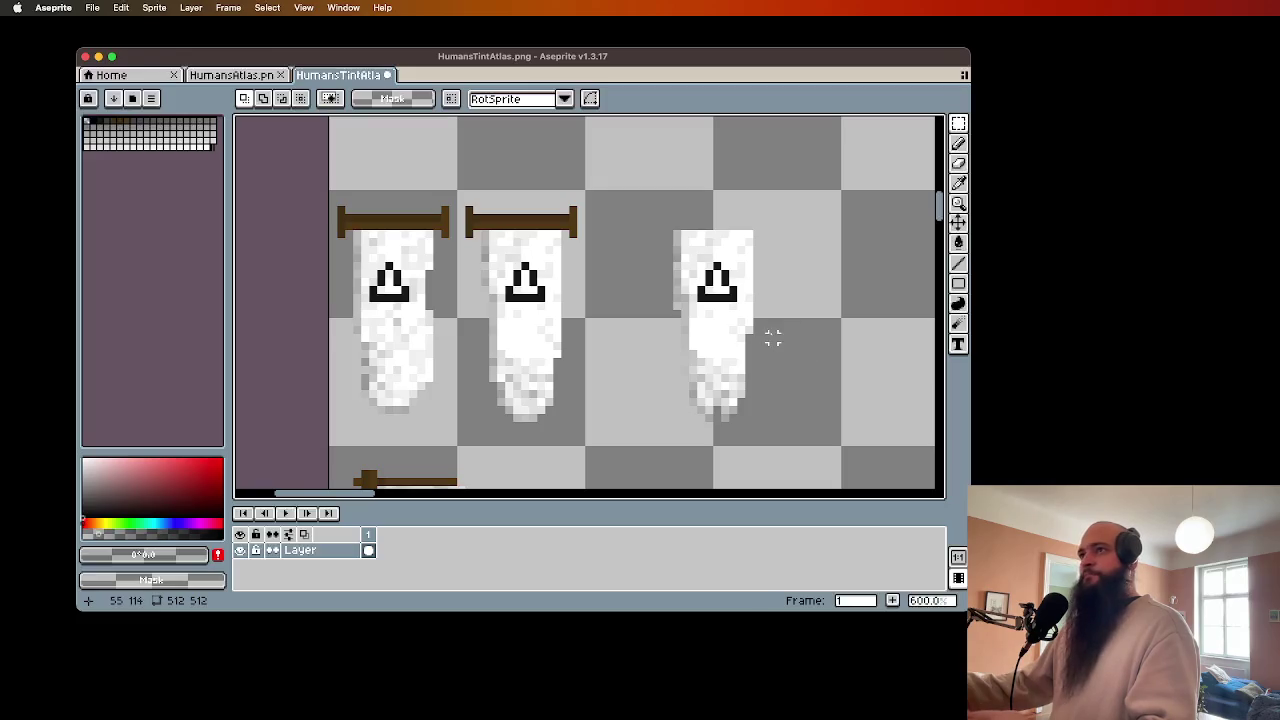
key("super+s")
left_click(562, 31)
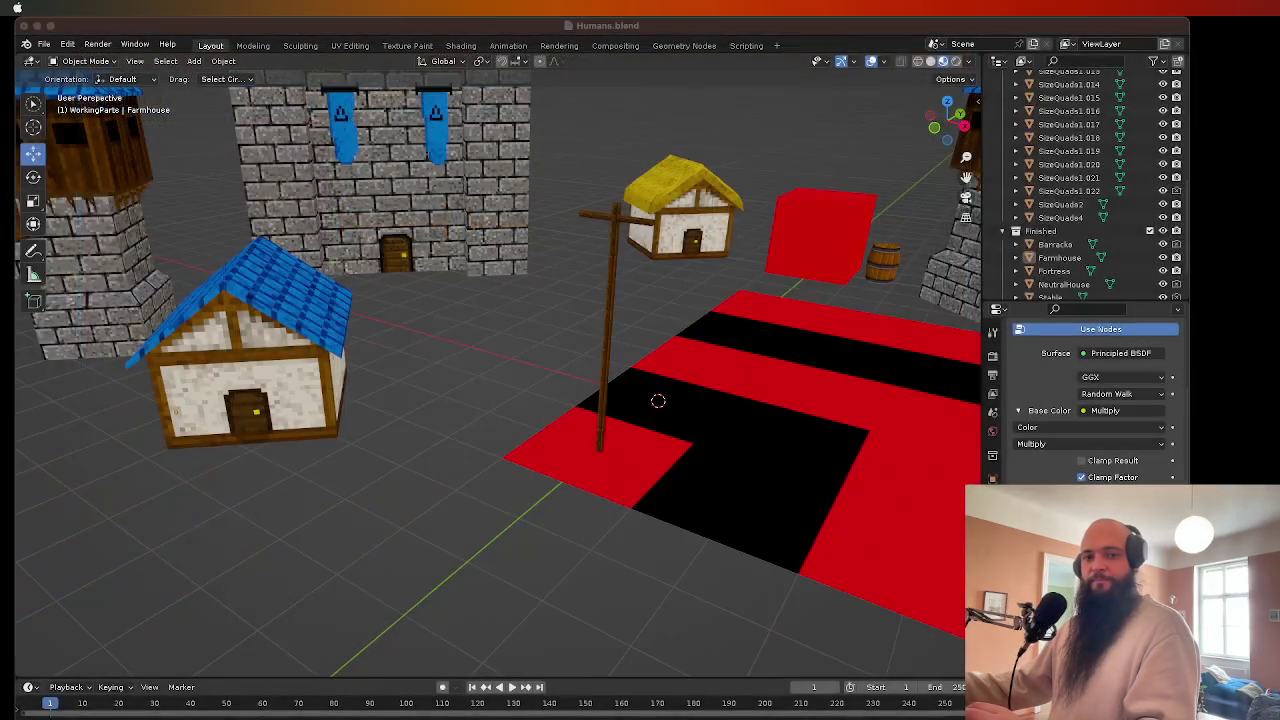
- Add a plane mesh and move it next to the wooden post
left_click(193, 61)
mouse_move(240, 76)
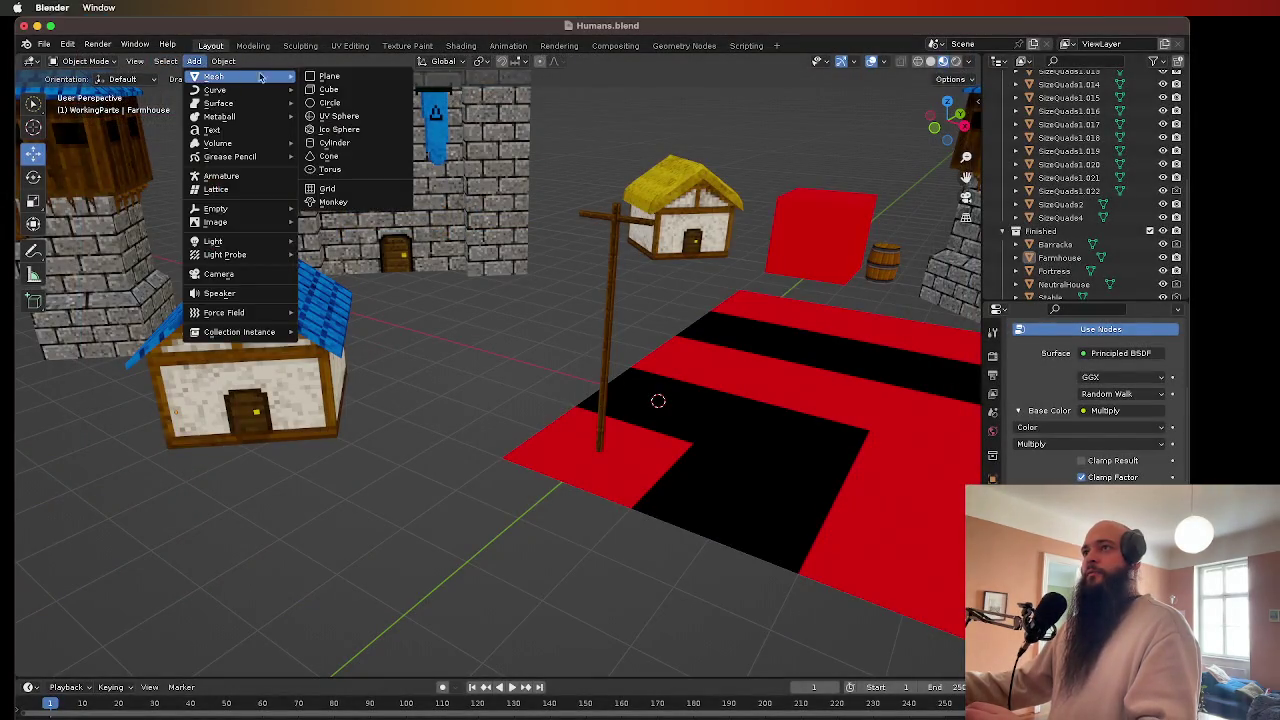
left_click(357, 77)
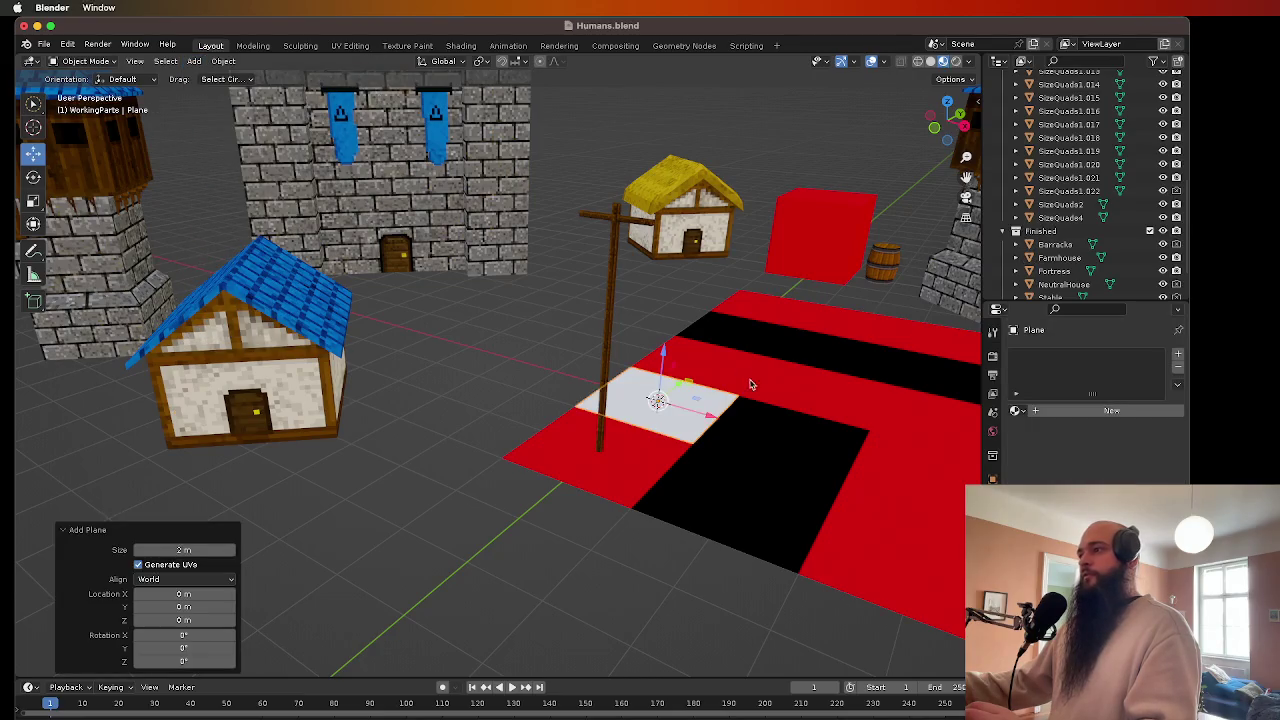
key("s")
key("Return")
key("ctrl+z")
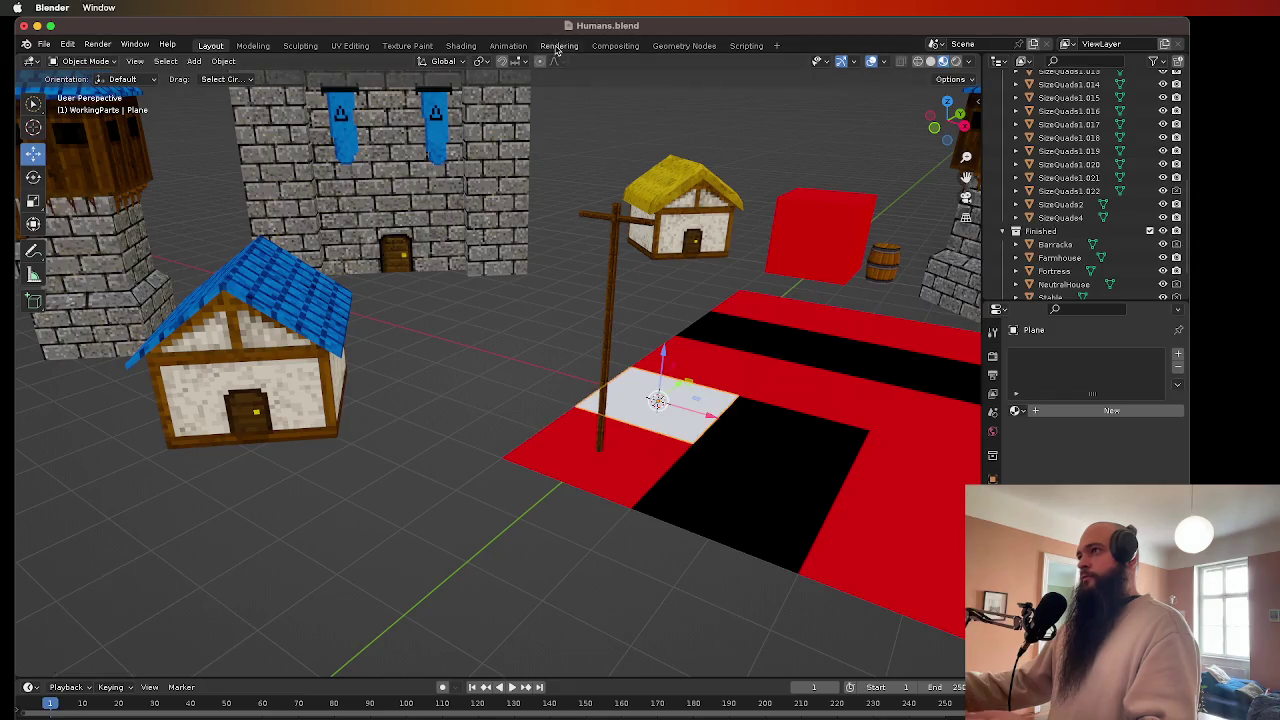
left_click_drag(685, 386, 582, 474)
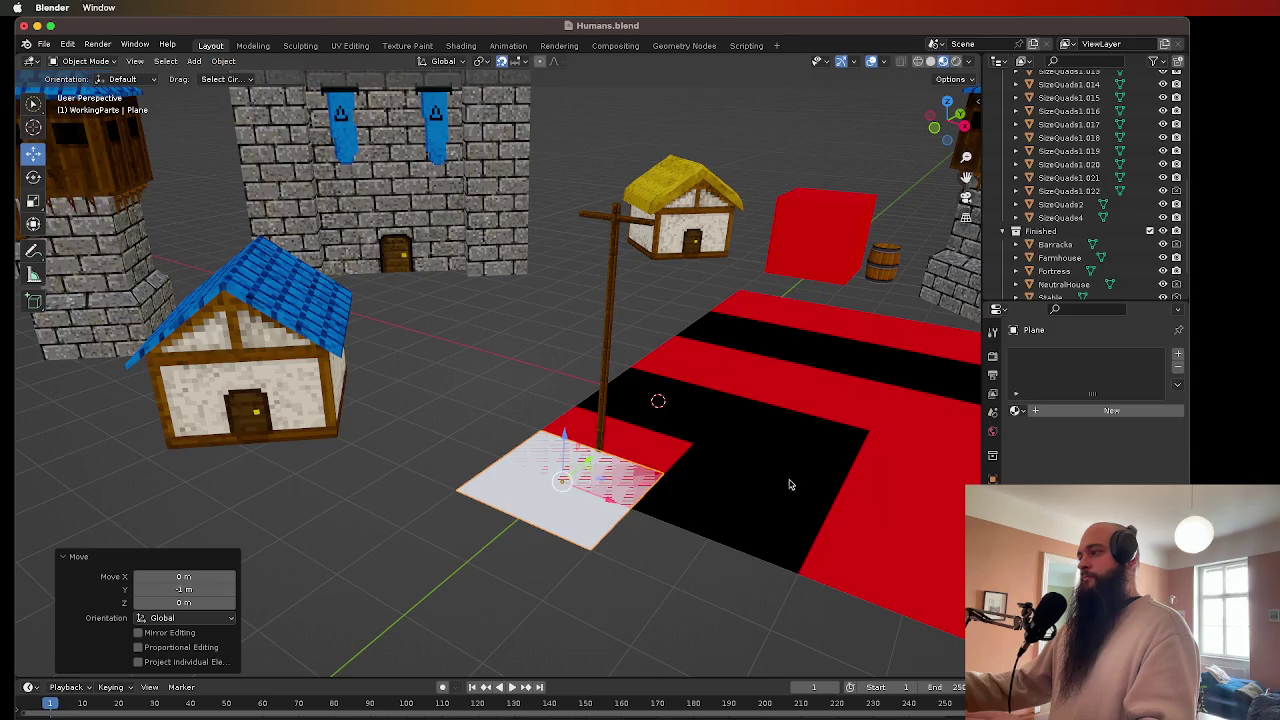
- Rotate the plane 90° on both Y and Z so it stands upright
left_click(993, 478)
left_click(1113, 465)
type("90")
key("Return")
left_click(1139, 453)
type("90")
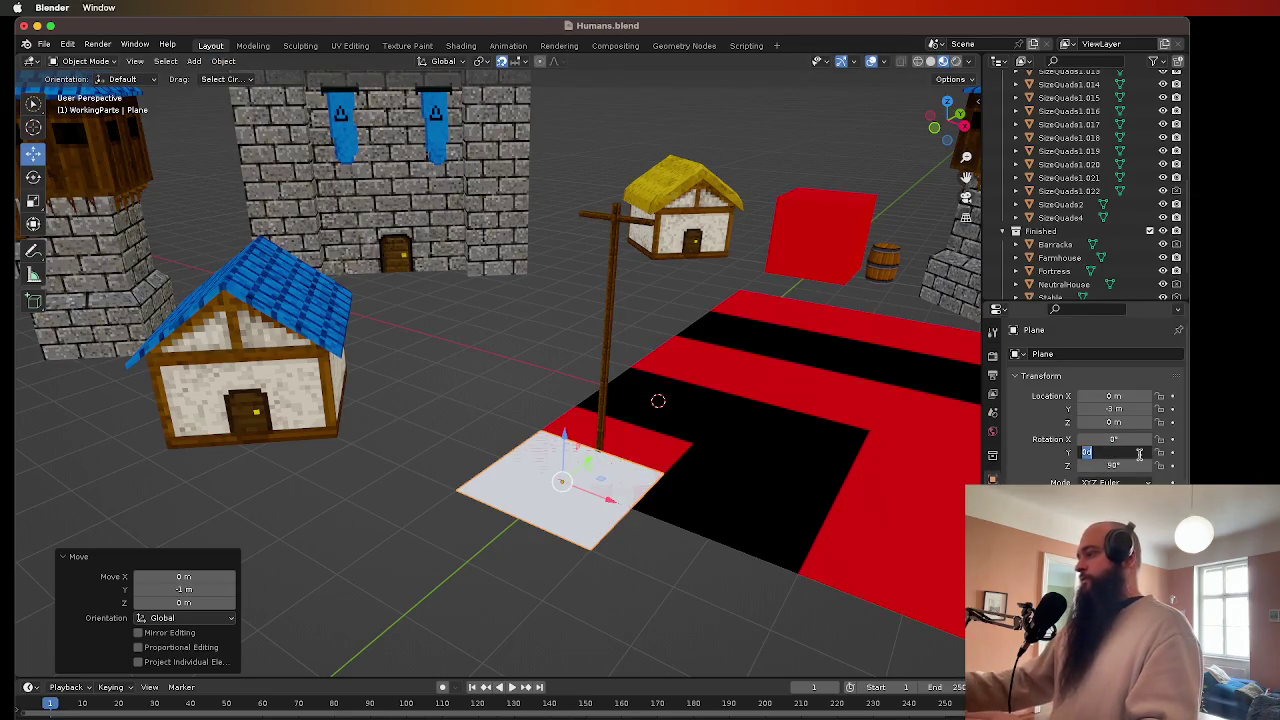
key("Return")
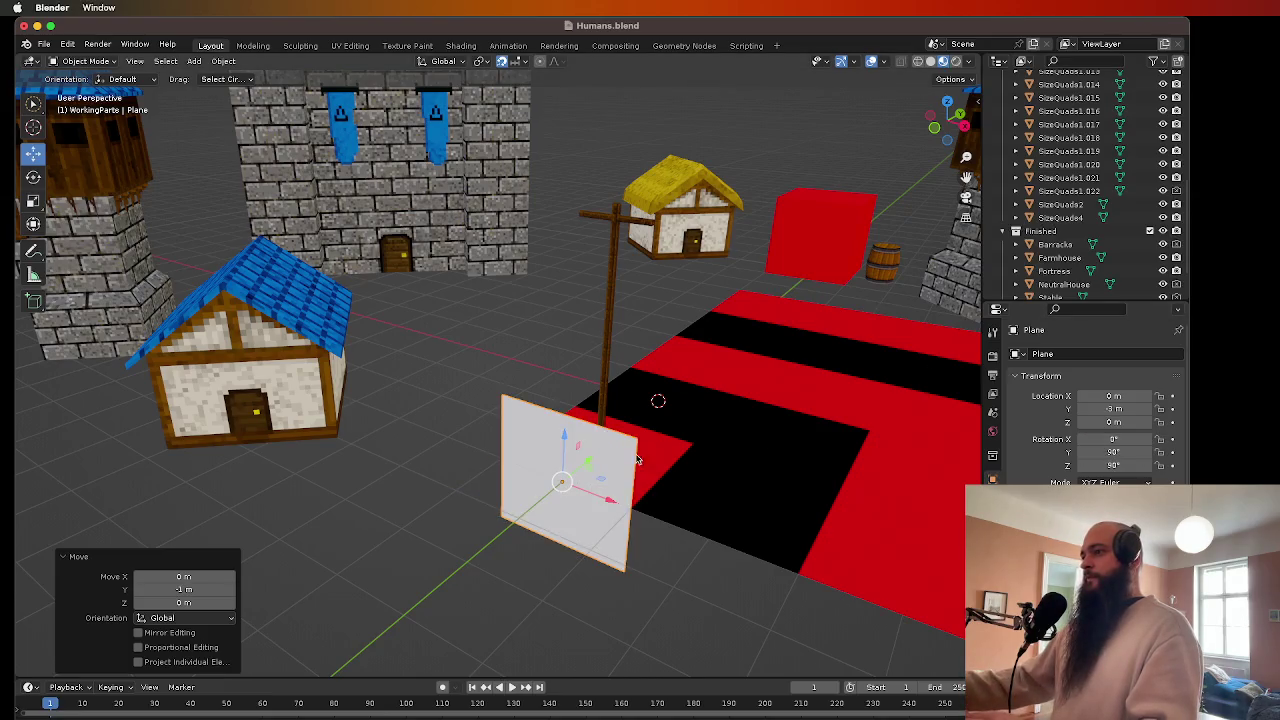
left_click(1113, 465)
type("0")
key("Return")
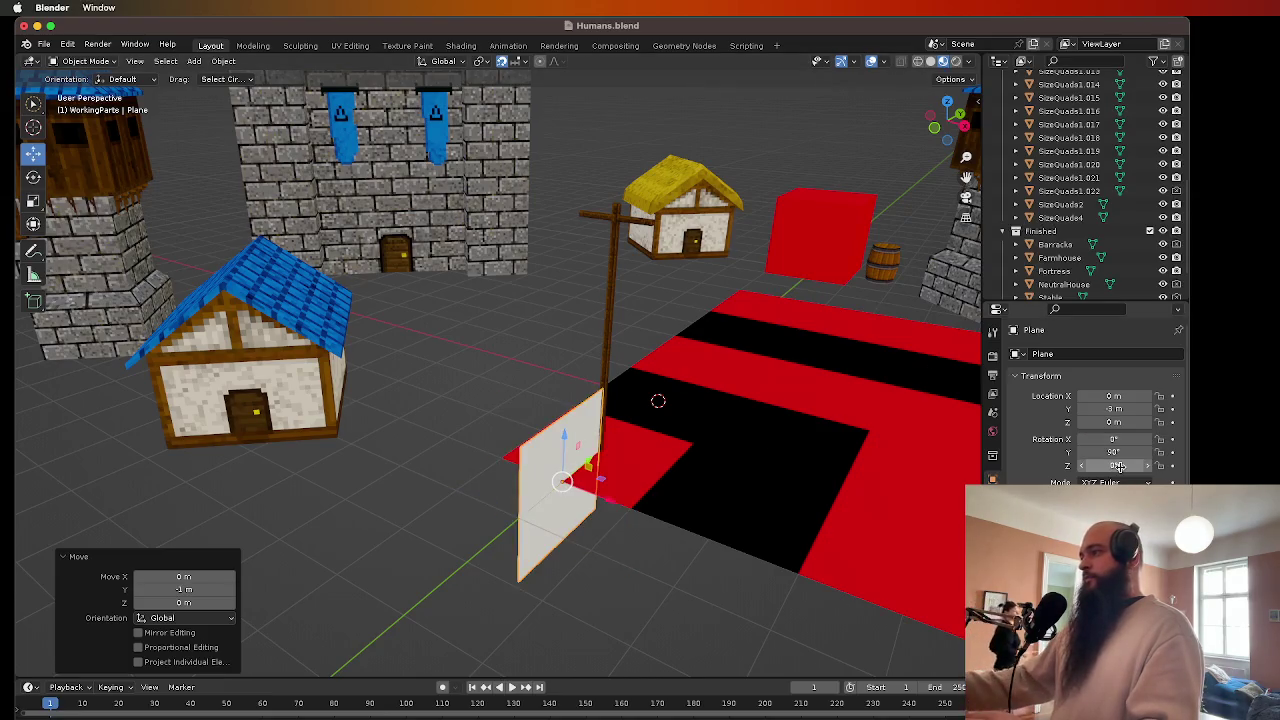
key("ctrl+z")
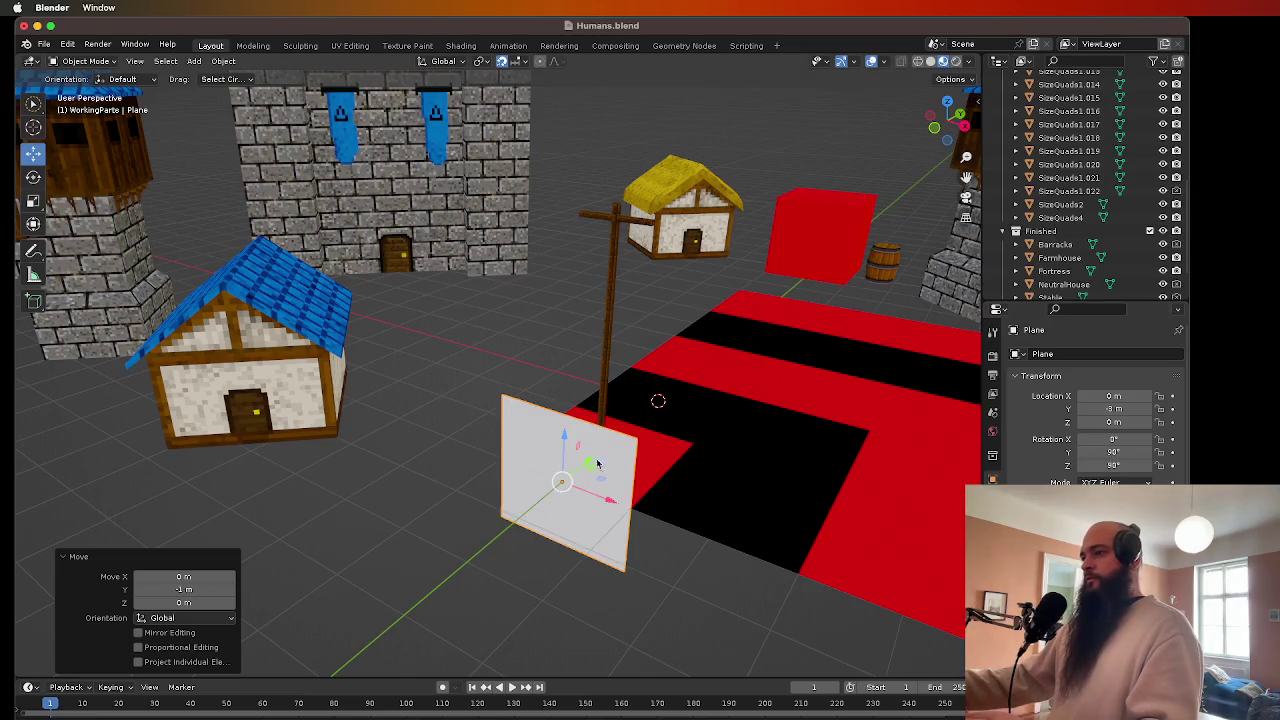
- Move the plane 1 m along Y and raise it 3 m along Z
type("gy1")
key("Return")
scroll(546, 418, "left", 5)
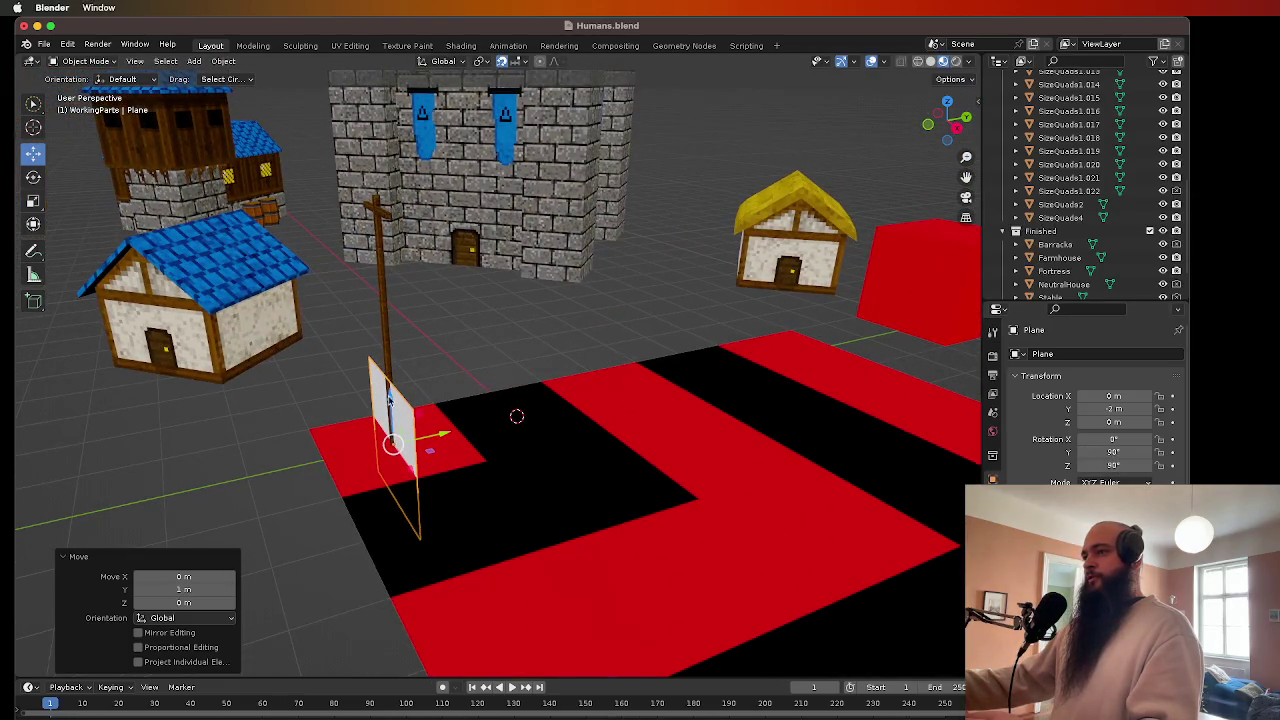
type("gz3")
key("Return")
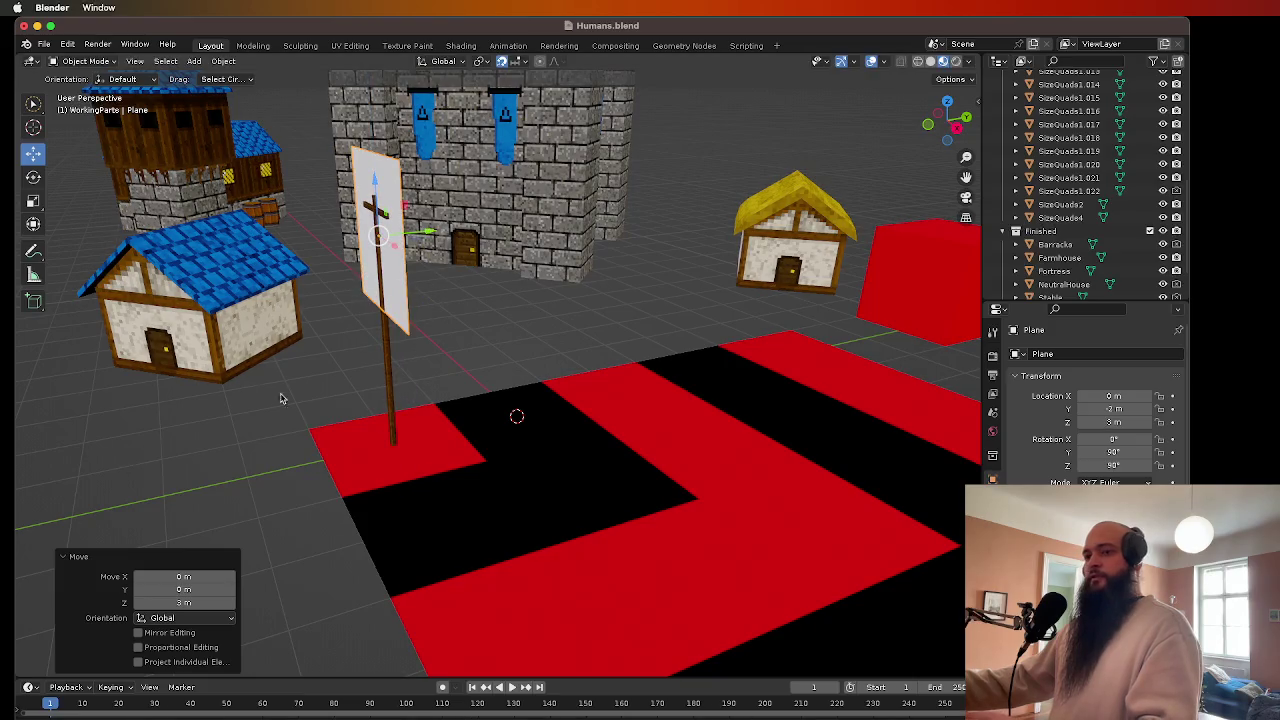
scroll(1090, 260, "down", 2)
scroll(1090, 250, "up", 10)
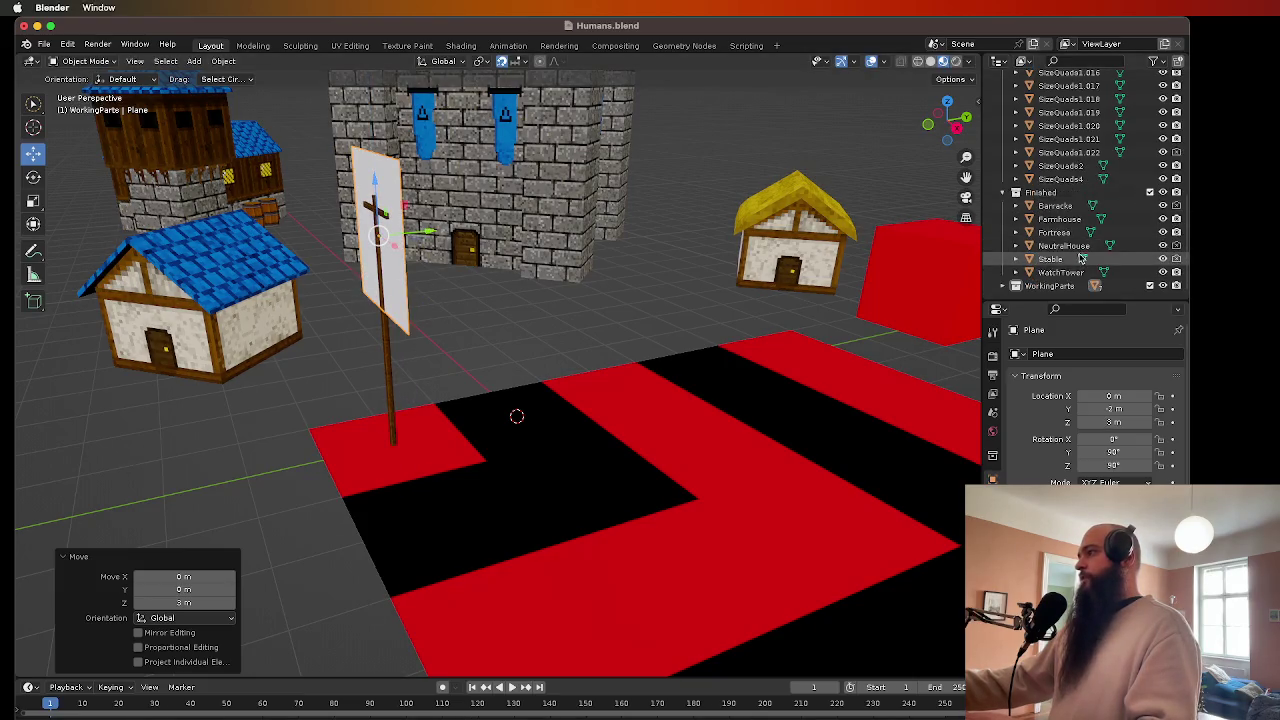
left_click(1005, 133)
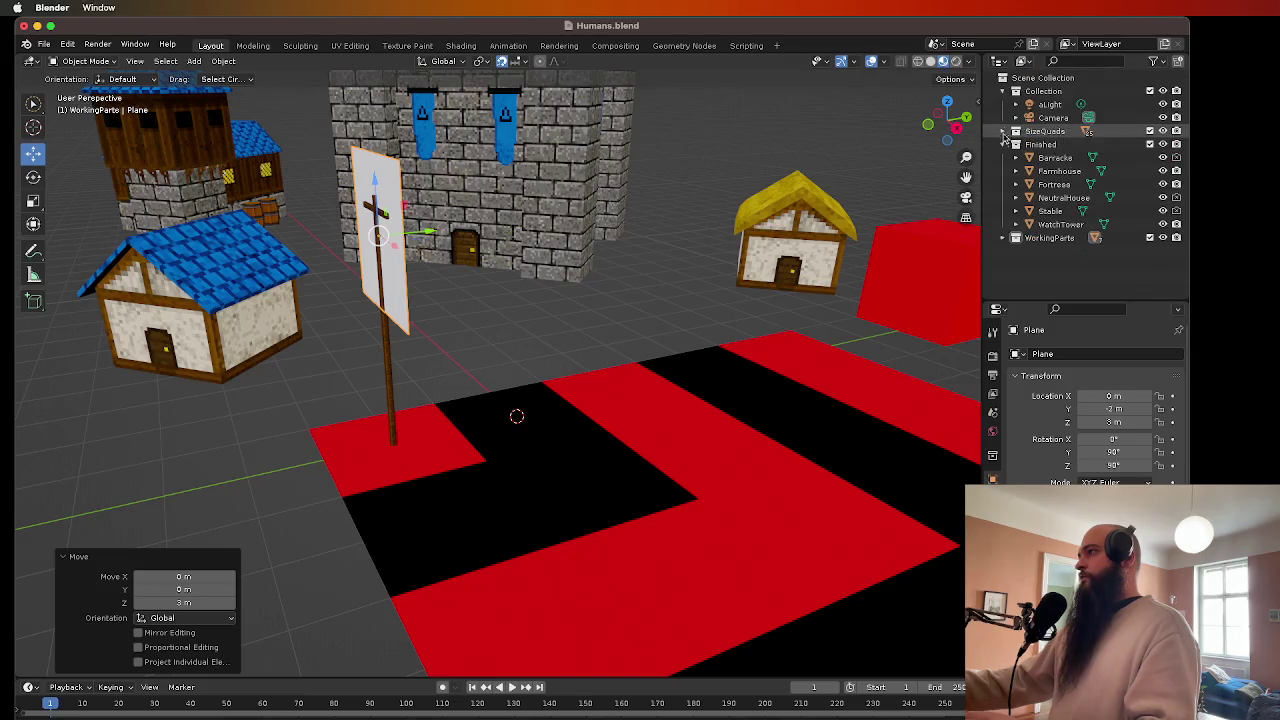
- Move Plane, Cube and Cube.001 from WorkingParts into the Finished collection
left_click(1003, 237)
scroll(1020, 232, "down", 2)
left_click_drag(1045, 272, 1040, 100)
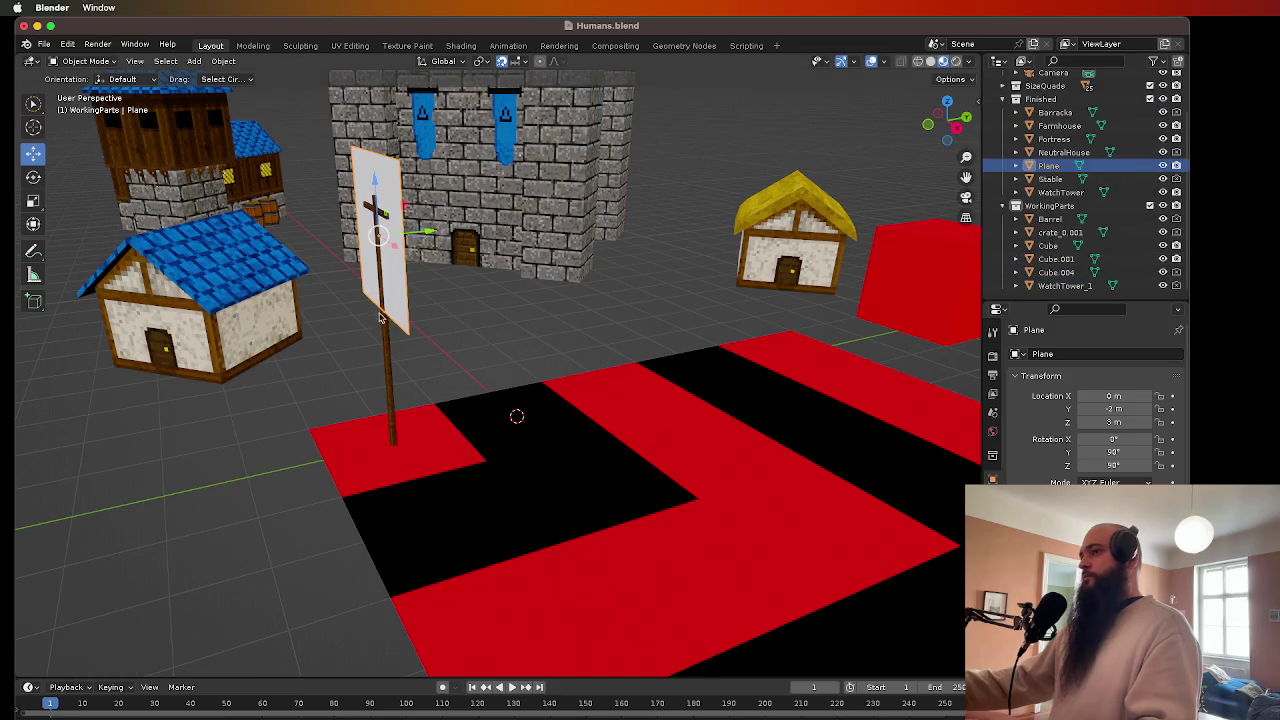
left_click(1048, 245)
left_click_drag(1048, 245, 1058, 94)
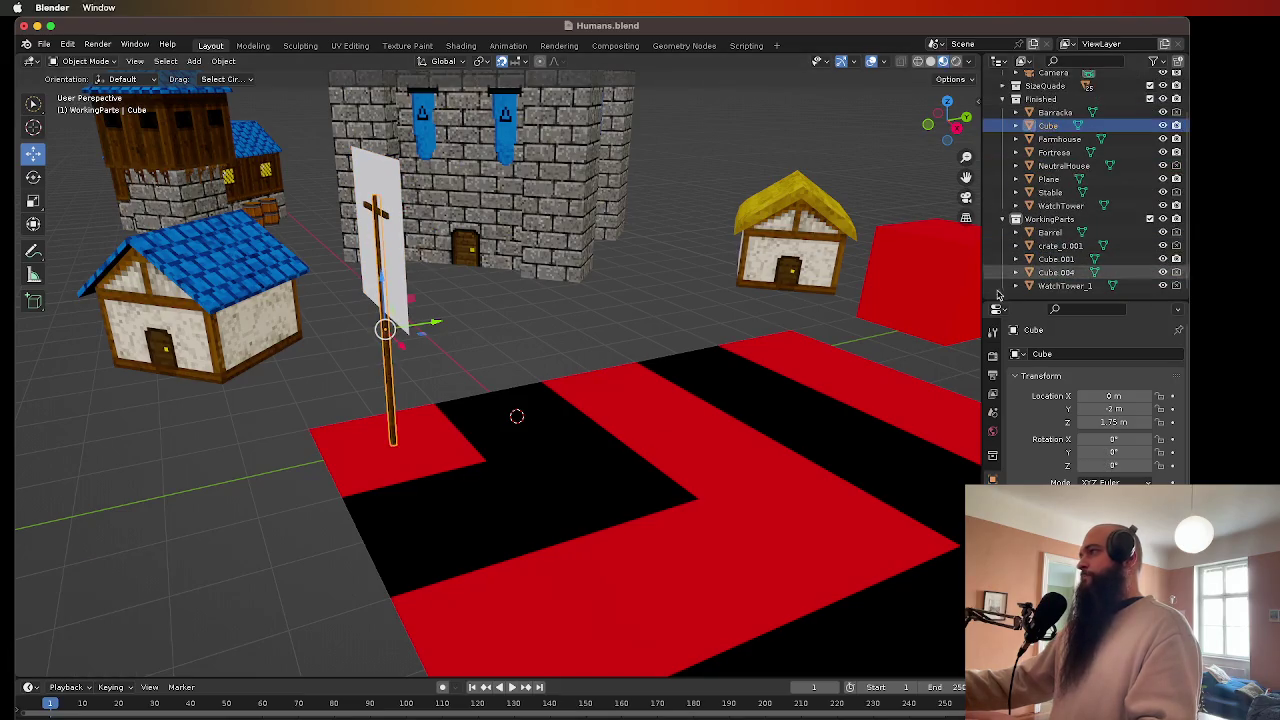
left_click(1056, 258)
mouse_move(1056, 258)
left_mouse_down()
mouse_move(1074, 120)
mouse_move(1050, 100)
left_mouse_up()
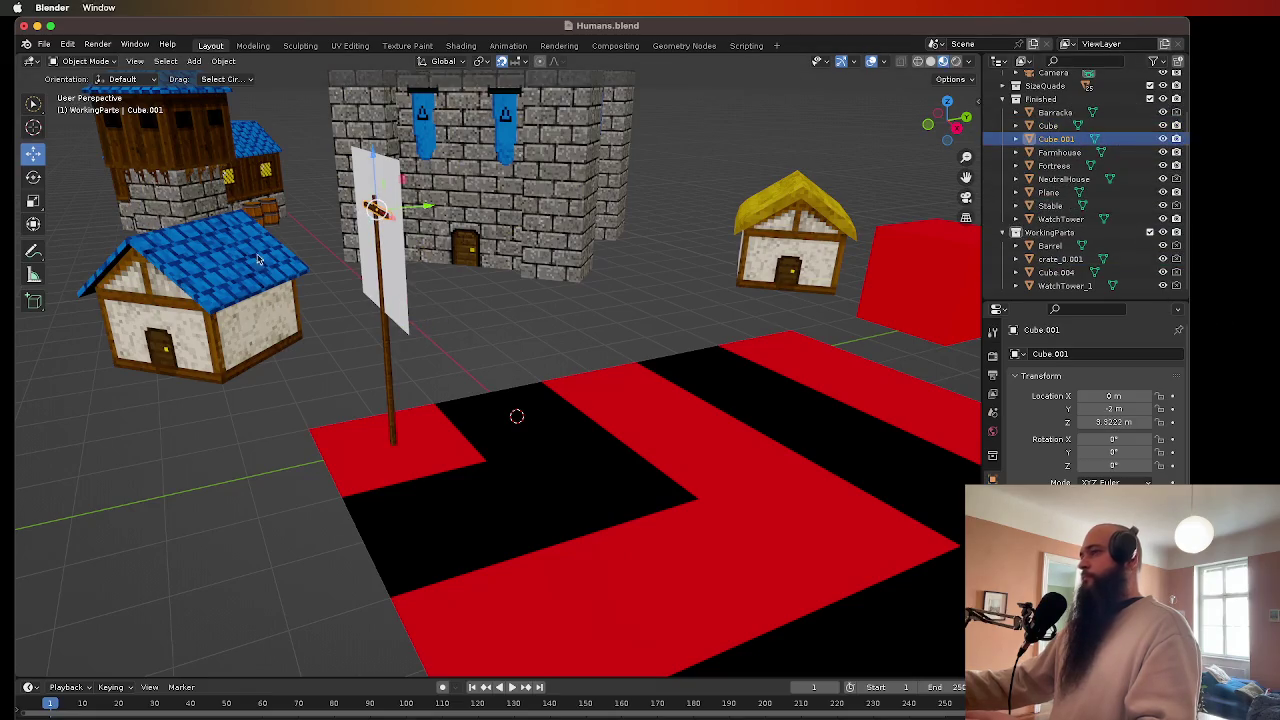
- Reselect the plane, keep its name Plane, and frame the view on the sign
left_click(395, 172)
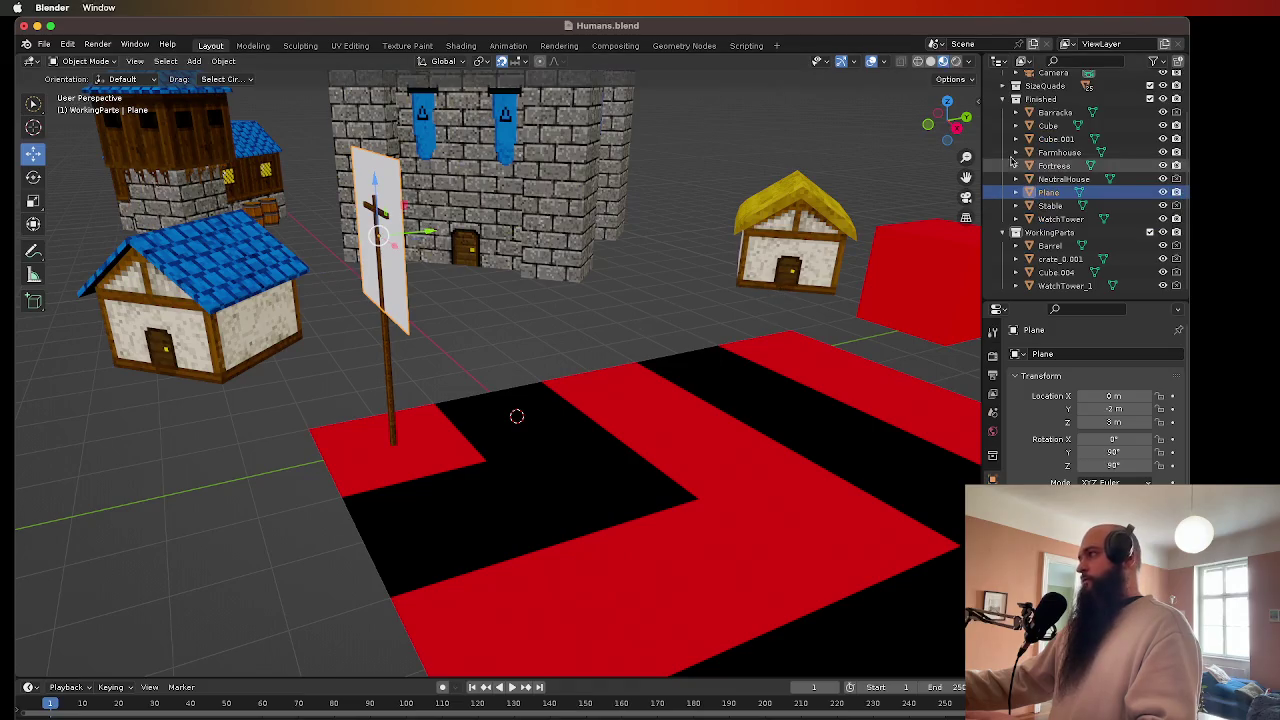
double_click(1048, 191)
key("Escape")
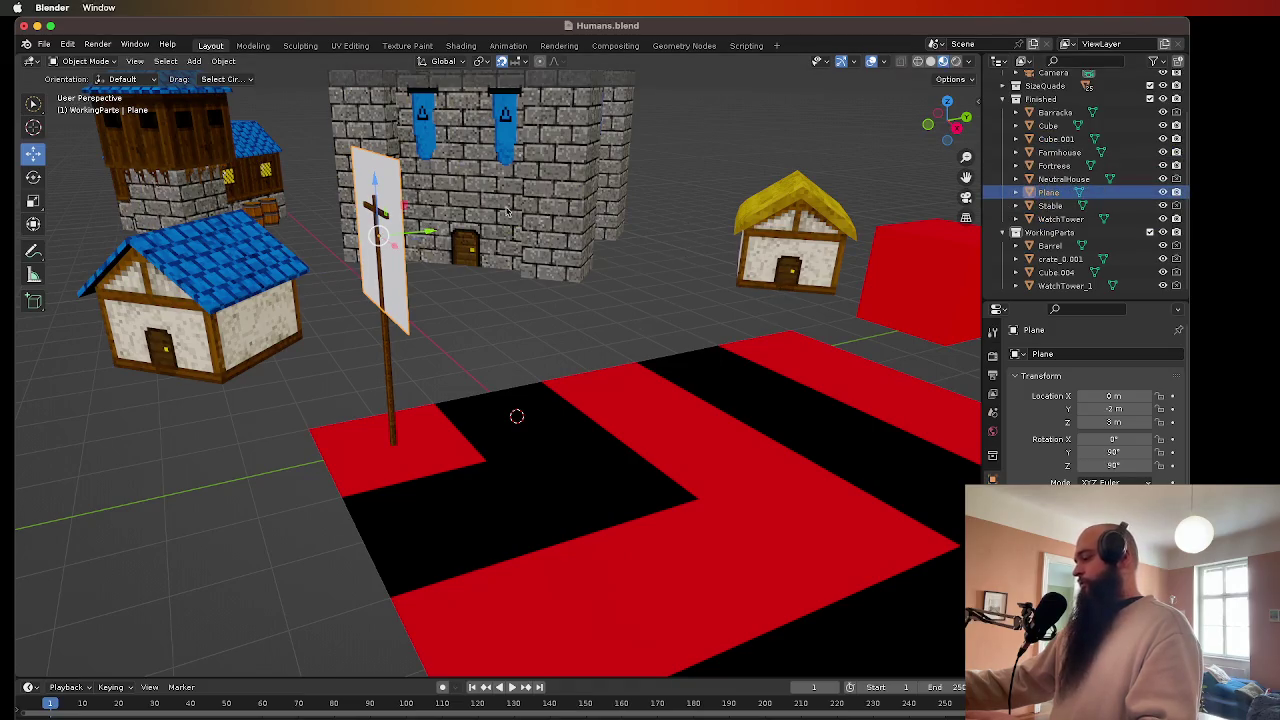
left_click(1053, 165)
left_click(1051, 192)
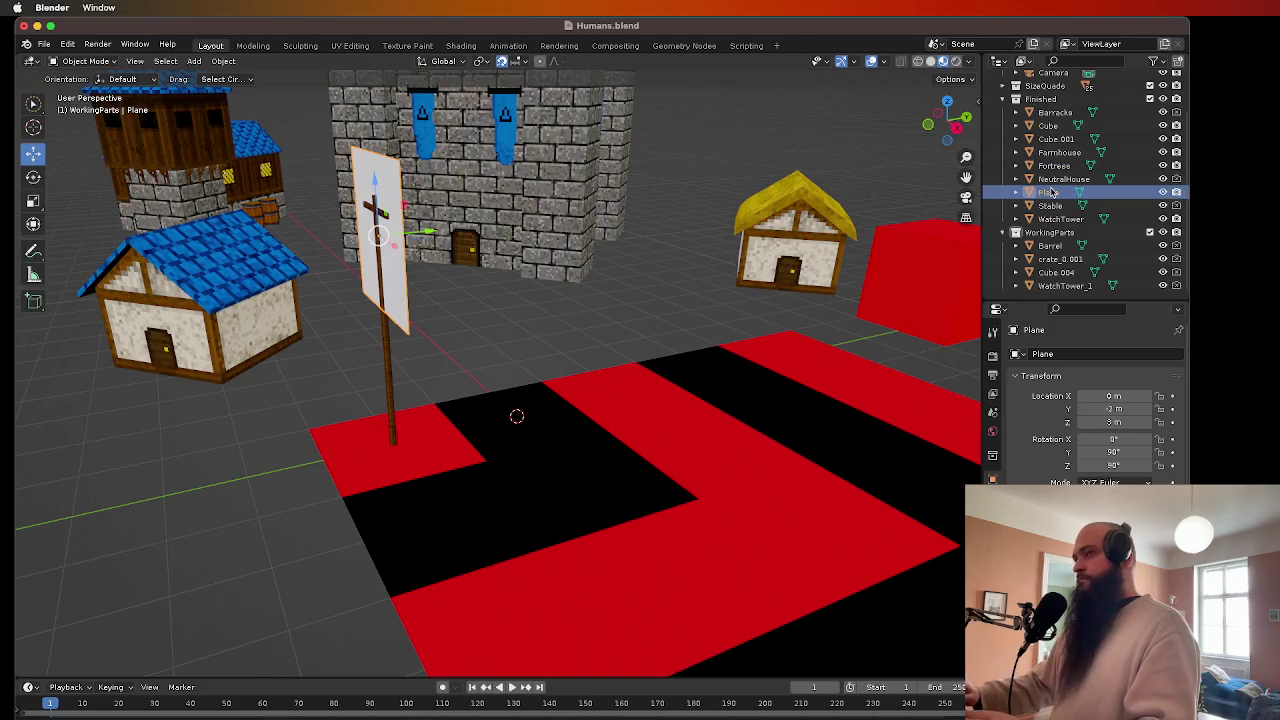
key("KP_Decimal")
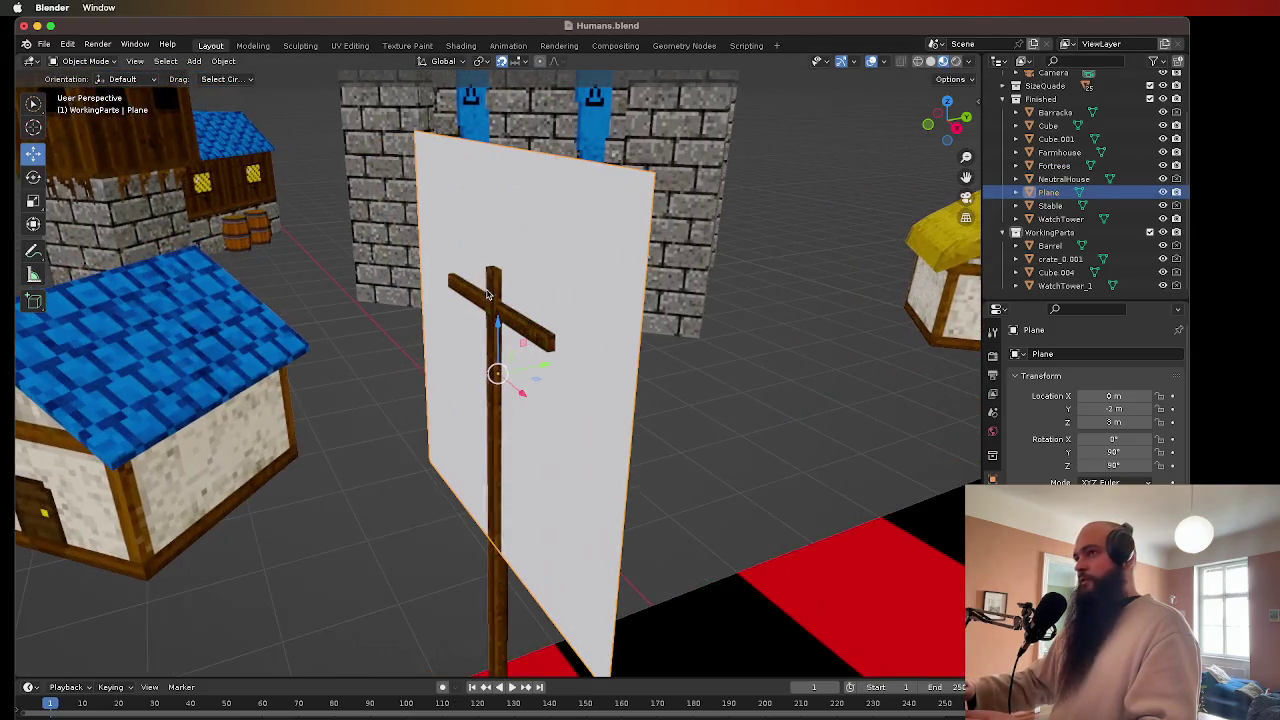
mouse_move(487, 294)
left_mouse_down()
mouse_move(918, 364)
mouse_move(523, 297)
mouse_move(603, 306)
mouse_move(586, 324)
mouse_move(608, 331)
mouse_move(594, 322)
left_mouse_up()
scroll(594, 325, "down", 3)
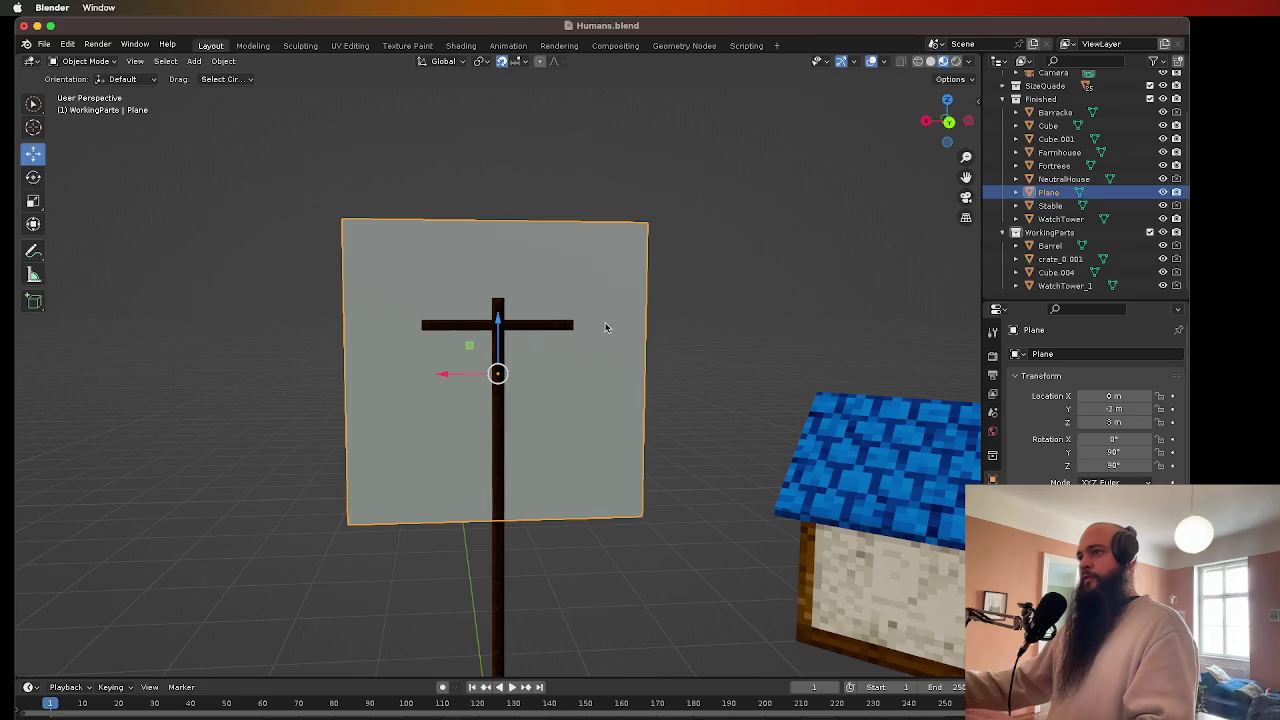
key("Tab")
key("Tab")
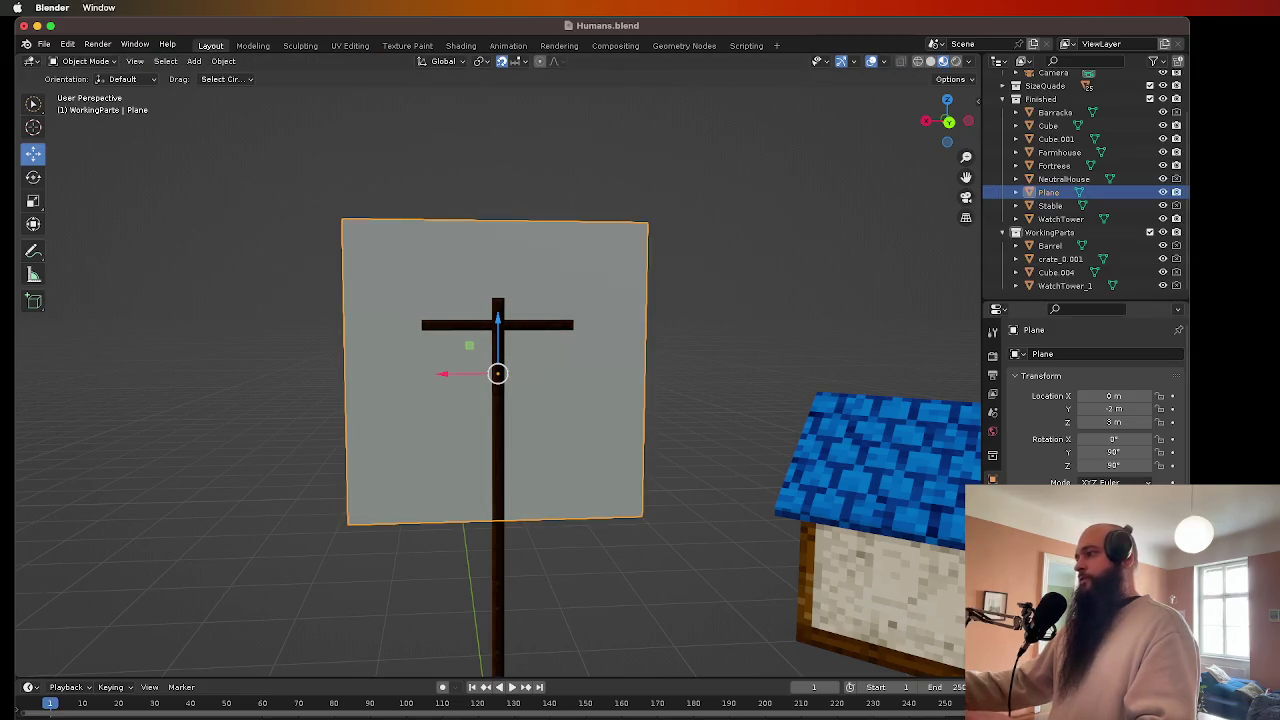
- Assign the existing Tint material to the plane and switch to the UV Editing workspace
left_click(992, 431)
left_click(1063, 411)
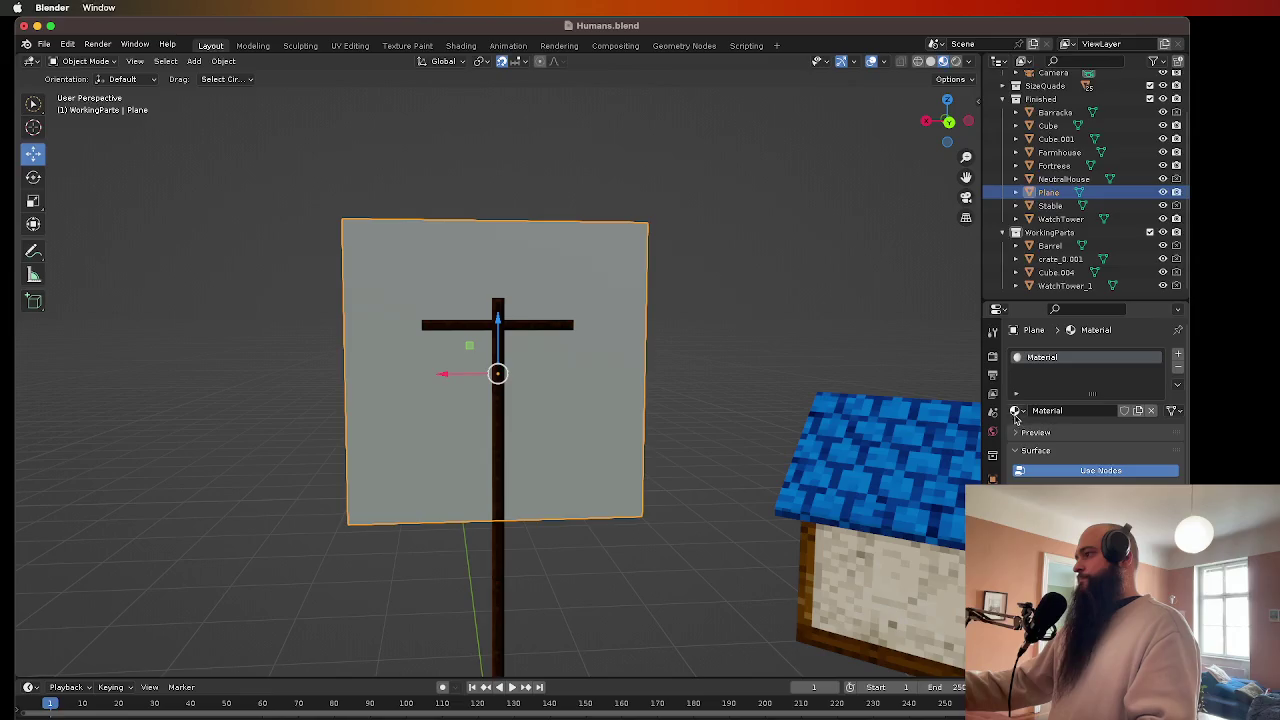
left_click(1016, 416)
left_click(978, 474)
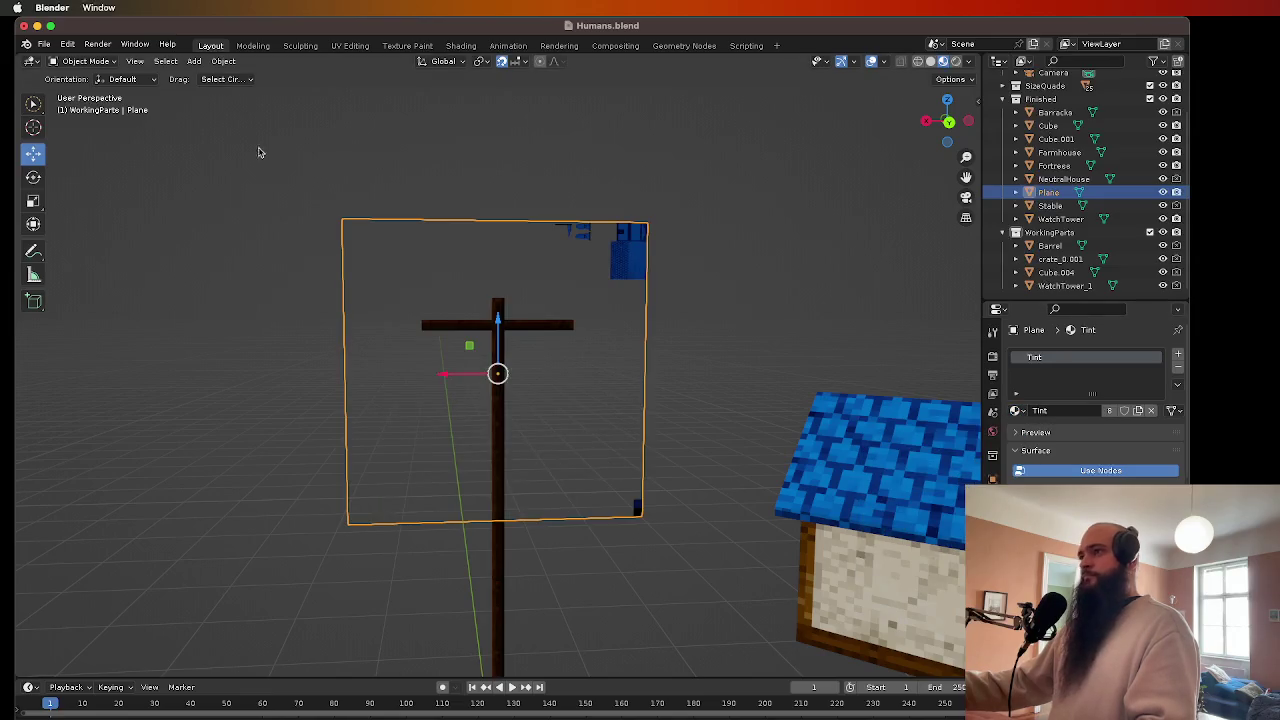
left_click(346, 47)
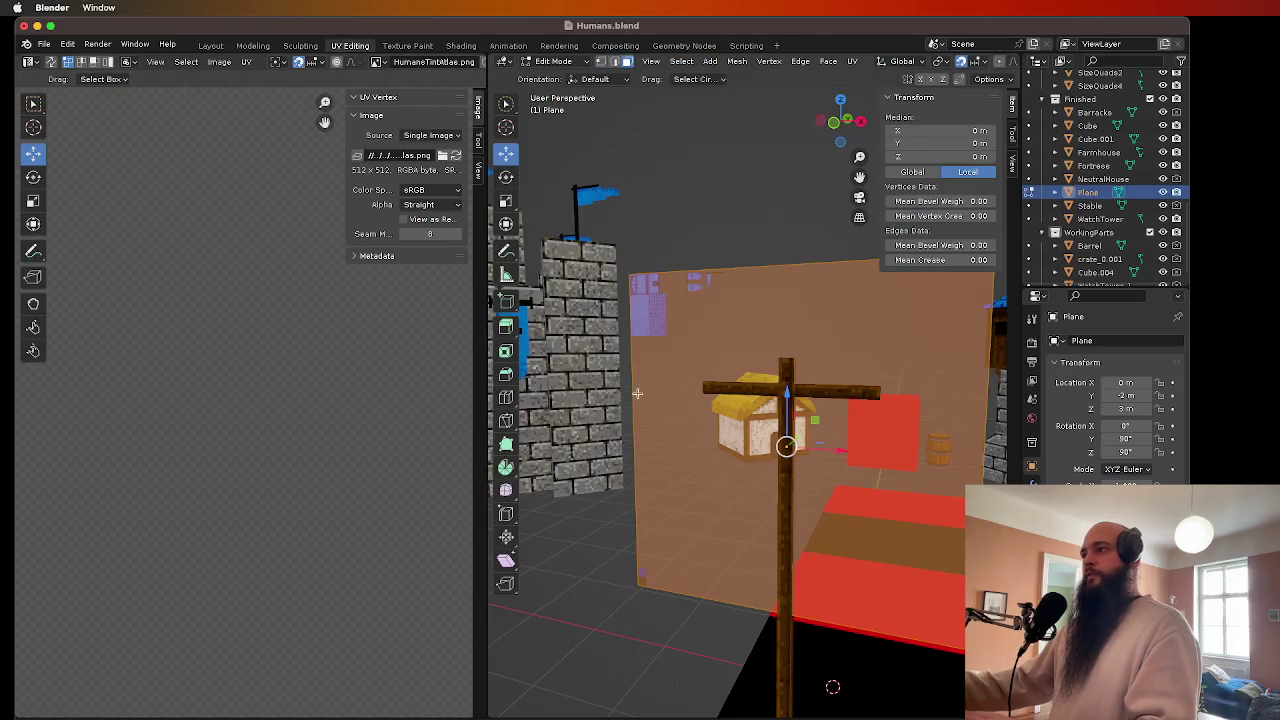
- Select all the plane's UVs and rotate the island -90°, after cancelling mistyped attempts
scroll(357, 466, "down", 5)
left_click_drag(414, 544, 140, 288)
type("r-90")
key("BackSpace")
key("BackSpace")
key("BackSpace")
type("r-90")
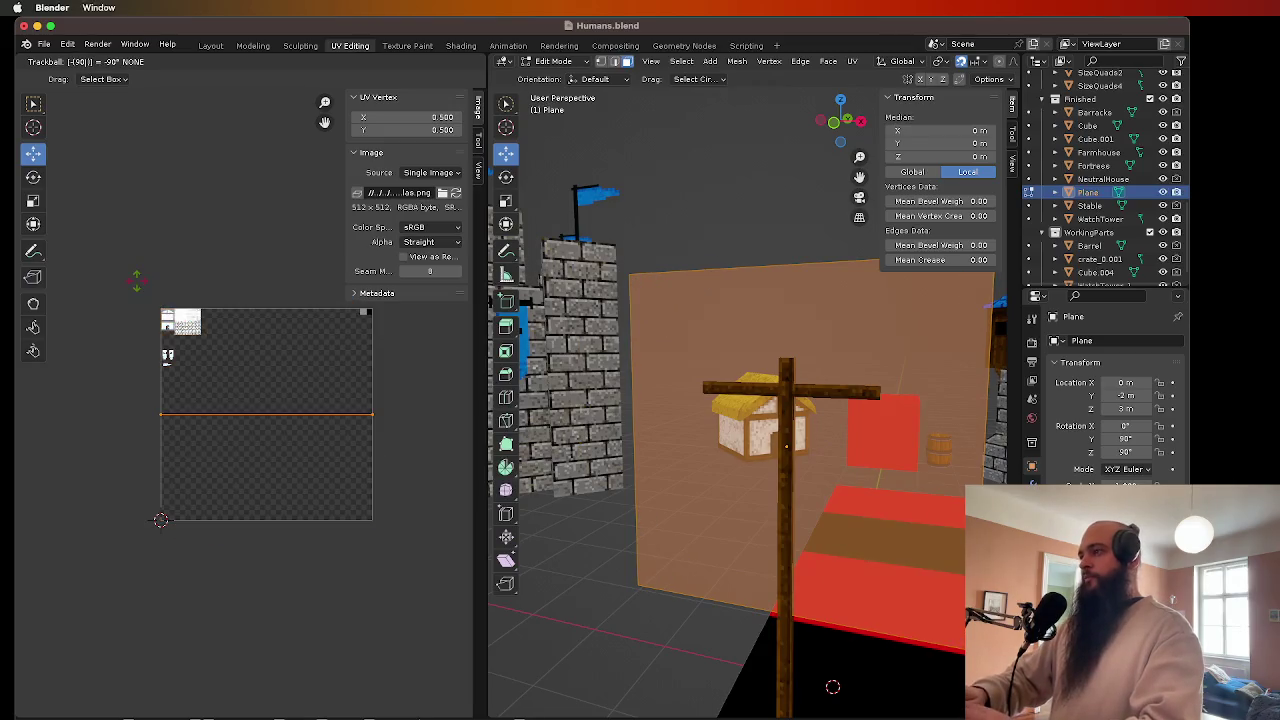
key("BackSpace")
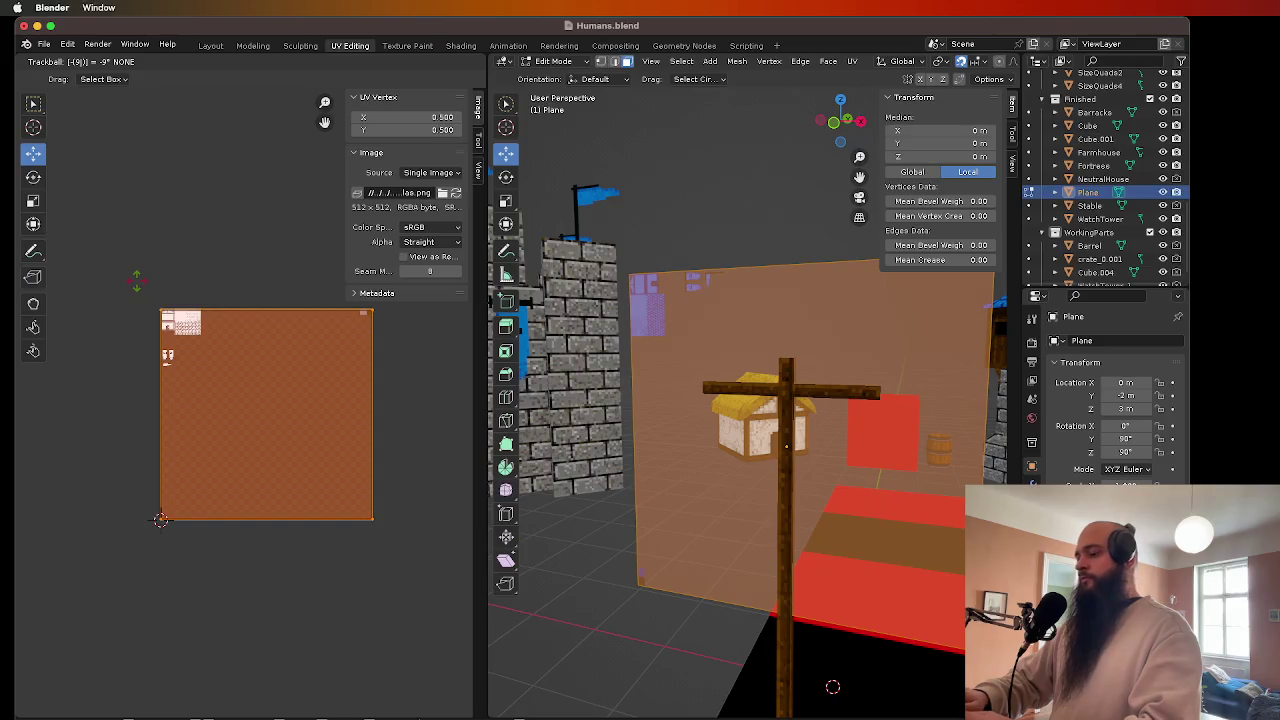
type("0r")
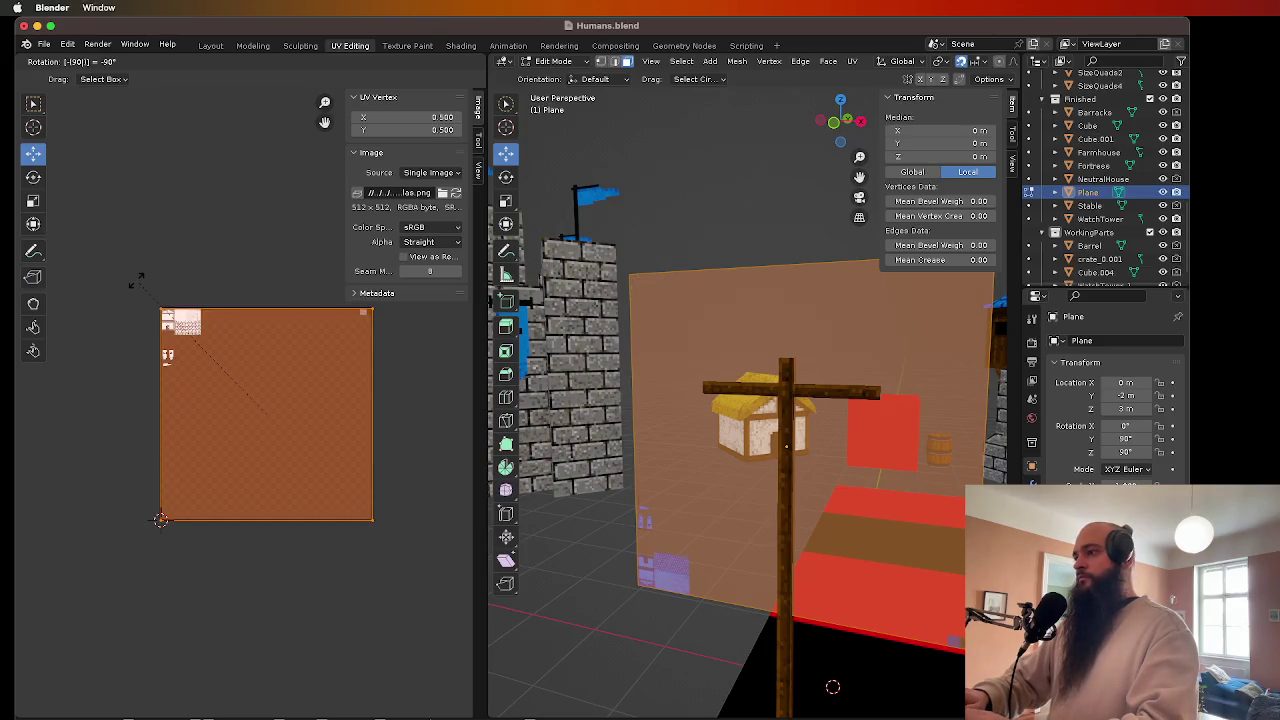
key("BackSpace")
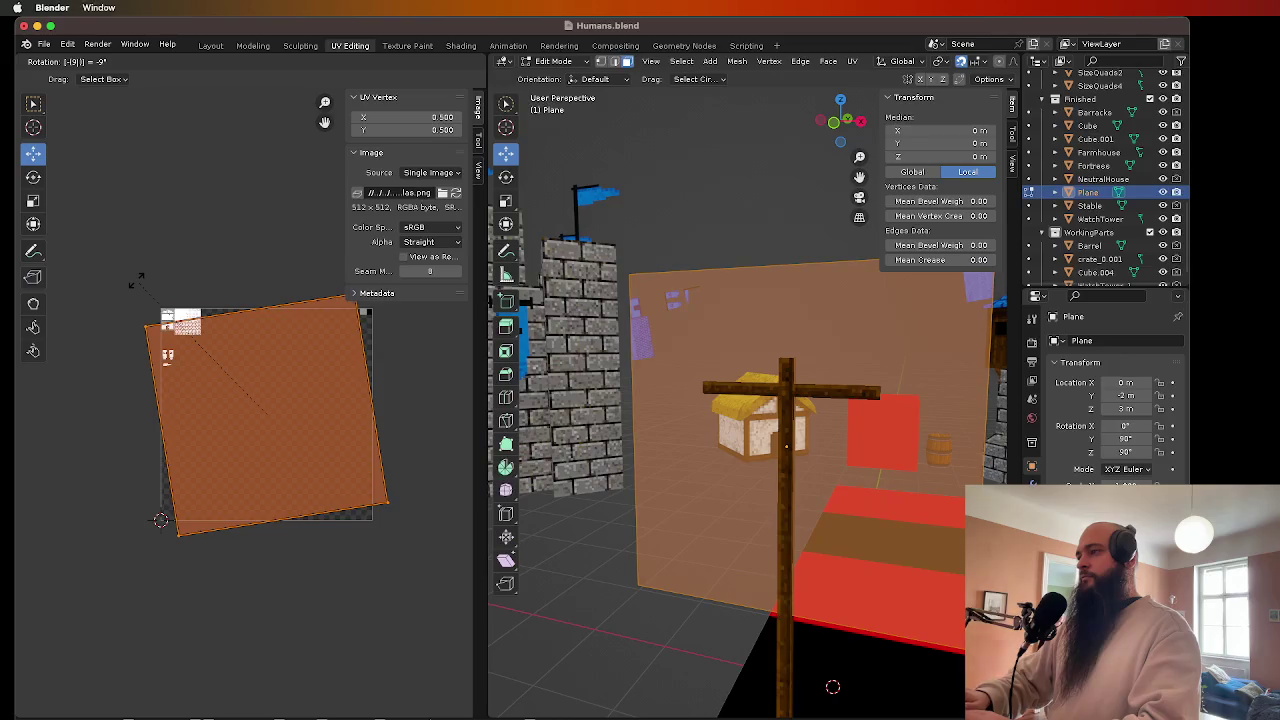
key("Escape")
type("r-90")
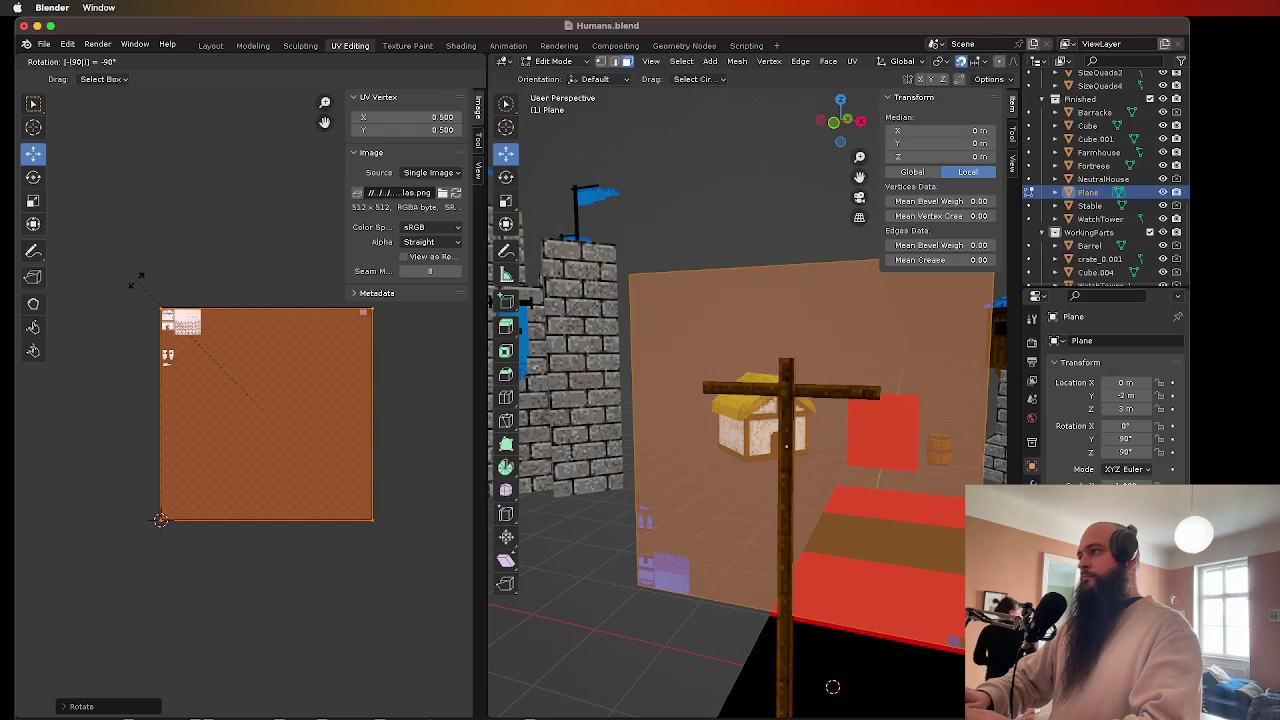
key("Return")
- Check the texture, undo the -90° rotation, and cancel a mistaken retry
left_click_drag(641, 376, 939, 371)
key("ctrl+z")
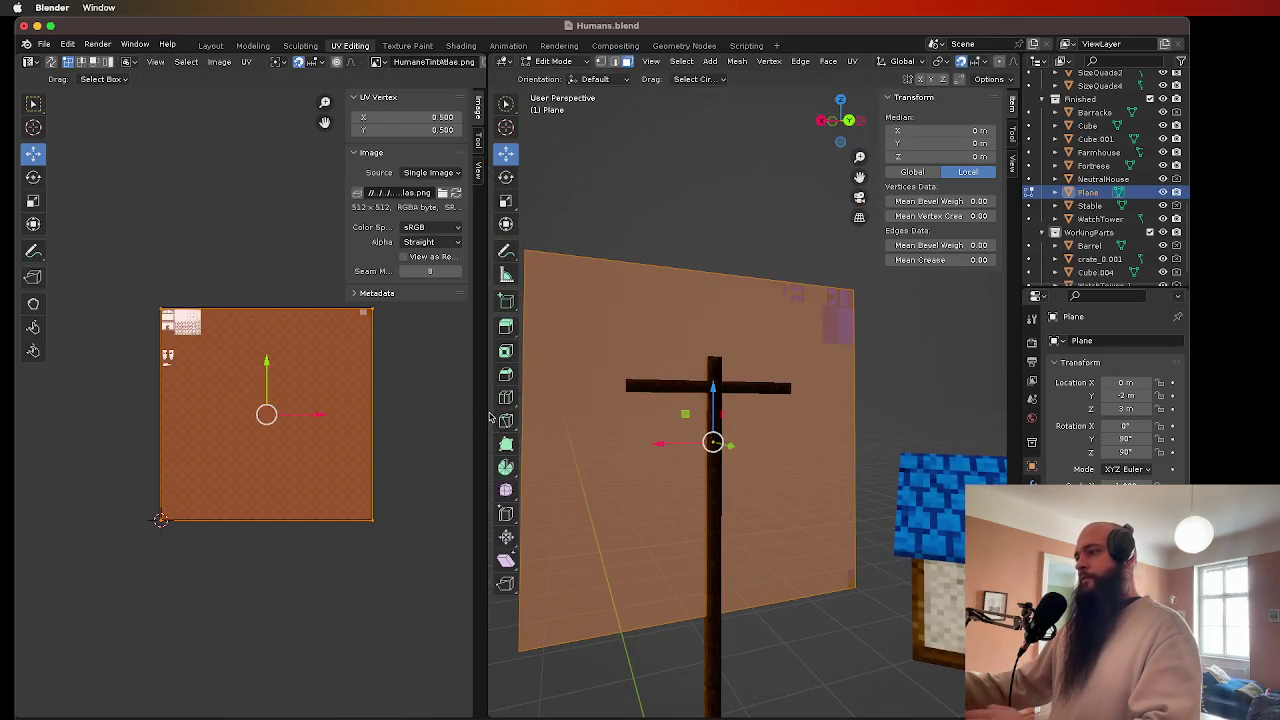
type("r-90")
key("BackSpace")
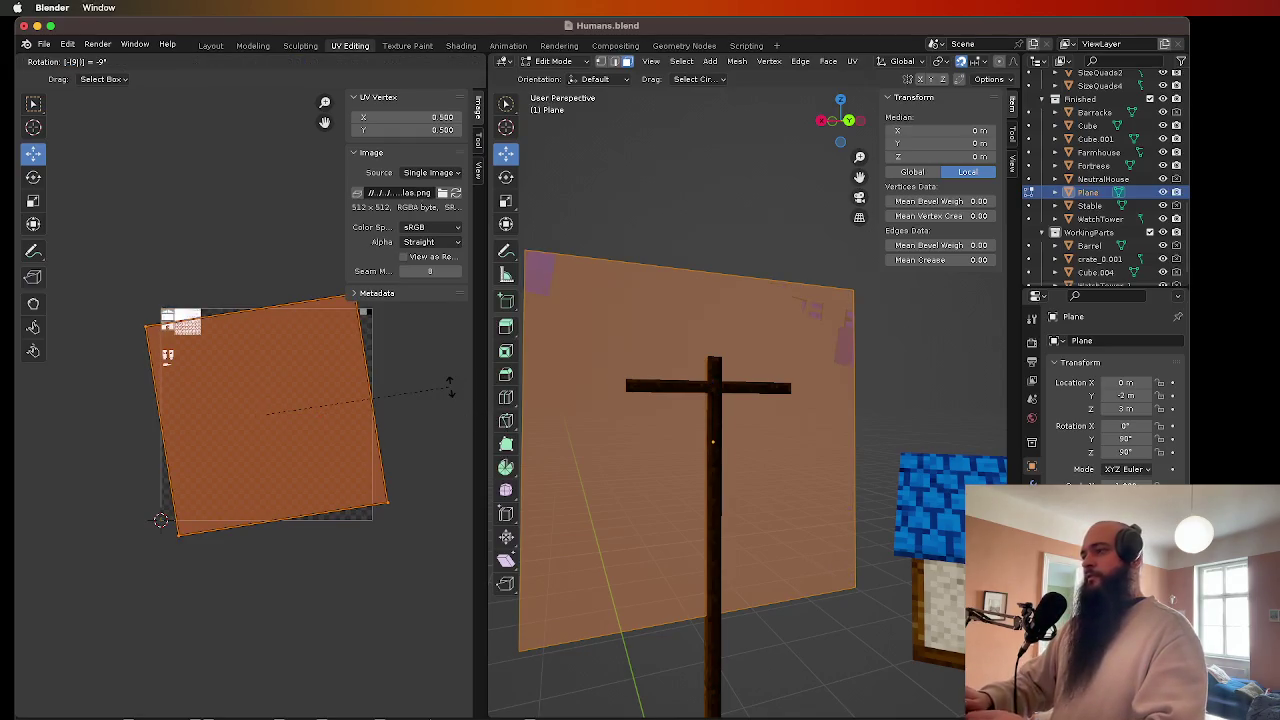
key("BackSpace")
type("r")
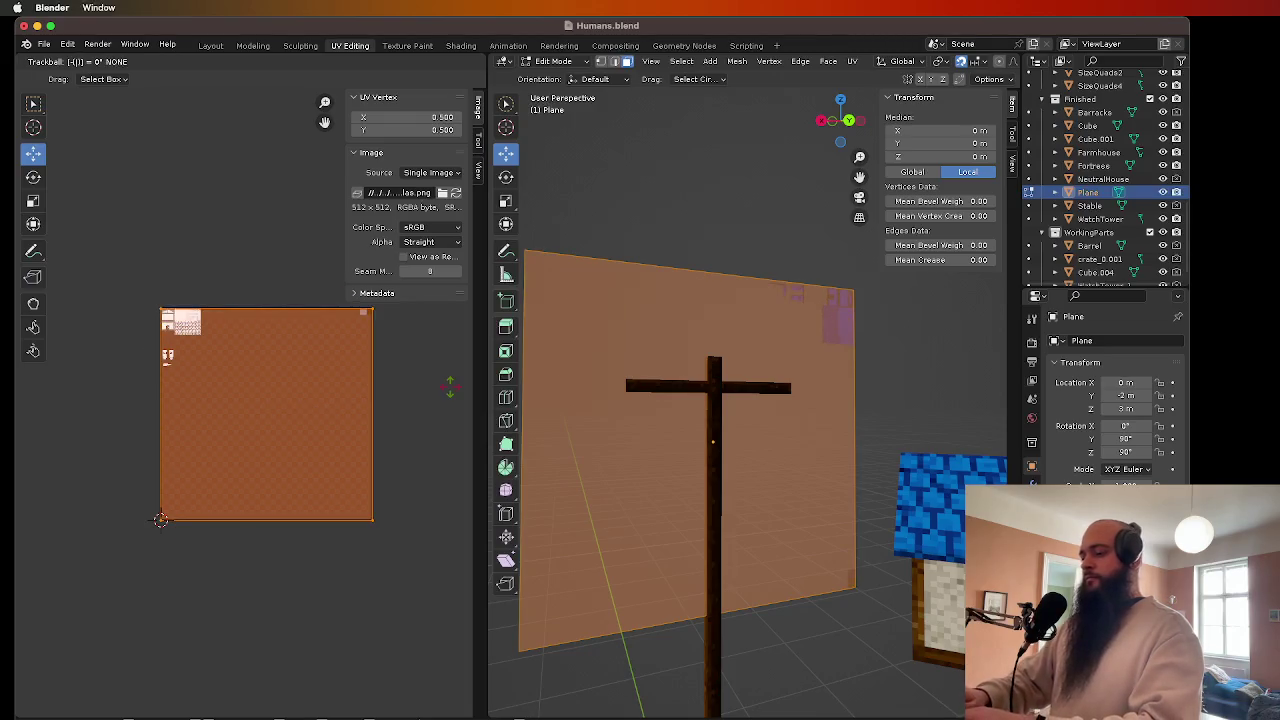
type("90")
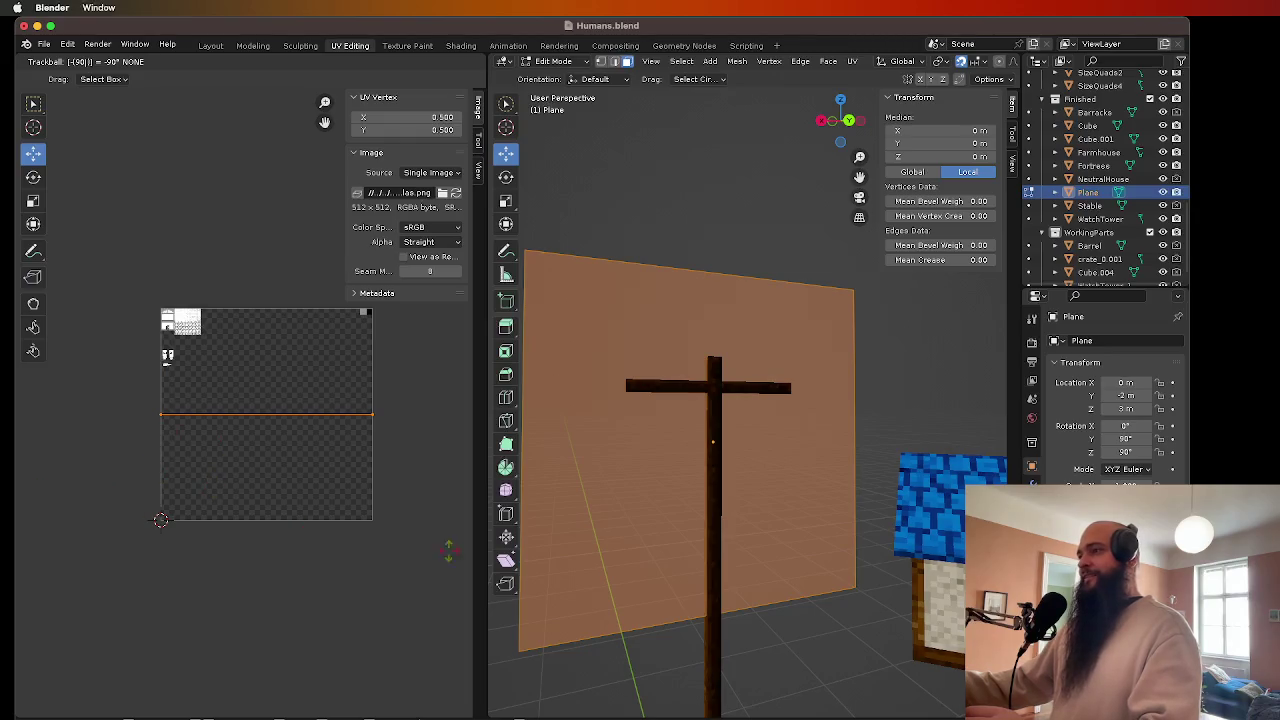
key("Escape")
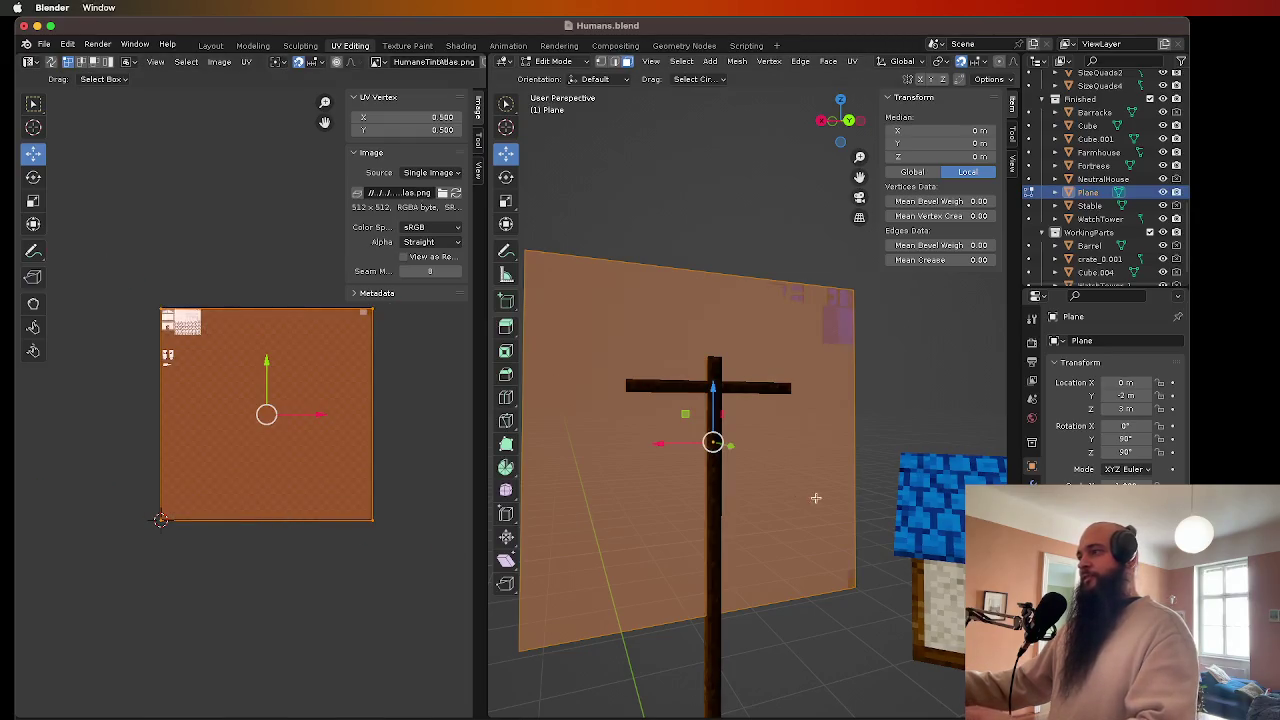
- Rotate the UV island 90° and select the whole island for moving
scroll(710, 476, "left", 10)
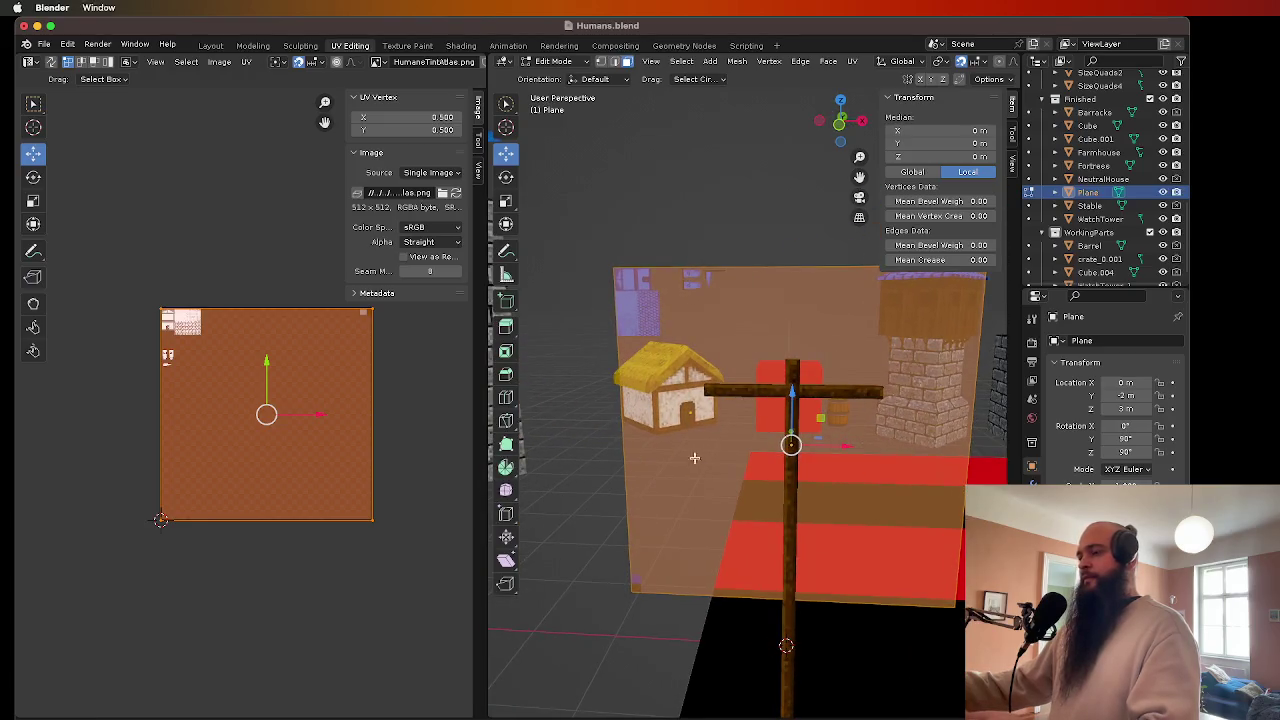
left_click(33, 178)
mouse_move(273, 352)
left_mouse_down()
mouse_move(348, 400)
mouse_move(345, 416)
left_mouse_up()
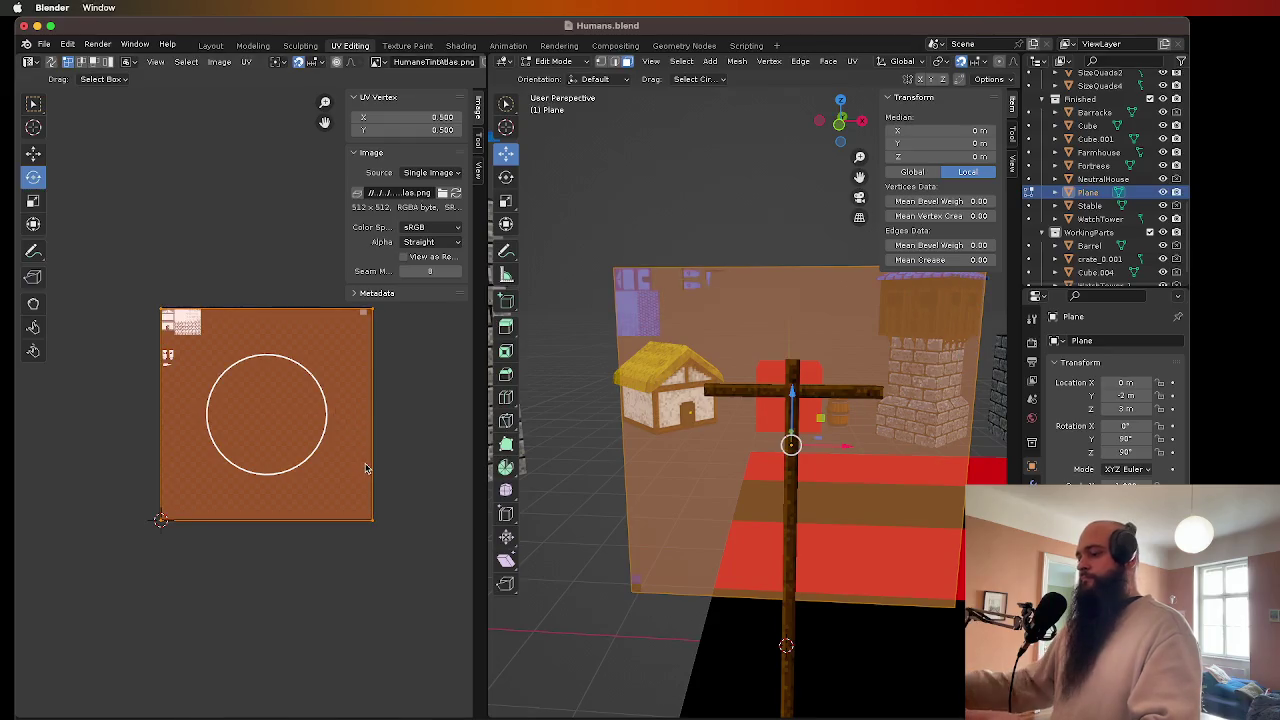
type("r90")
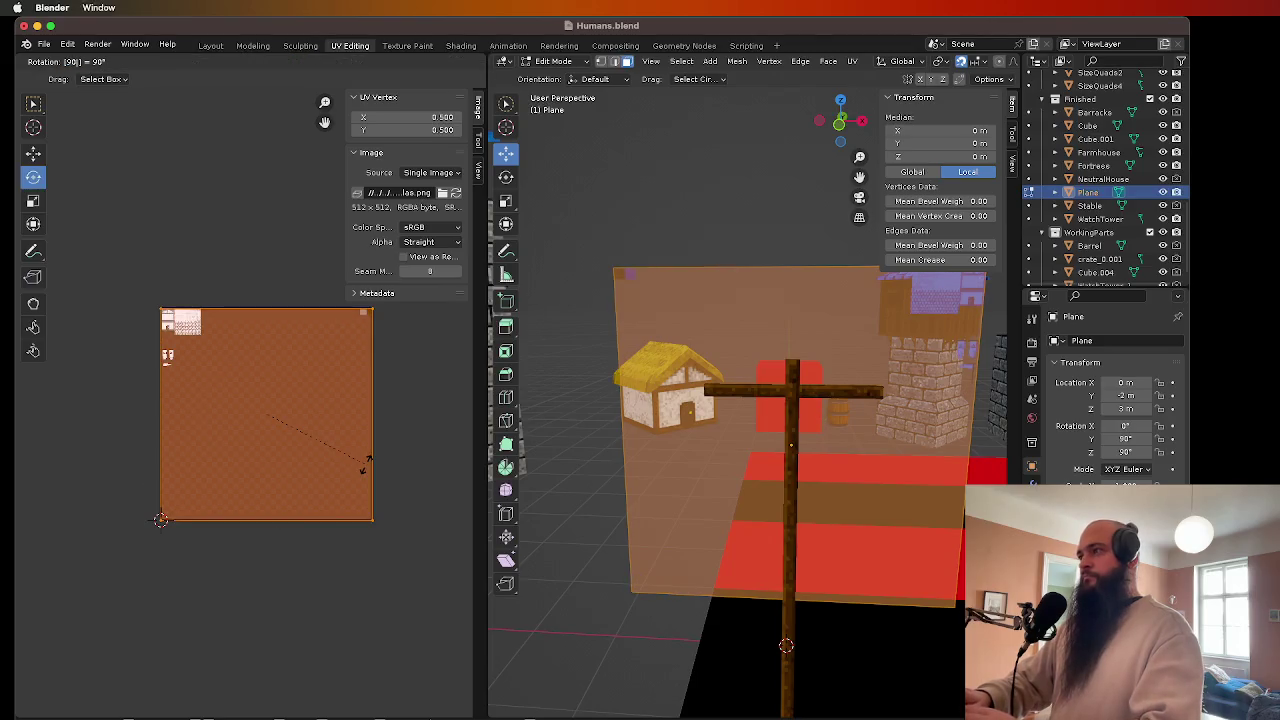
key("Return")
scroll(817, 441, "left", 3)
scroll(817, 441, "left", 5)
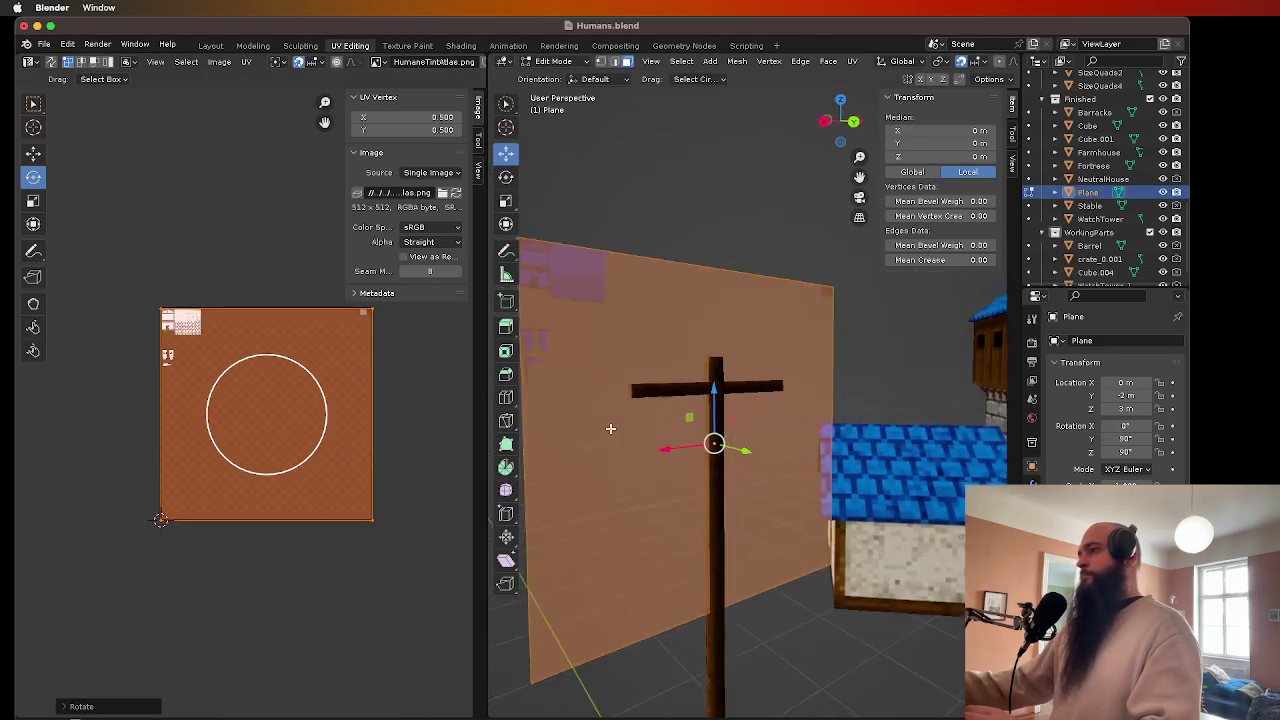
left_click_drag(417, 561, 126, 258)
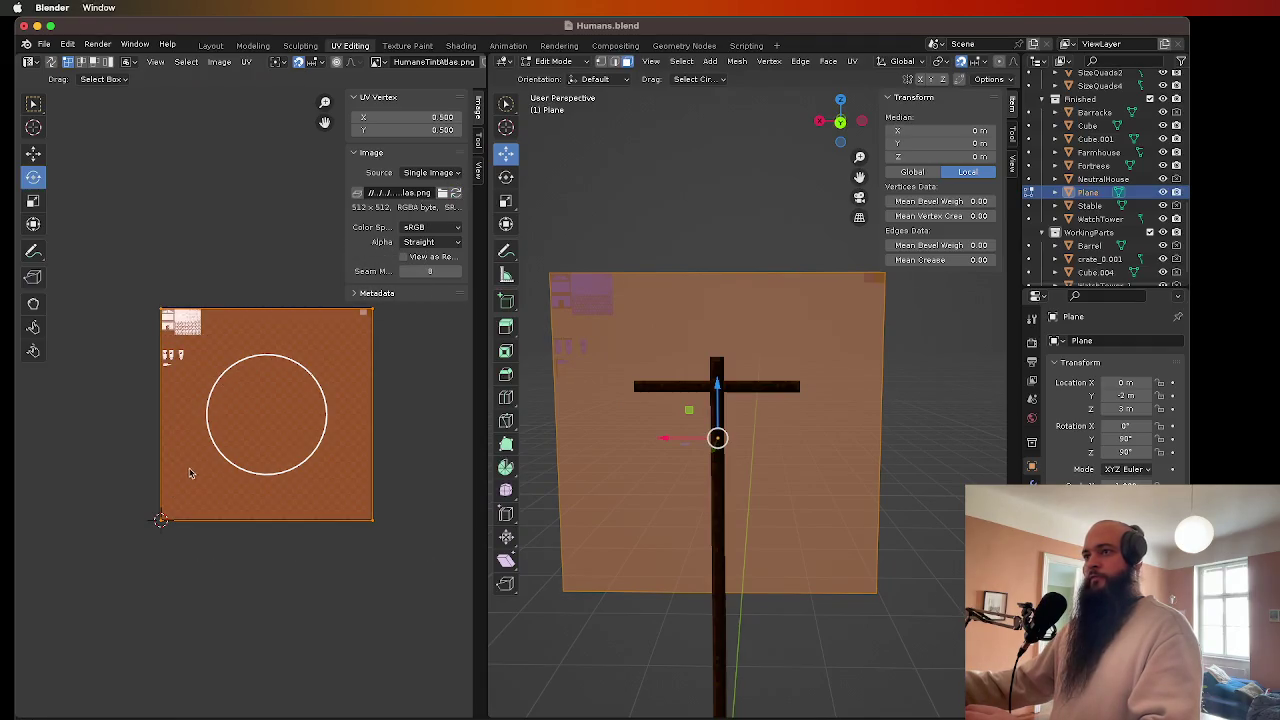
left_click(33, 153)
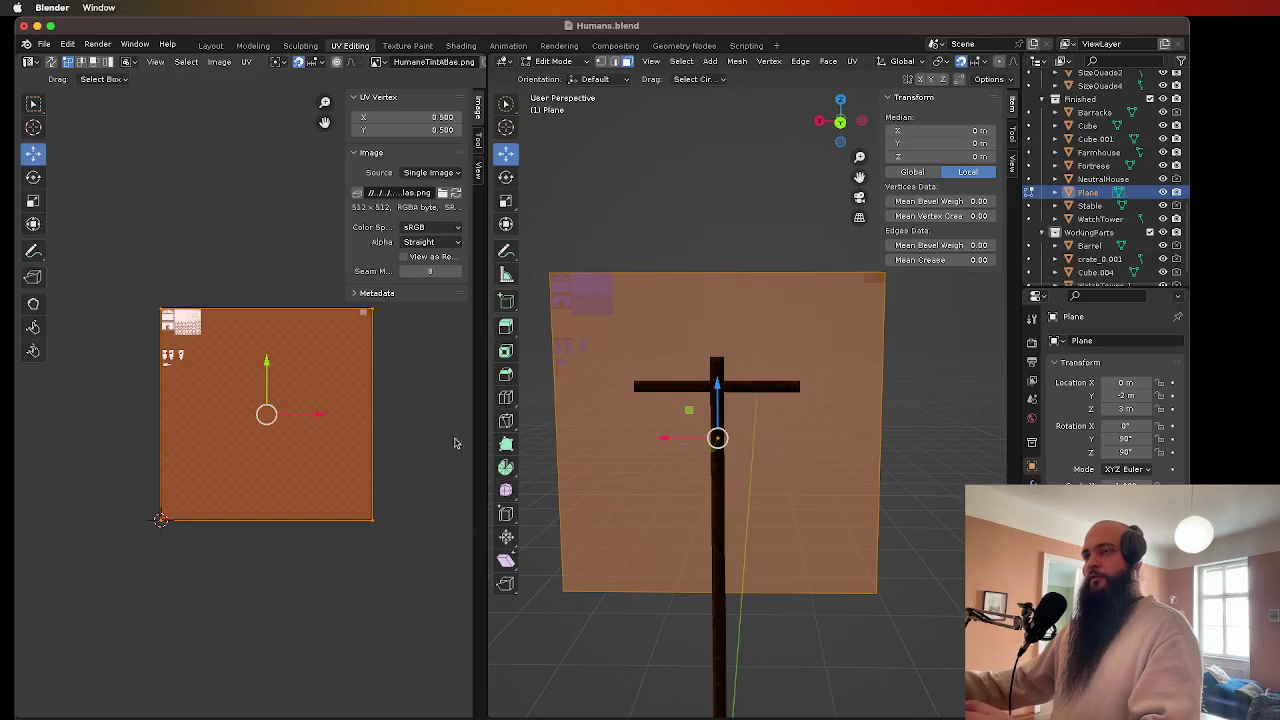
- Shrink the UV island and move it to the atlas's top-left corner
key("s")
left_click(283, 395)
left_click_drag(255, 413, 192, 355)
scroll(124, 341, "up", 4)
scroll(307, 412, "up", 5)
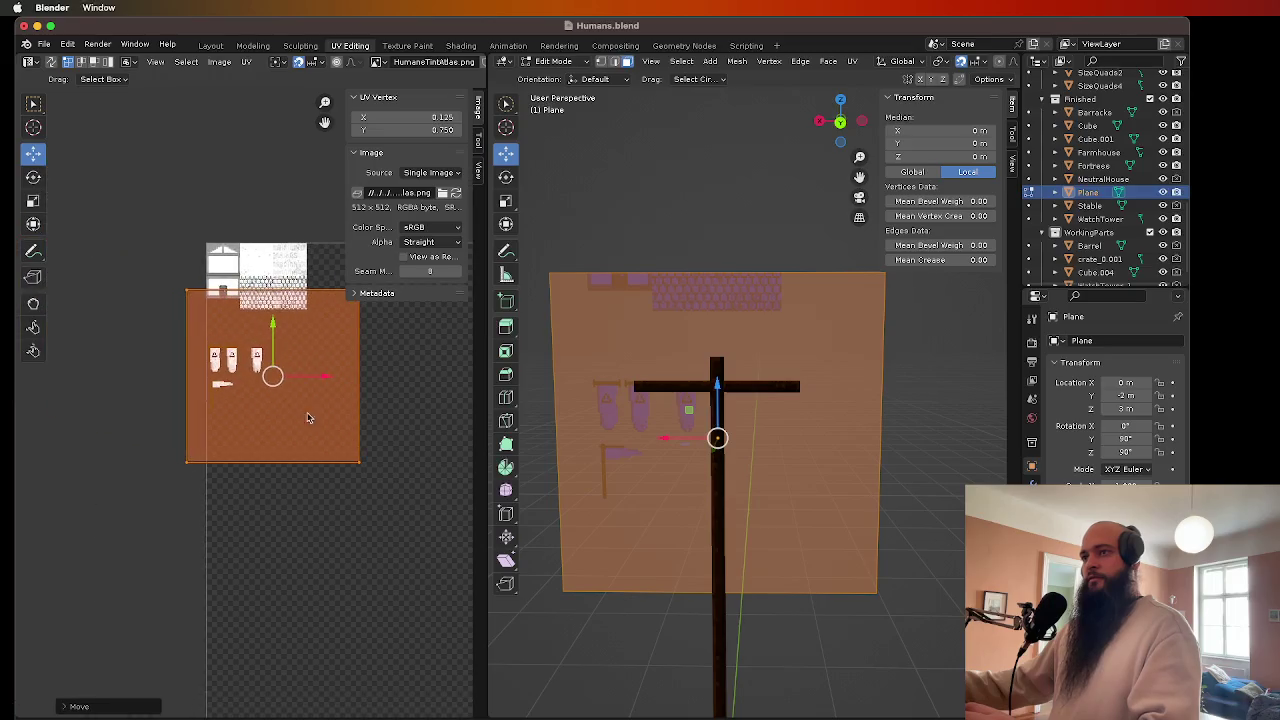
scroll(350, 517, "down", 2)
- Adjust the island's right, left and bottom edges to frame the banner sprite
left_click_drag(398, 552, 336, 284)
mouse_move(403, 428)
left_mouse_down()
mouse_move(311, 408)
mouse_move(269, 417)
left_mouse_up()
left_click_drag(190, 584, 109, 270)
left_click_drag(157, 417, 277, 428)
mouse_move(346, 578)
left_mouse_down()
mouse_move(229, 475)
mouse_move(190, 285)
mouse_move(245, 370)
left_mouse_up()
scroll(245, 372, "up", 5)
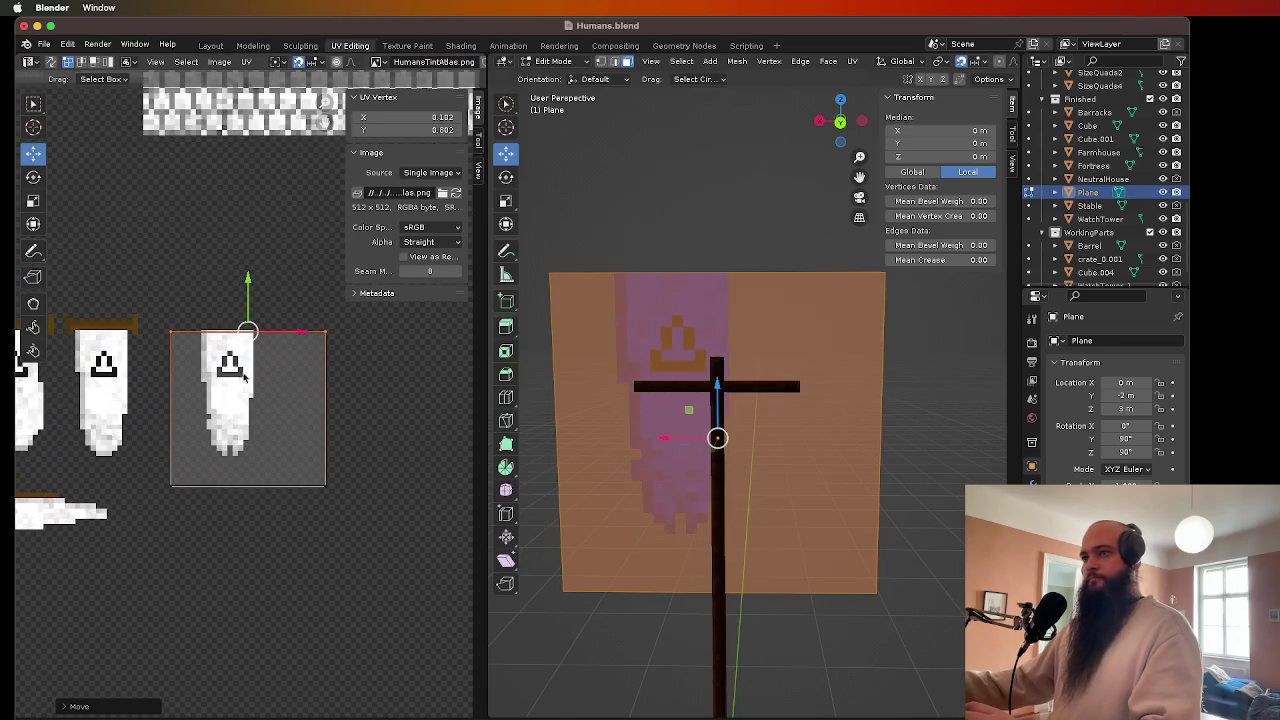
left_click_drag(245, 284, 245, 284)
scroll(232, 309, "up", 2)
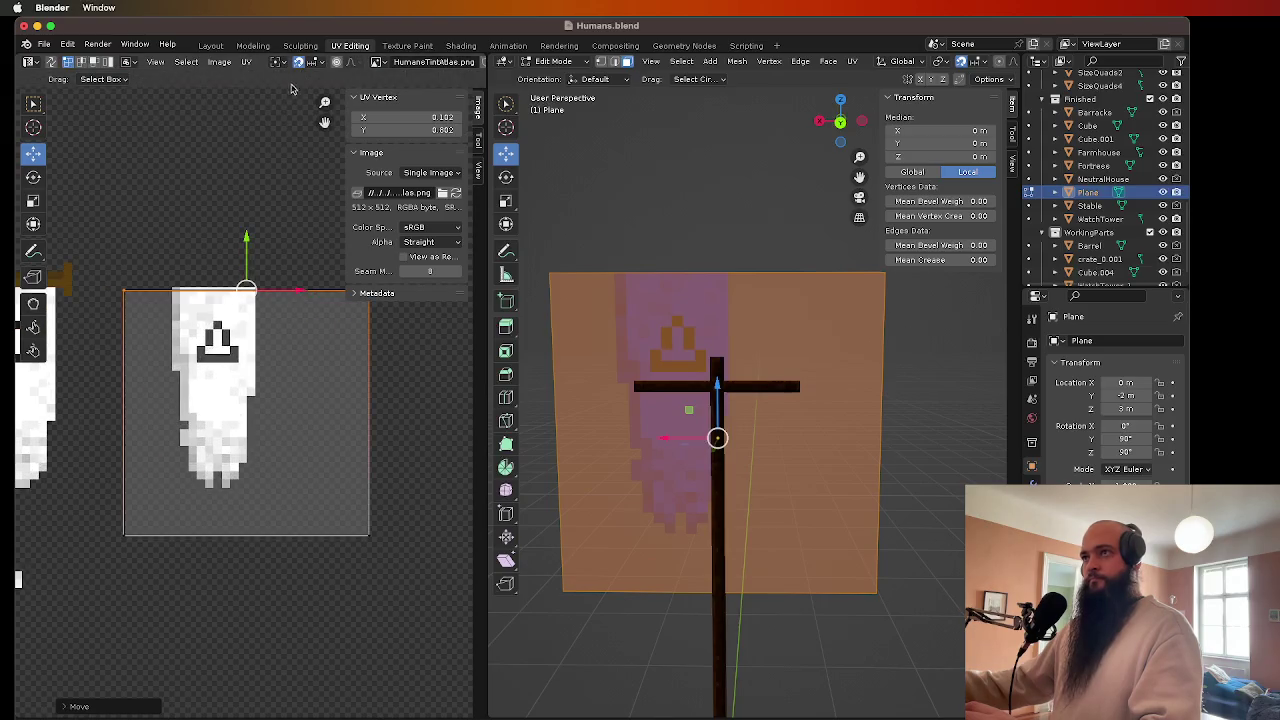
mouse_move(250, 267)
left_mouse_down()
mouse_move(249, 240)
mouse_move(245, 252)
left_mouse_up()
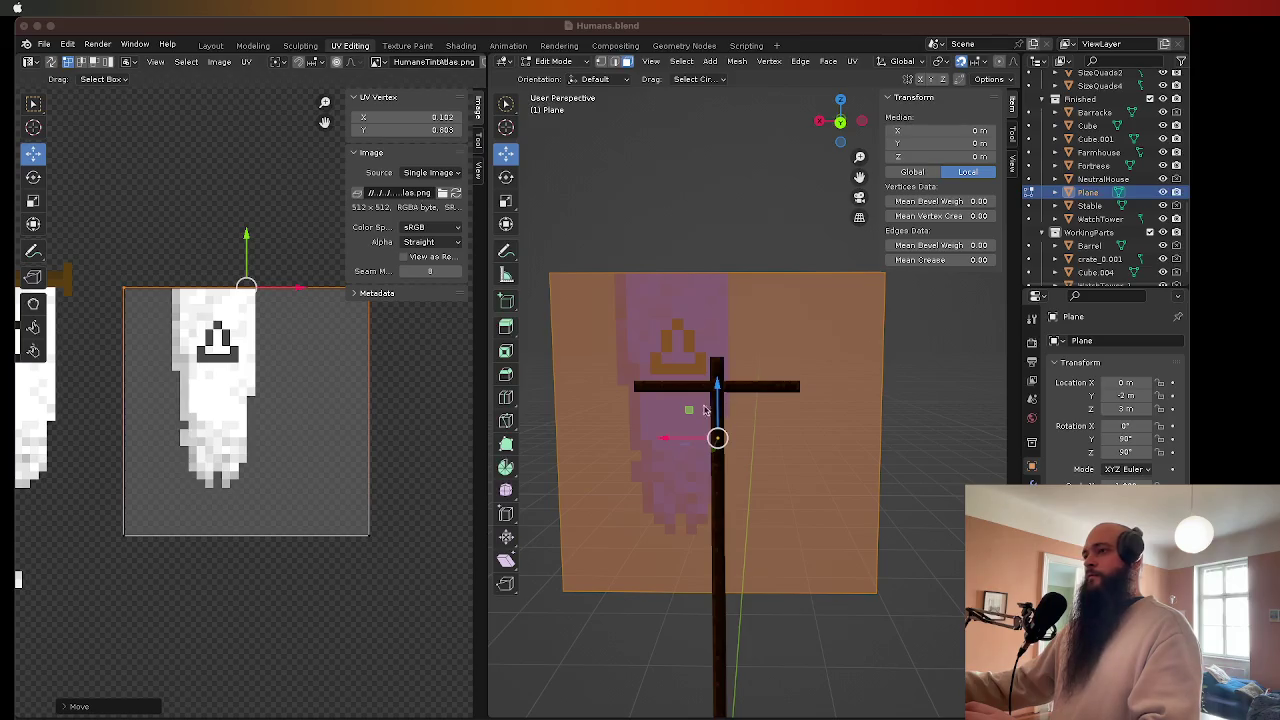
- Nudge the whole UV square, then try and undo a right-edge move
left_click(88, 30)
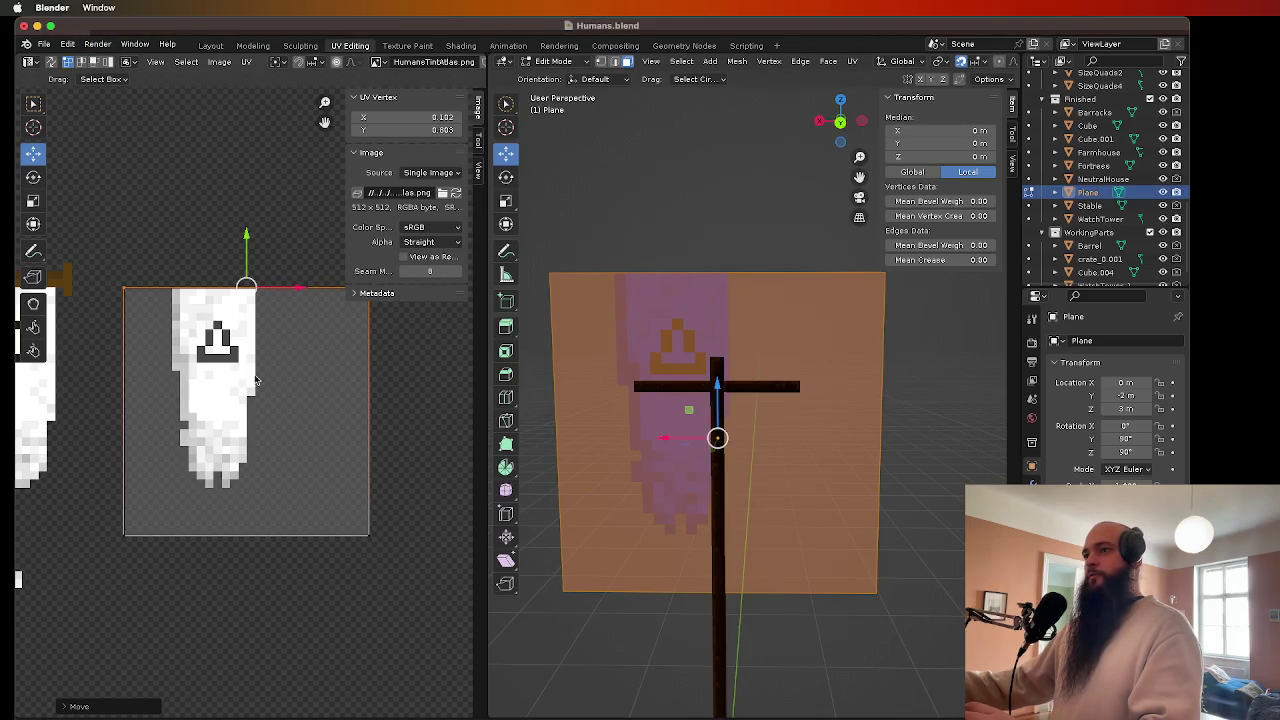
mouse_move(397, 549)
left_mouse_down()
mouse_move(157, 343)
mouse_move(106, 258)
left_mouse_up()
left_click_drag(247, 374, 248, 372)
left_click(404, 383)
left_click_drag(402, 407, 305, 399)
key("ctrl+z")
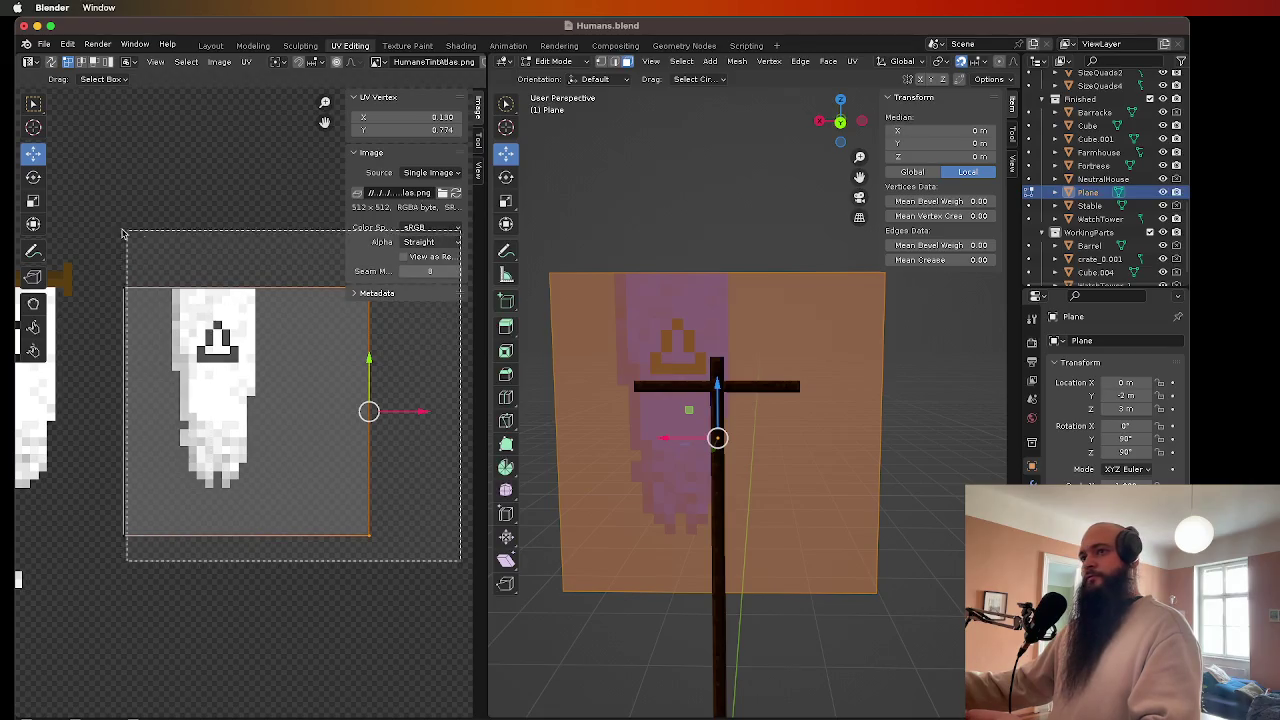
- Slide the whole UV square left to centre the banner and return to Object Mode
key("a")
left_click_drag(294, 414, 263, 414)
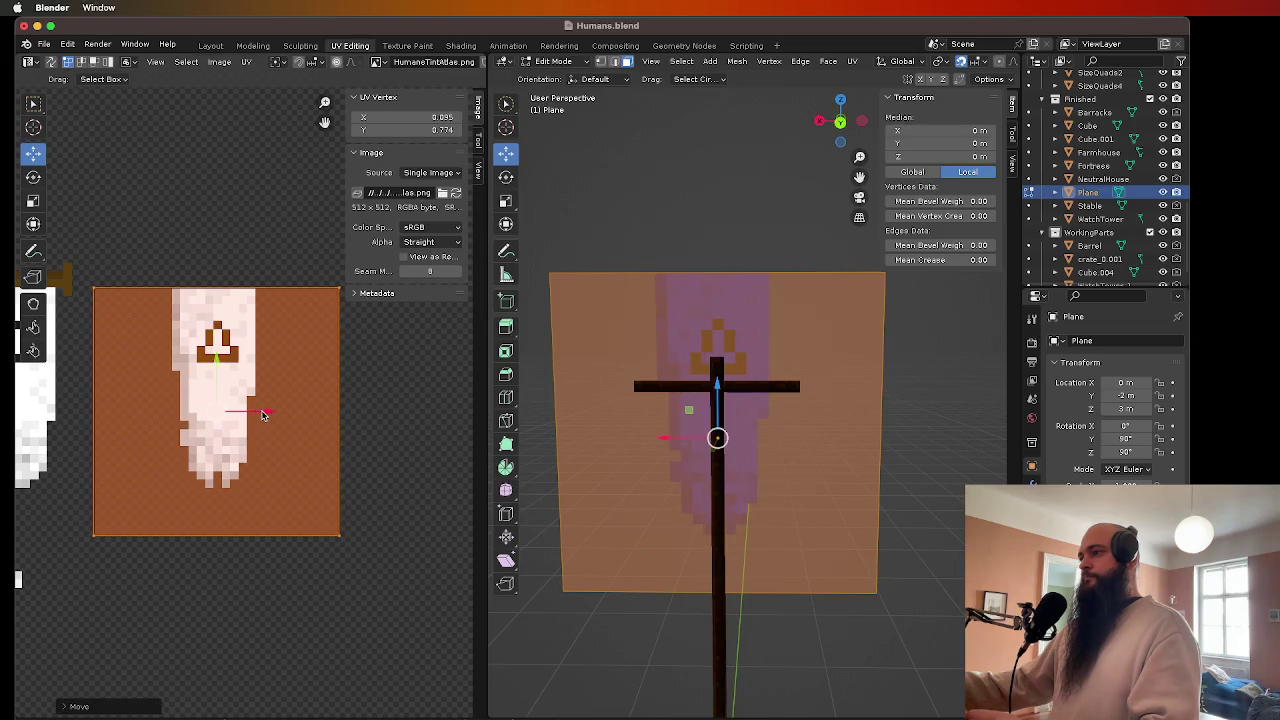
scroll(651, 388, "down", 3)
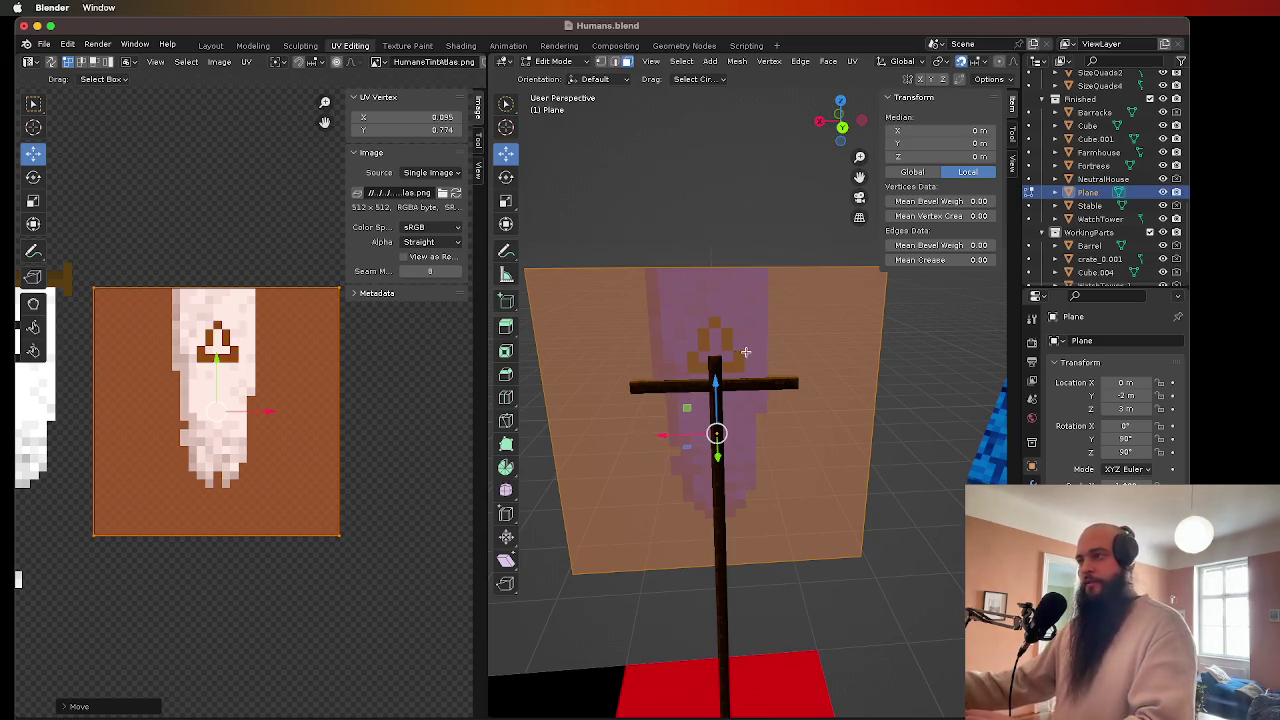
key("Tab")
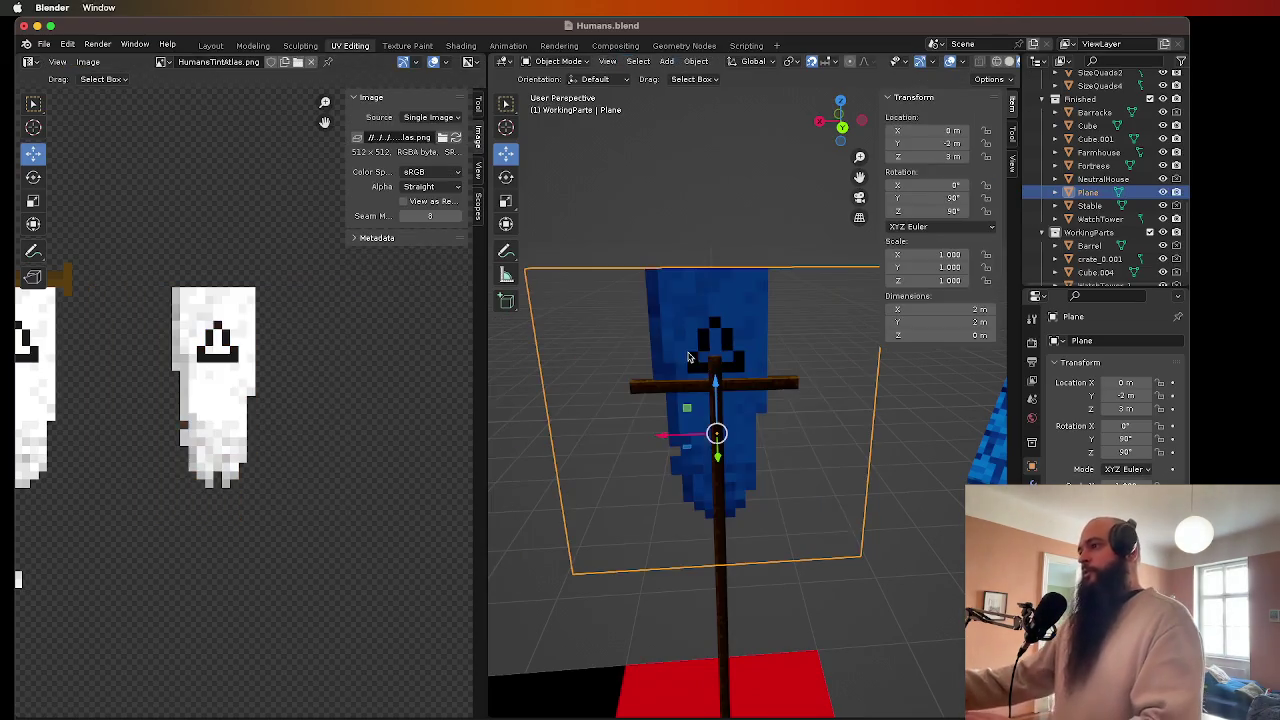
- Nudge the banner plane along Y and lower it vertically under the crossbar
scroll(817, 452, "left", 5)
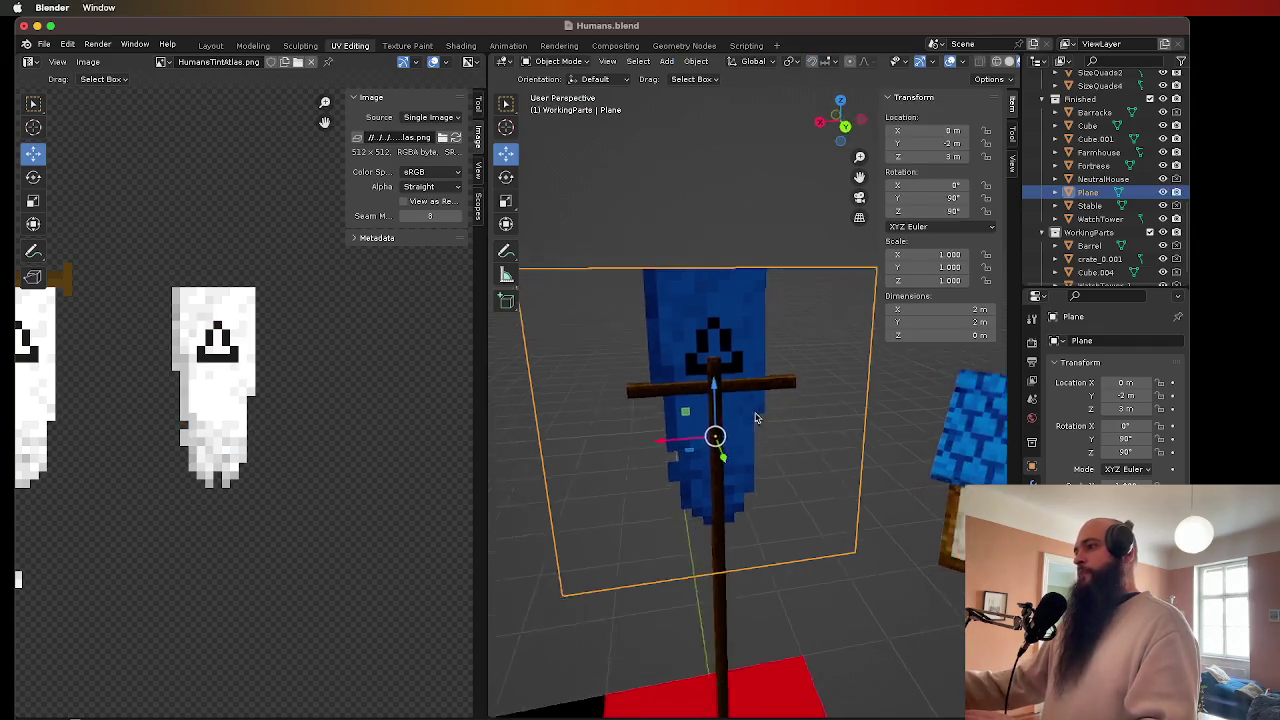
mouse_move(775, 462)
left_mouse_down()
mouse_move(760, 467)
mouse_move(785, 457)
left_mouse_up()
scroll(785, 457, "left", 5)
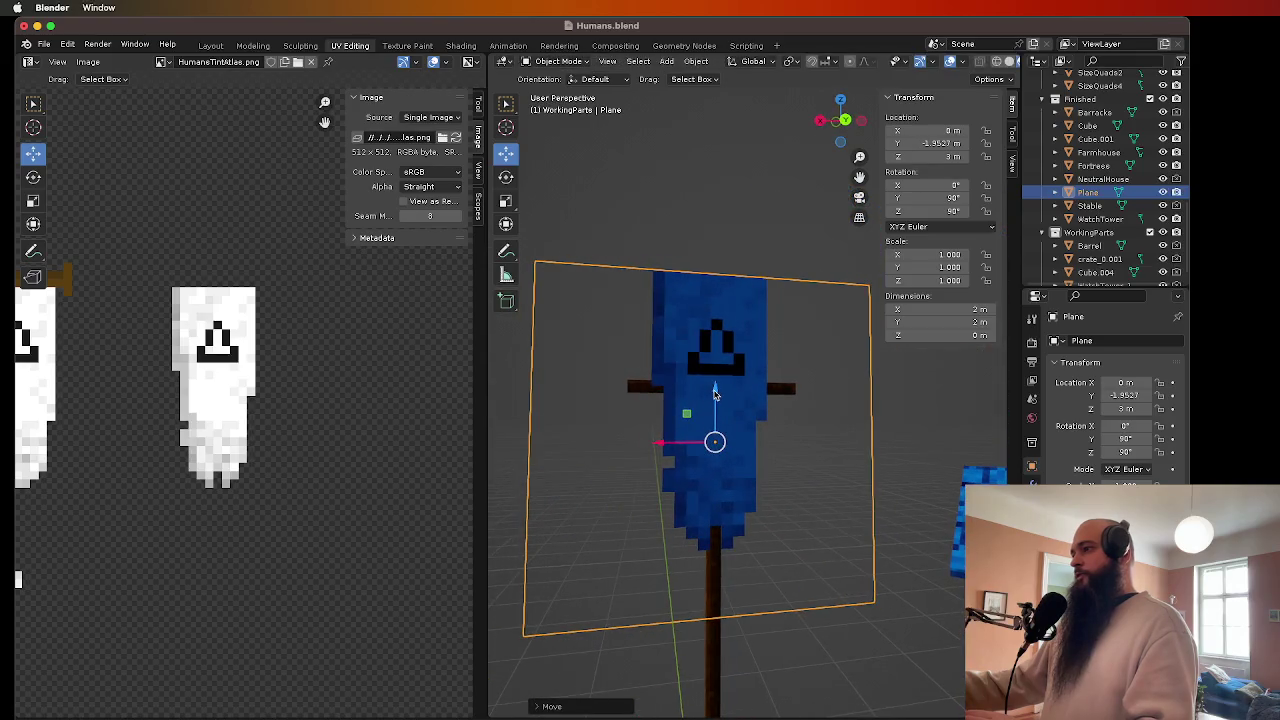
key("g")
key("z")
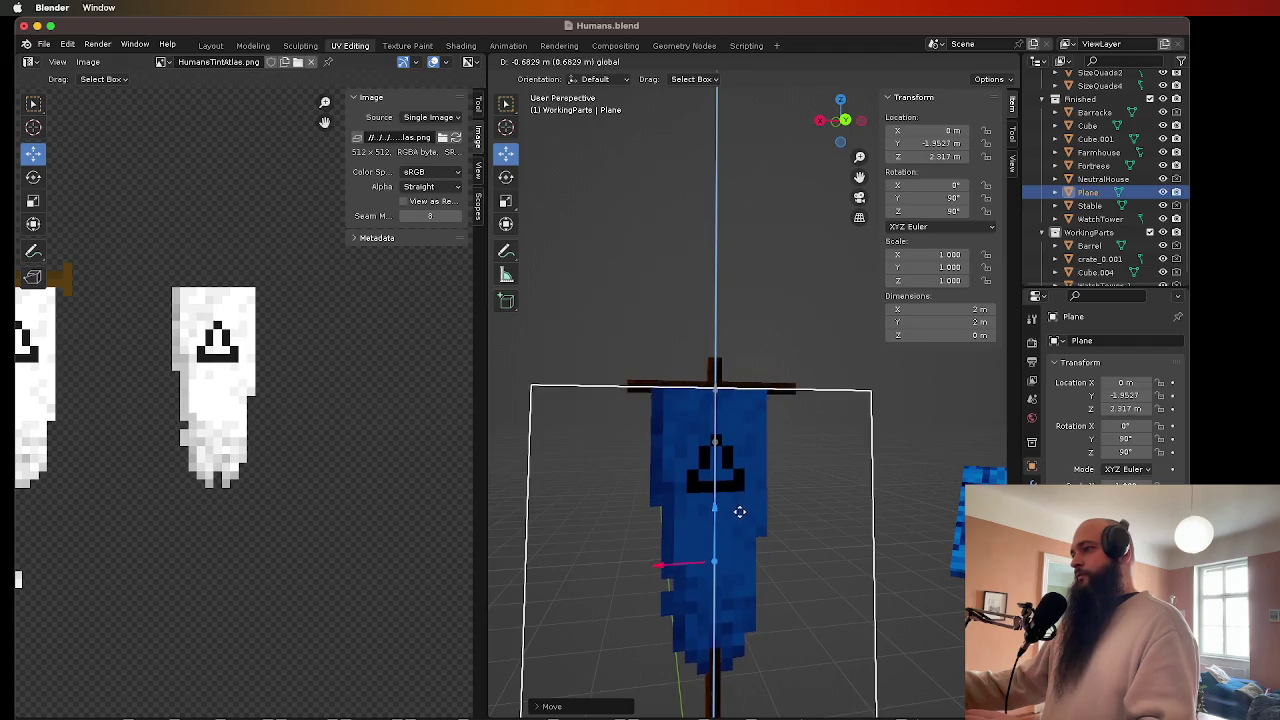
left_click(740, 513)
- Fine-tune the banner's height to about 2.30 m, then select crossbar Cube.001
scroll(720, 505, "right", 2)
left_click_drag(716, 500, 716, 512)
left_click(762, 362)
scroll(762, 362, "right", 3)
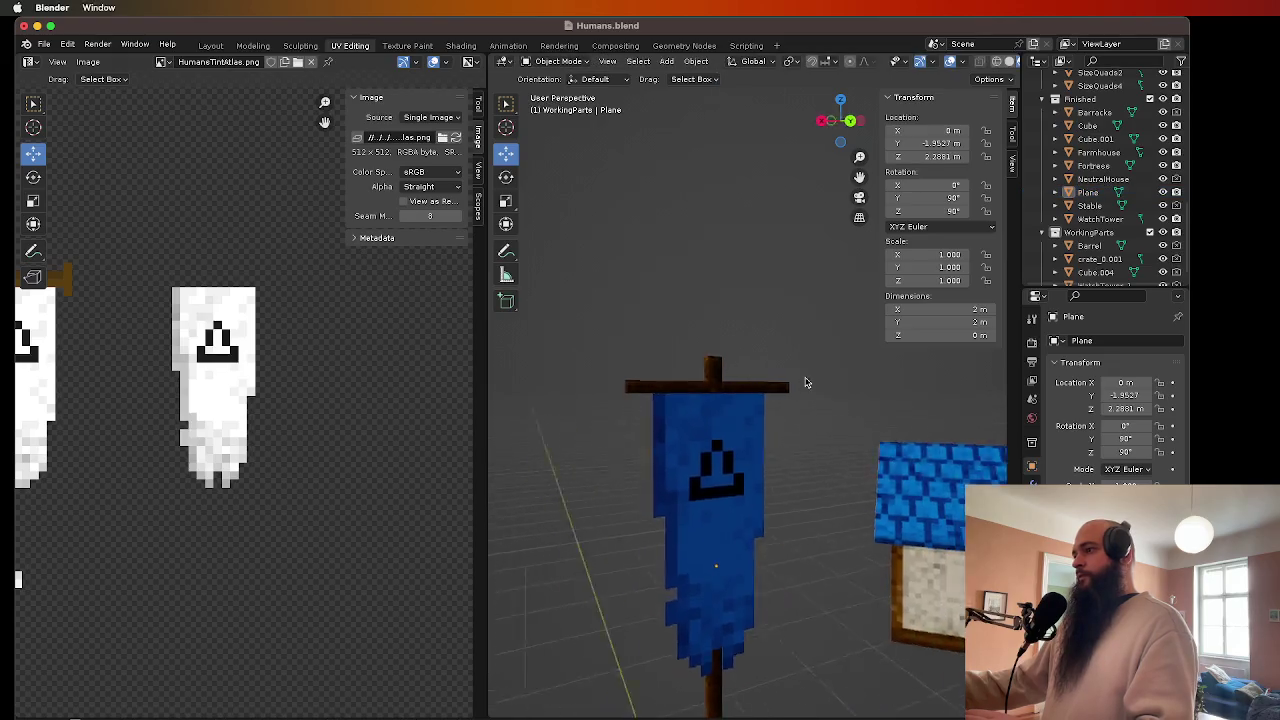
scroll(790, 380, "left", 3)
left_click(732, 403)
left_click_drag(718, 502, 719, 493)
left_click(751, 323)
scroll(745, 380, "right", 3)
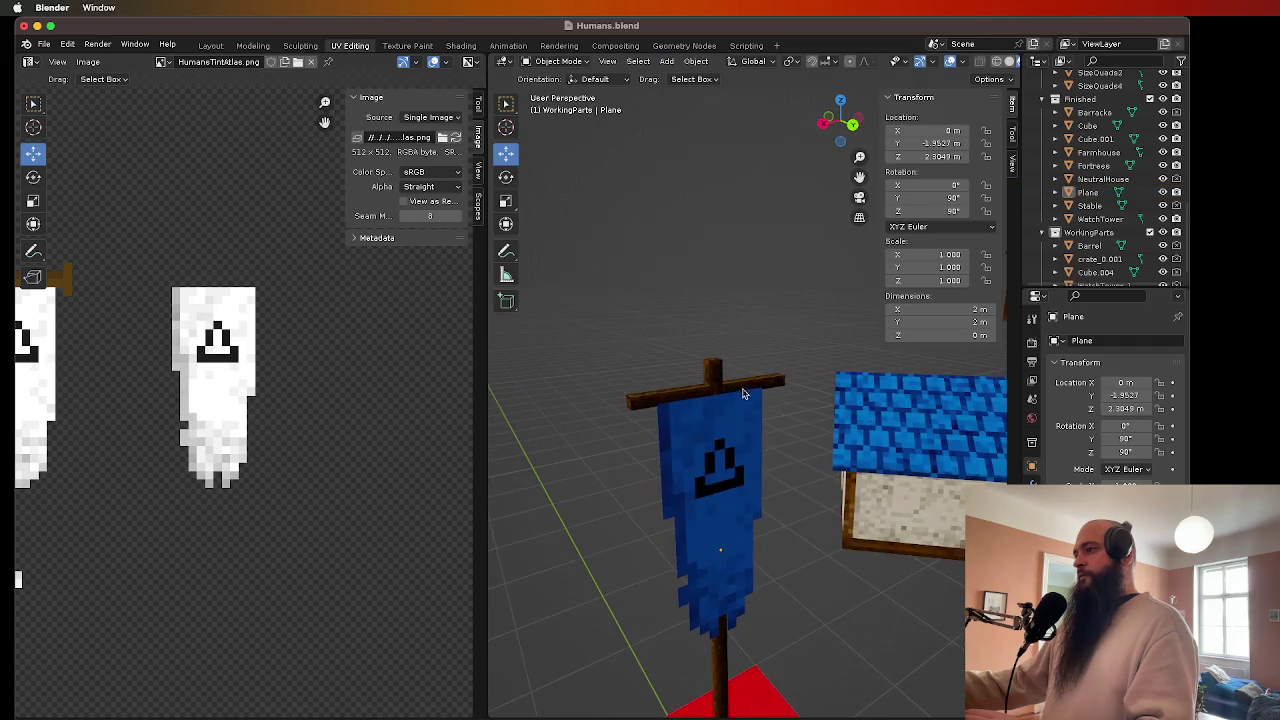
left_click(743, 394)
scroll(743, 394, "right", 5)
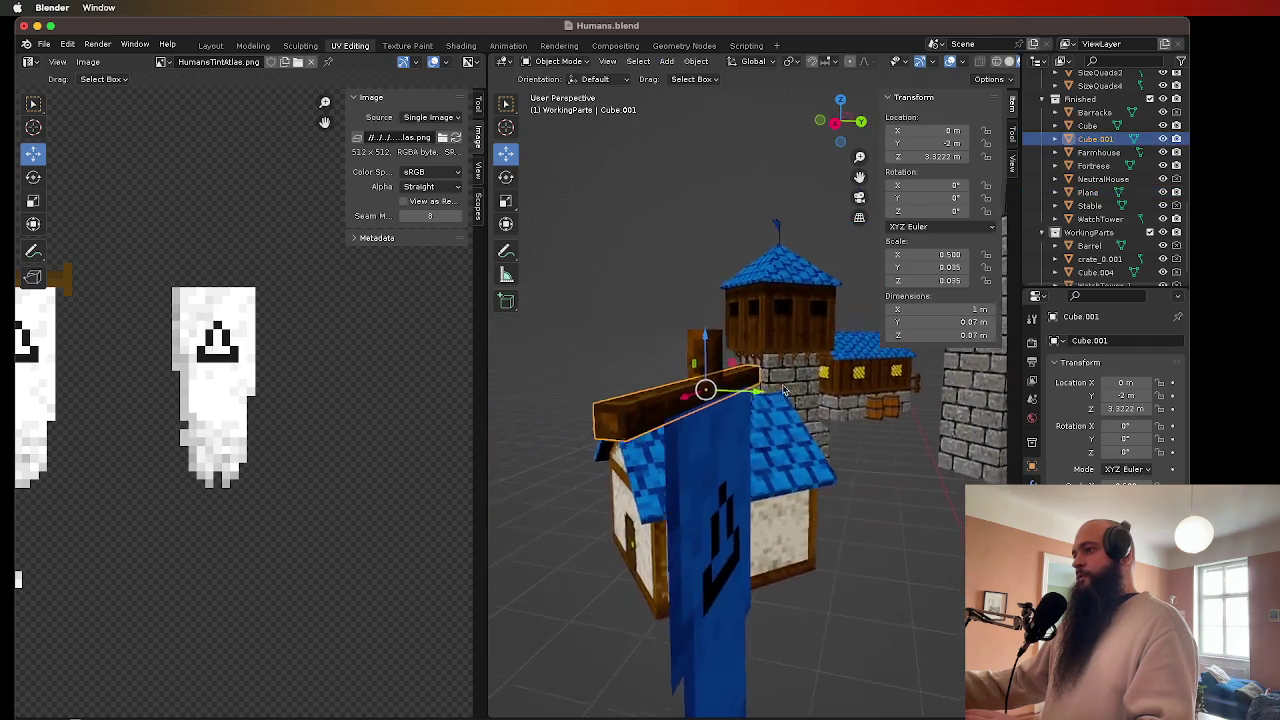
- Shorten crossbar Cube.001 to 0.8 m wide (X scale 0.498)
scroll(785, 390, "right", 5)
scroll(808, 371, "left", 5)
left_click_drag(767, 392, 776, 387)
scroll(709, 380, "up", 5)
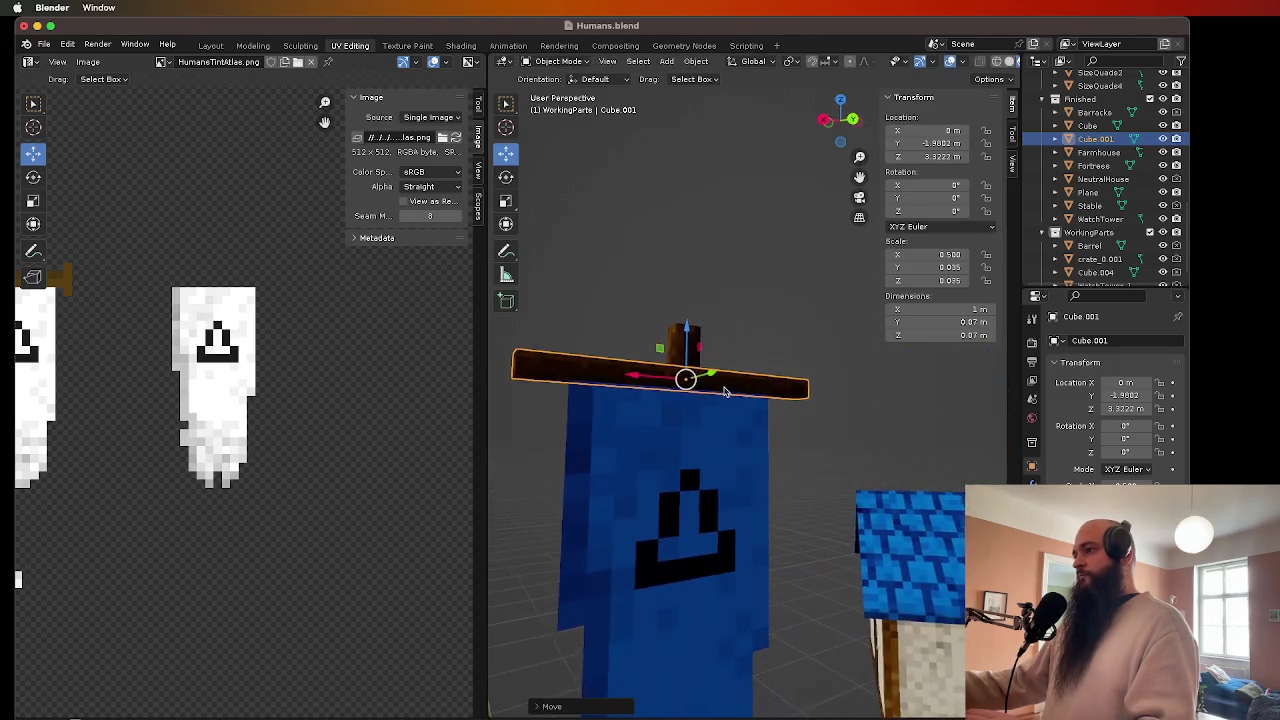
left_click(820, 430)
scroll(779, 468, "left", 2)
left_click(700, 378)
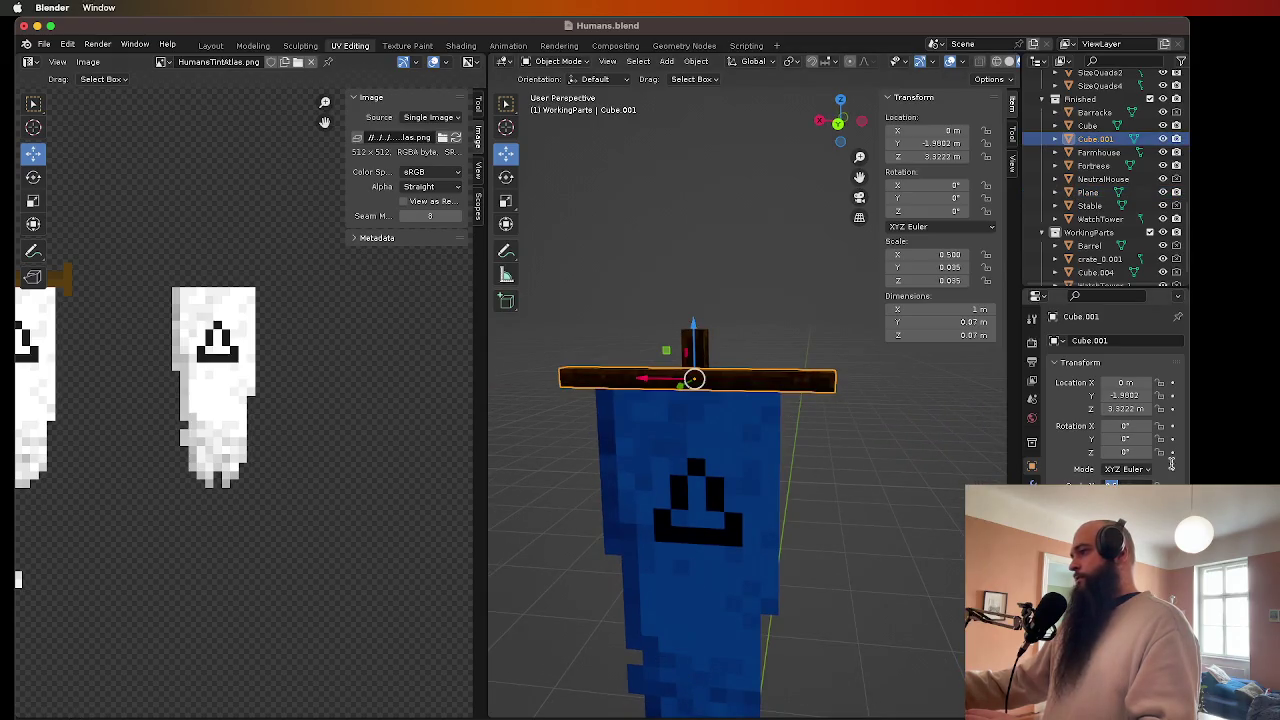
type("0.4")
key("Return")
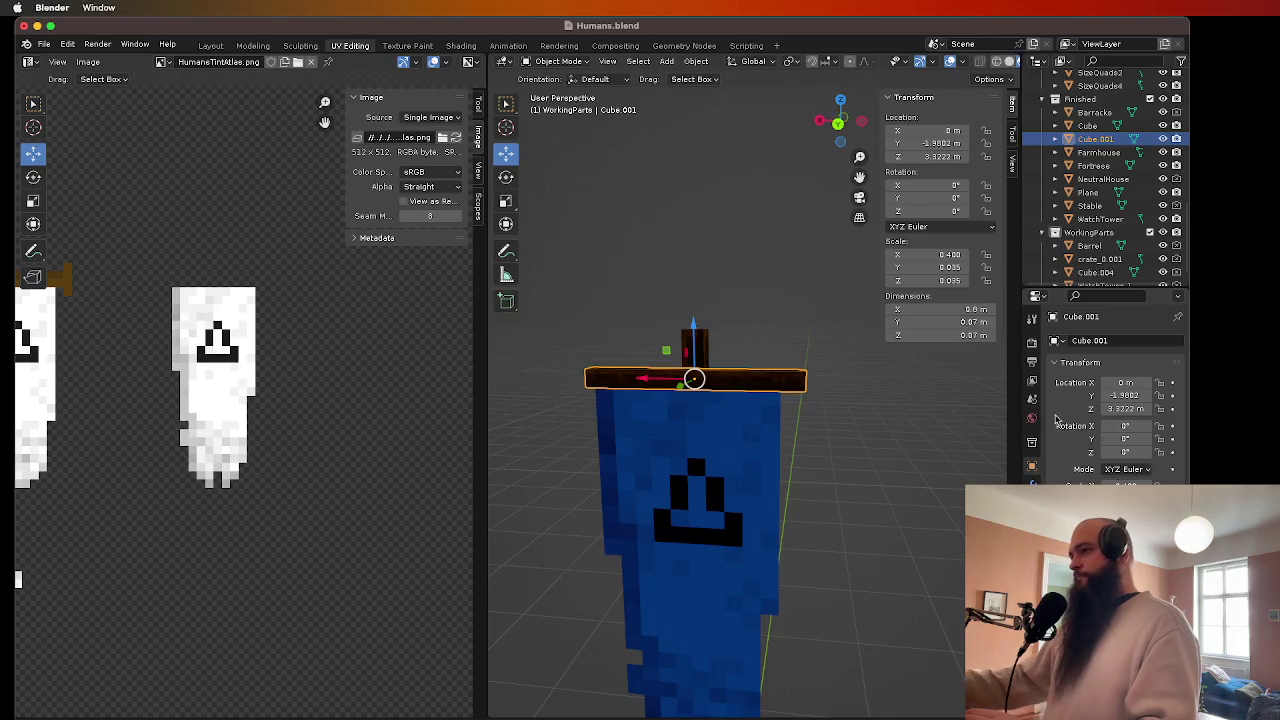
- Nudge the blue banner sideways along X to about -0.024 m
scroll(908, 477, "left", 5)
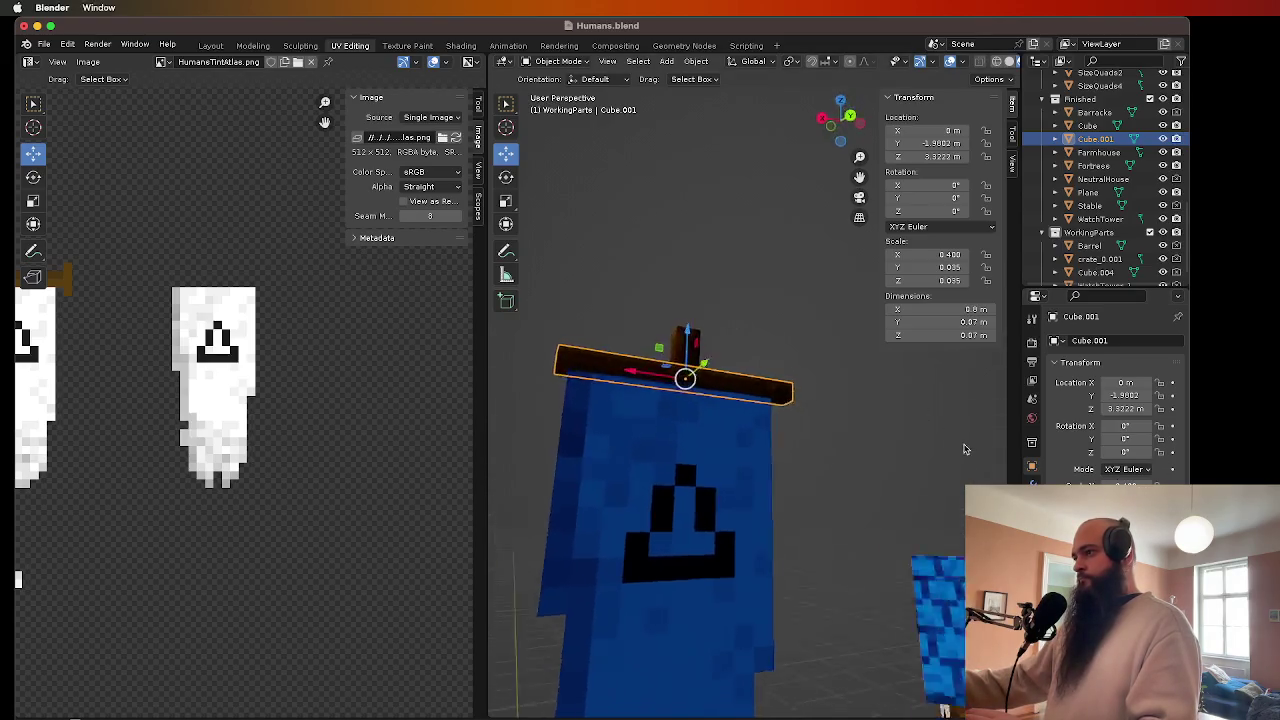
scroll(965, 449, "right", 5)
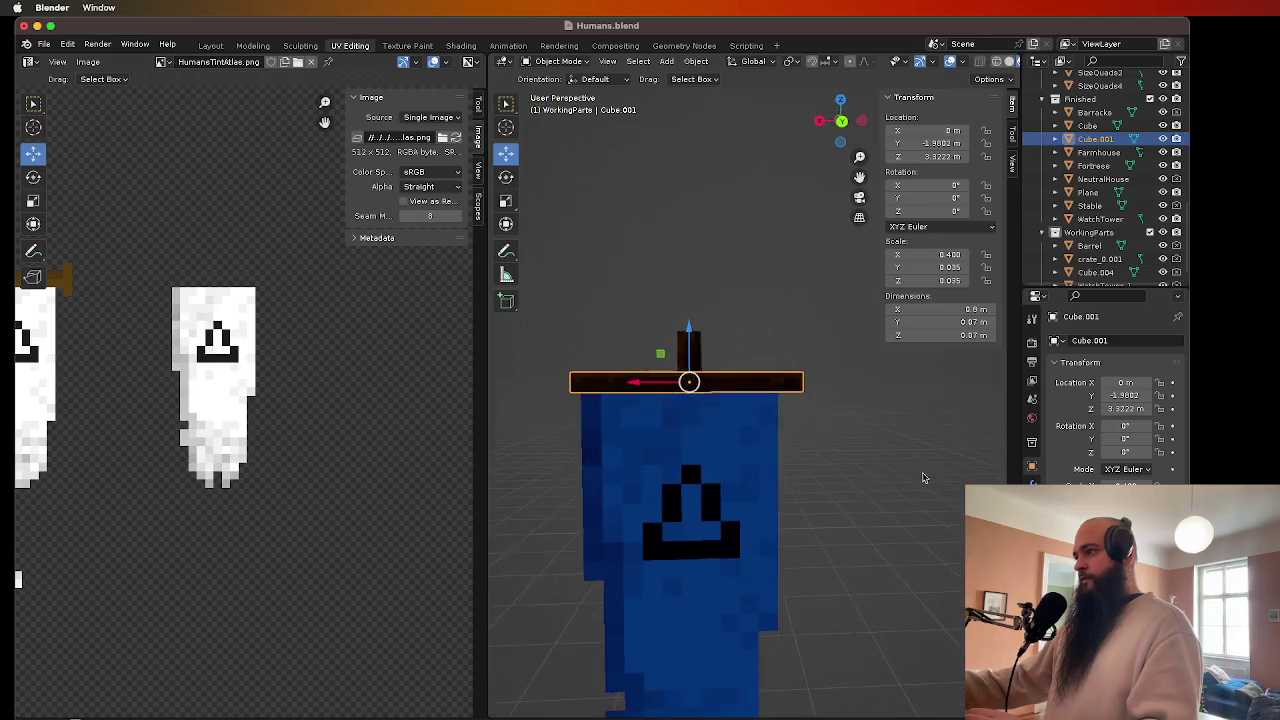
left_click(860, 447)
left_click_drag(636, 671, 644, 670)
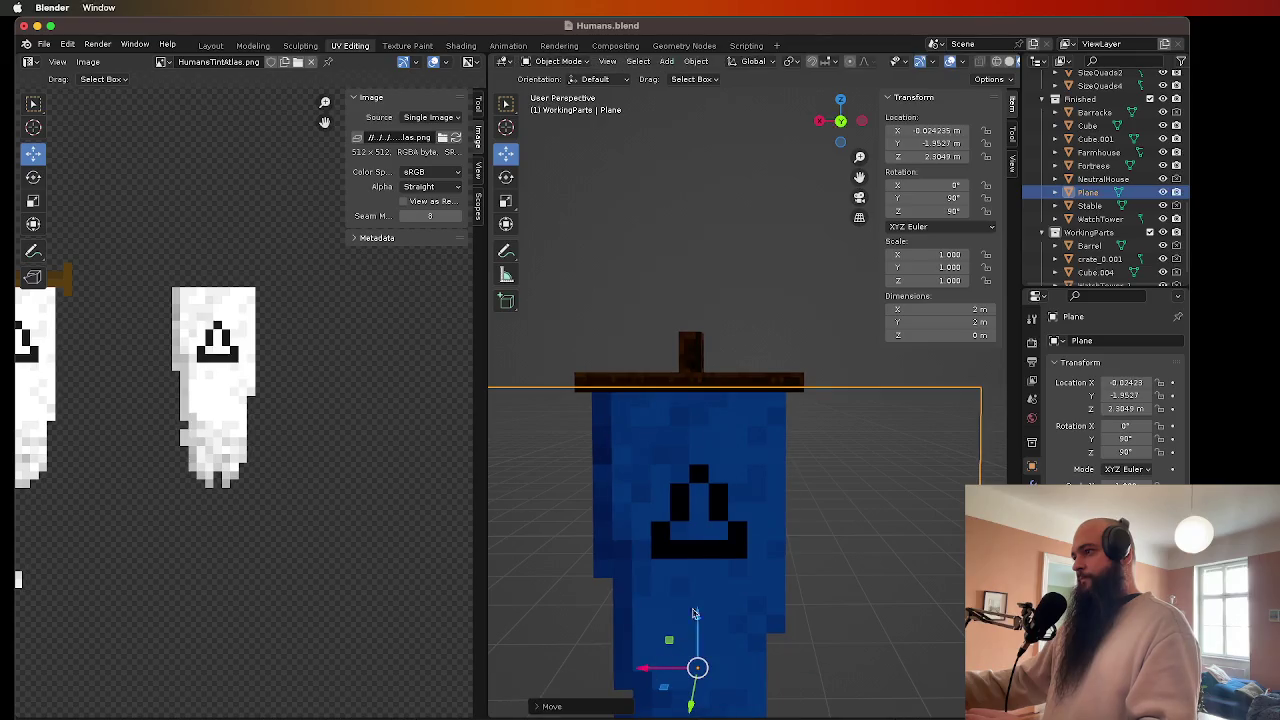
- Finish the banner nudge, view the flag from behind, and inspect its UVs in Edit Mode
left_click(840, 120)
scroll(731, 545, "down", 7)
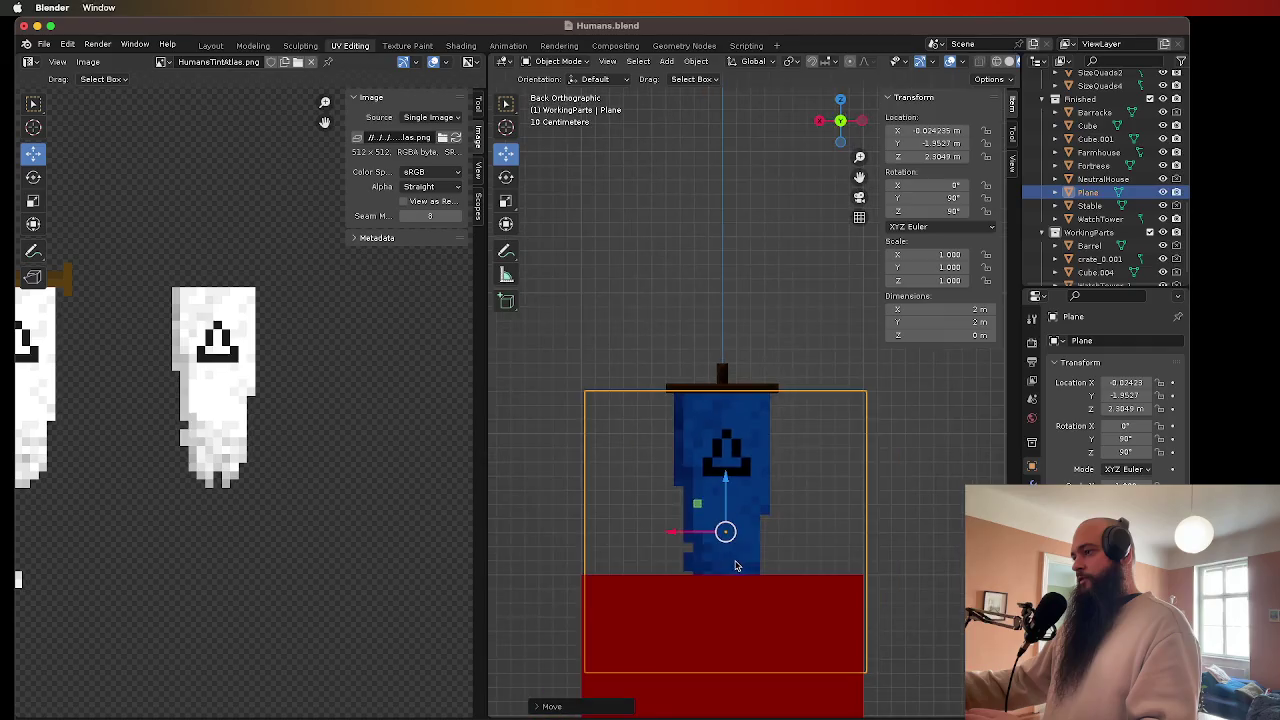
key("Tab")
key("alt+a")
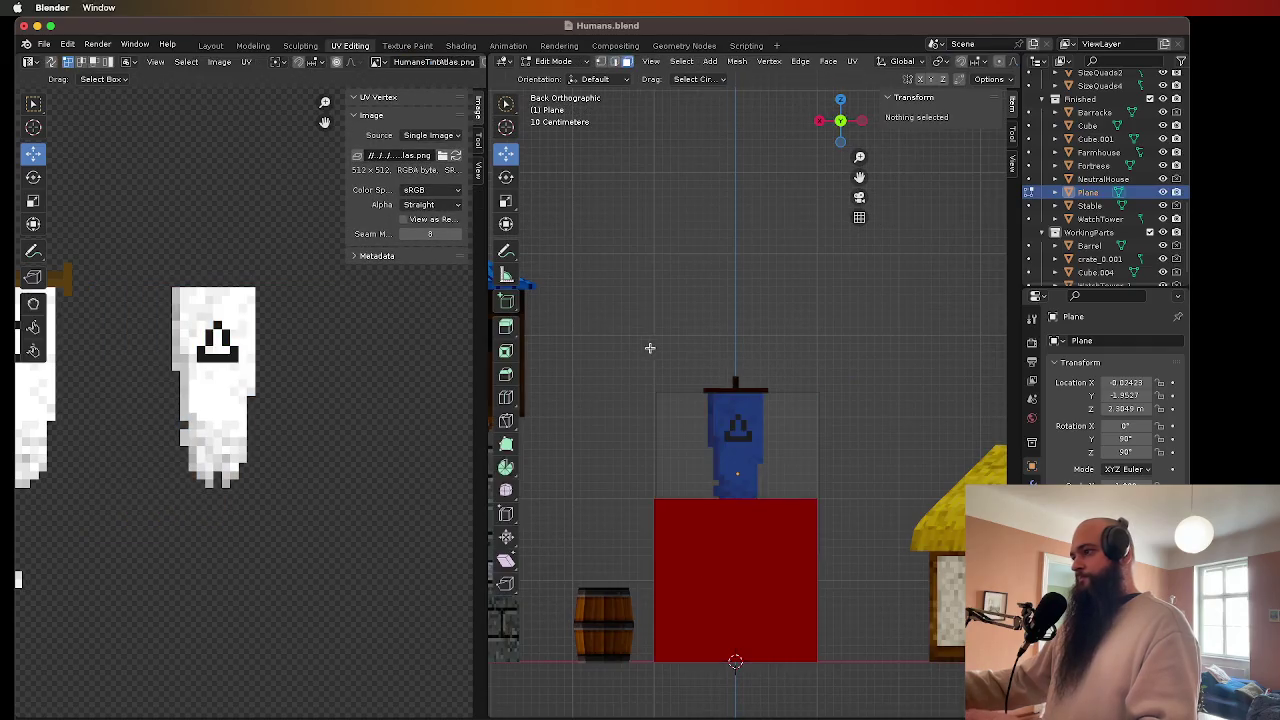
scroll(648, 350, "down", 5)
scroll(731, 386, "left", 5)
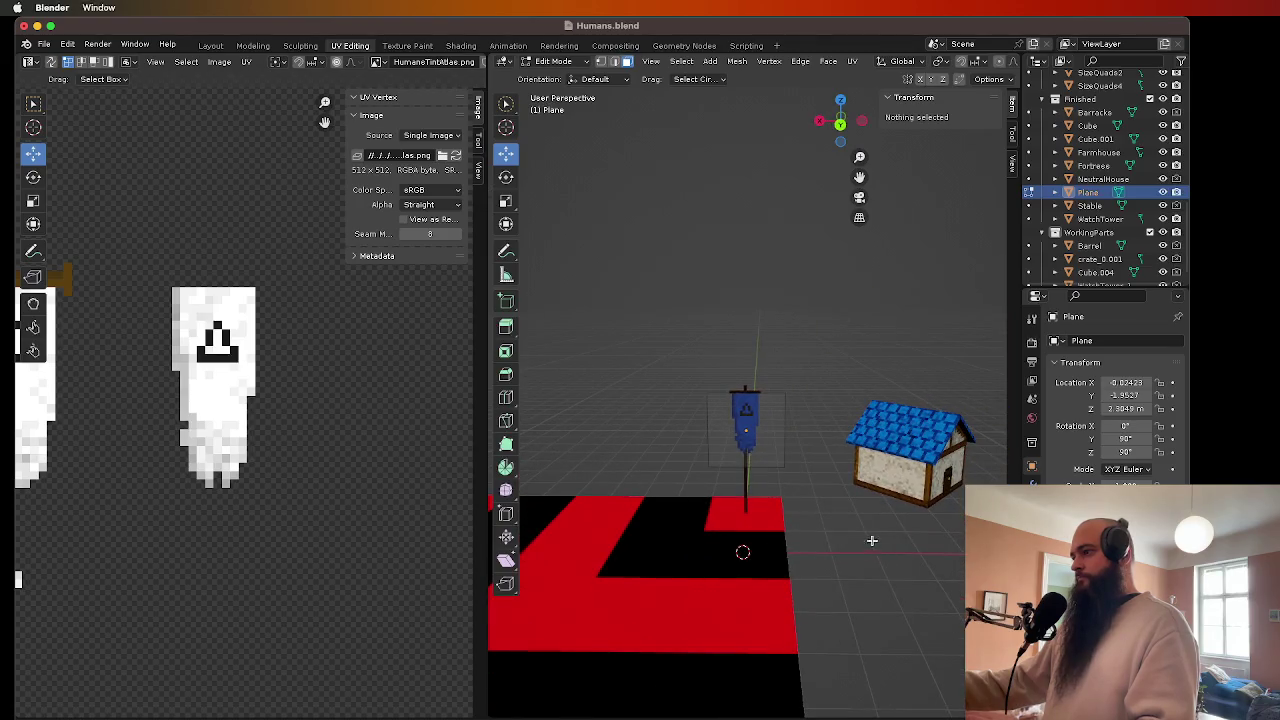
key("Tab")
- Clear the selection, orbit around the finished flag, and select the flagpole
key("alt+a")
scroll(866, 540, "left", 3)
scroll(860, 530, "up", 5)
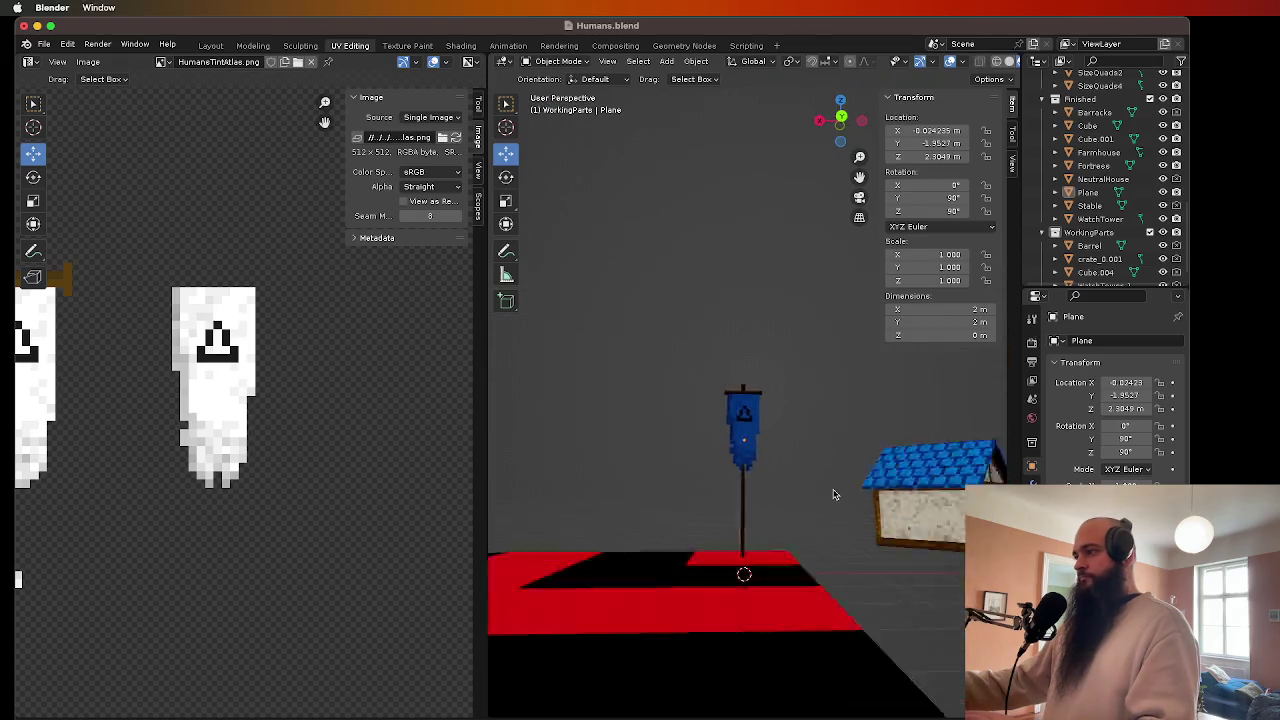
scroll(835, 494, "down", 5)
scroll(812, 526, "left", 10)
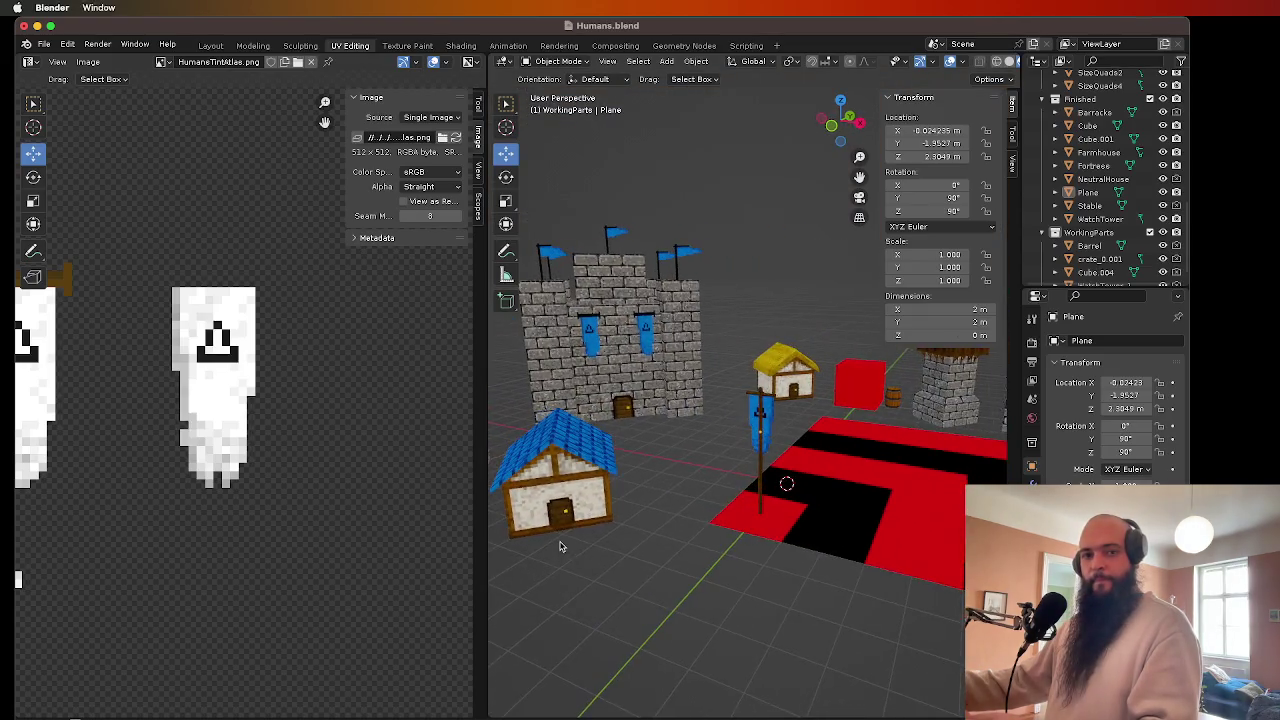
scroll(809, 537, "left", 10)
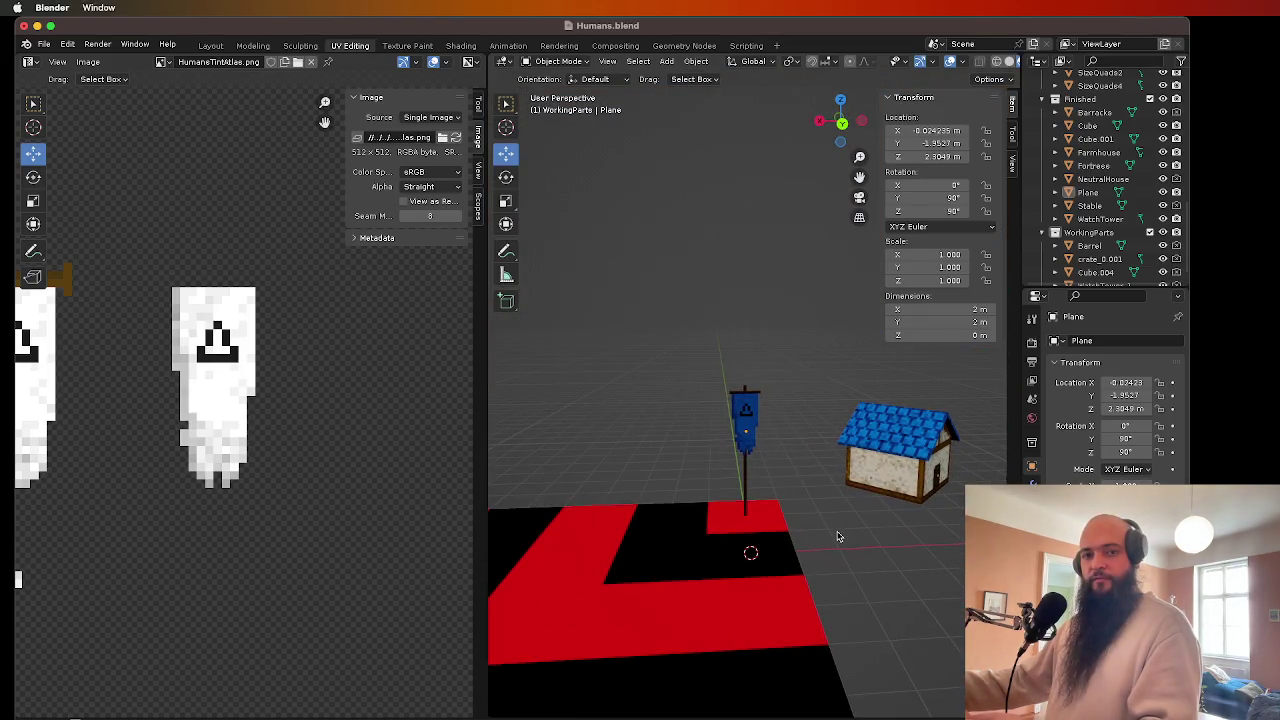
scroll(838, 537, "left", 5)
scroll(829, 529, "up", 2)
scroll(851, 552, "up", 2)
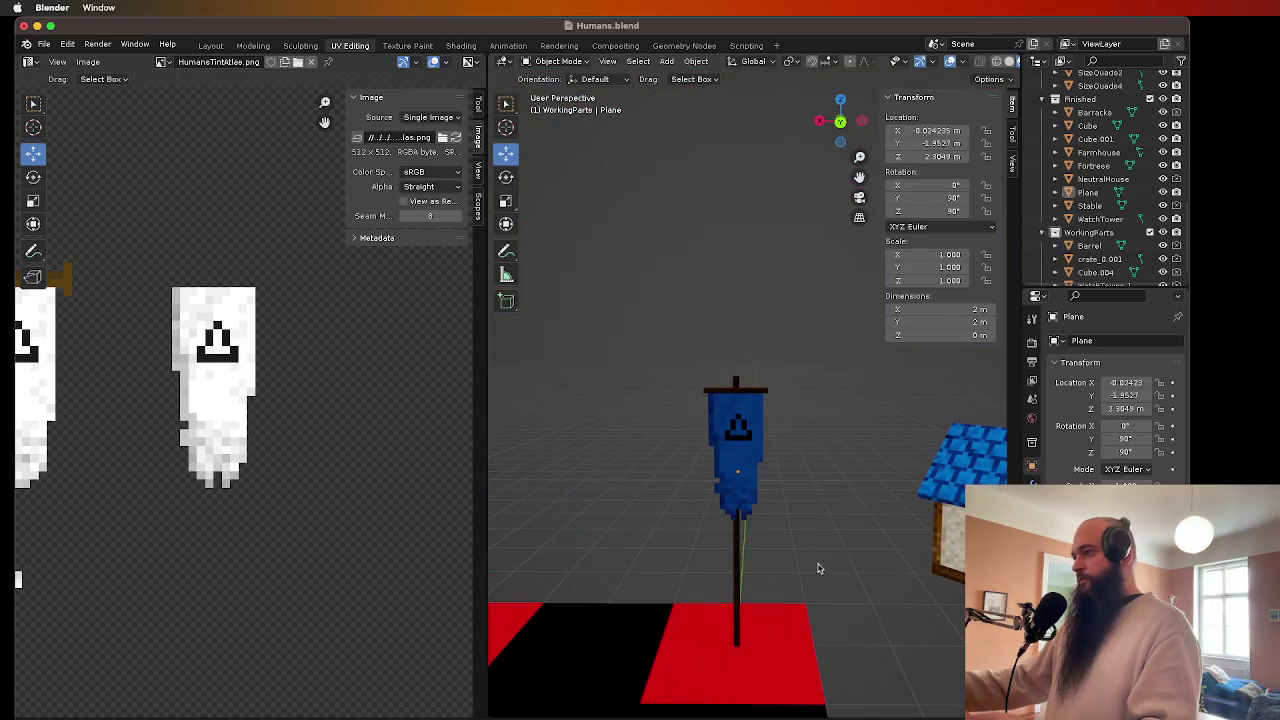
scroll(765, 570, "up", 1)
left_click(738, 570)
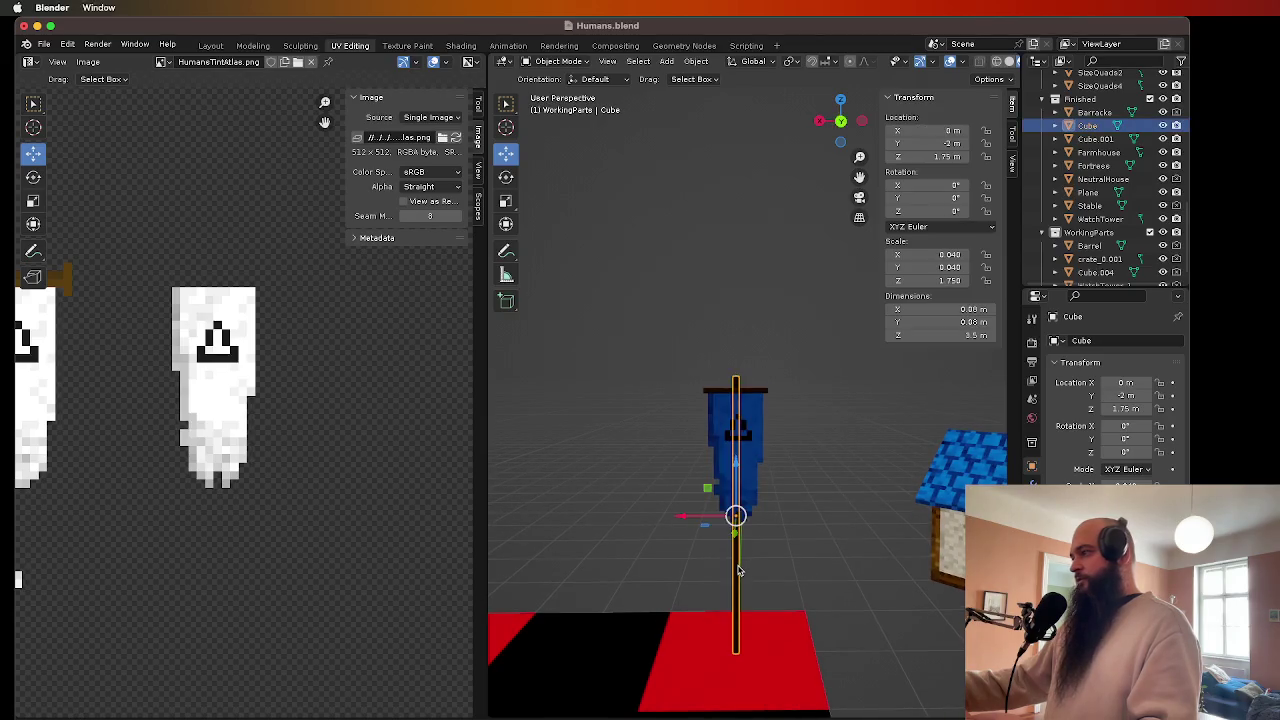
- Set the flagpole's Z location to 1.6 m and scale it to 3.2 m tall (Z 0.914)
left_click(1117, 409)
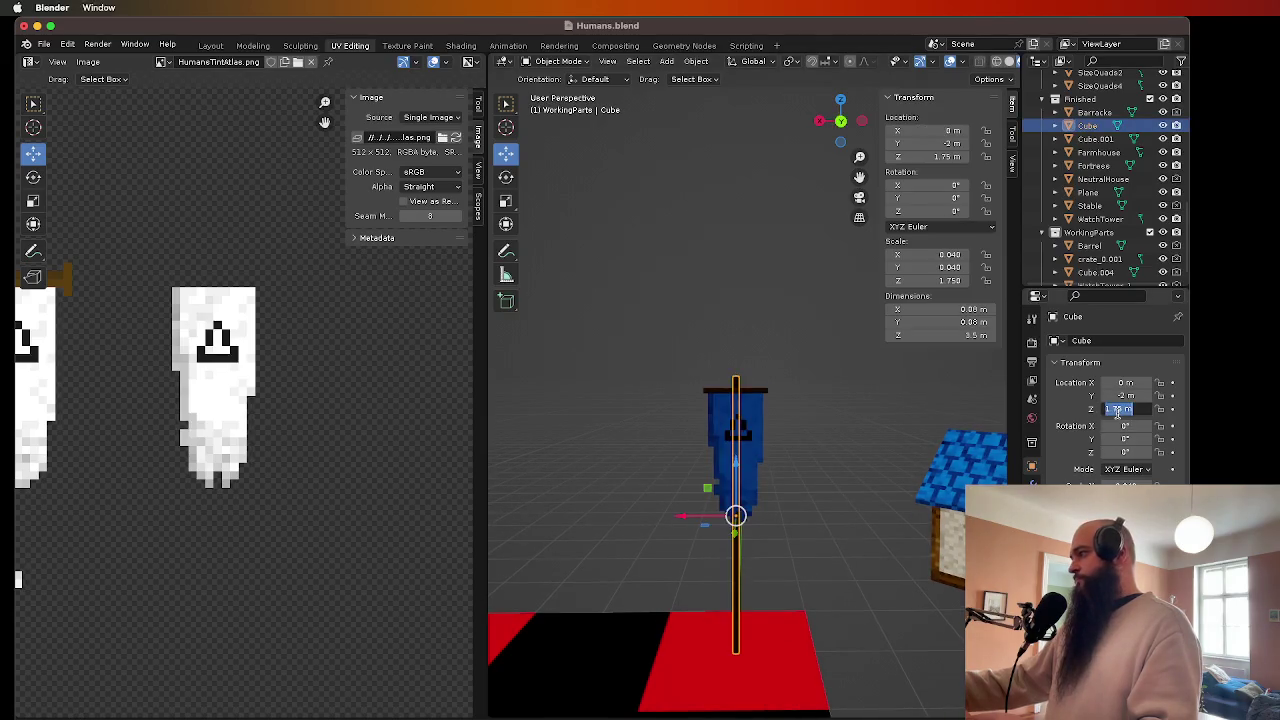
type("1.6")
key("Return")
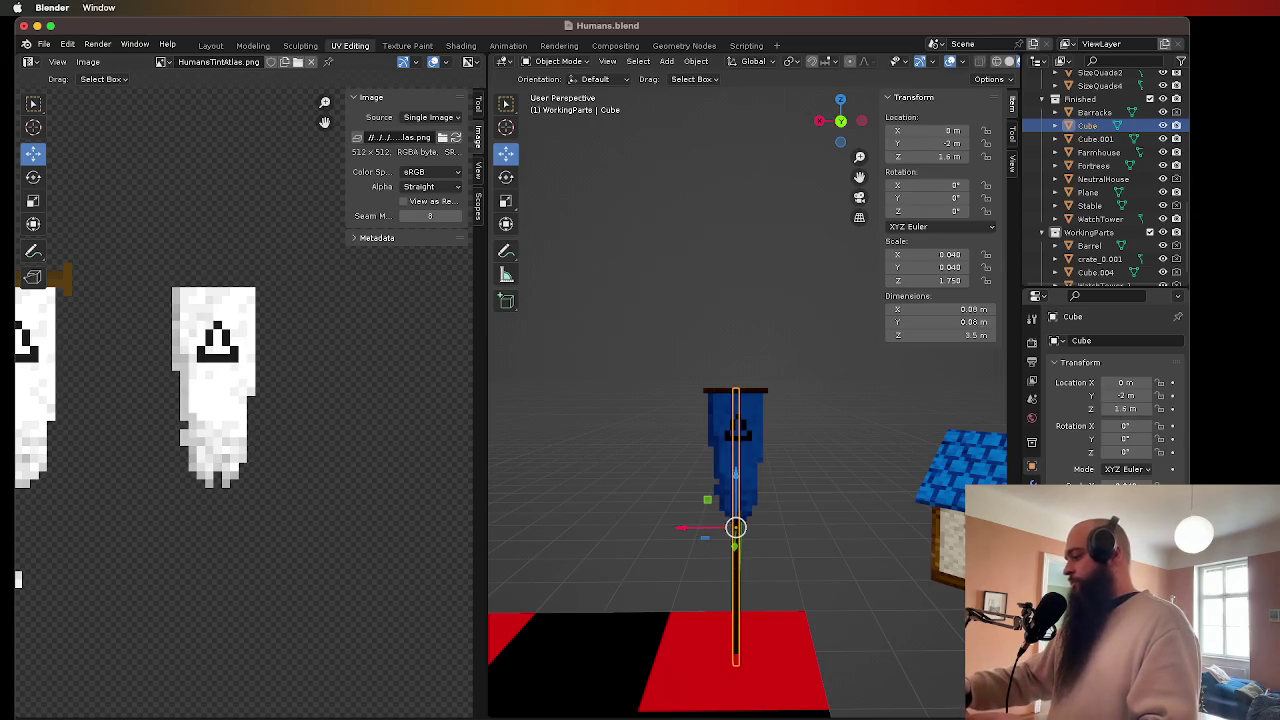
type("sz0.914")
key("Return")
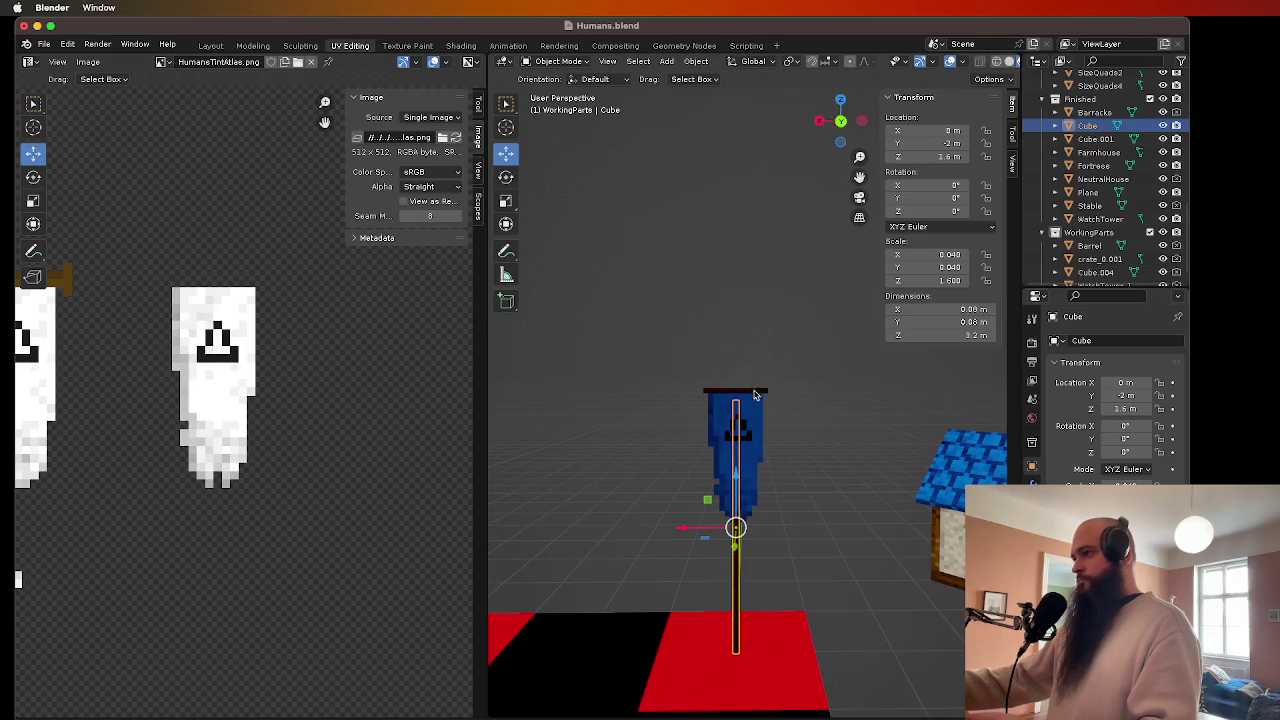
- Lower the blue banner about 0.29 m to roughly 2.01 m and deselect it
left_click(755, 395)
left_click(758, 408)
left_click_drag(737, 395, 739, 412)
left_click(771, 383)
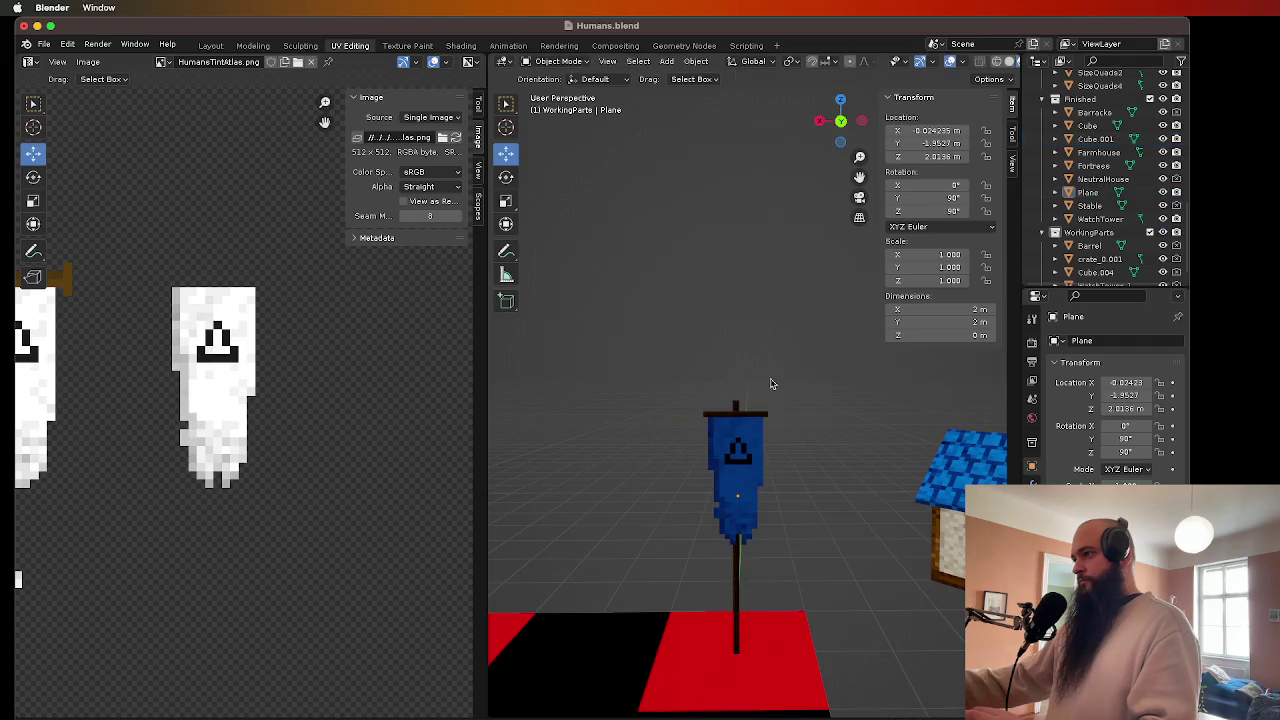
scroll(806, 443, "down", 3)
scroll(830, 430, "left", 5)
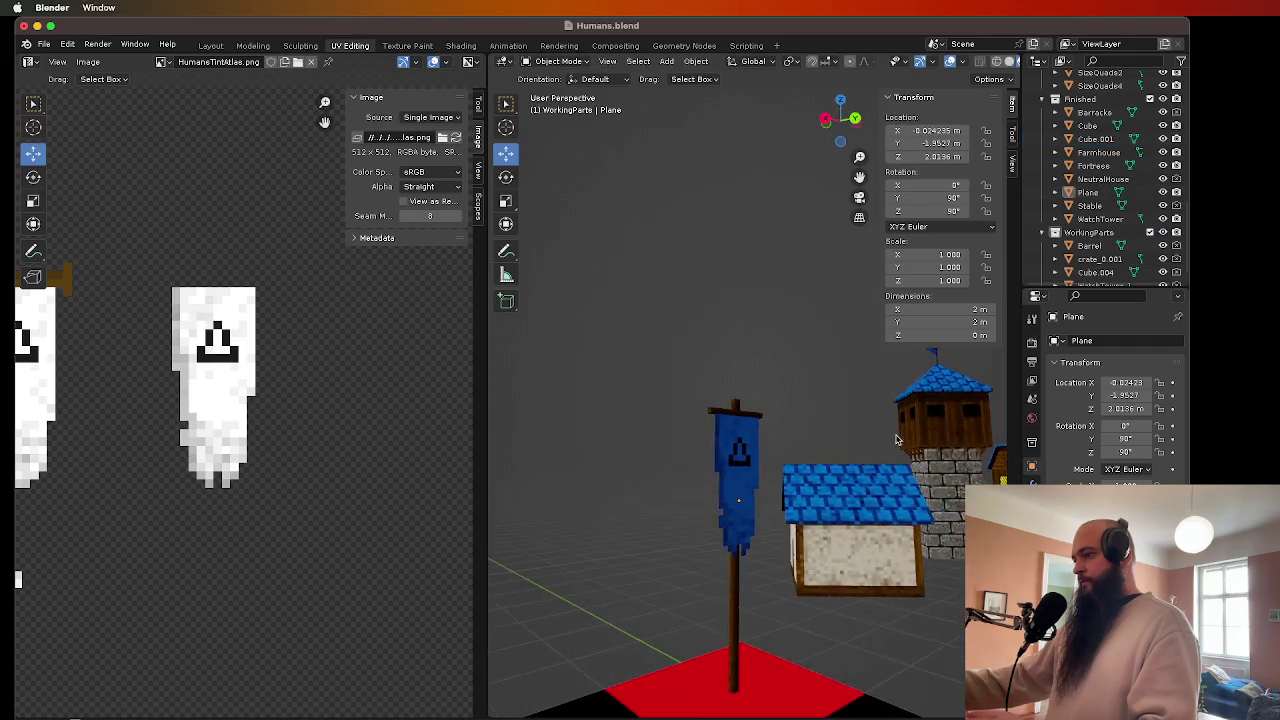
scroll(806, 449, "up", 5)
scroll(791, 486, "down", 3)
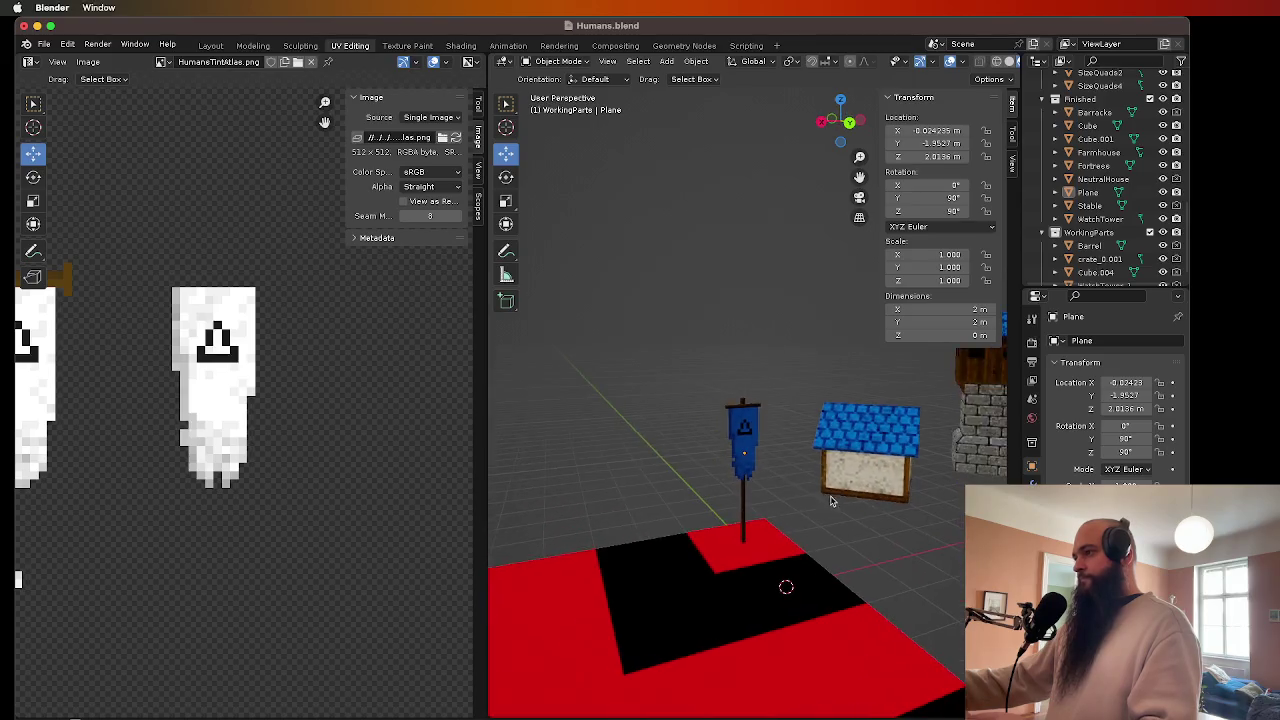
scroll(831, 491, "up", 2)
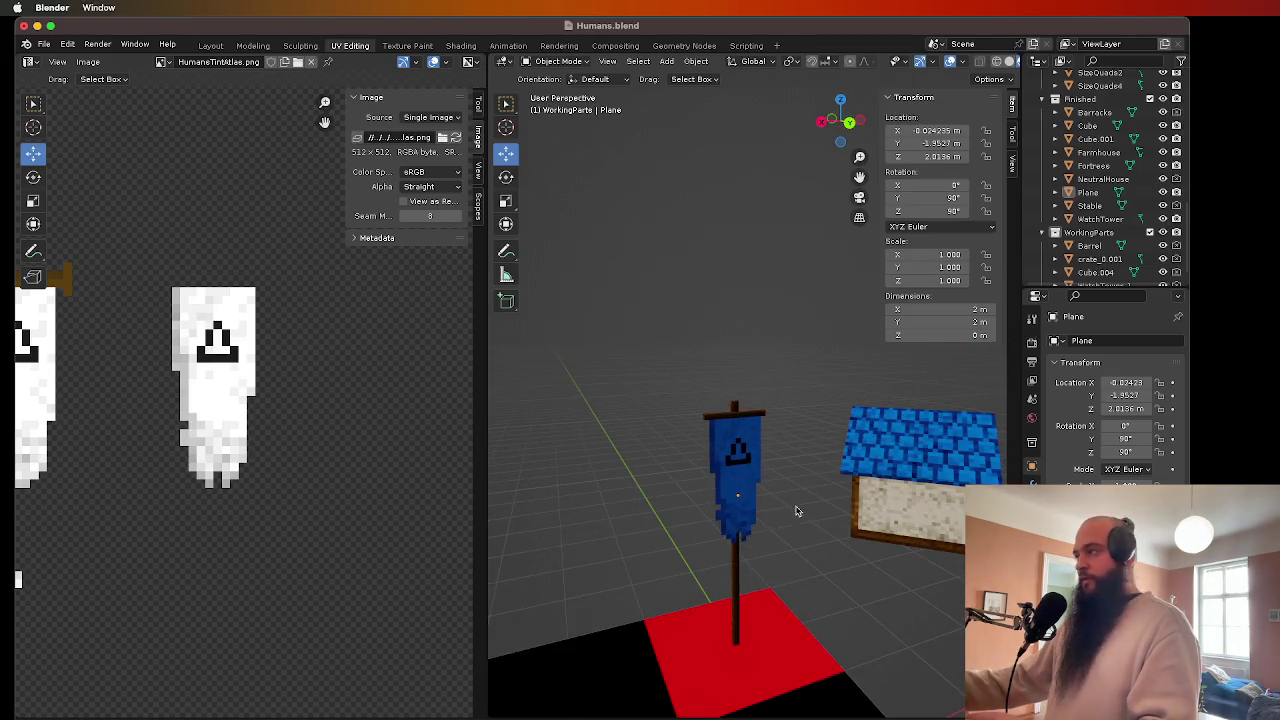
left_click(210, 45)
scroll(476, 468, "down", 5)
scroll(476, 468, "down", 5)
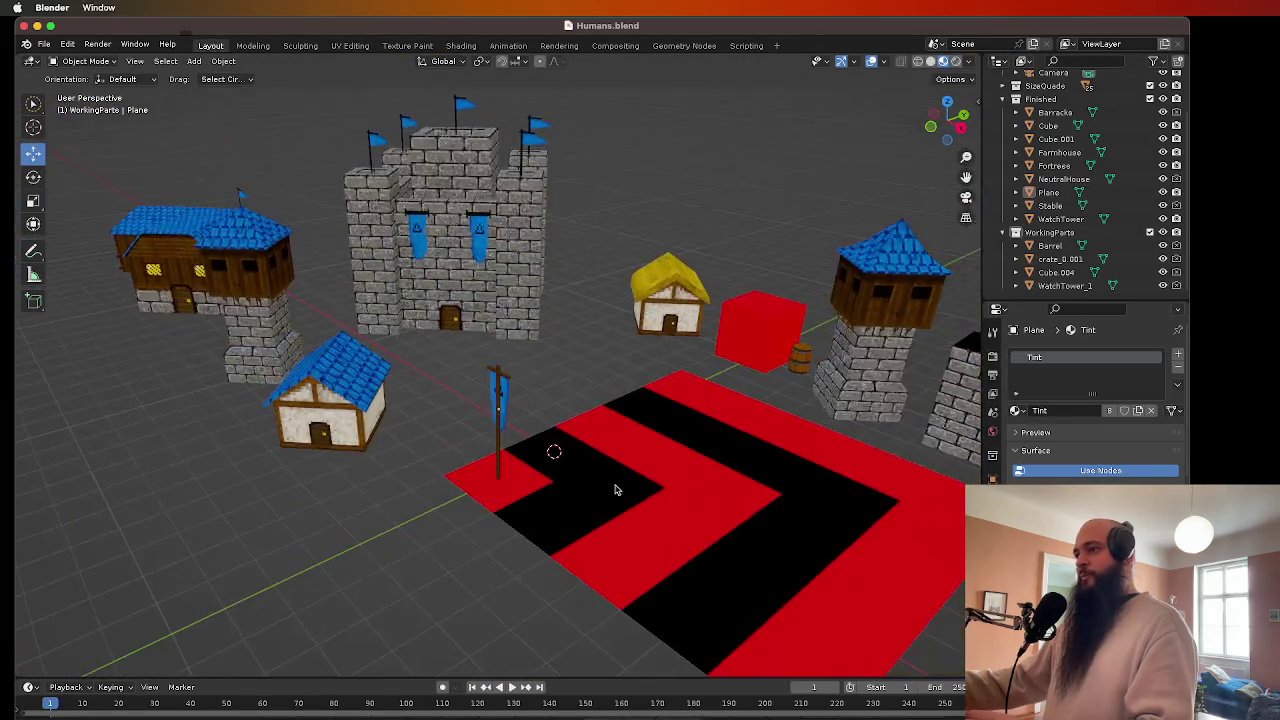
left_click(498, 508)
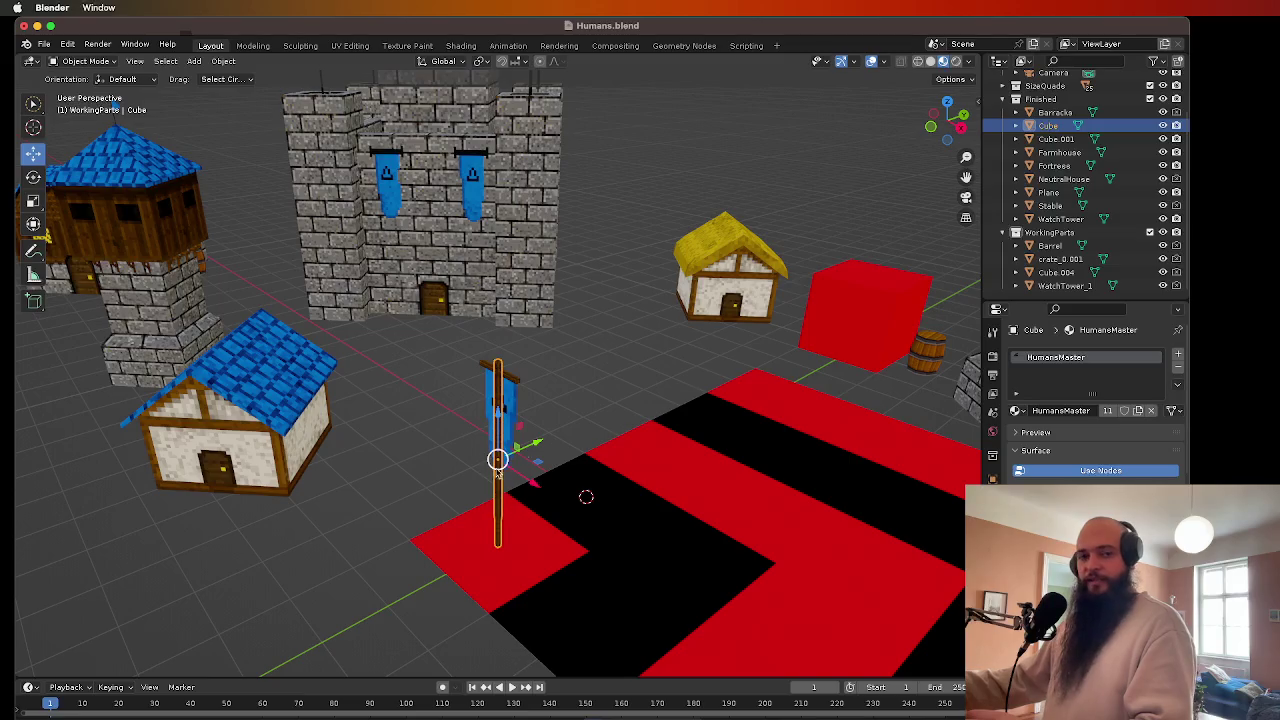
scroll(490, 535, "up", 2)
scroll(500, 450, "down", 3)
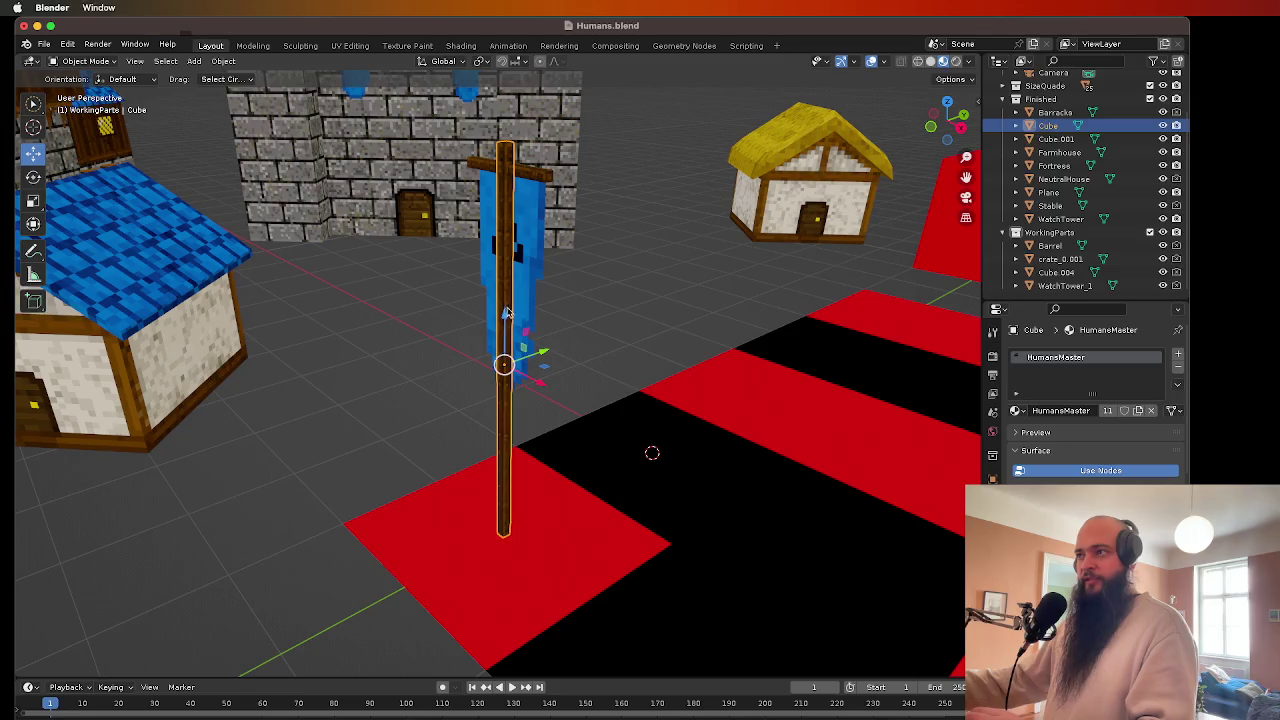
mouse_move(505, 313)
left_mouse_down()
mouse_move(512, 505)
mouse_move(549, 448)
left_mouse_up()
key("ctrl+z")
left_click(540, 232)
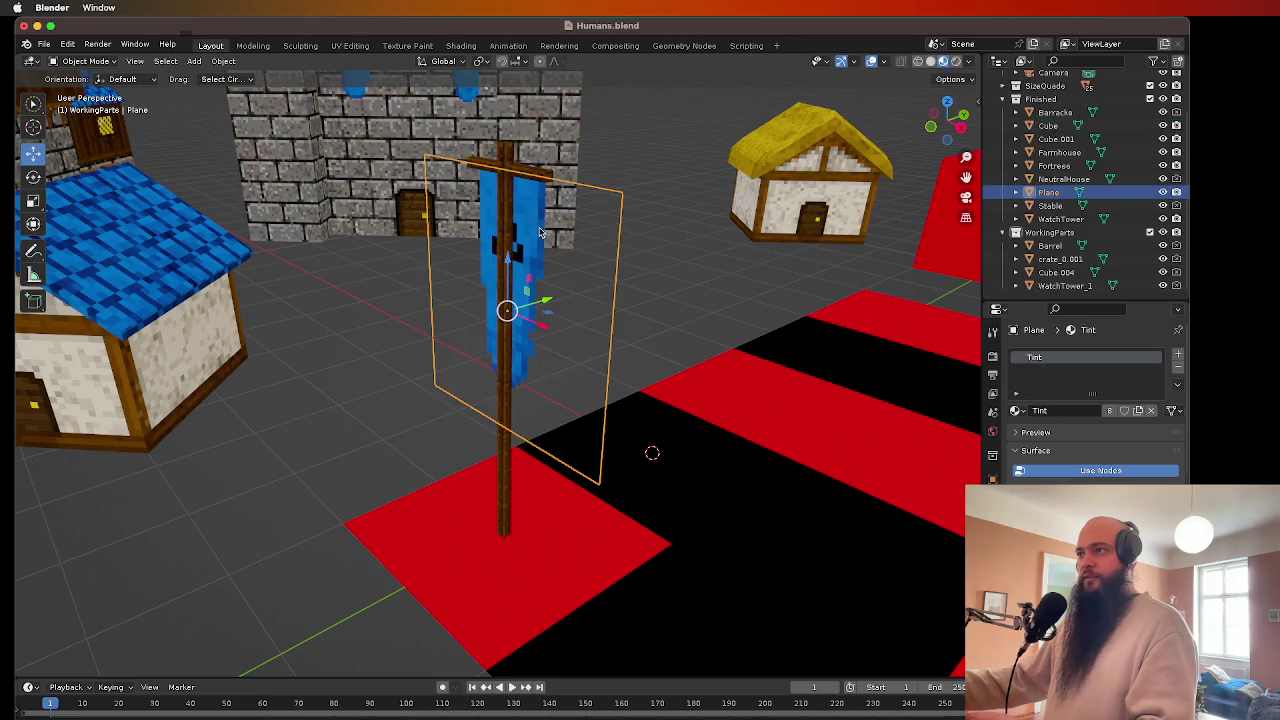
left_click(526, 171)
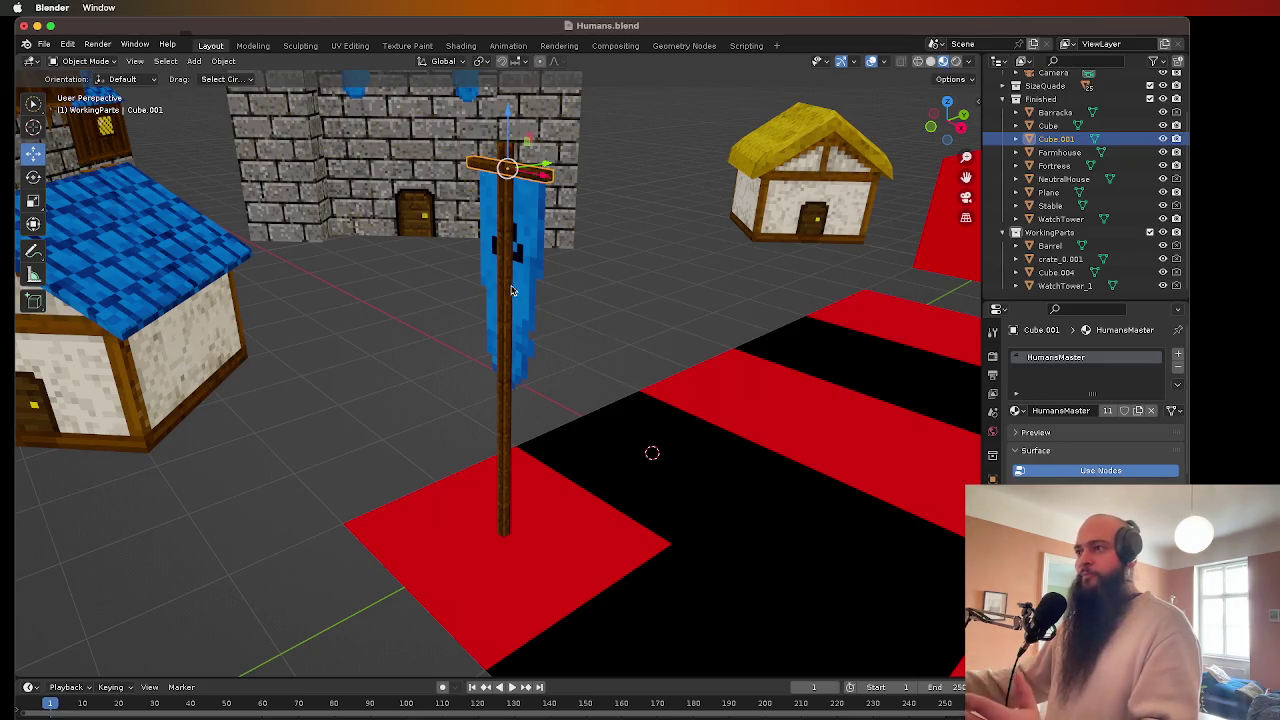
scroll(503, 350, "down", 2)
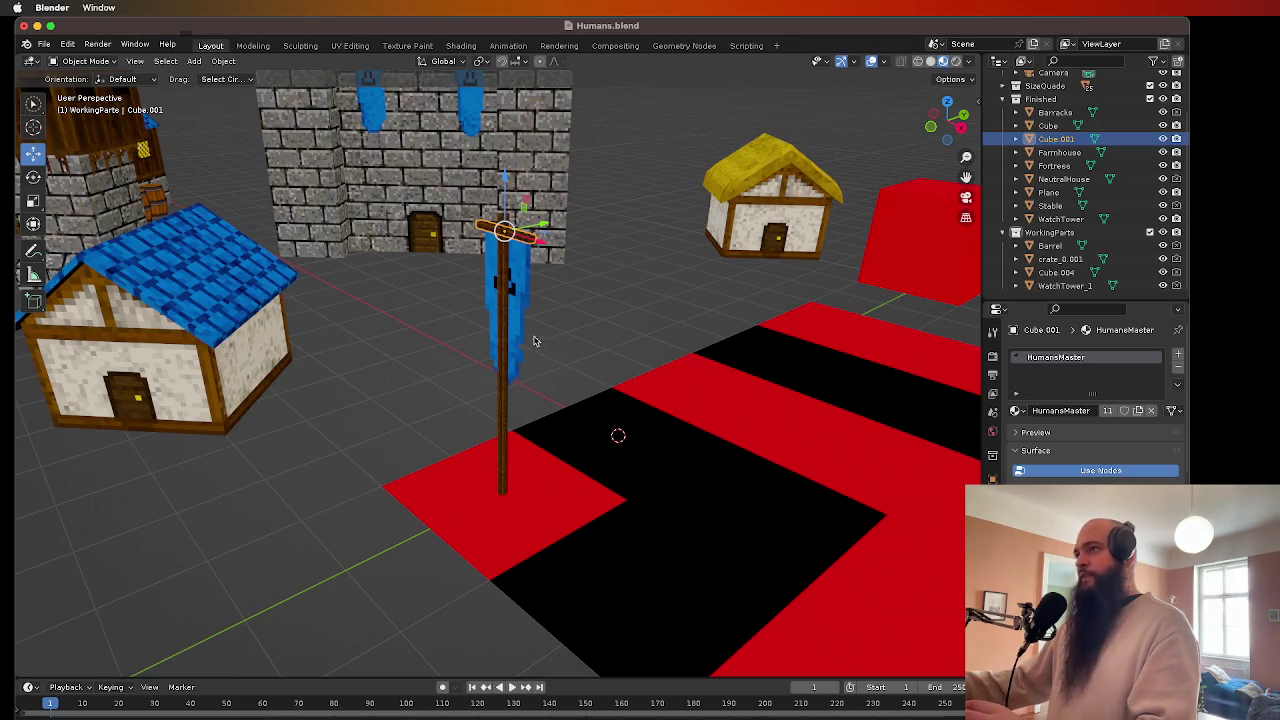
scroll(520, 305, "up", 1)
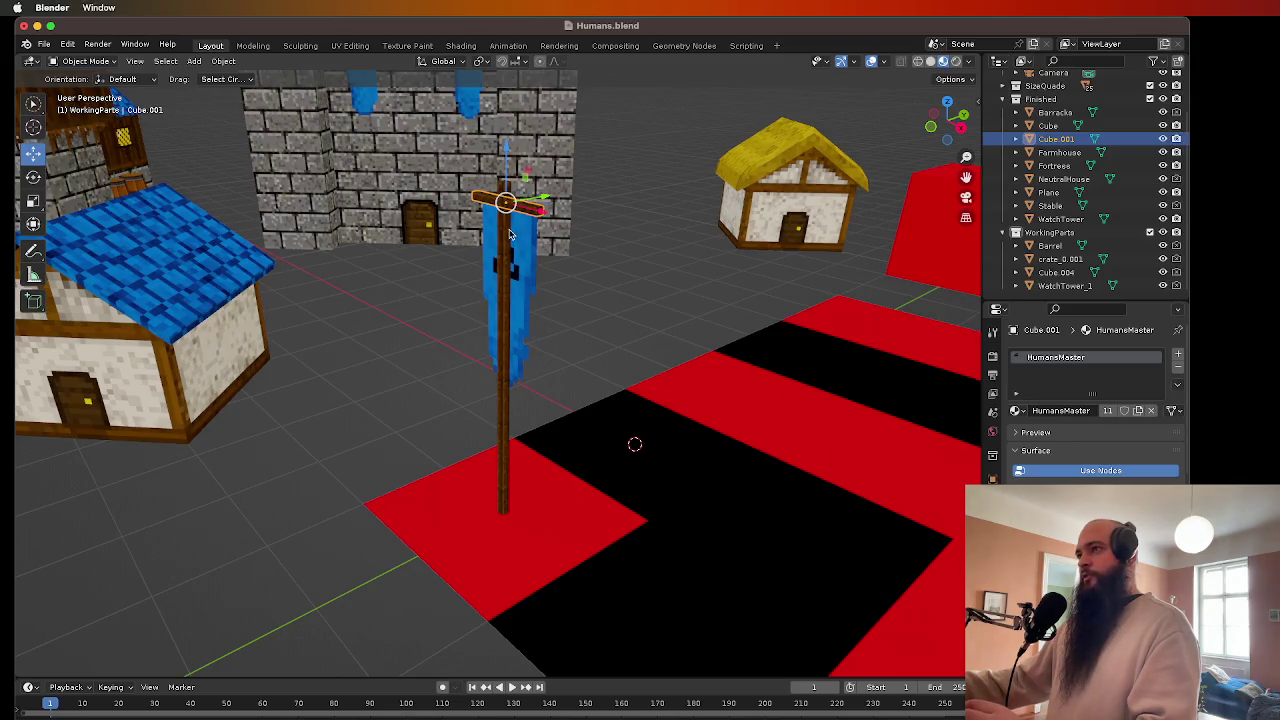
left_click(503, 284, "shift")
left_click(492, 342, "shift")
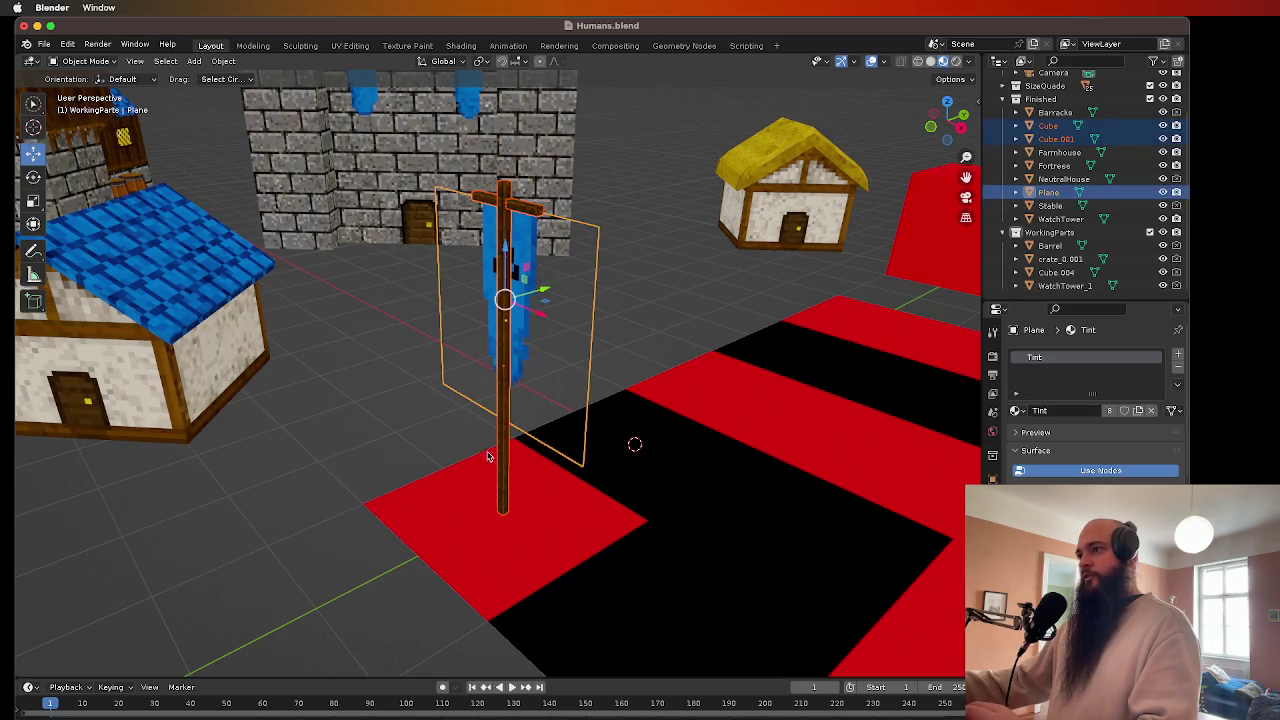
left_click(452, 523, "shift")
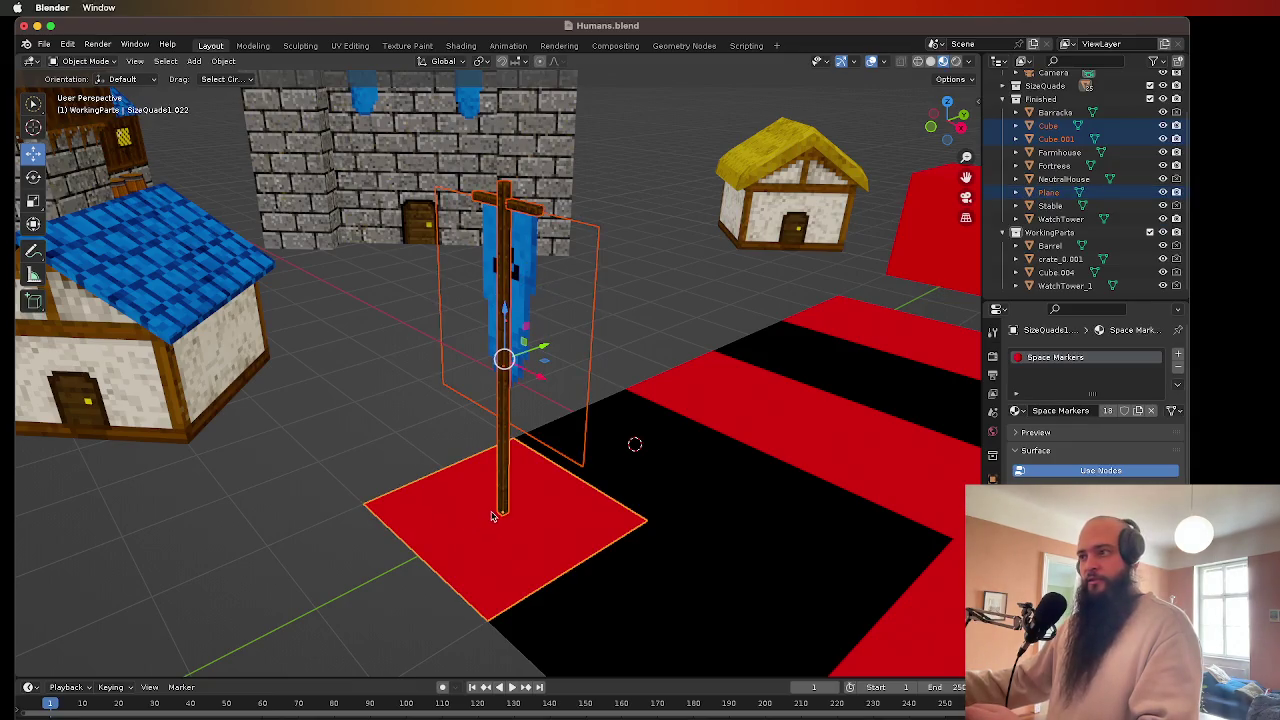
scroll(512, 470, "up", 2)
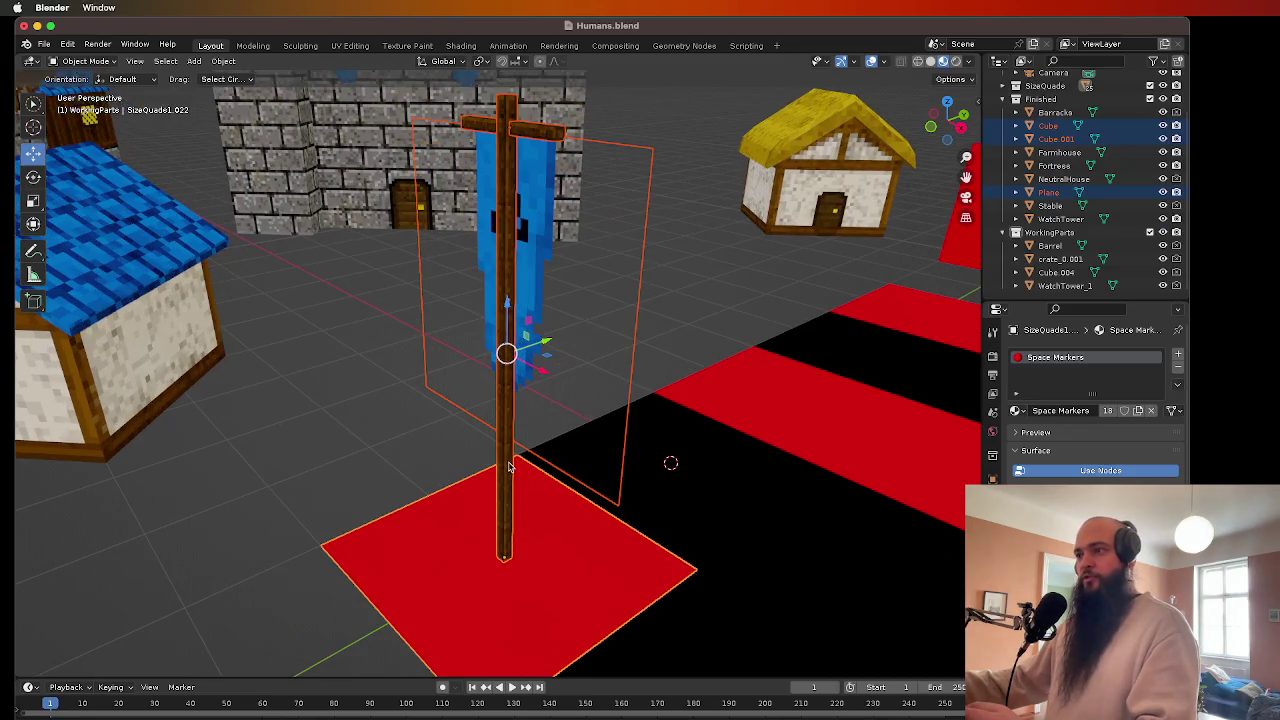
left_click_drag(519, 470, 514, 442)
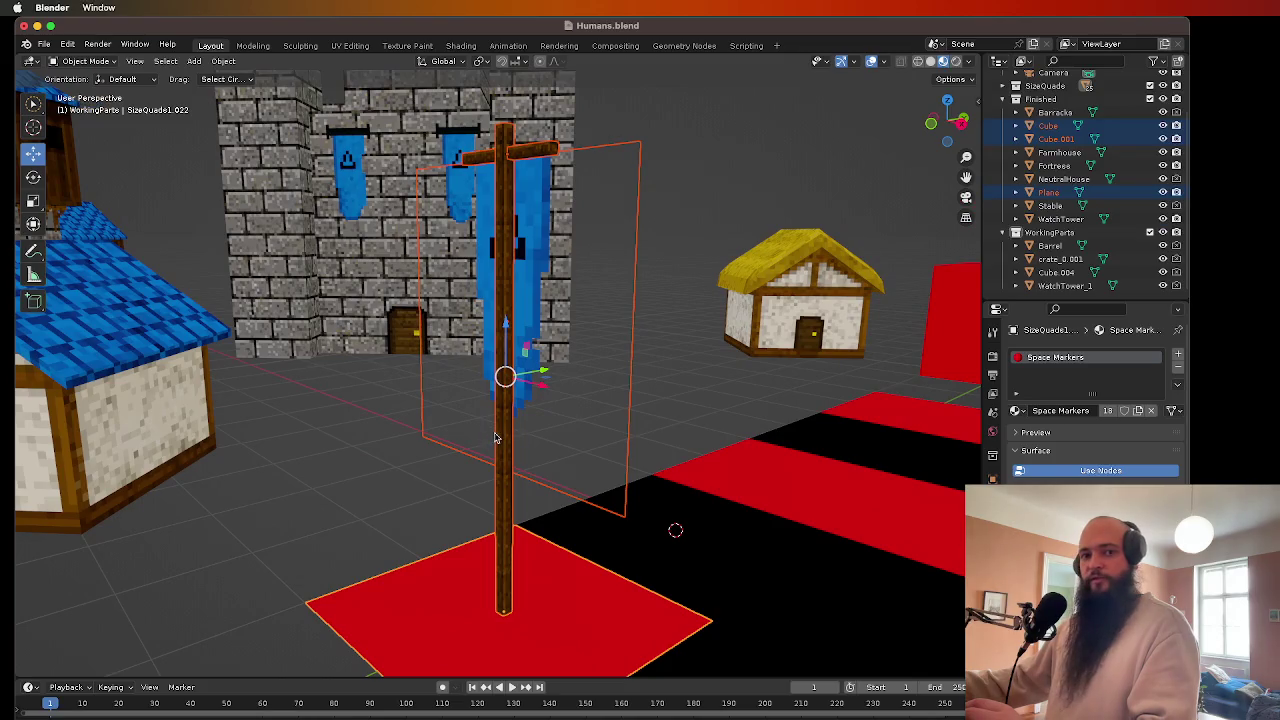
scroll(496, 438, "up", 5)
scroll(494, 445, "down", 3)
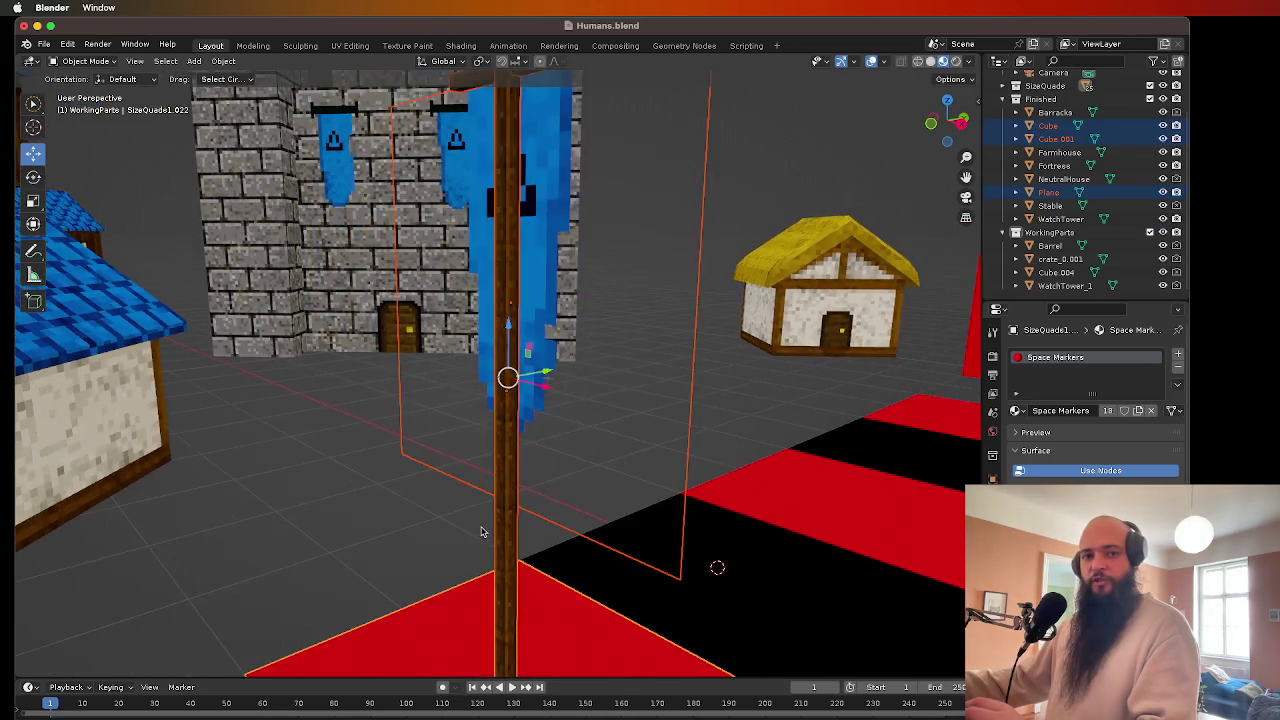
scroll(481, 530, "down", 5)
scroll(481, 500, "up", 3)
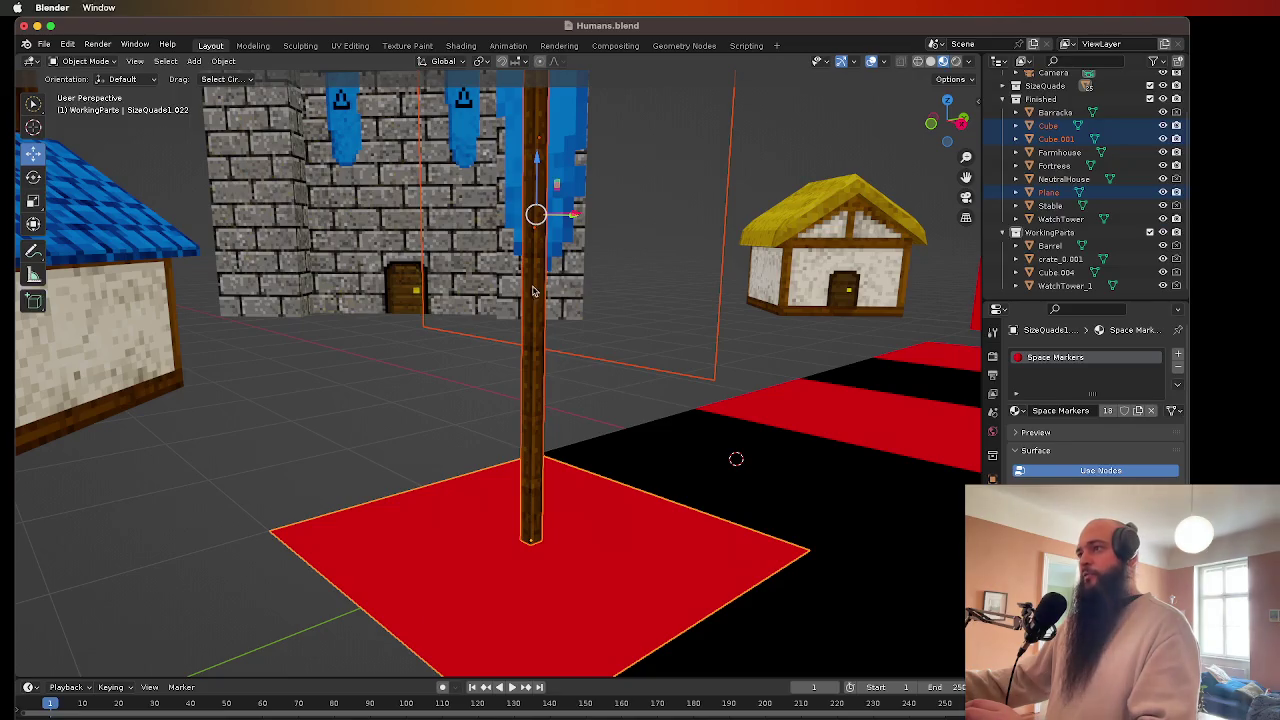
scroll(600, 300, "down", 4)
- Join the selected banner, pole and red base into a single object
right_click(517, 342)
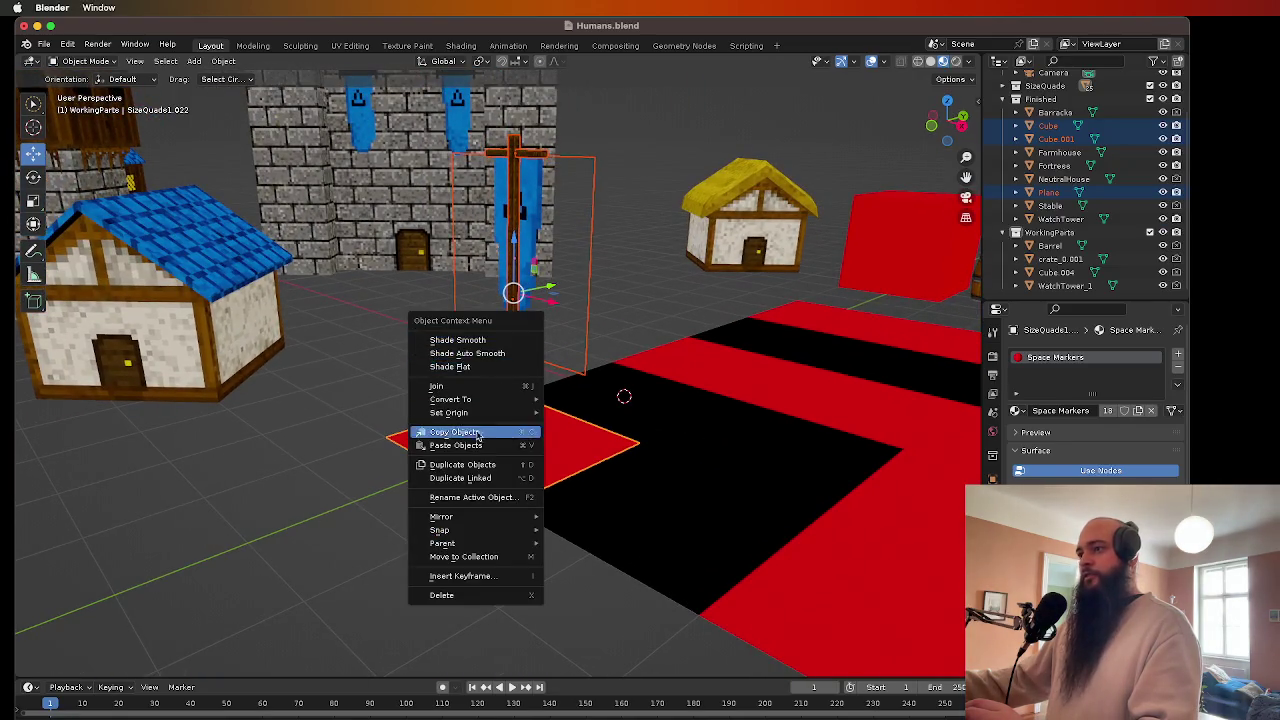
left_click(450, 386)
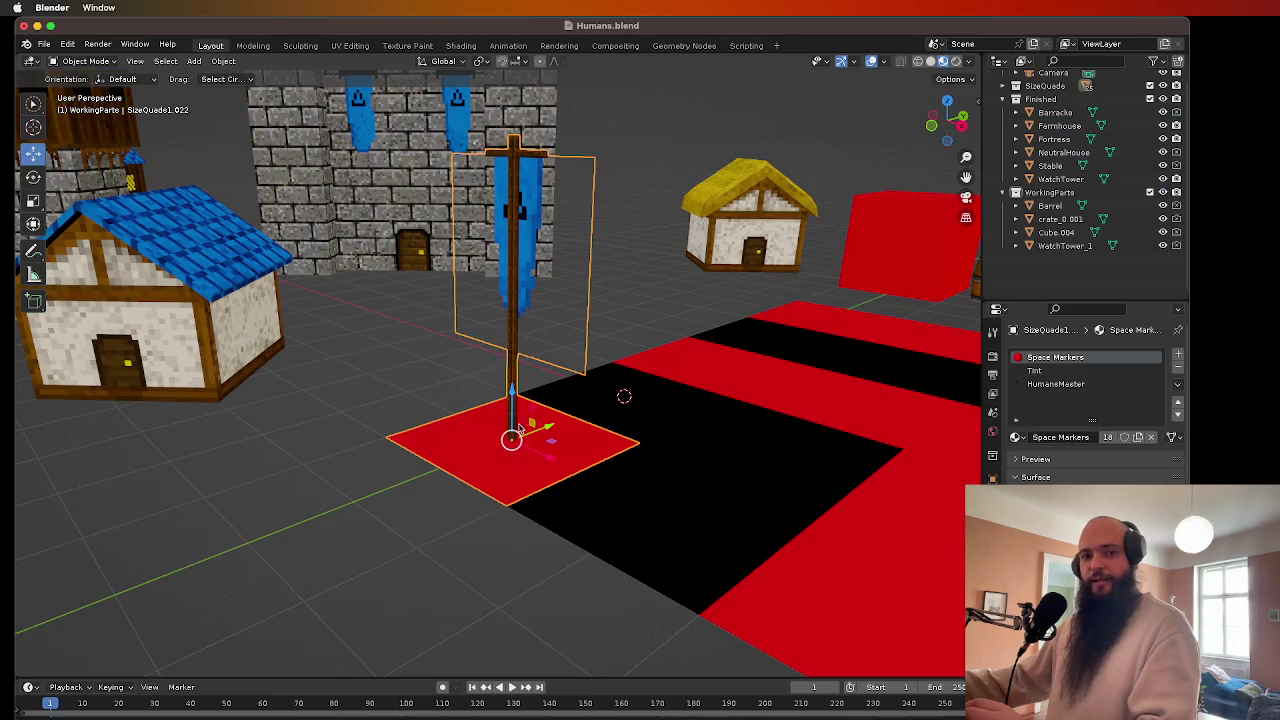
mouse_move(557, 430)
left_mouse_down()
mouse_move(387, 483)
mouse_move(564, 411)
mouse_move(556, 429)
left_mouse_up()
key("ctrl+z")
- In Edit Mode, delete the red base square's face so only the flag remains
scroll(507, 526, "right", 3)
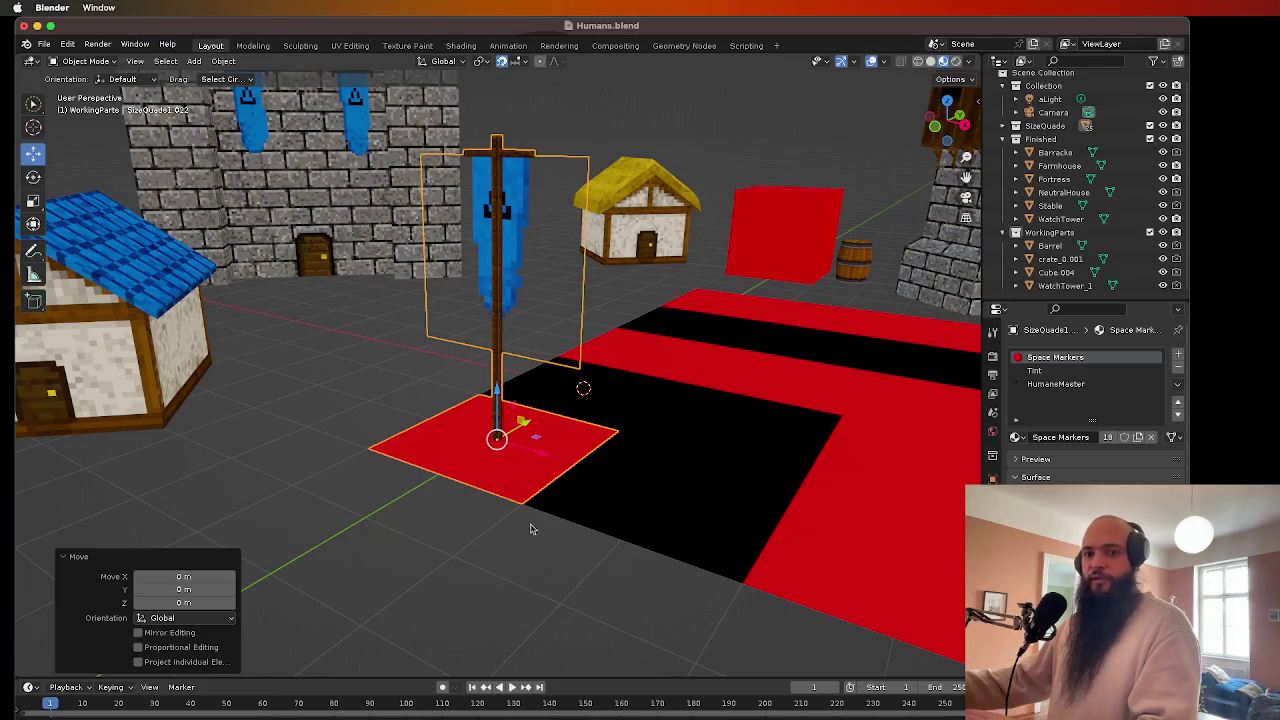
key("Tab")
right_click(518, 491)
left_click(465, 707)
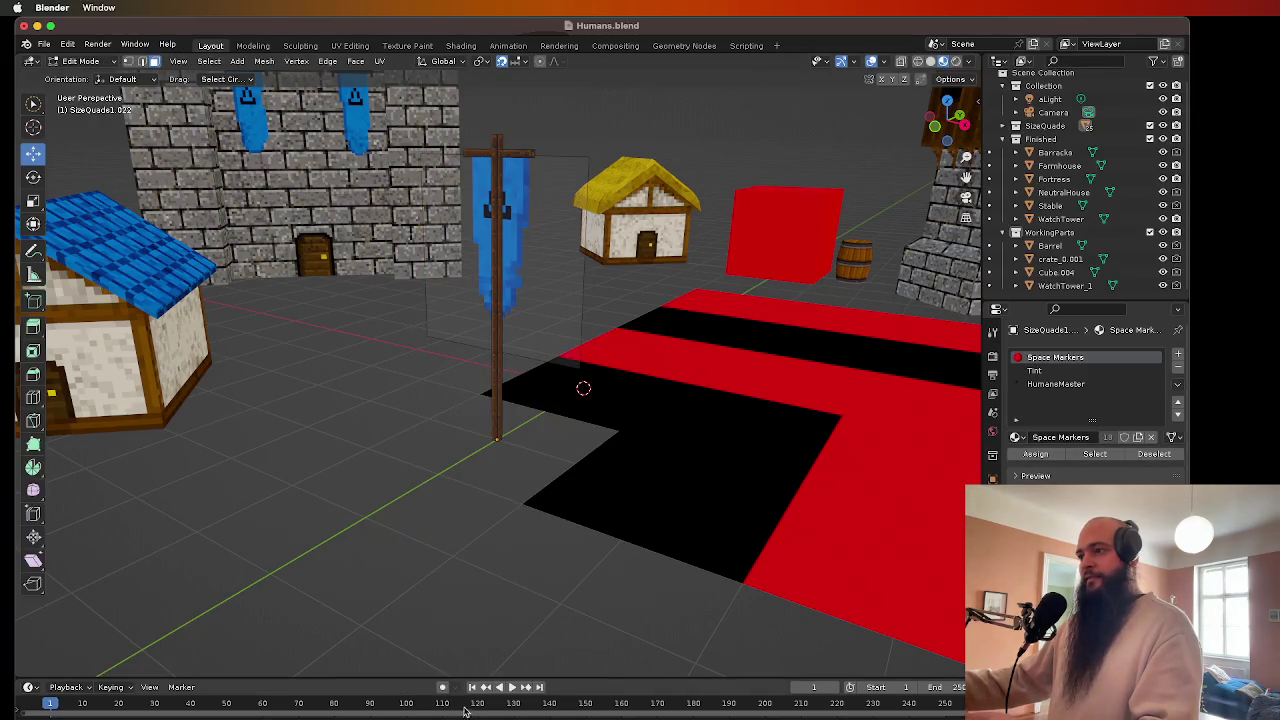
key("ctrl+KP_7")
key("Tab")
scroll(505, 453, "up", 5)
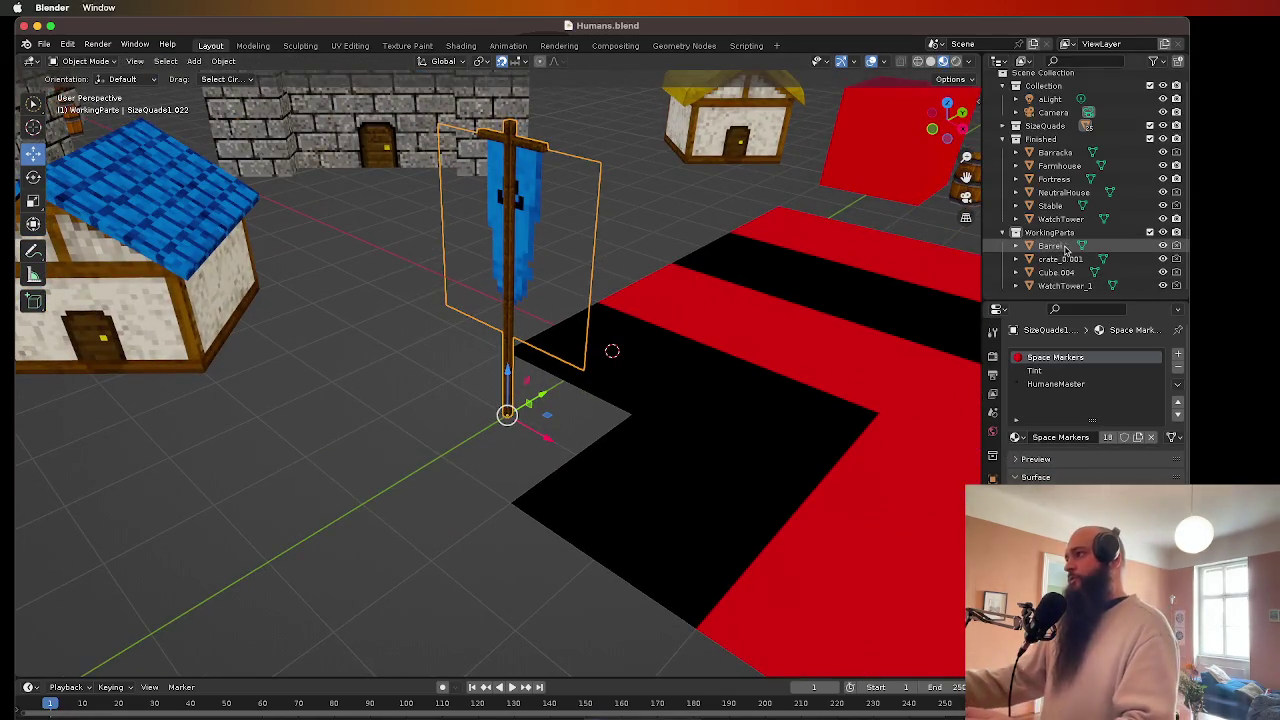
- Move the joined flag object into the Finished collection in the Outliner
left_click(1055, 180)
left_click(1016, 134)
scroll(1010, 170, "down", 7)
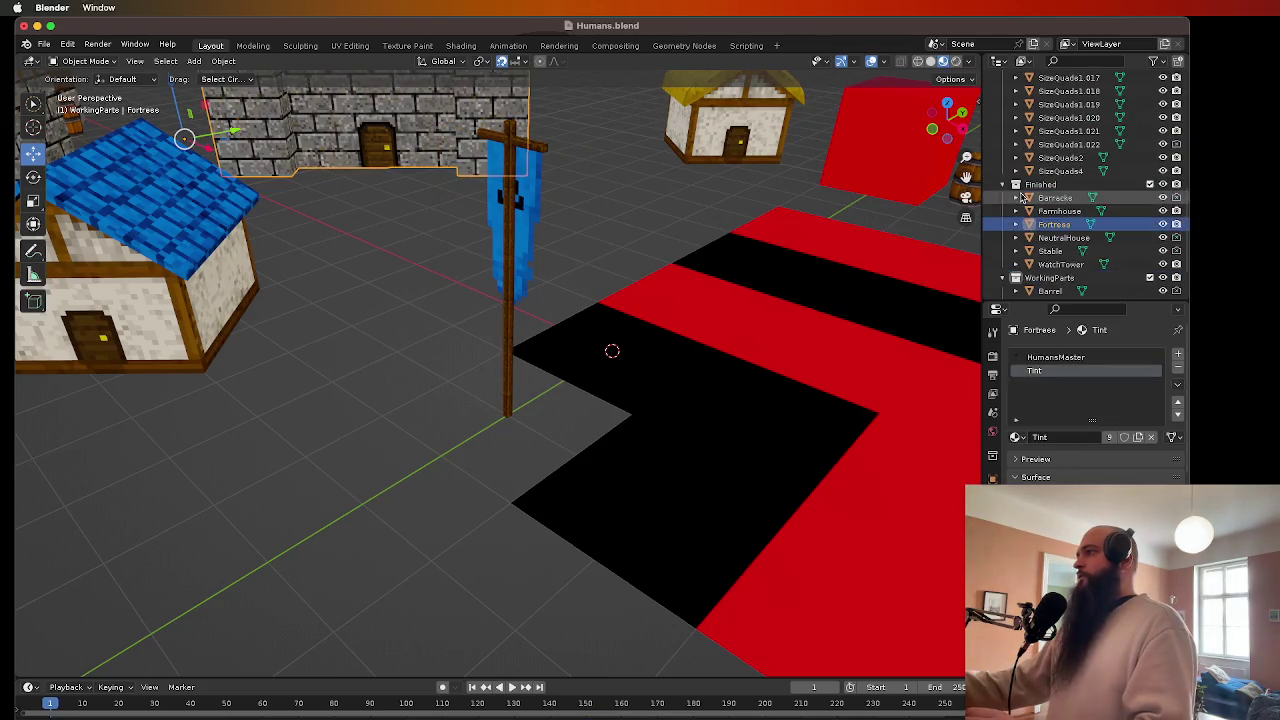
left_click(512, 309)
left_click_drag(1062, 144, 1070, 210)
- Rename the flag object from SizeQuade1.022 to Human_RallyPoint
double_click(1063, 250)
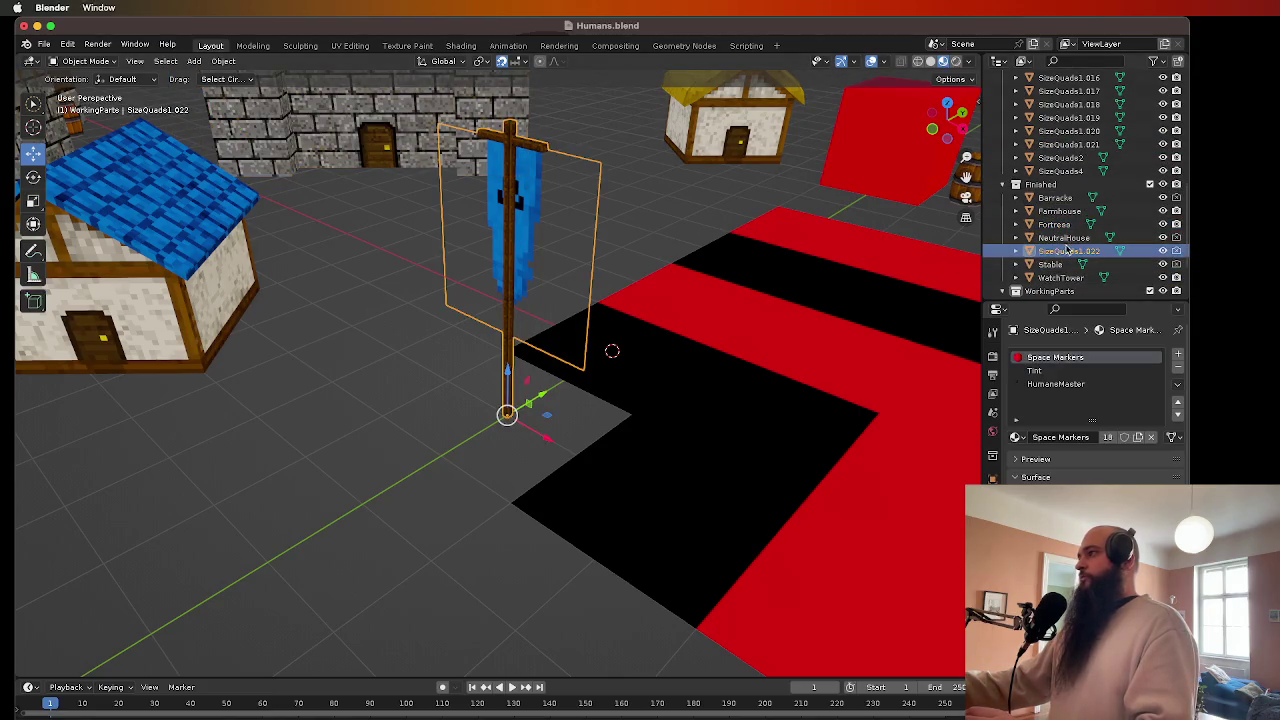
scroll(1063, 248, "down", 1)
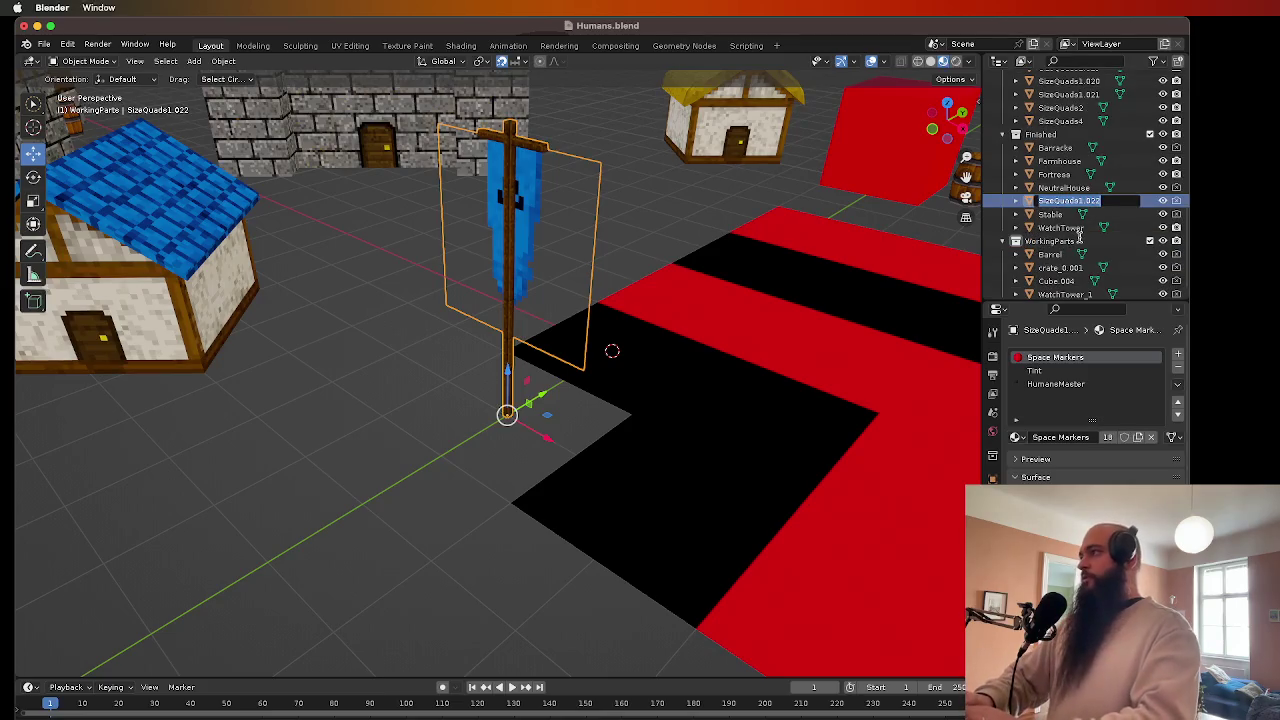
type("Ra")
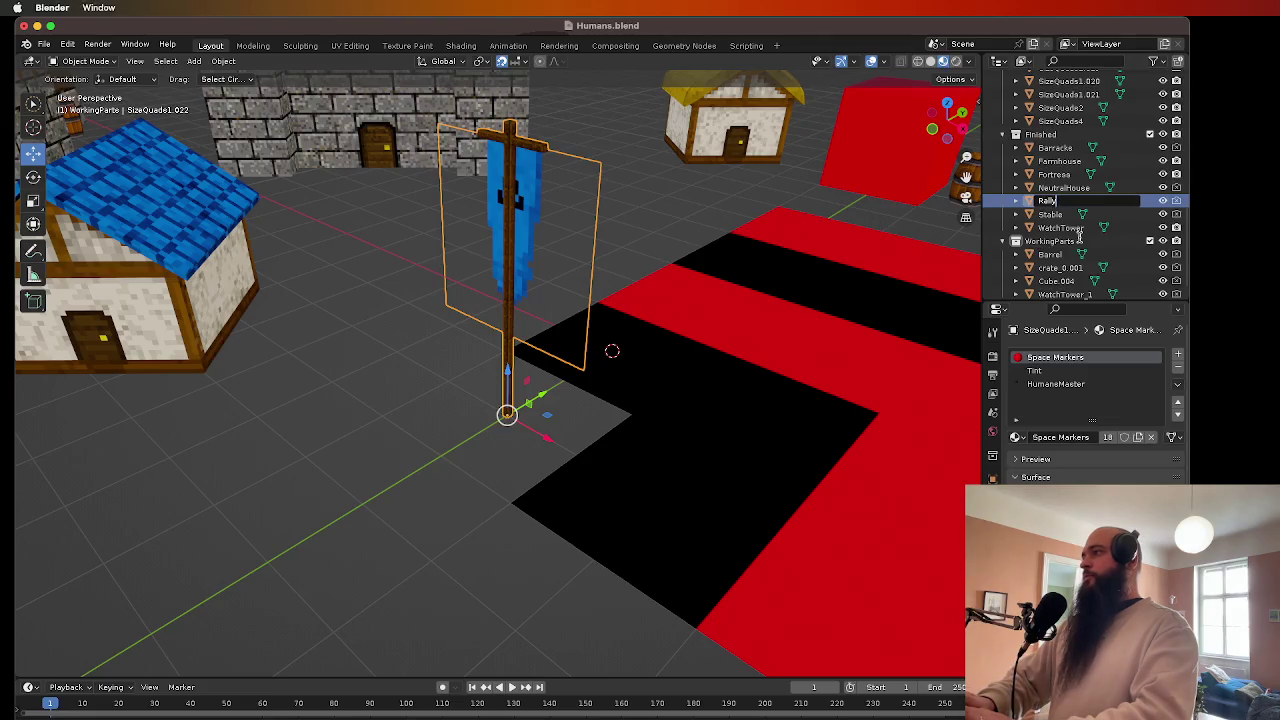
type("lyPoint")
key("Return")
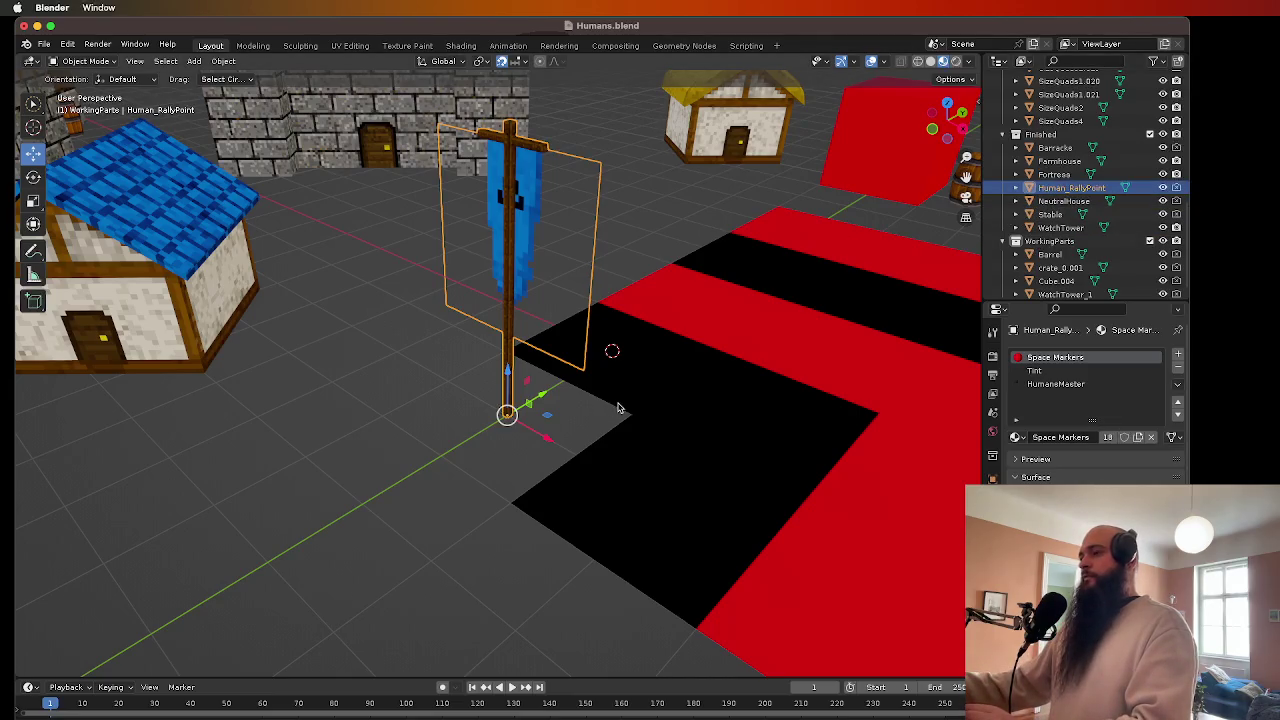
left_click(729, 293)
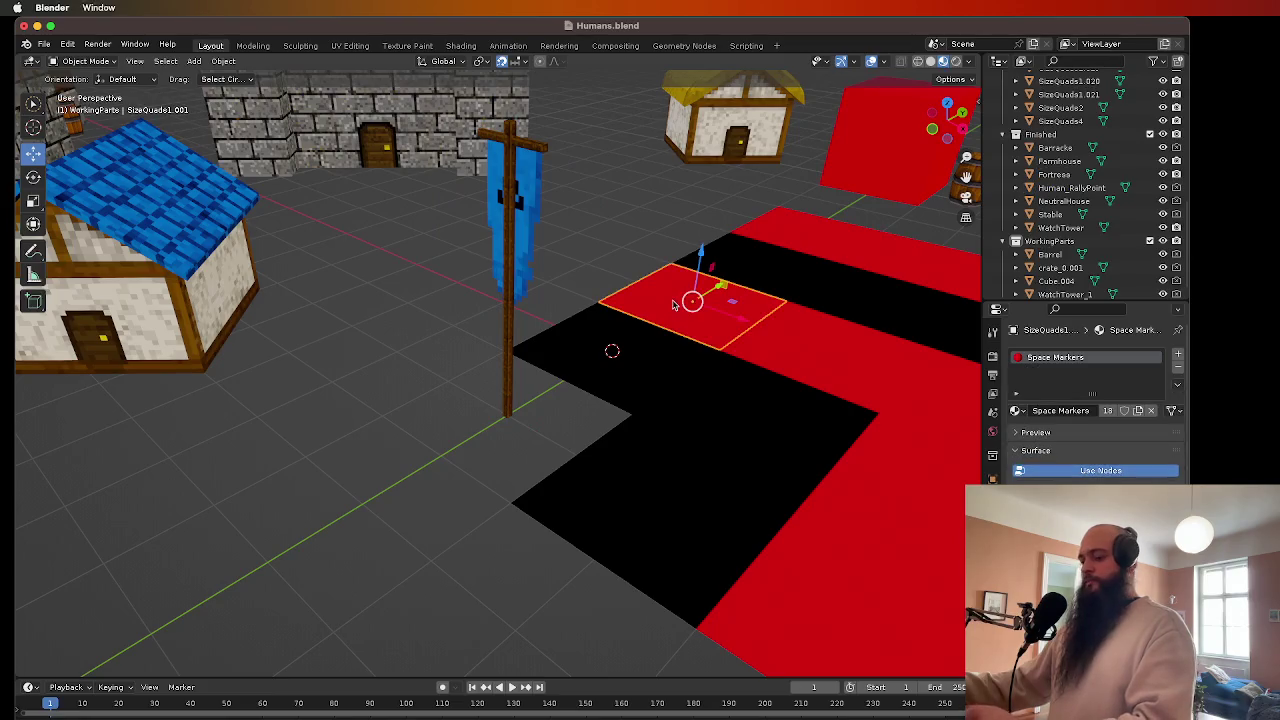
- Duplicate a red ground square and slide it along Y under the flag's base
key("shift+d")
right_click(674, 304)
key("g")
key("y")
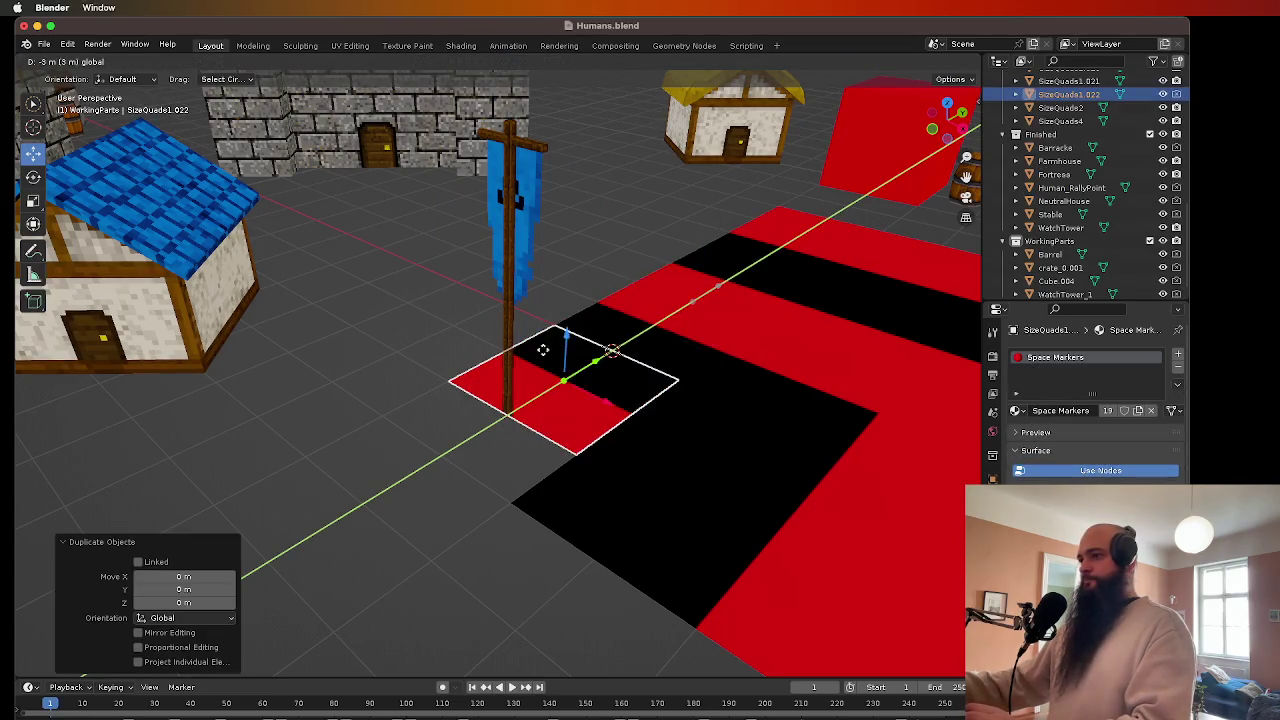
left_click(331, 306)
left_click(331, 306)
scroll(457, 320, "down", 3)
scroll(465, 320, "down", 3)
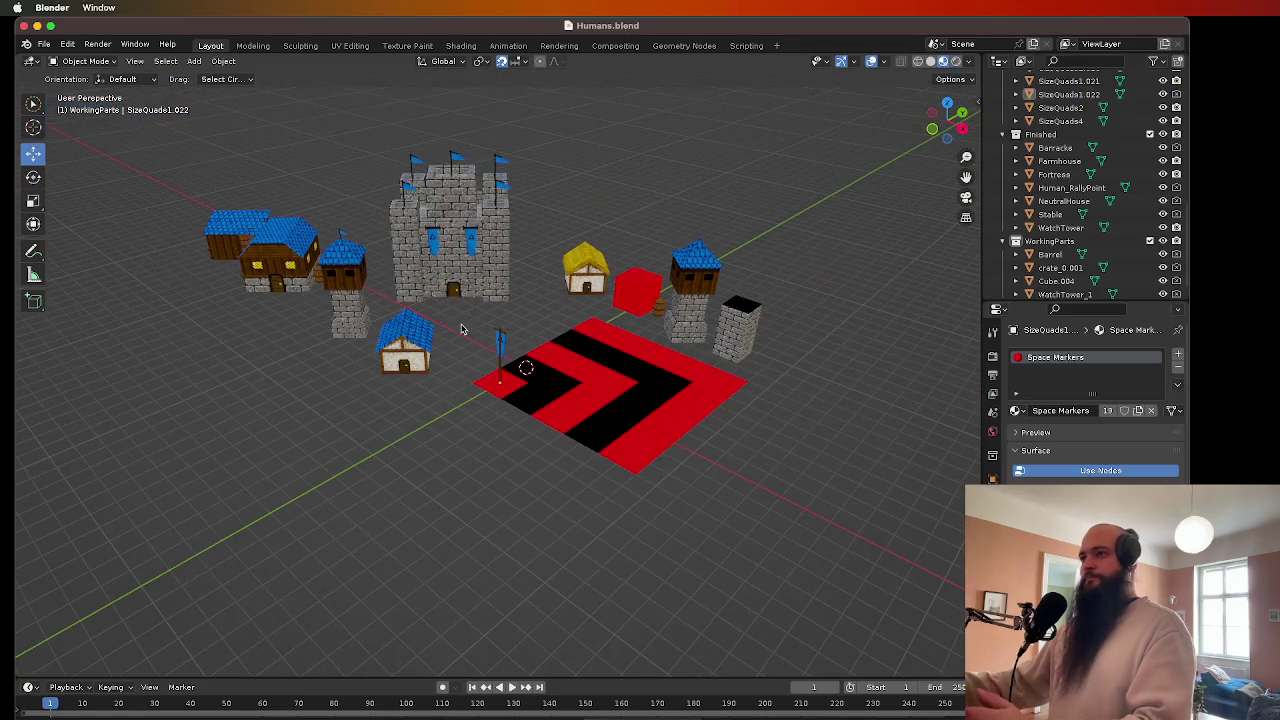
scroll(400, 330, "left", 5)
scroll(280, 341, "up", 8)
scroll(280, 341, "up", 5)
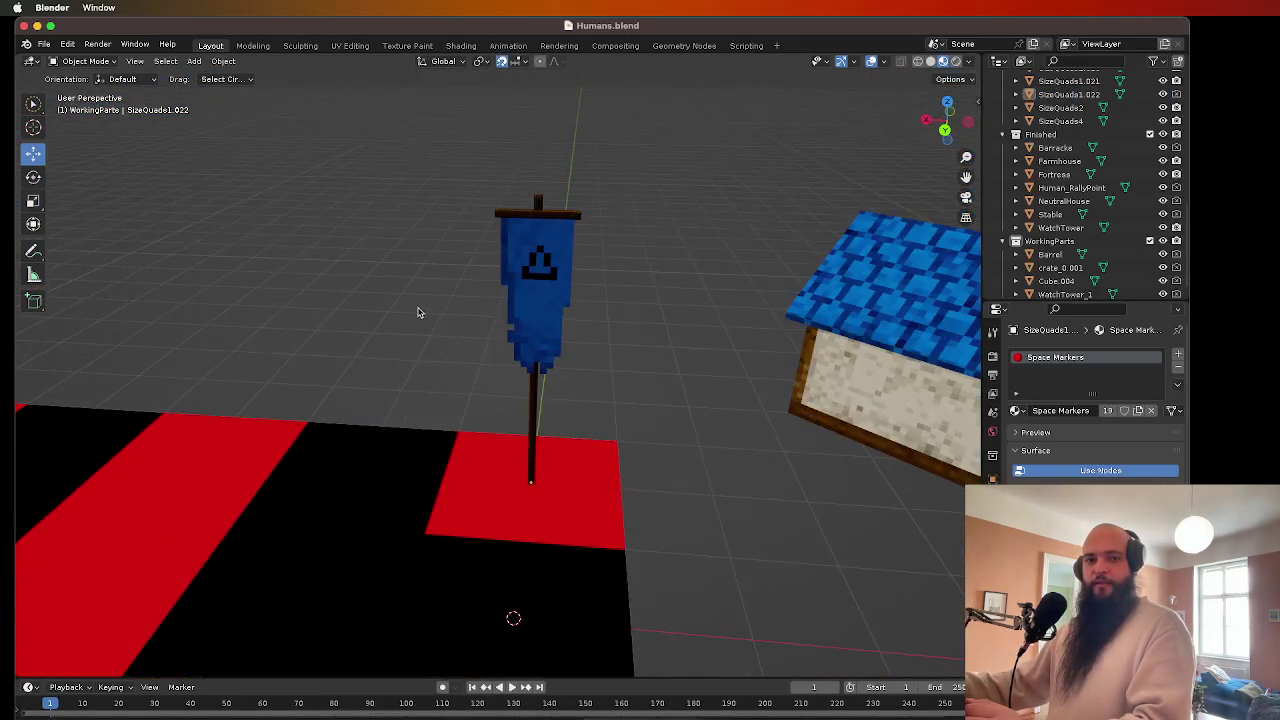
scroll(420, 309, "left", 4)
scroll(517, 309, "up", 5)
scroll(398, 328, "down", 3)
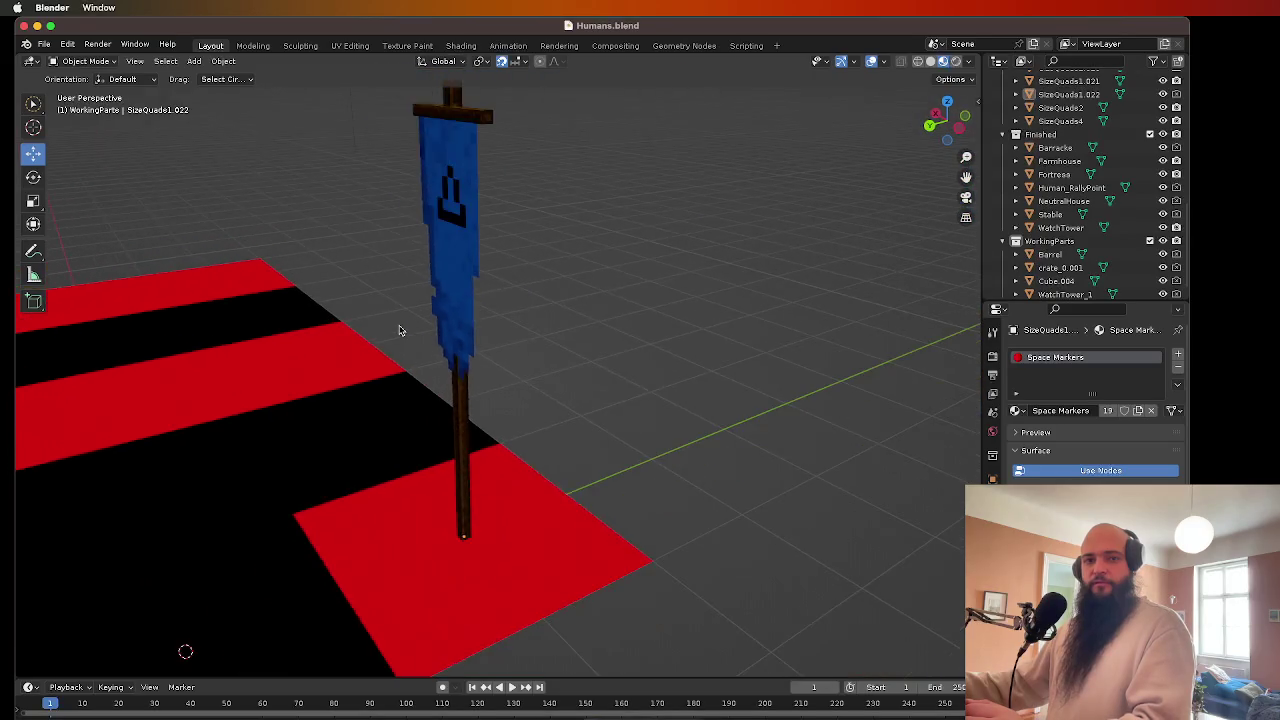
scroll(409, 337, "left", 4)
scroll(451, 320, "up", 4)
scroll(473, 311, "left", 5)
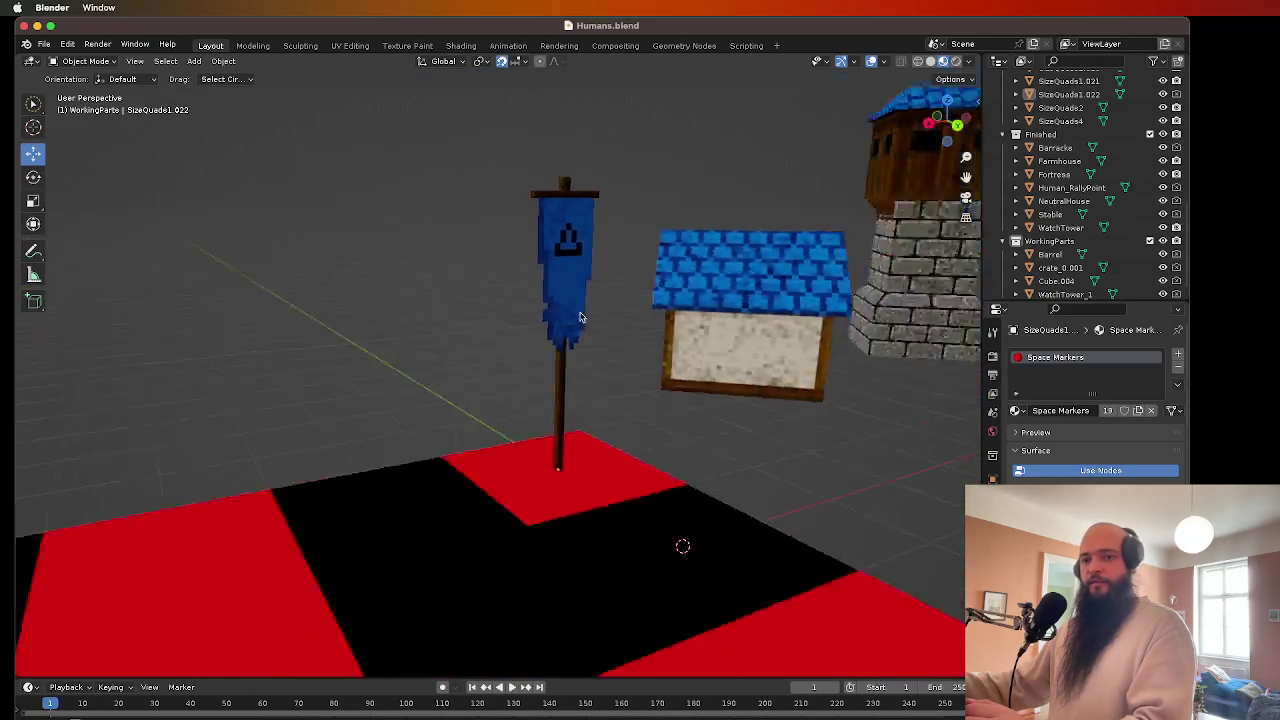
scroll(478, 340, "left", 5)
scroll(478, 344, "left", 5)
scroll(478, 344, "down", 4)
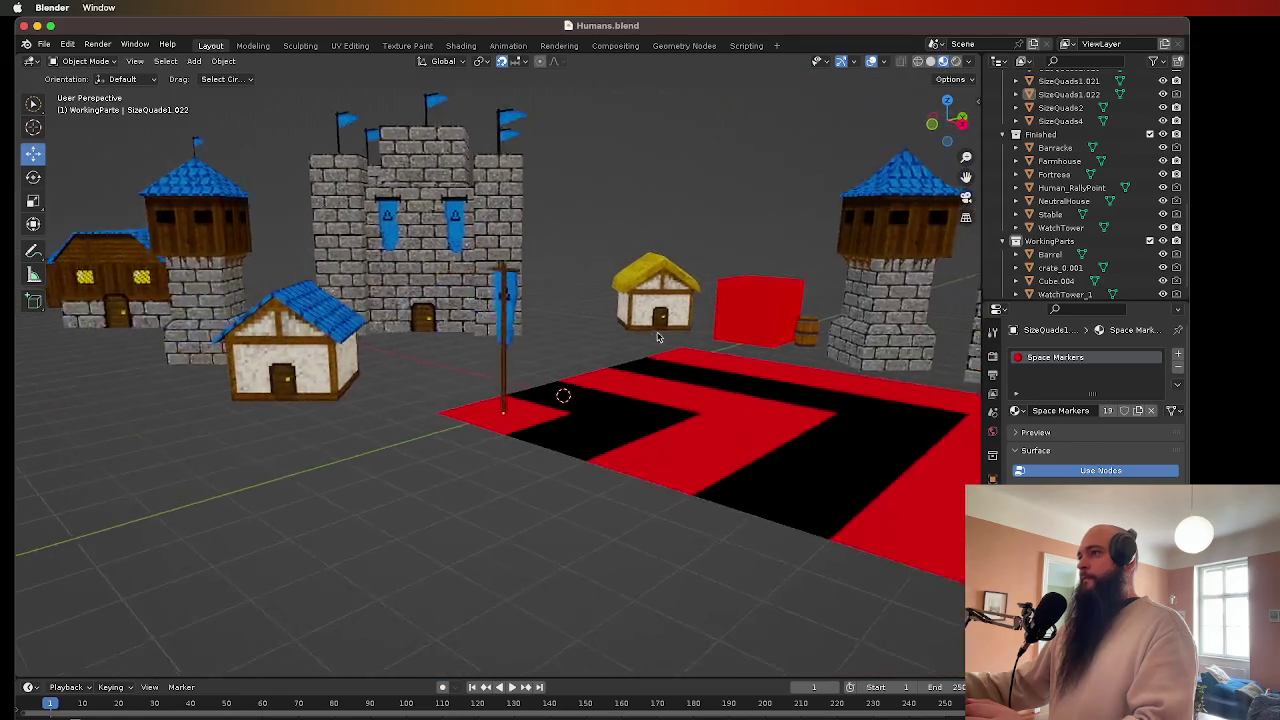
scroll(465, 340, "up", 4)
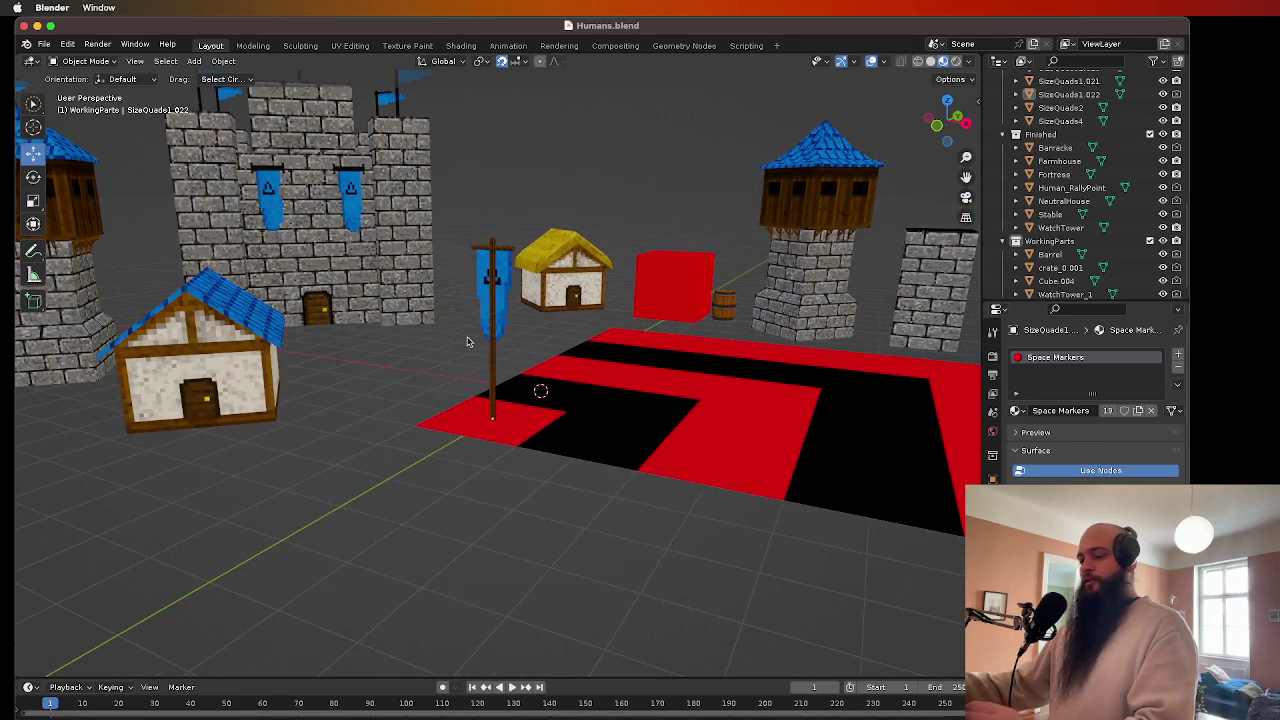
- Bring up the File menu's list of export formats
left_click(44, 45)
mouse_move(62, 112)
left_click(44, 45)
left_click(44, 45)
mouse_move(105, 228)
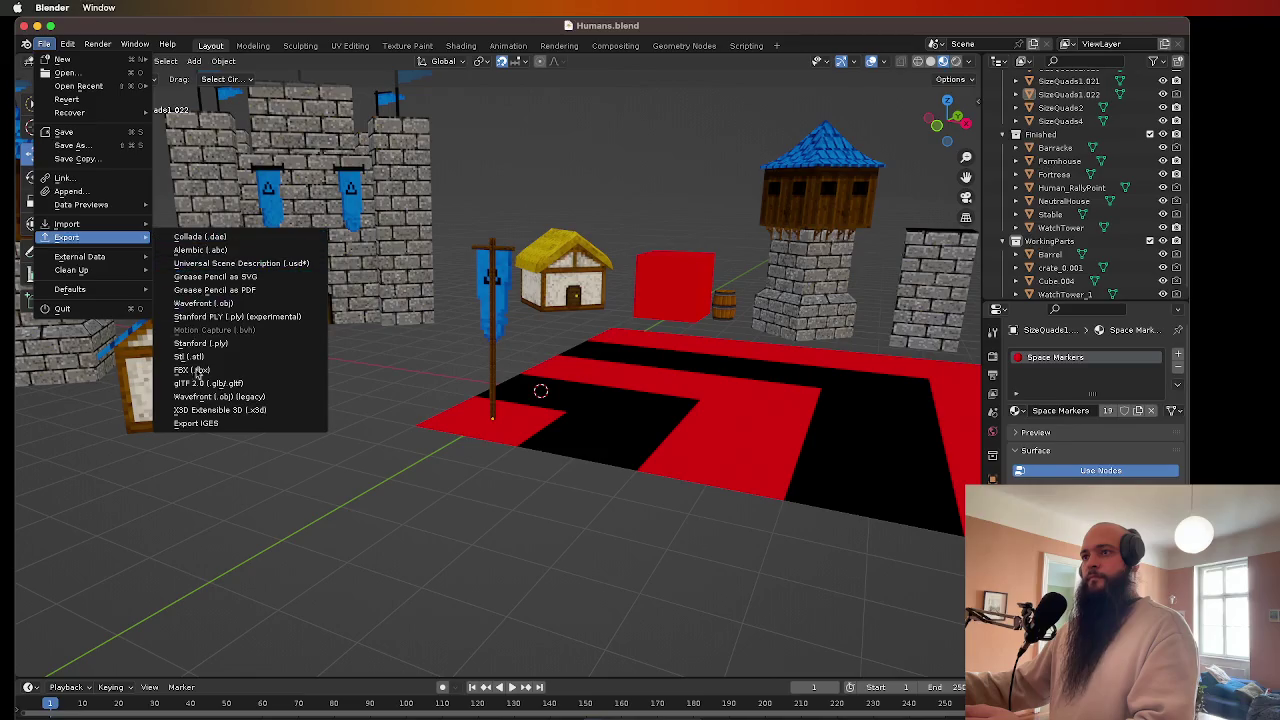
- Export the scene in FBX format as Humans.fbx beside RTSTiles.fbx
left_click(205, 372)
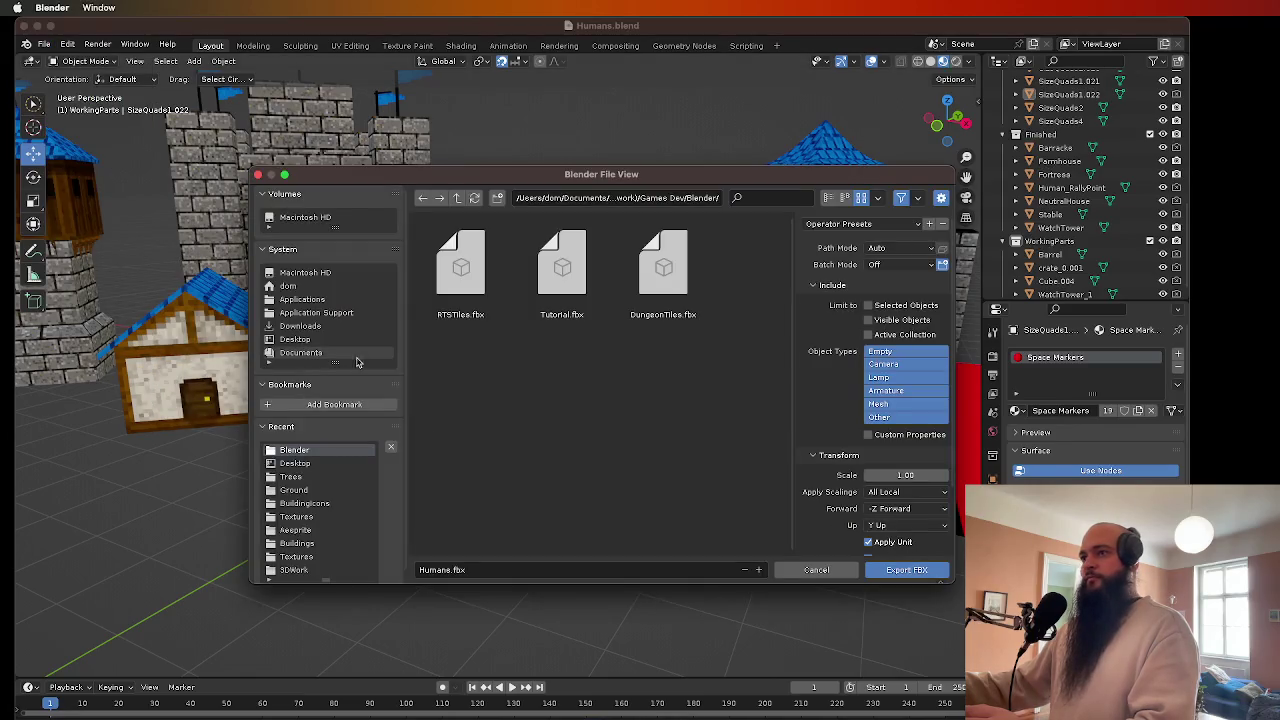
left_click(904, 572)
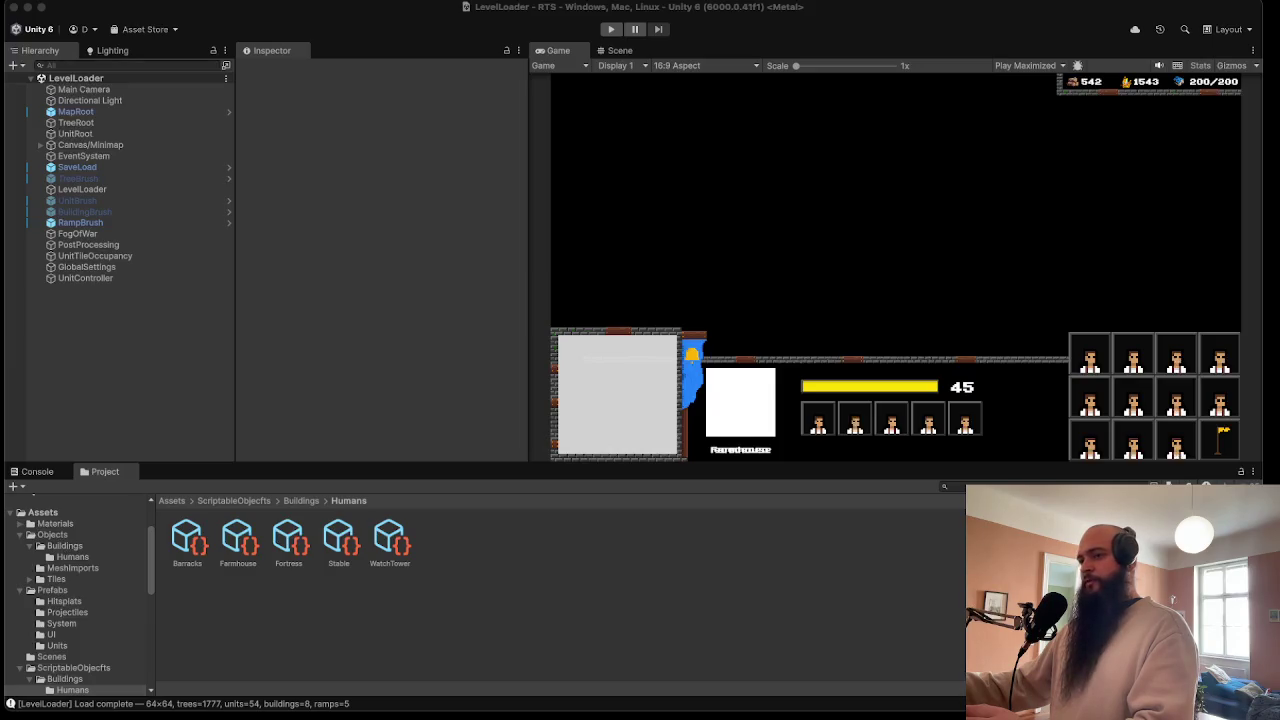
- Reveal MeshImports in Finder, copy in Humans.fbx, and return to Unity to reimport it
left_click(57, 579)
left_click(72, 568)
right_click(100, 569)
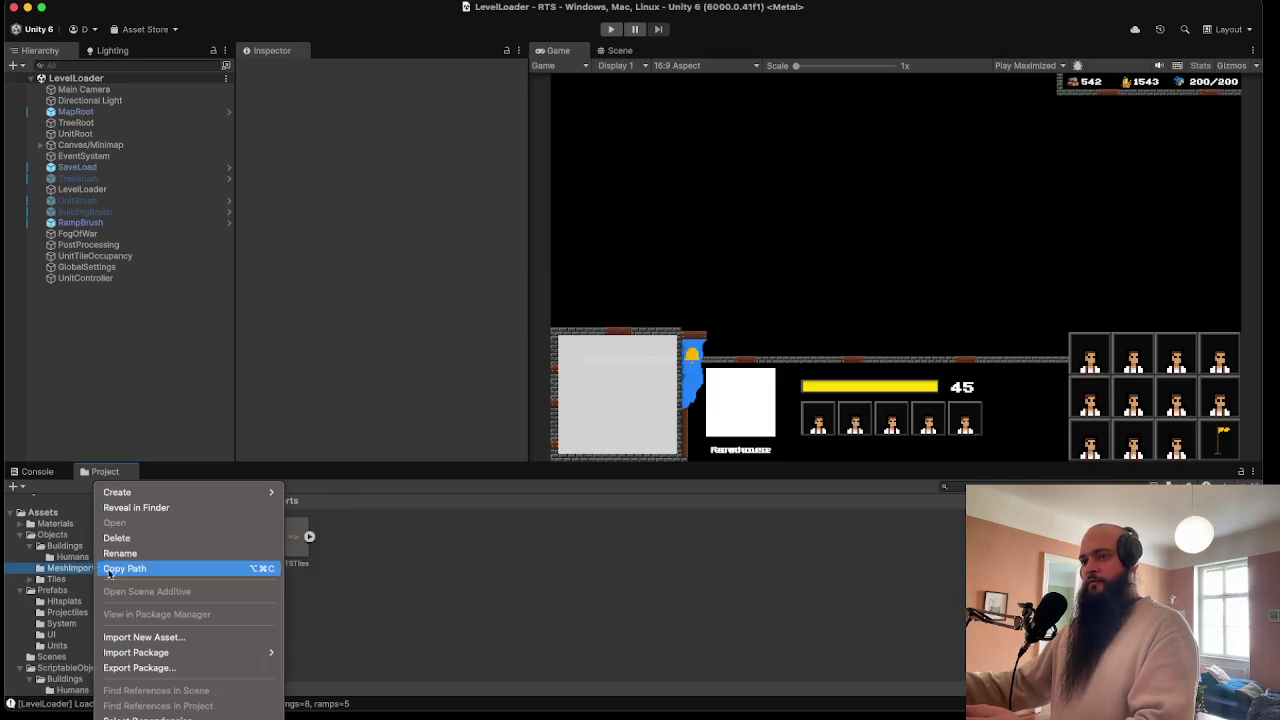
left_click(150, 508)
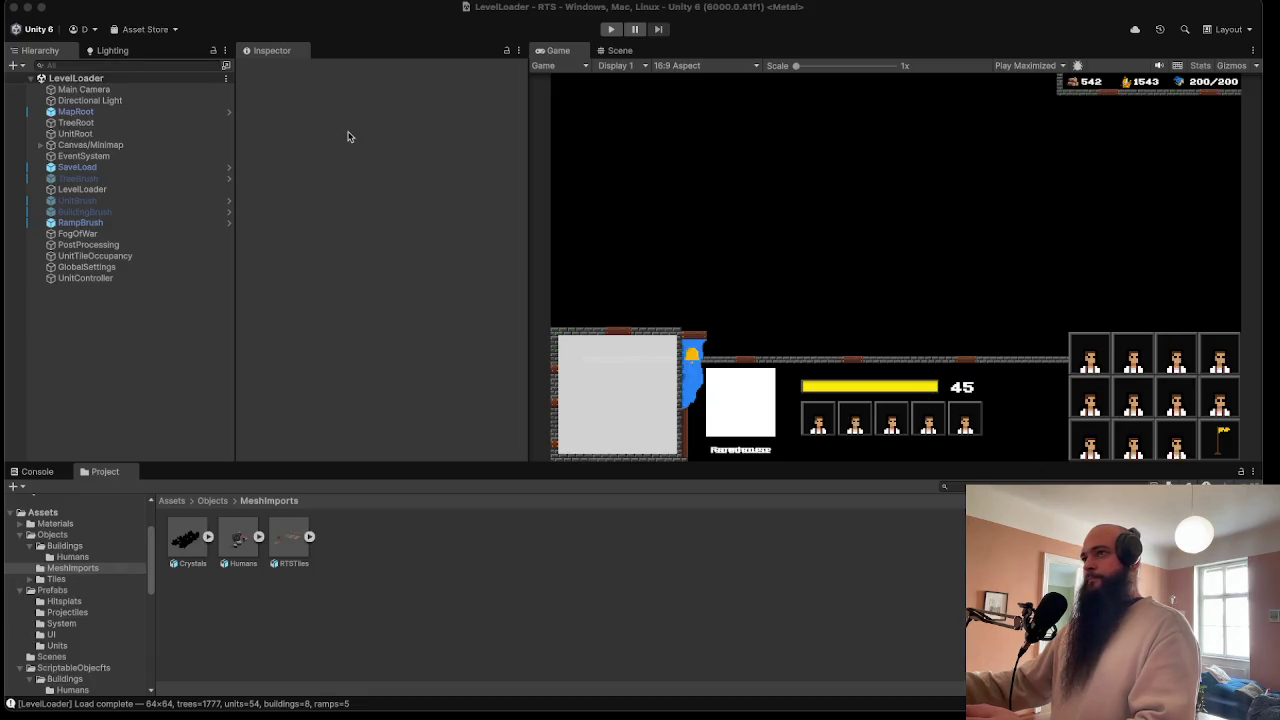
left_click(447, 624)
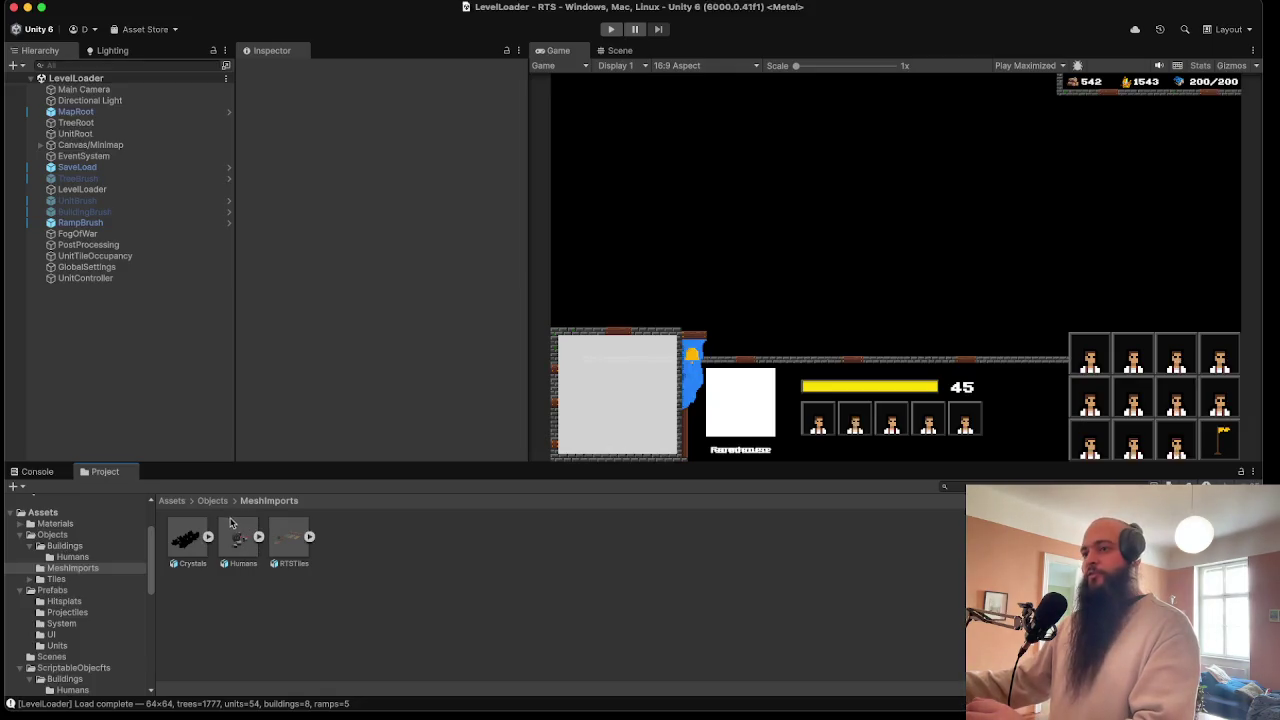
- Drag the Humans model into the scene and fully unpack its prefab
left_click_drag(242, 543, 94, 364)
right_click(62, 291)
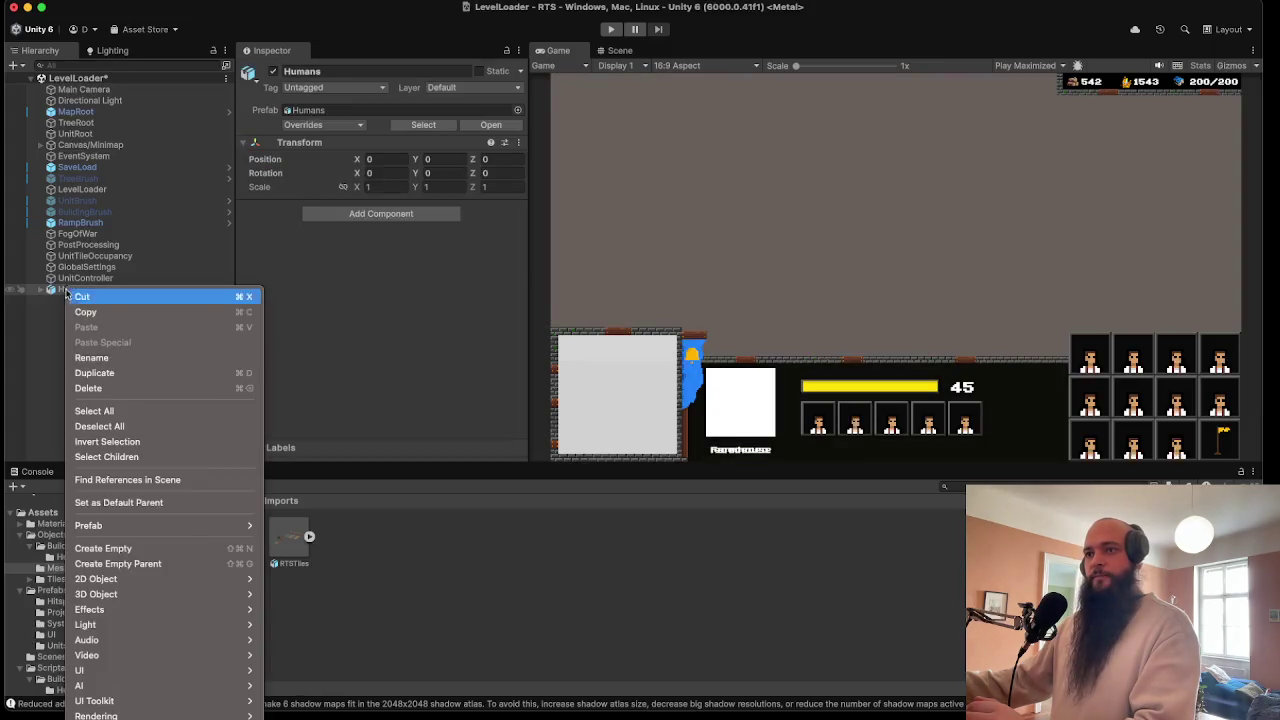
mouse_move(166, 530)
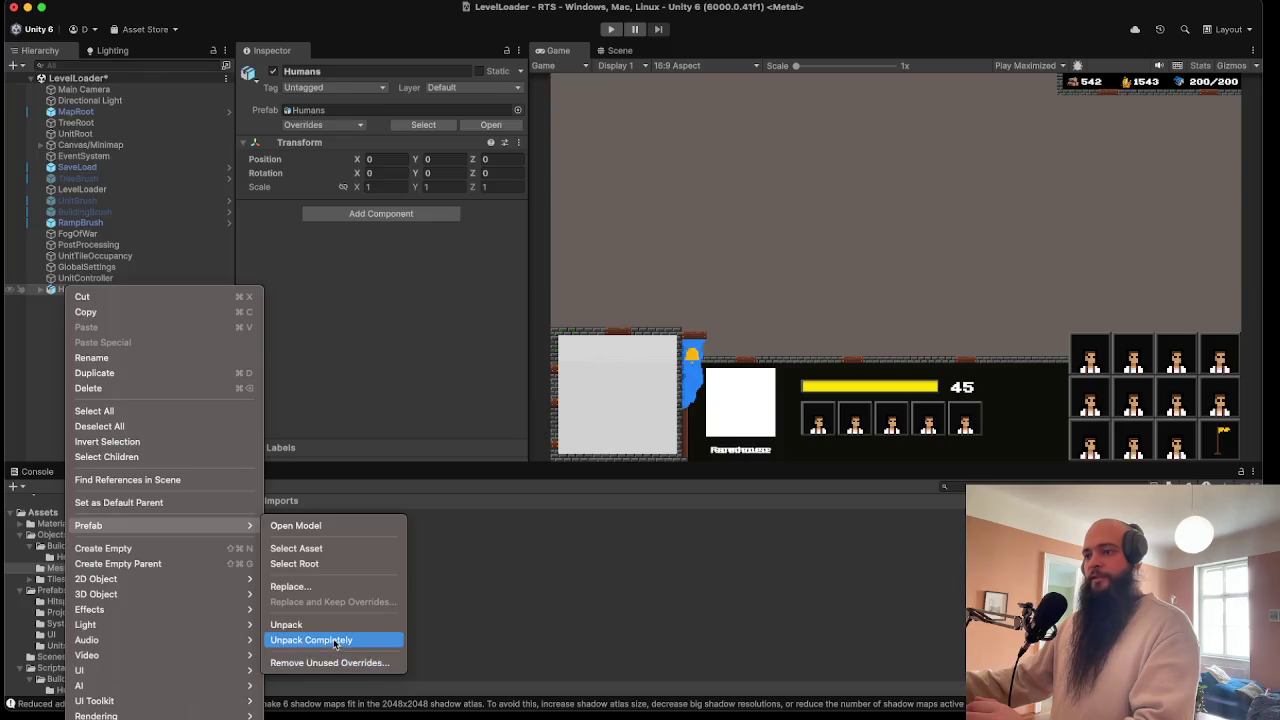
left_click(320, 640)
scroll(143, 413, "down", 5)
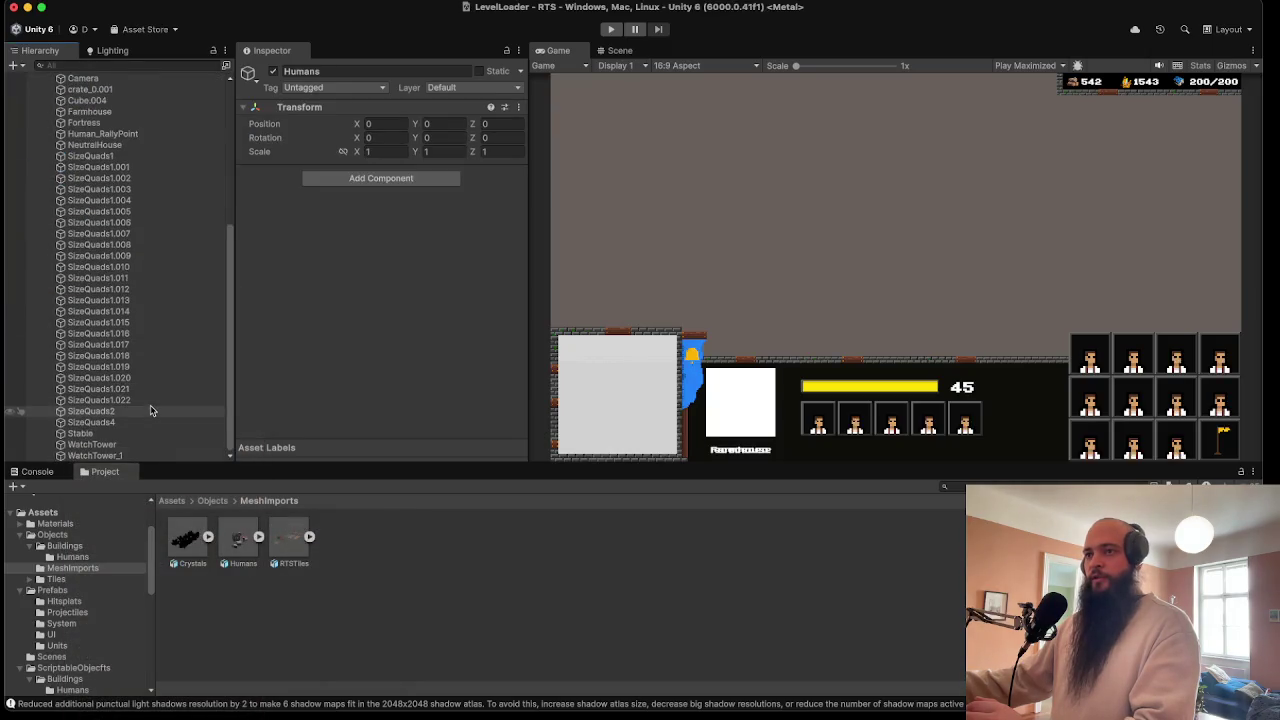
scroll(138, 425, "up", 5)
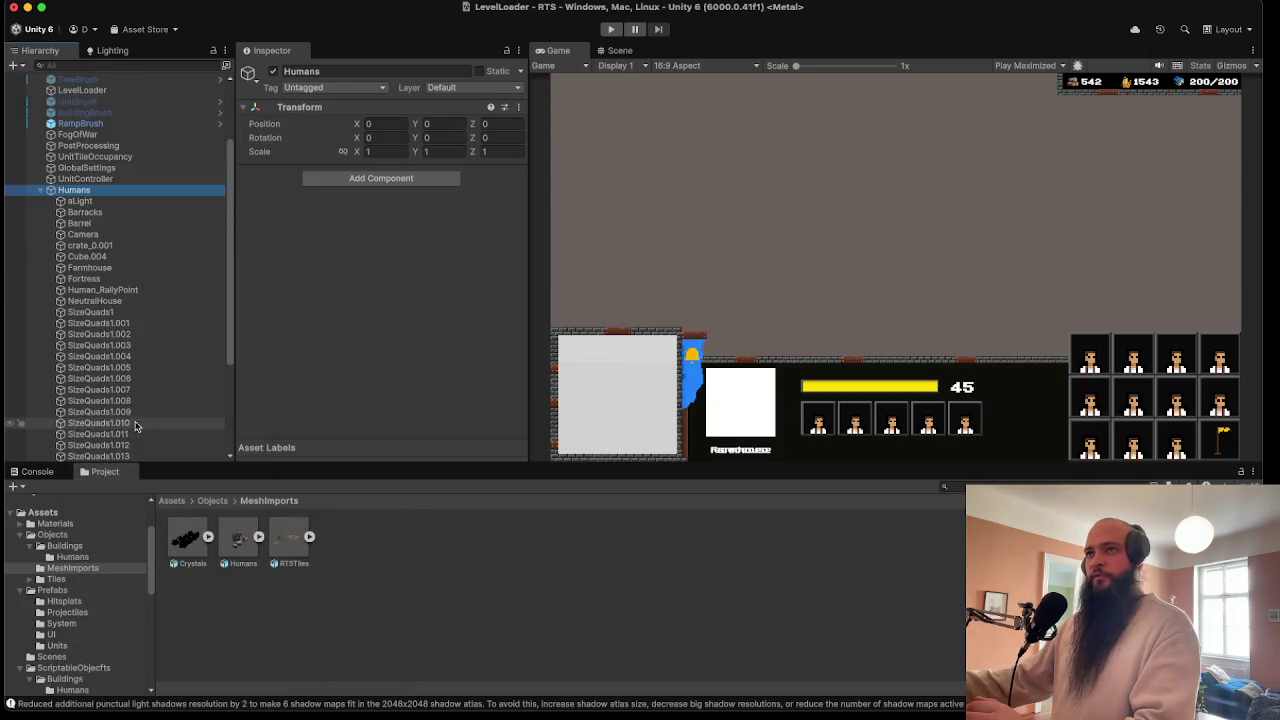
- Frame Human_RallyPoint in the Scene view and expand its Tint and HumansMaster material slots
left_click(118, 292)
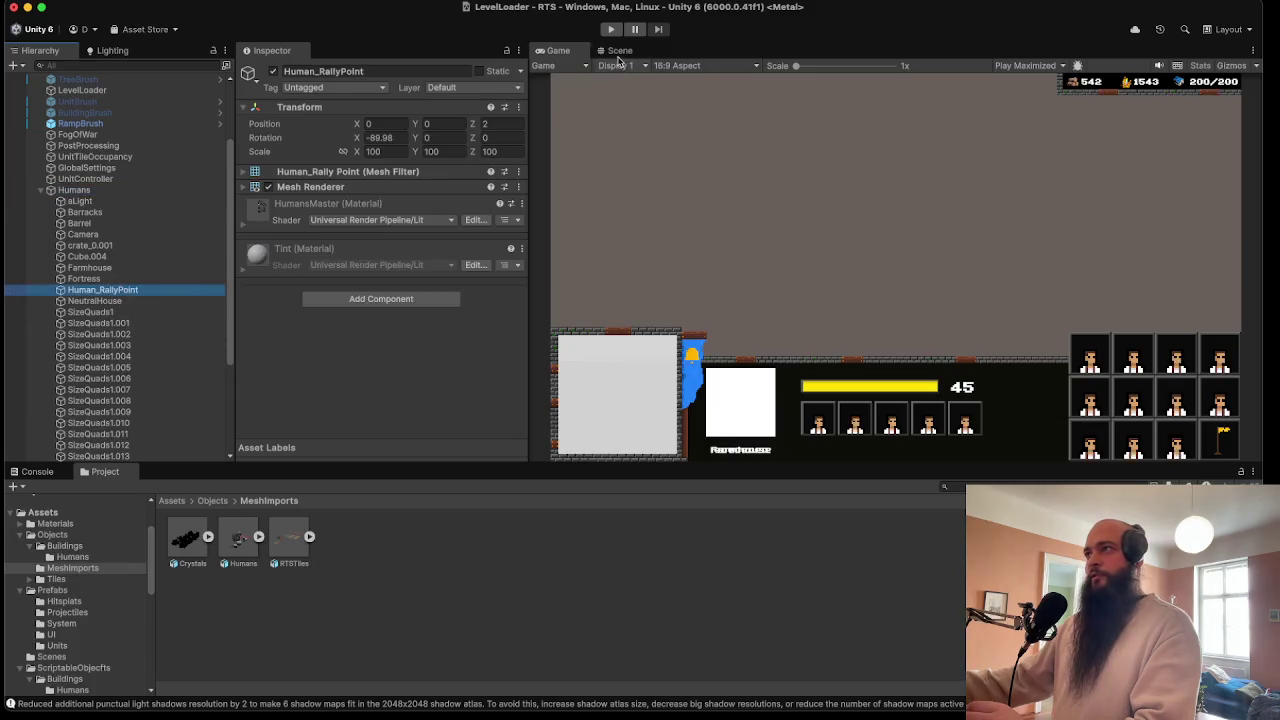
left_click(618, 52)
double_click(134, 290)
mouse_move(700, 250)
left_mouse_down()
mouse_move(880, 240)
mouse_move(780, 230)
mouse_move(829, 210)
mouse_move(886, 271)
mouse_move(835, 252)
left_mouse_up()
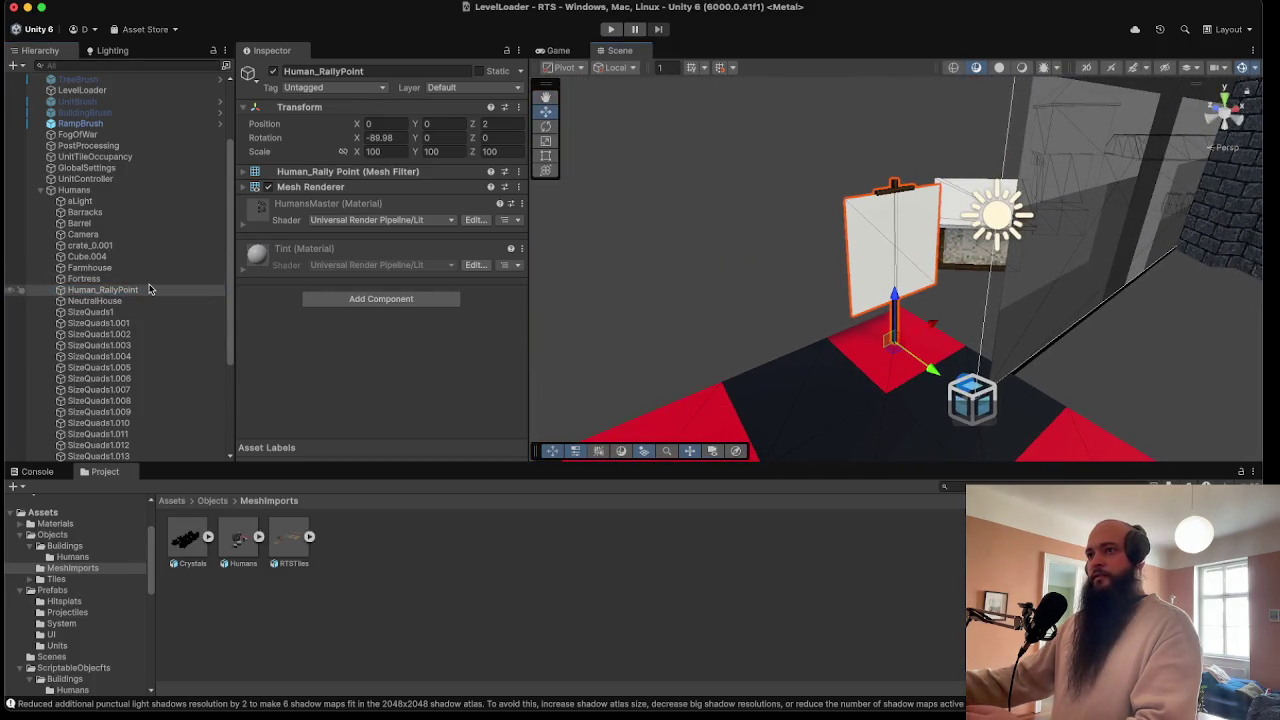
left_click(345, 187)
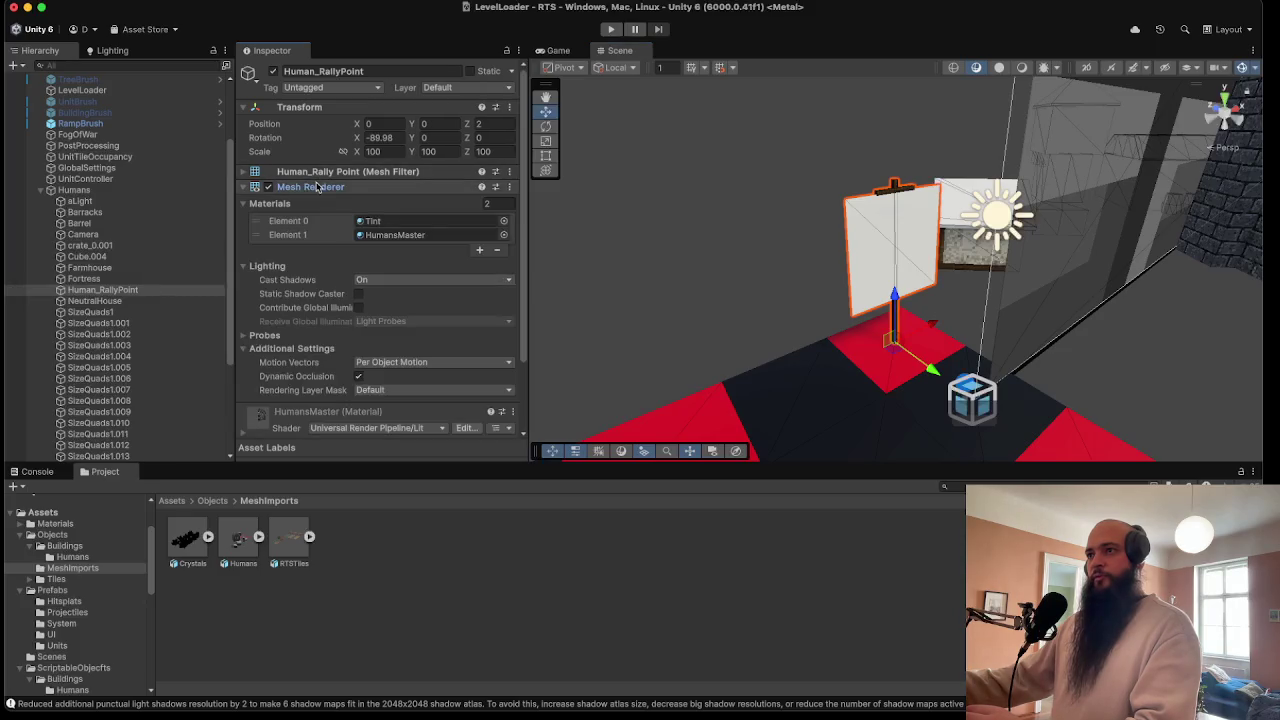
- Assign the HumansTint material to the rally point's Element 0 slot
left_click(376, 226)
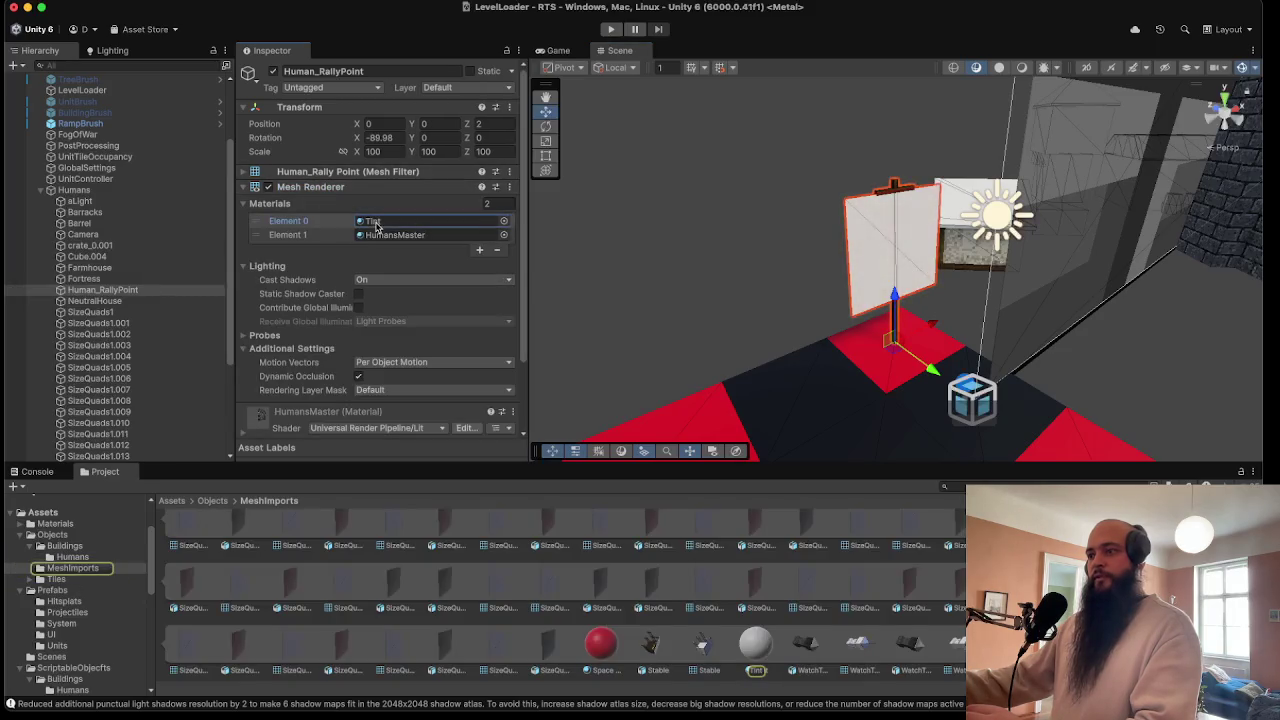
left_click(502, 220)
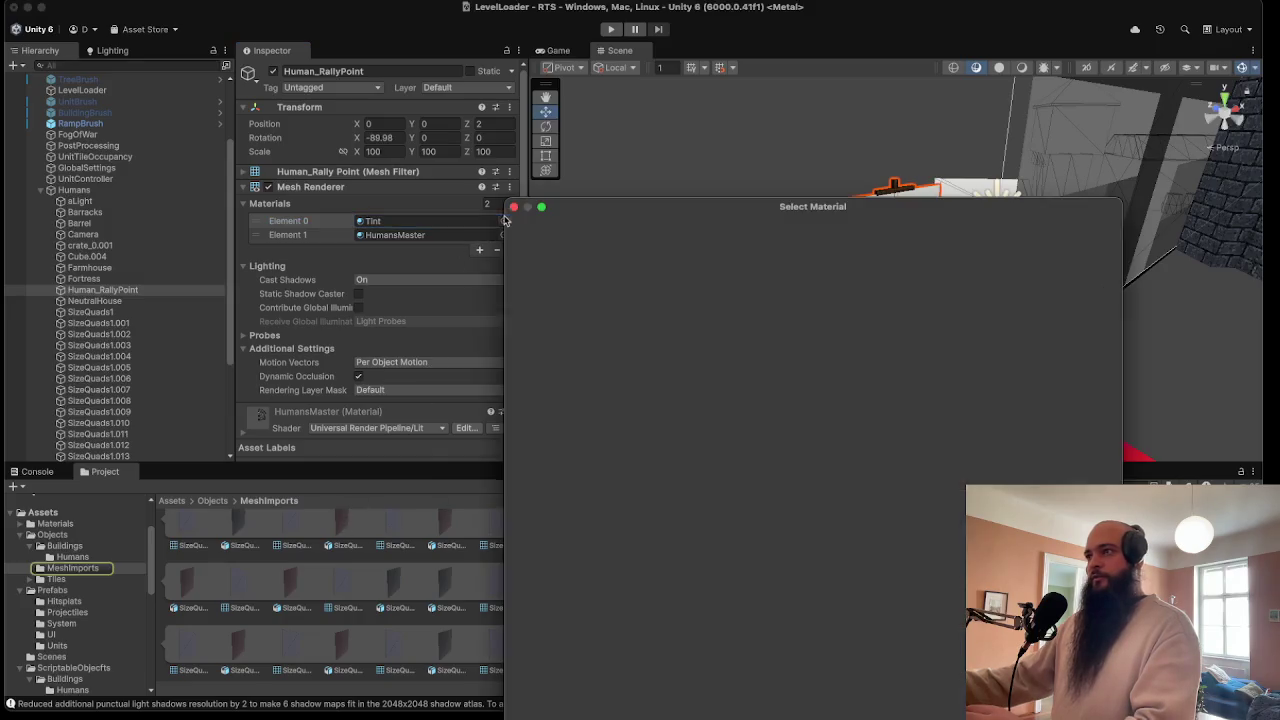
type("Tint")
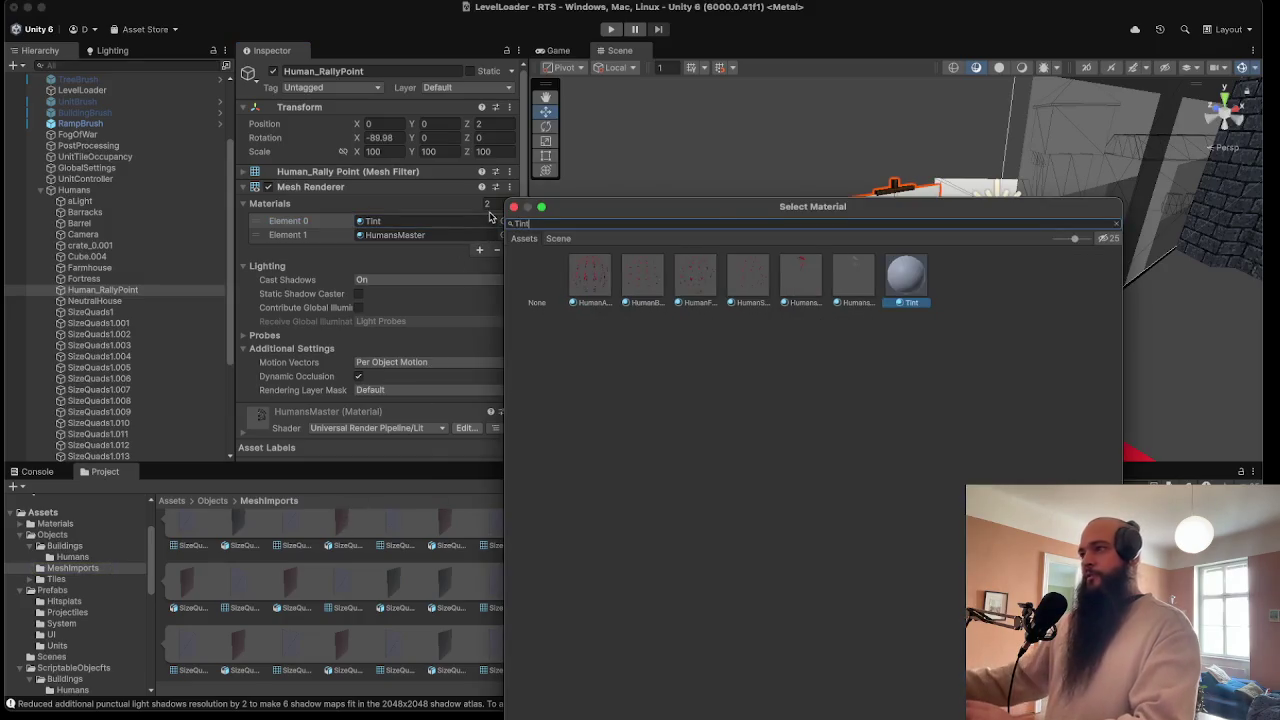
left_click(852, 280)
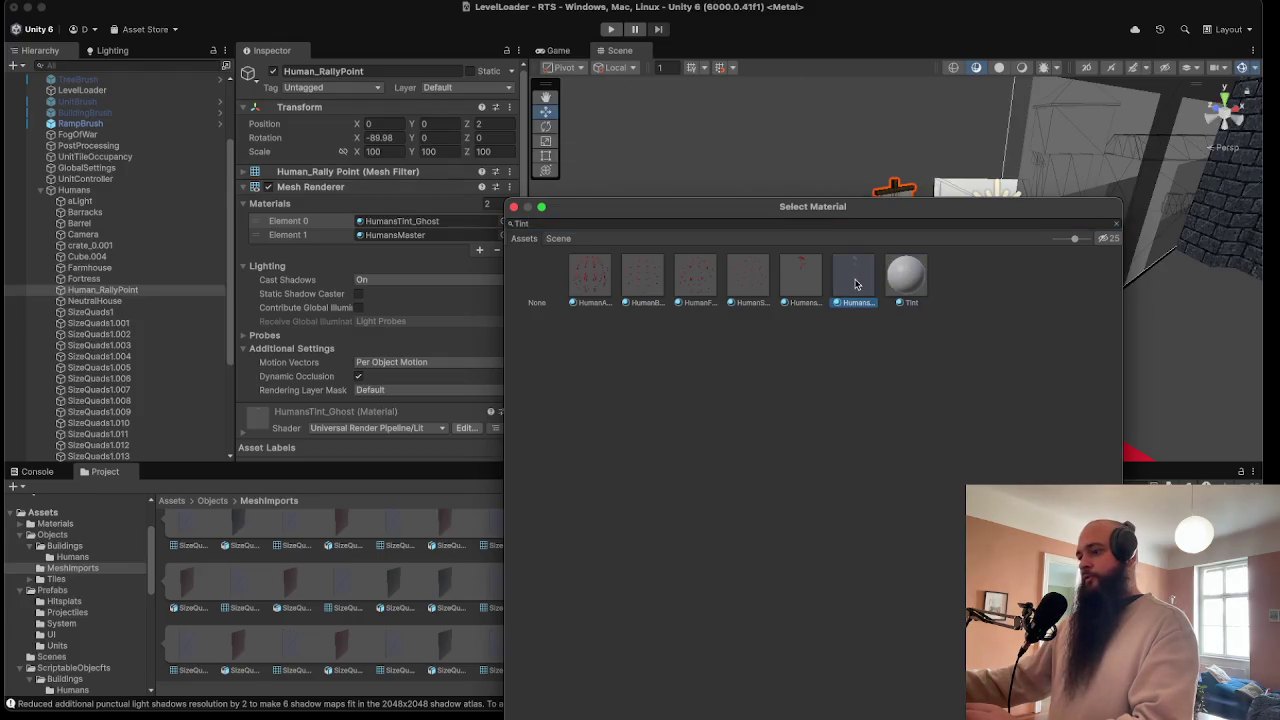
left_click(812, 283)
double_click(812, 283)
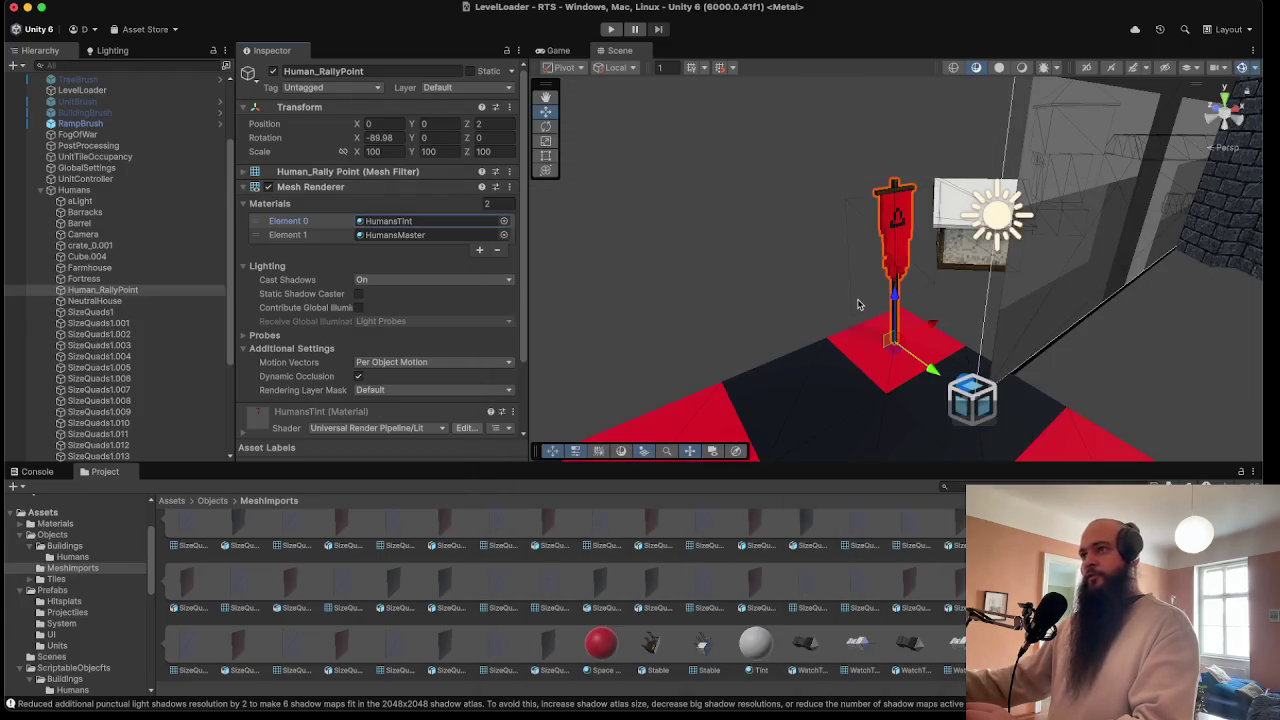
- Locate the existing HumanRallyPoint prefab in Prefabs > System
scroll(868, 285, "up", 4)
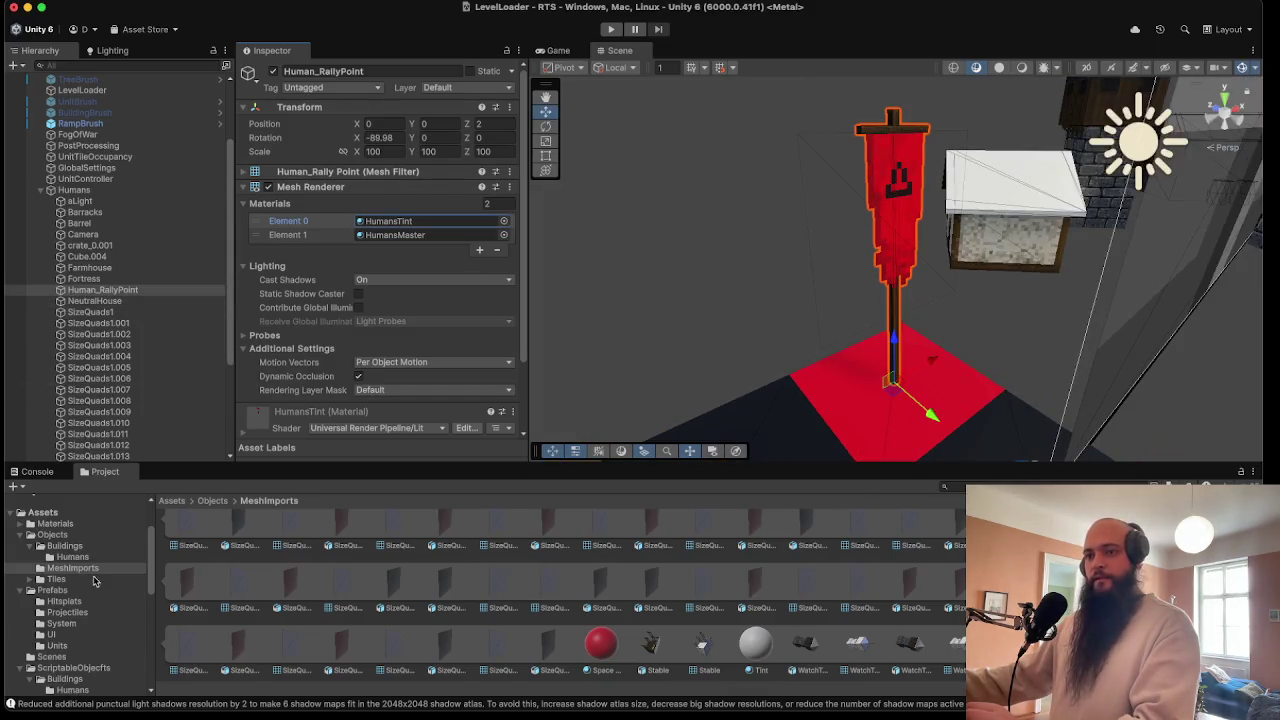
scroll(76, 612, "down", 2)
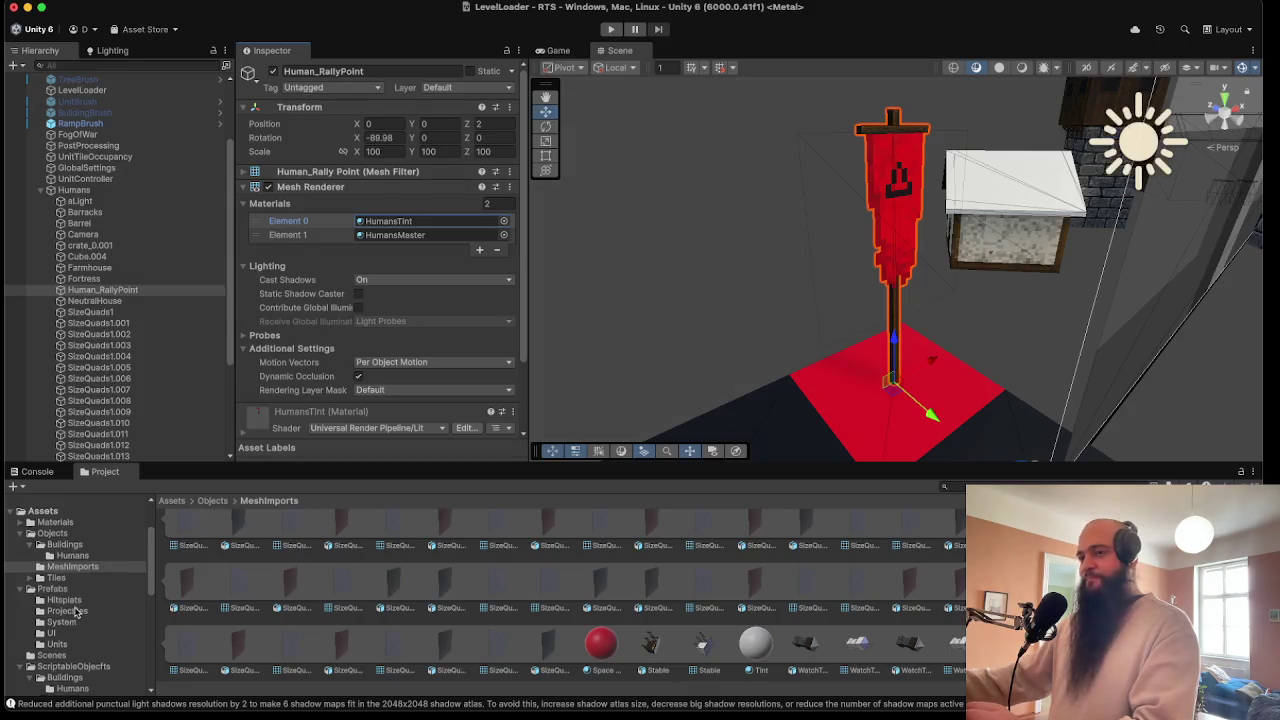
left_click(84, 580)
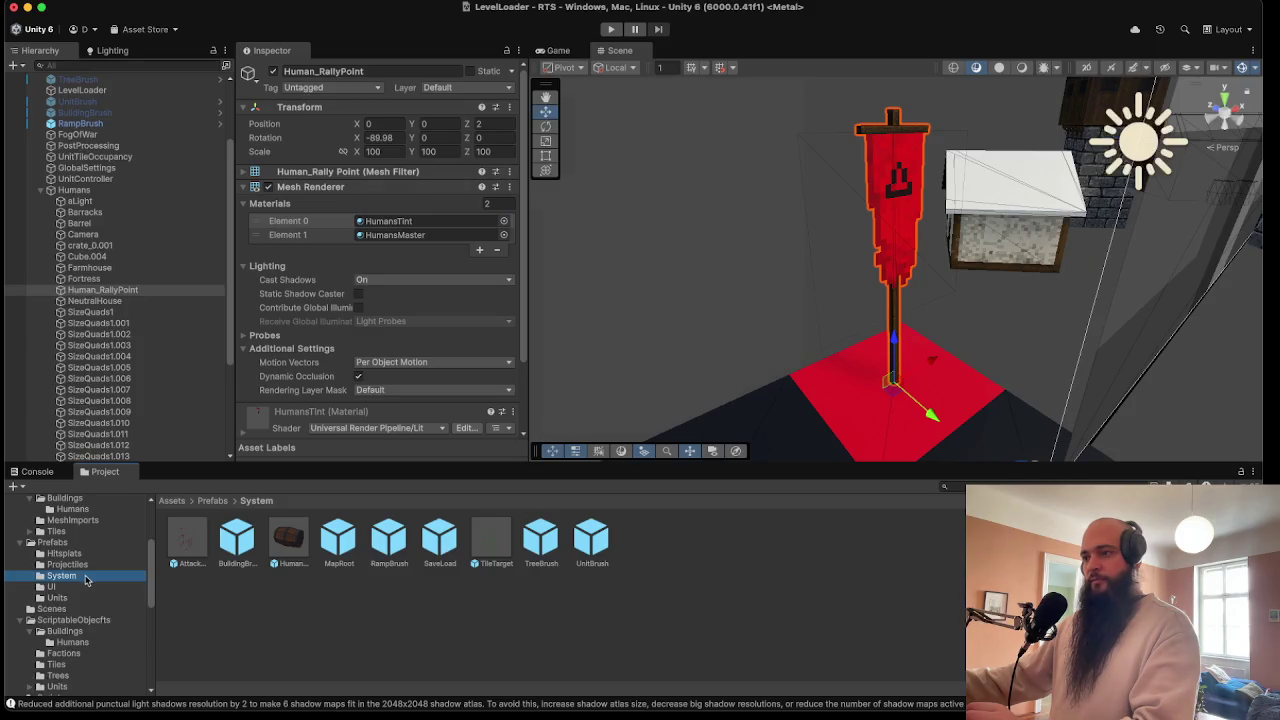
left_click(272, 551)
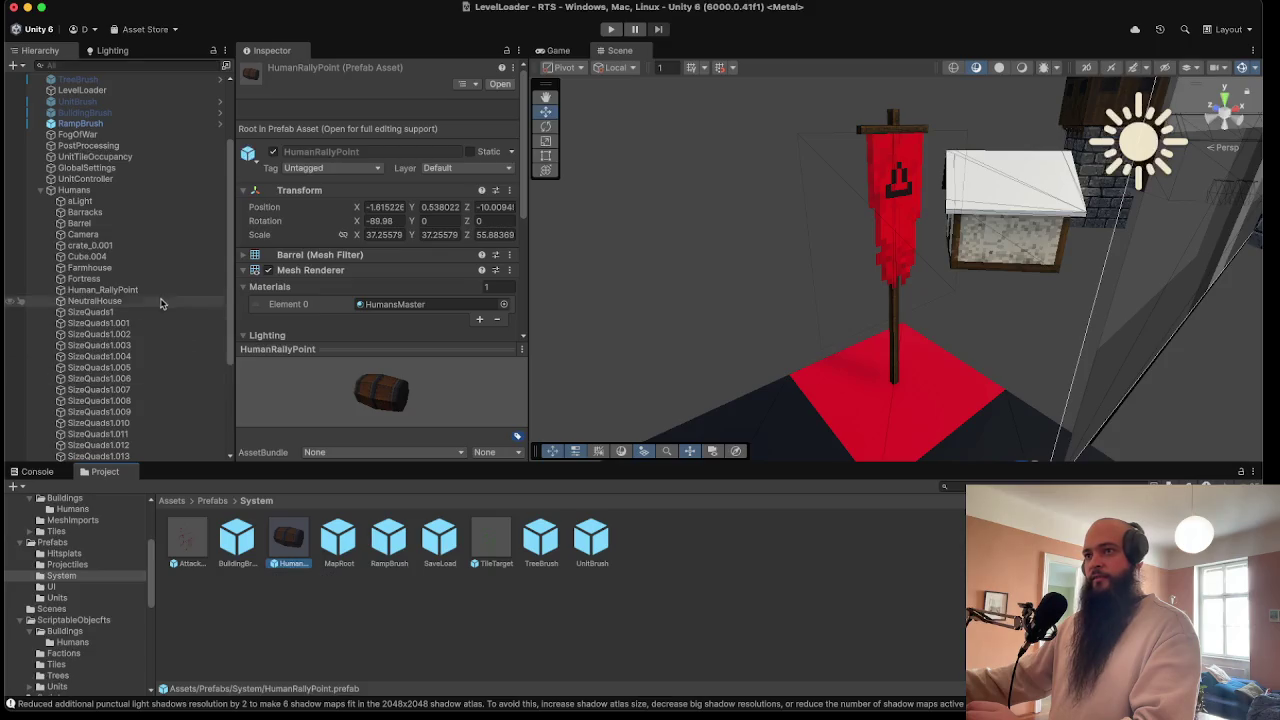
left_click(129, 294)
- Replace the HumanRallyPoint prefab with Human_RallyPoint, delete the Humans group, and start Play mode
mouse_move(110, 293)
left_mouse_down()
mouse_move(300, 528)
mouse_move(289, 540)
left_mouse_up()
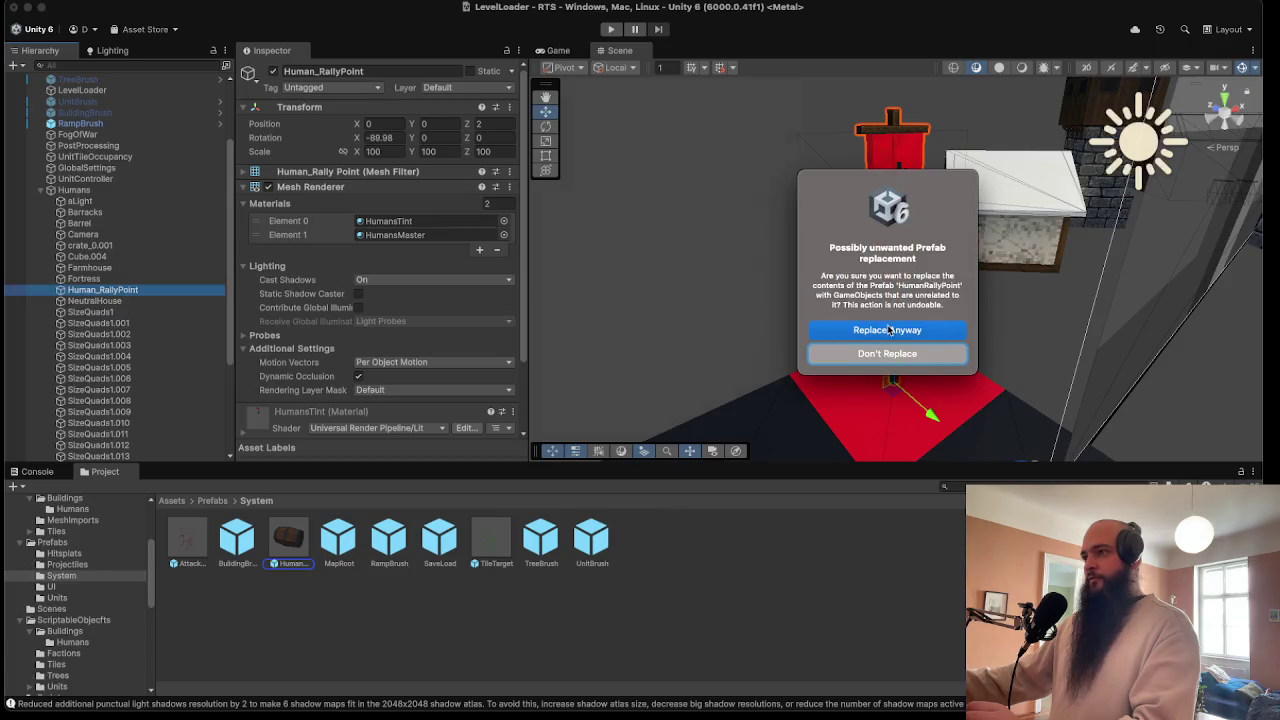
left_click(887, 330)
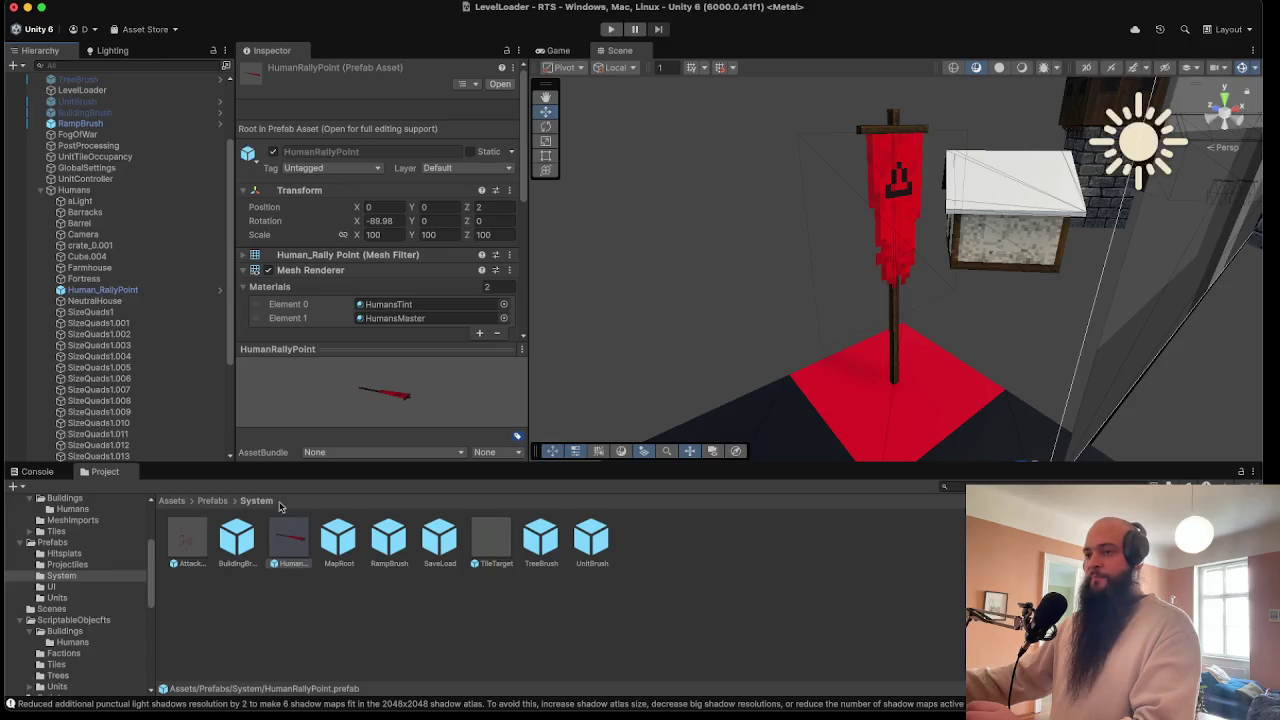
left_click(84, 192)
right_click(86, 196)
left_click(140, 290)
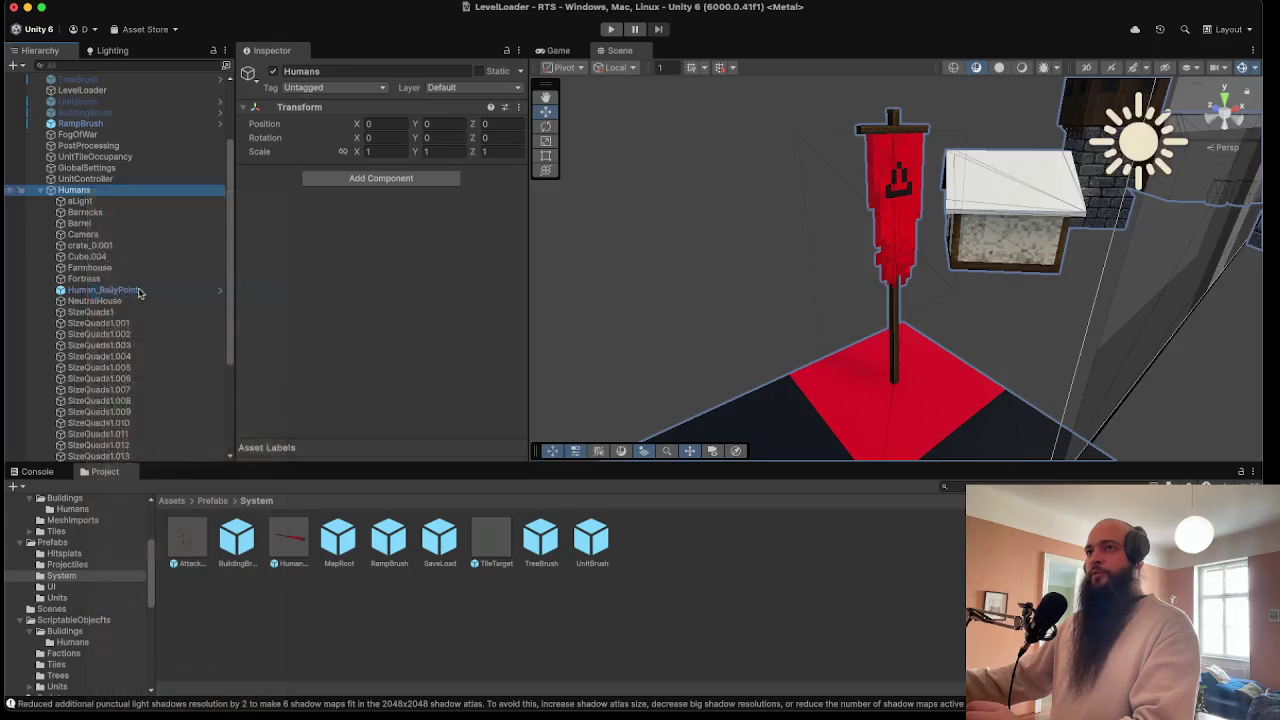
left_click(610, 30)
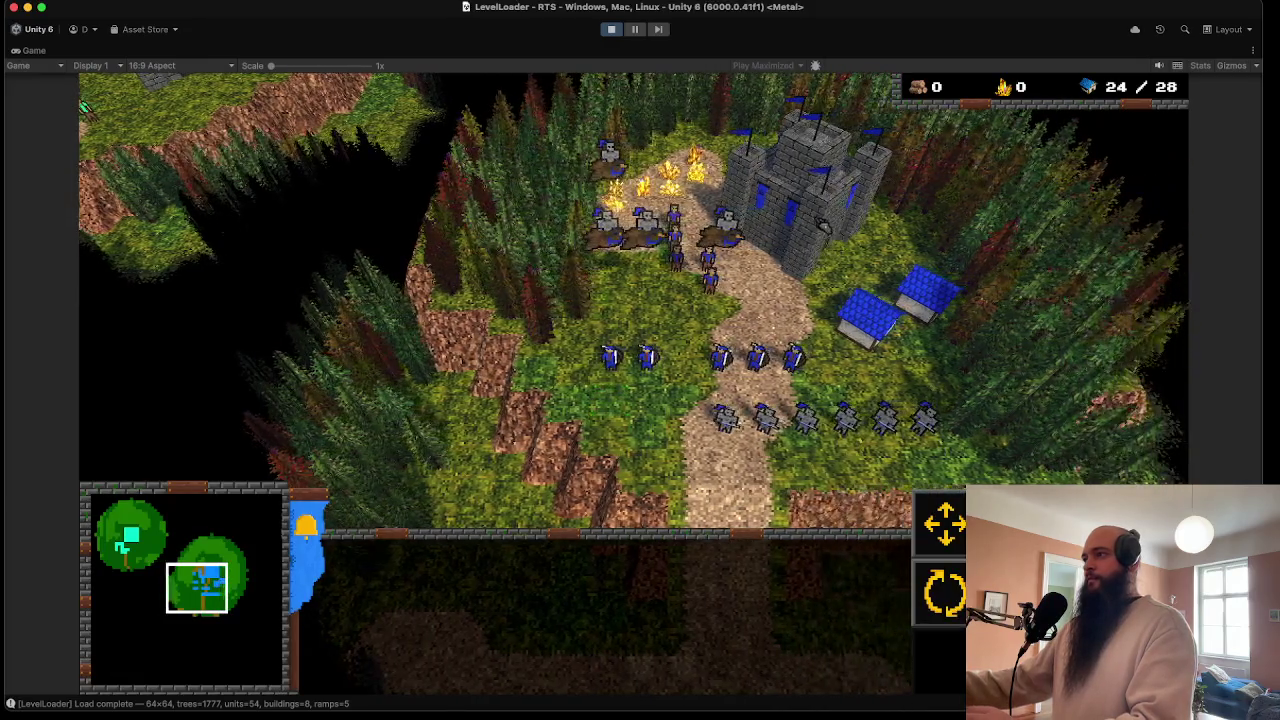
- Set the fortress rally point on the grass so the flag appears, then pause
right_click(676, 400)
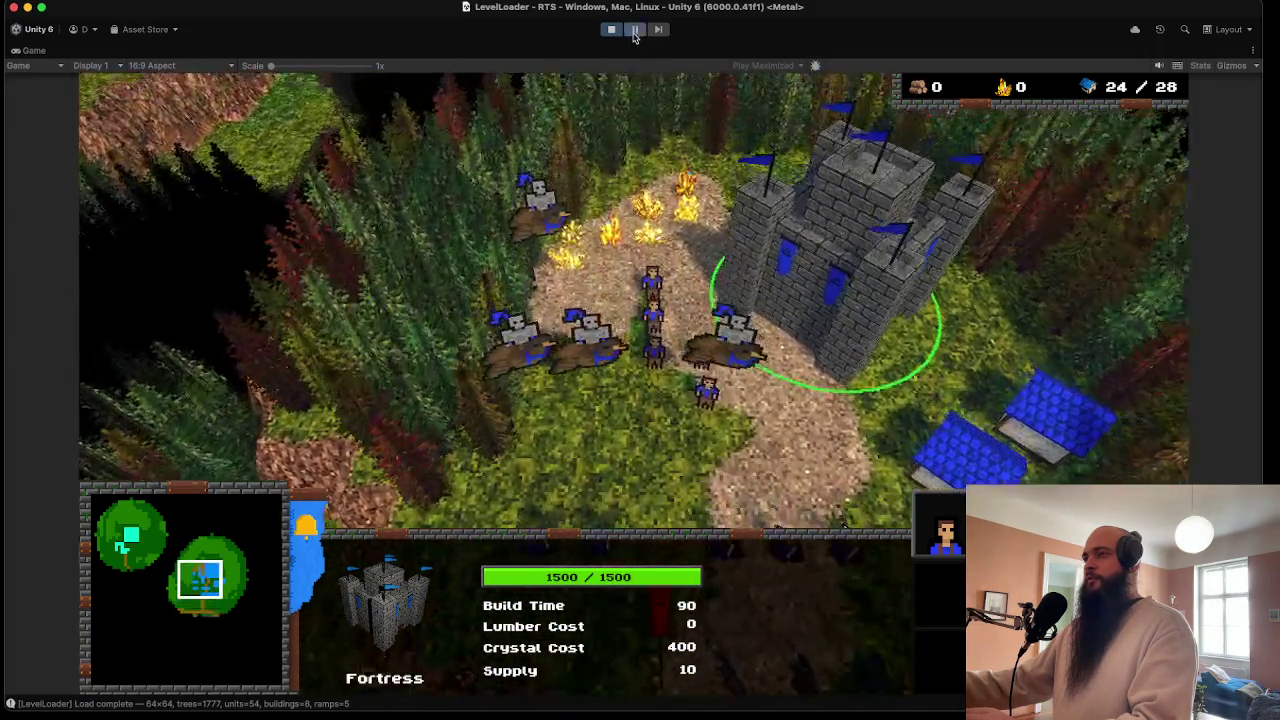
left_click(634, 30)
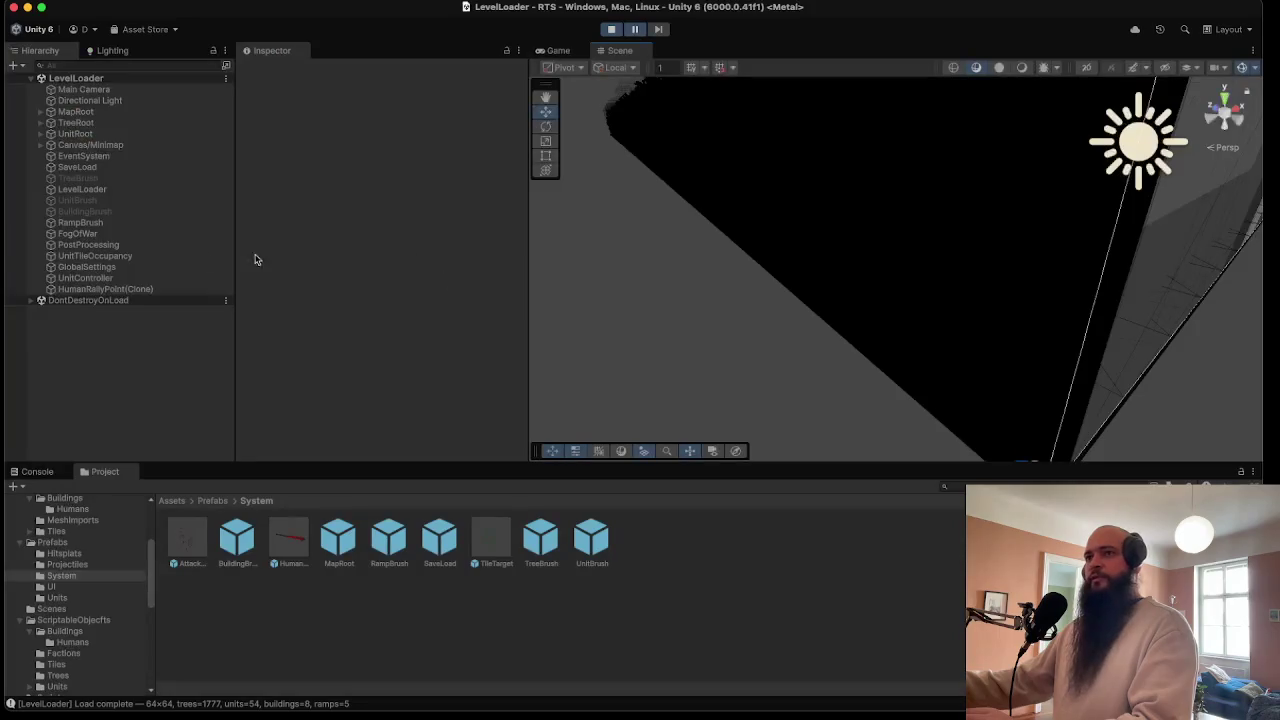
- Select HumanRallyPoint(Clone) and locate its first material in the Masters folder
left_click(138, 288)
scroll(335, 250, "down", 3)
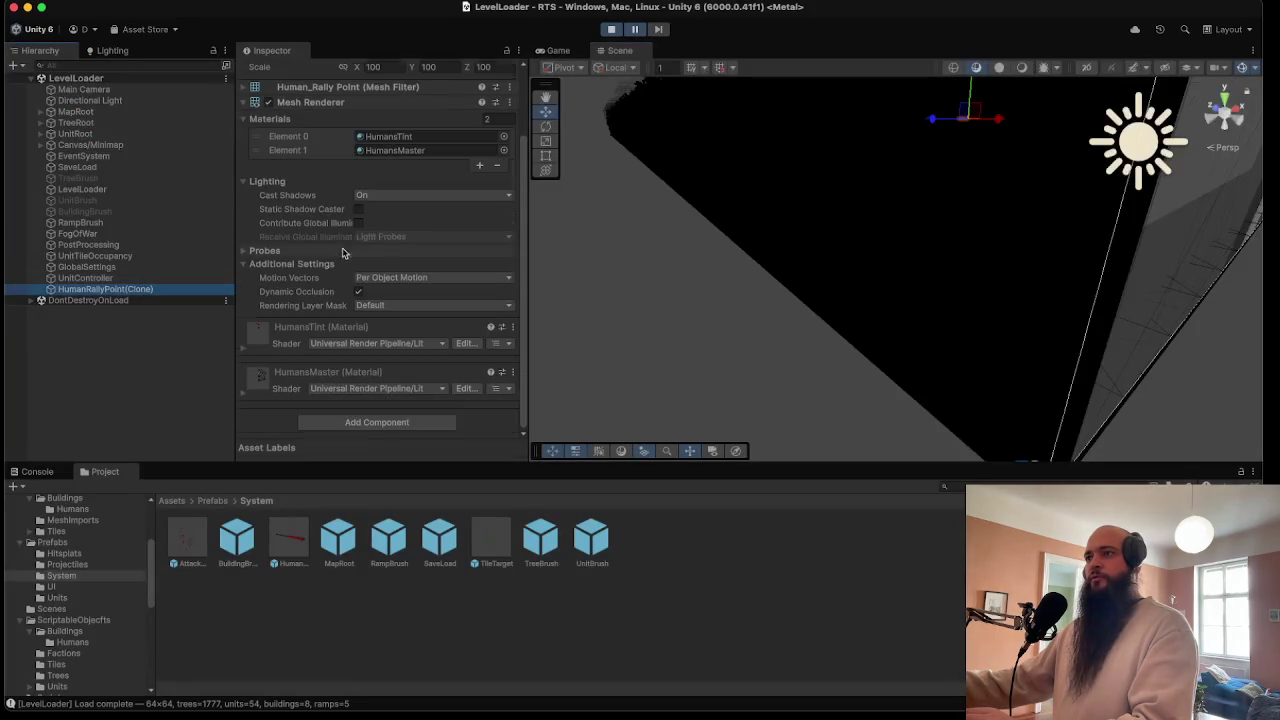
left_click(383, 140)
left_click(285, 545)
left_click(333, 540)
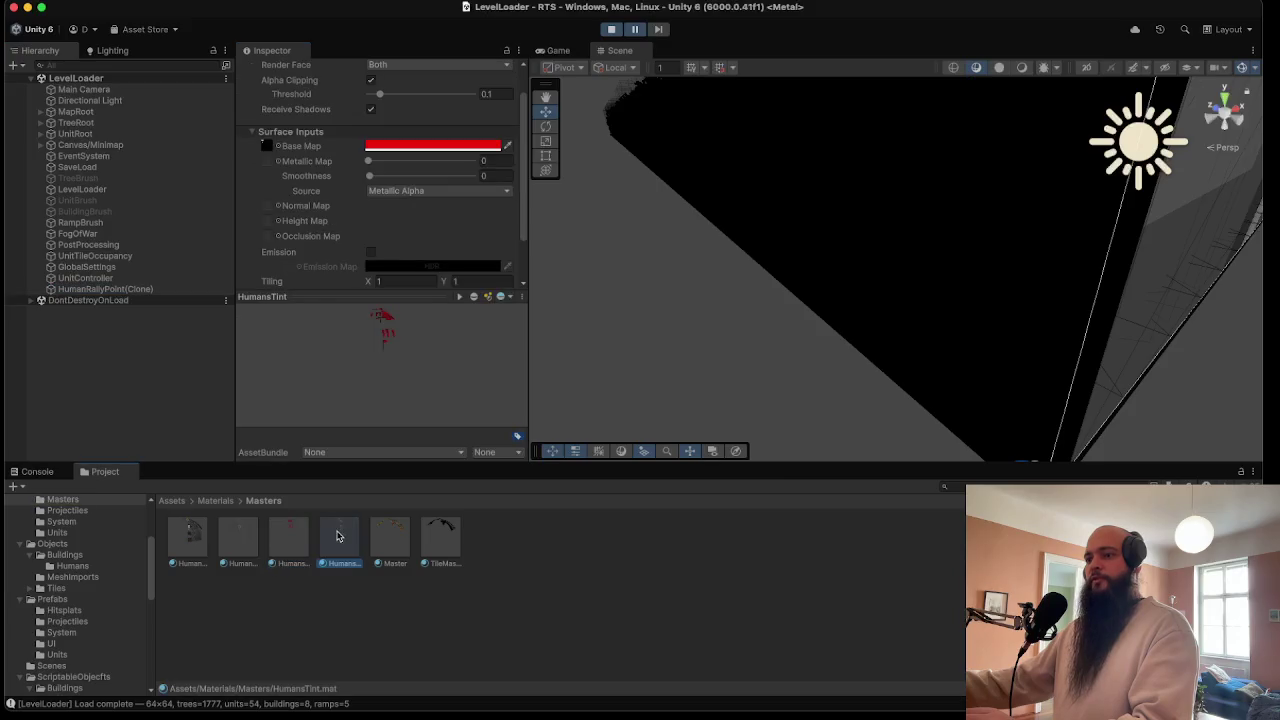
left_click(285, 540)
- Step through the Masters materials to HumansTint, then stop Play mode
left_click(222, 534)
left_click(290, 542)
left_click(352, 540)
left_click(383, 540)
left_click(422, 542)
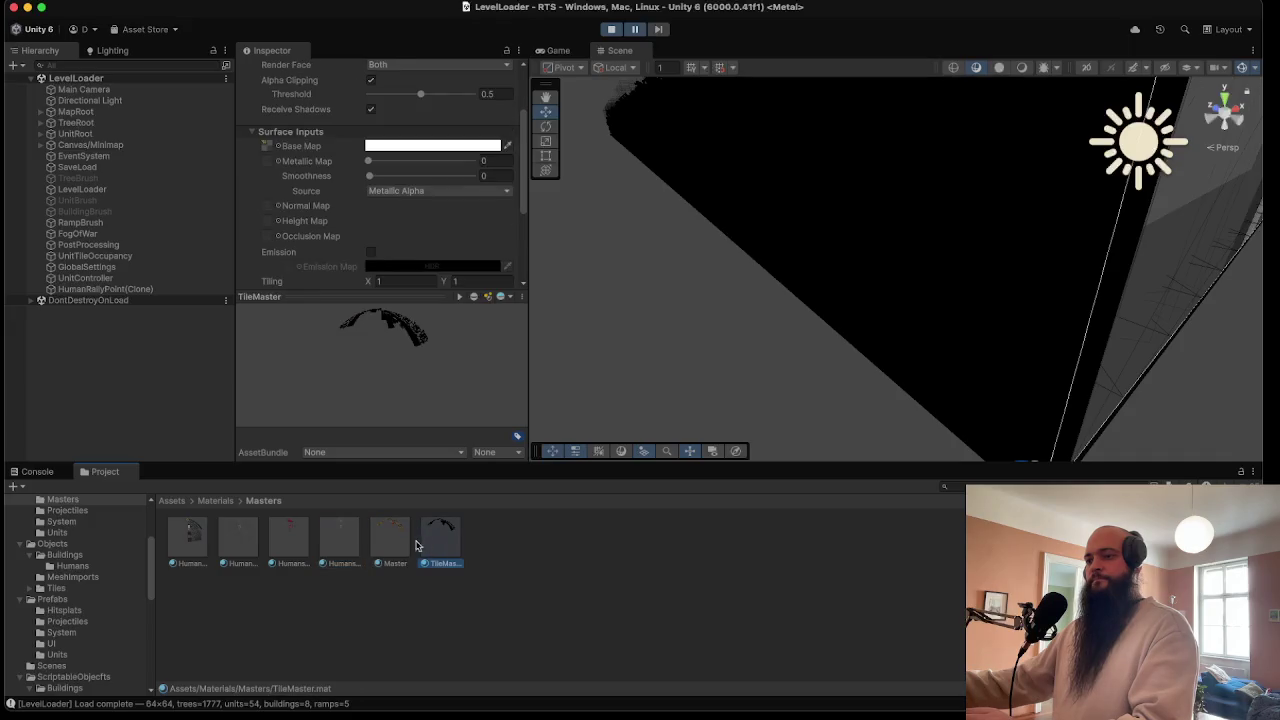
left_click(292, 545)
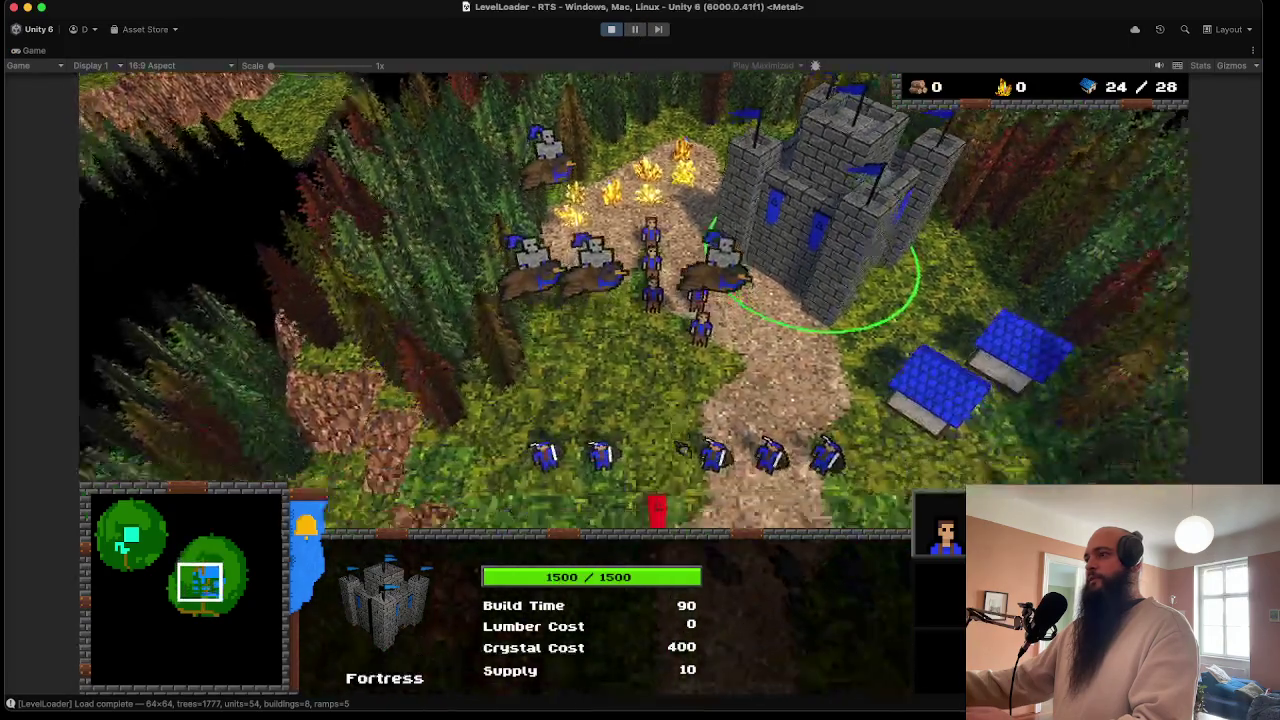
key("Down")
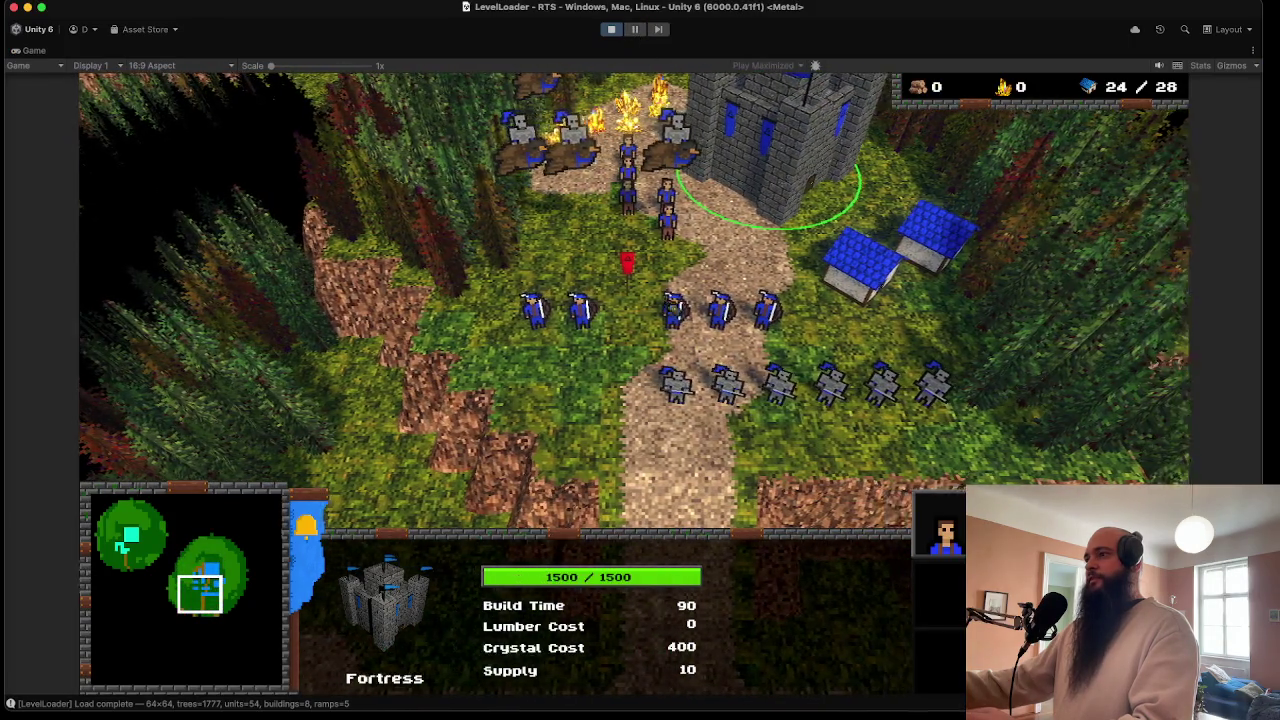
key("super+p")
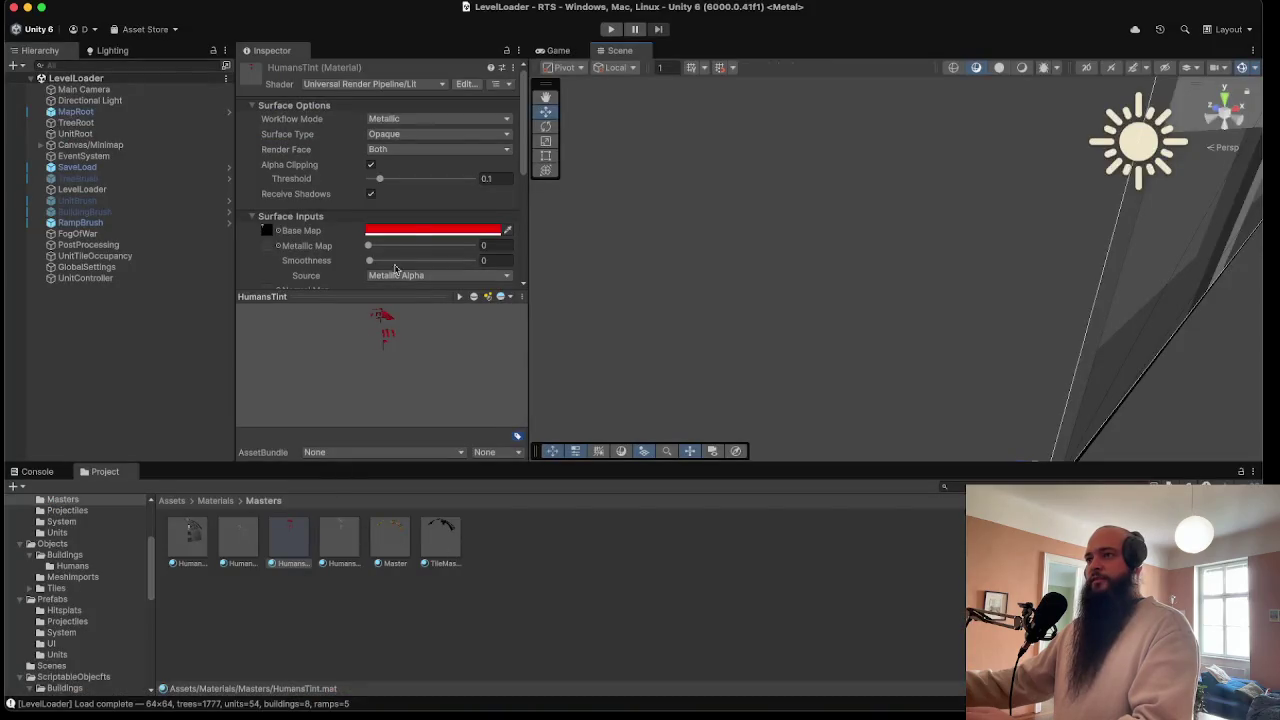
- Change the HumansTint base map colour from red to blue (003FF1), save, and replay the game
left_click(405, 232)
left_click(438, 389)
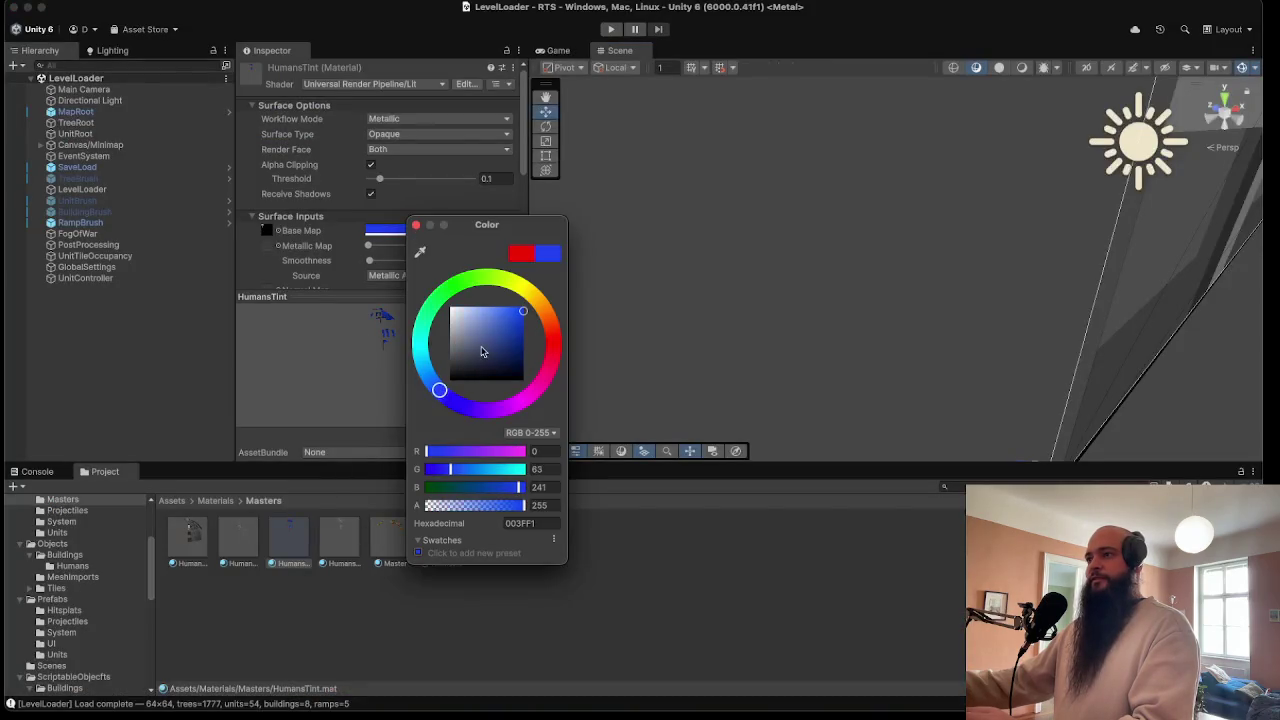
left_click(418, 226)
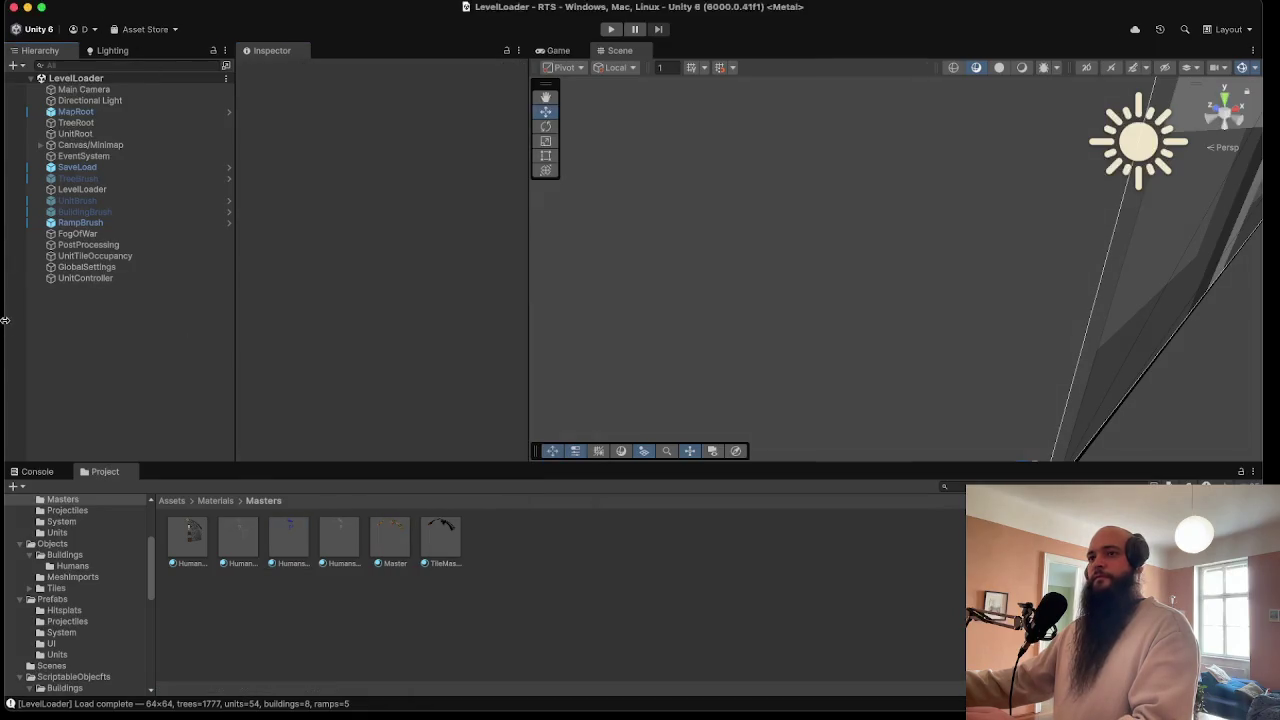
key("super+s")
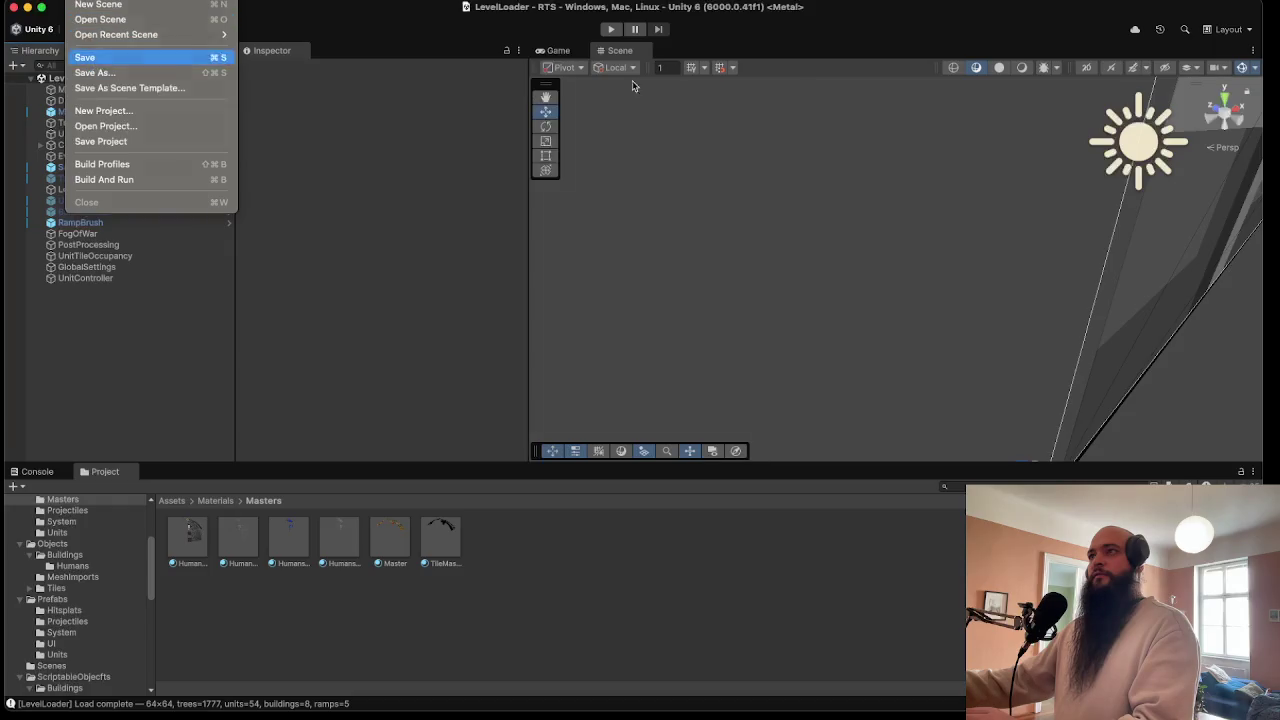
left_click(611, 29)
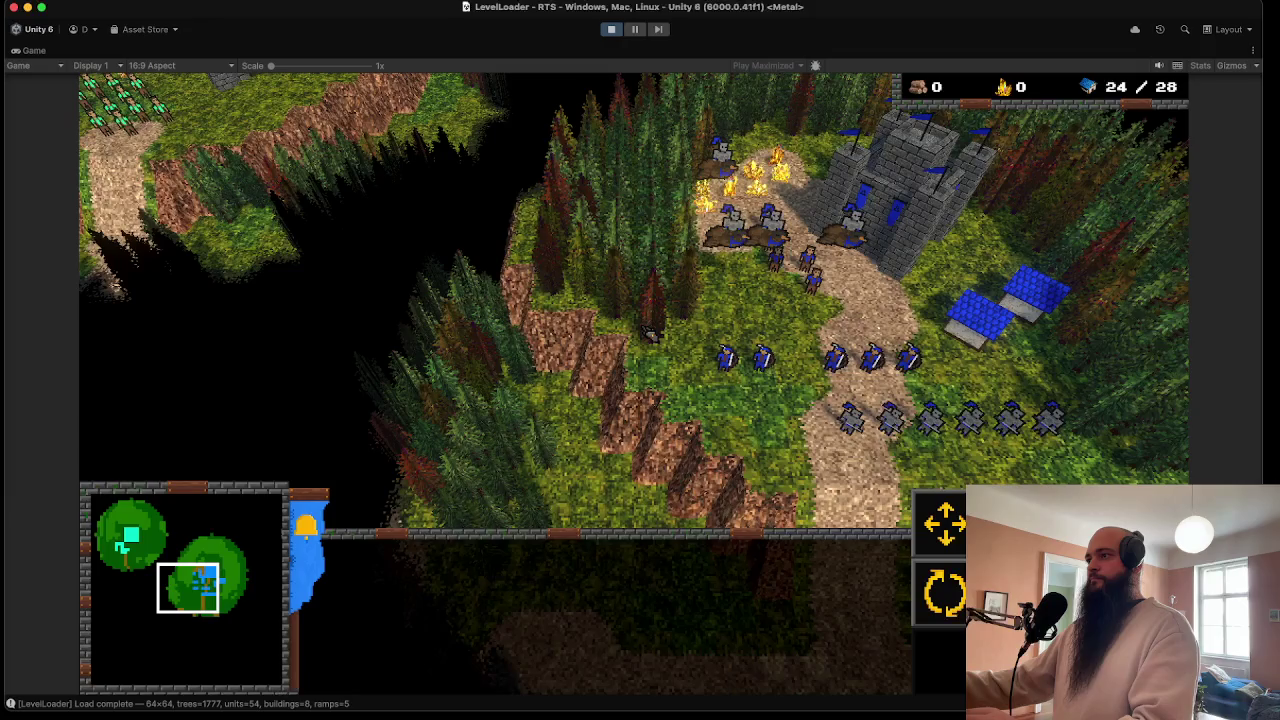
- Browse the Project prefabs to the System folder and drag HumanRallyPoint into the LevelLoader scene
left_click(910, 214)
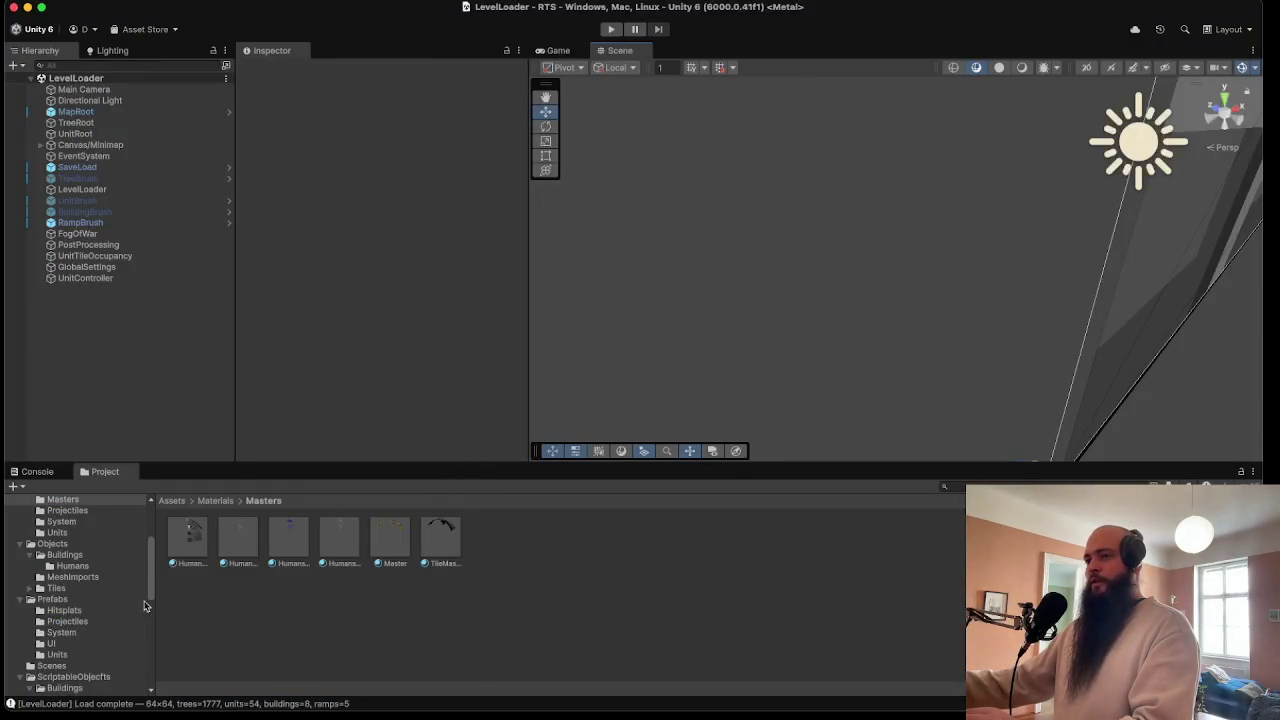
scroll(104, 610, "up", 2)
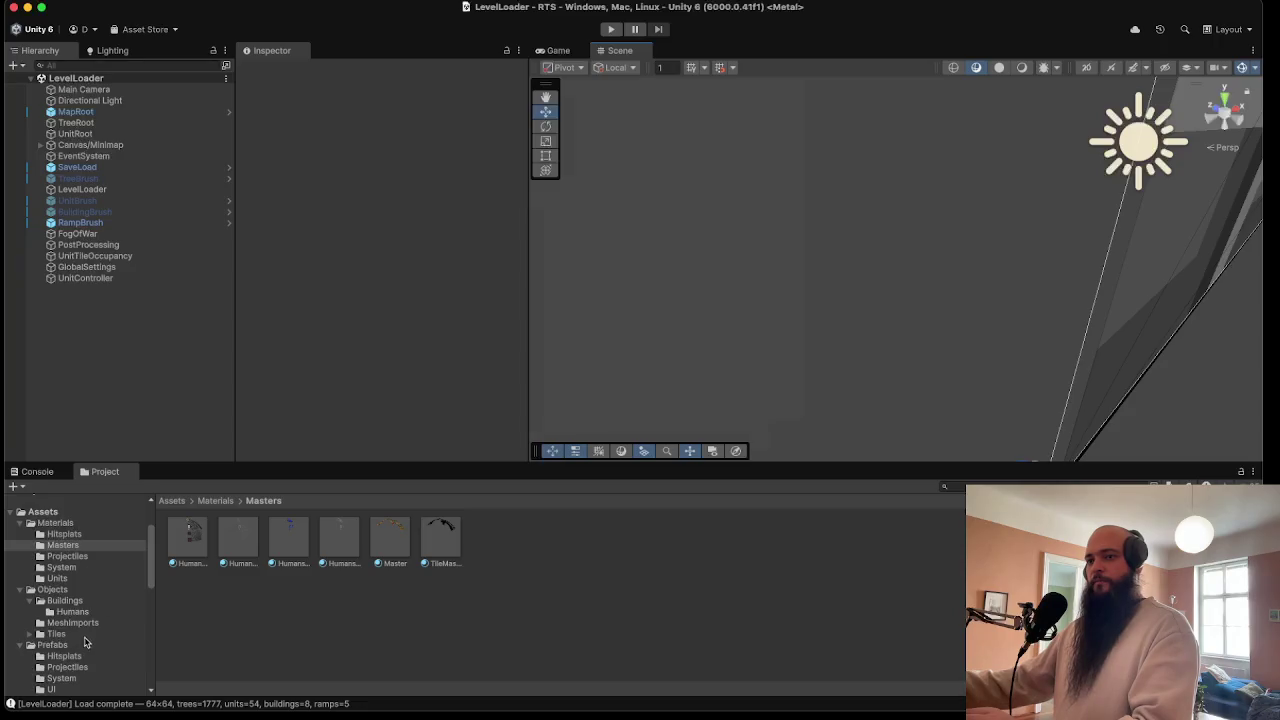
left_click(96, 600)
left_click(90, 612)
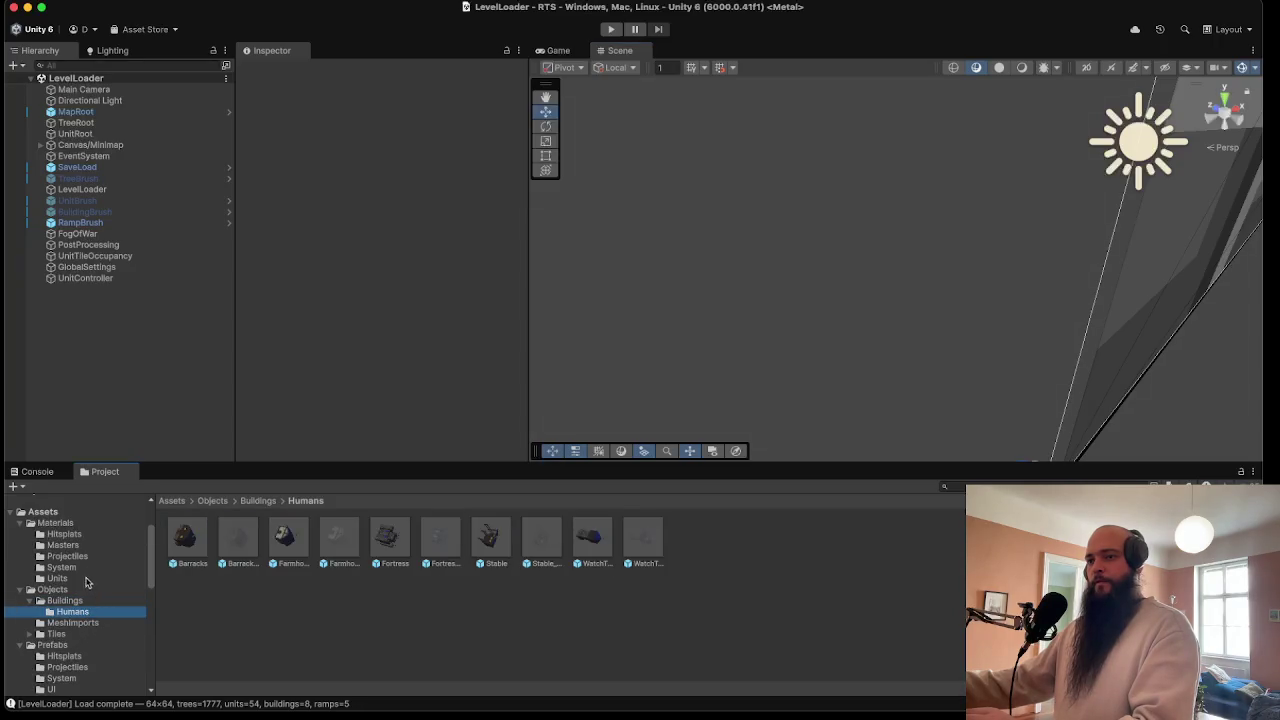
scroll(73, 623, "down", 2)
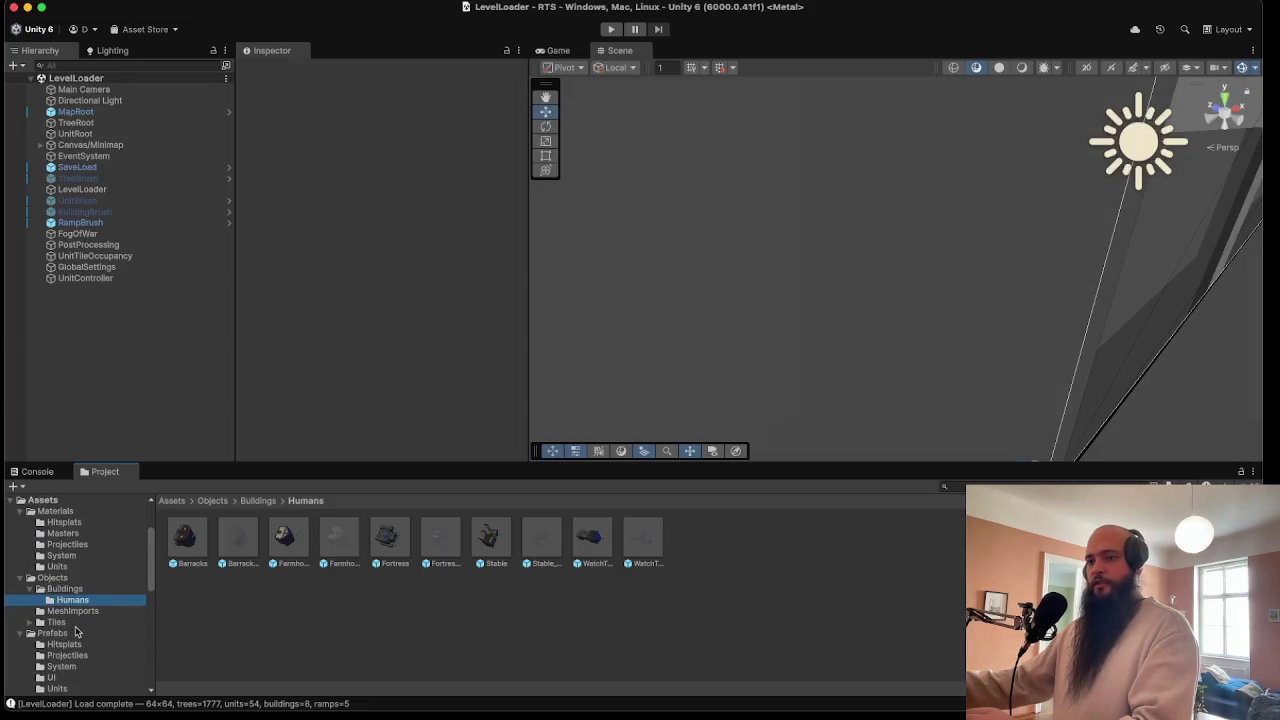
scroll(76, 632, "down", 2)
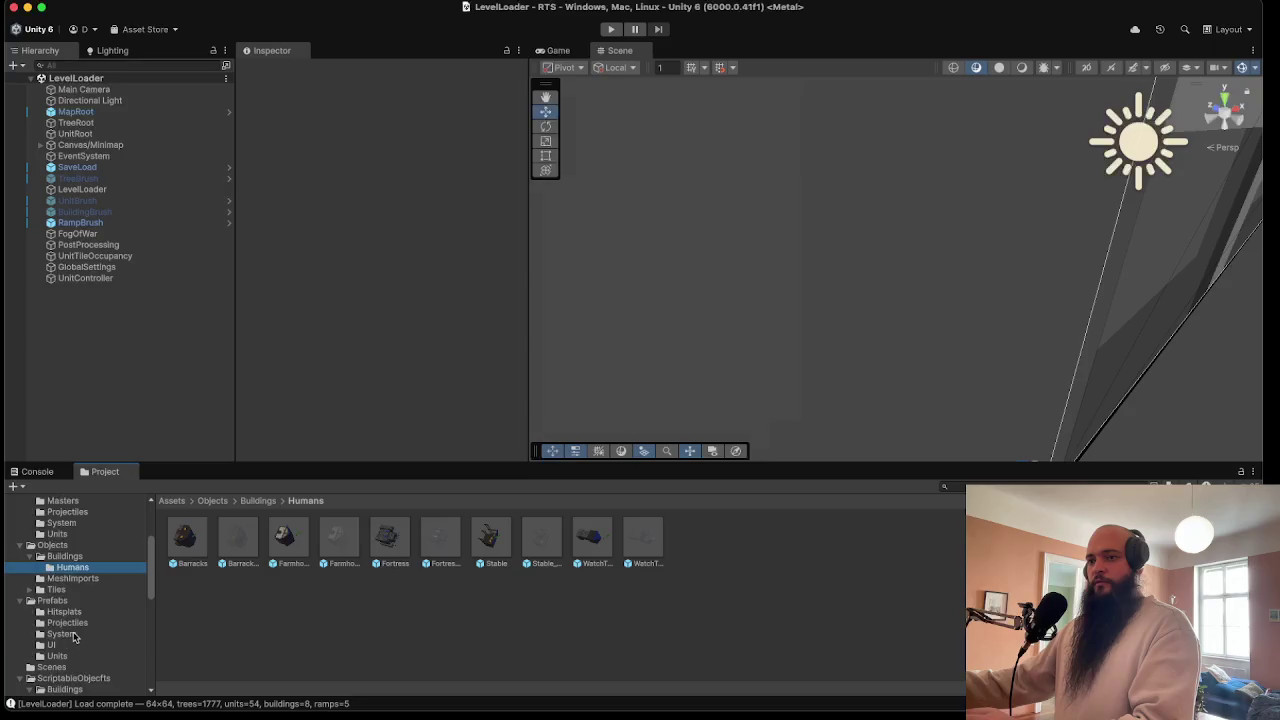
left_click(74, 636)
left_click_drag(172, 410, 172, 410)
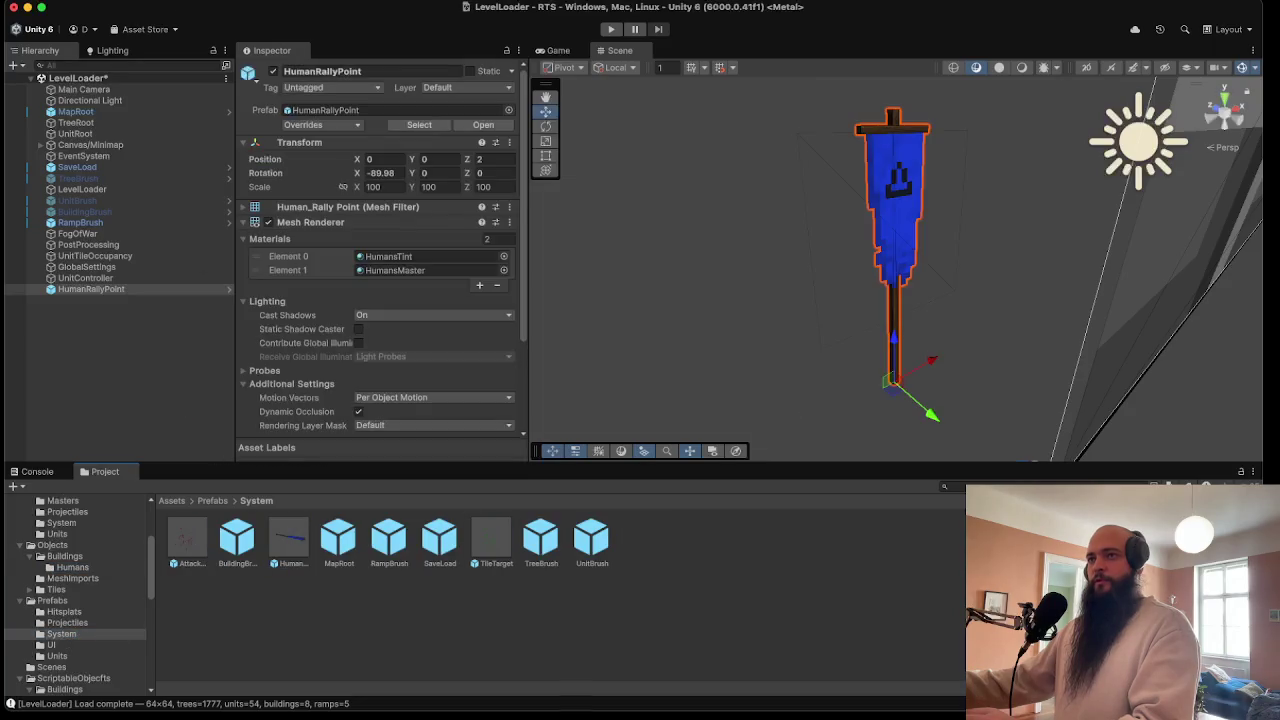
- Create an empty GameObject at the origin and set HumanRallyPoint to position 0,0,0 with X rotation -90
right_click(172, 410)
left_click(236, 19)
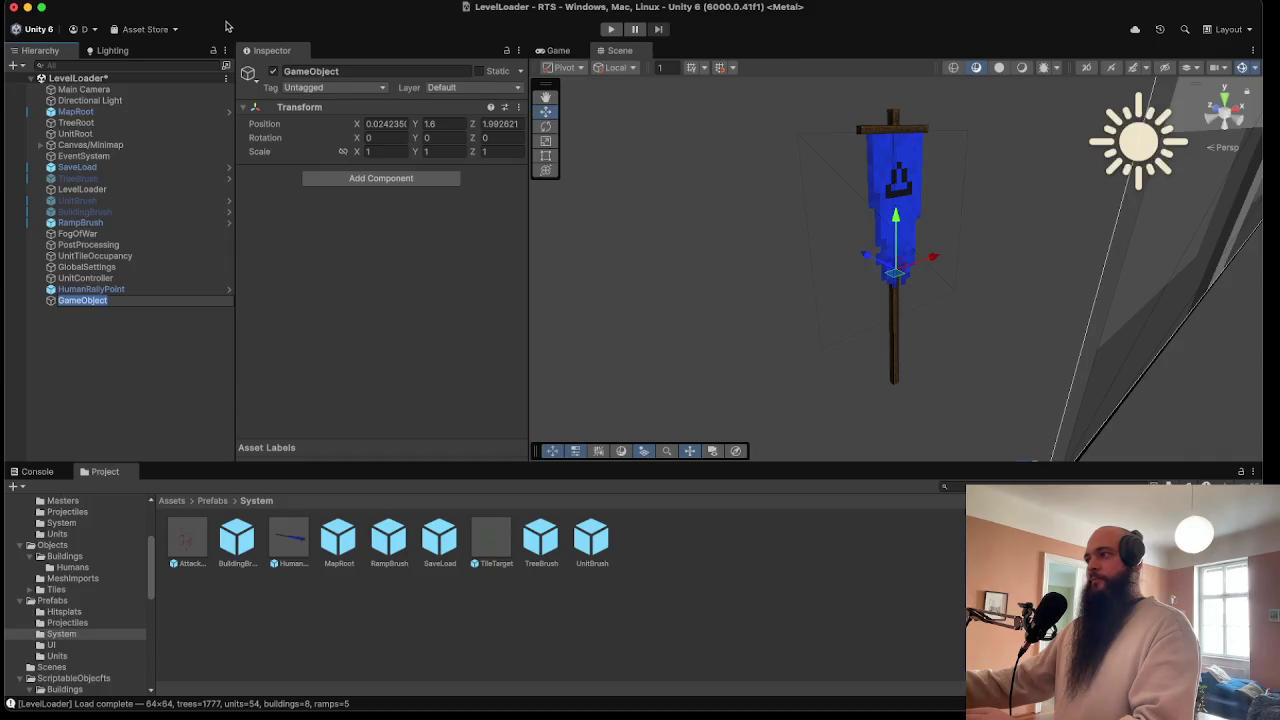
left_click(105, 289)
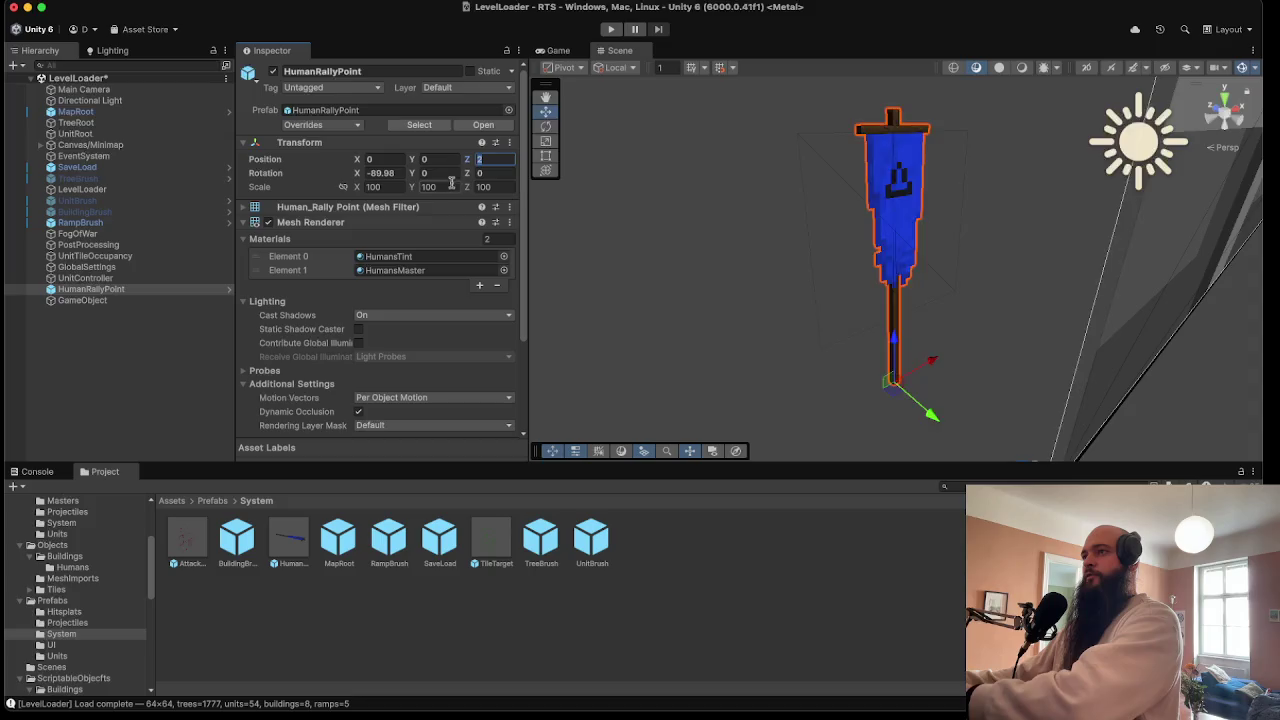
type("0")
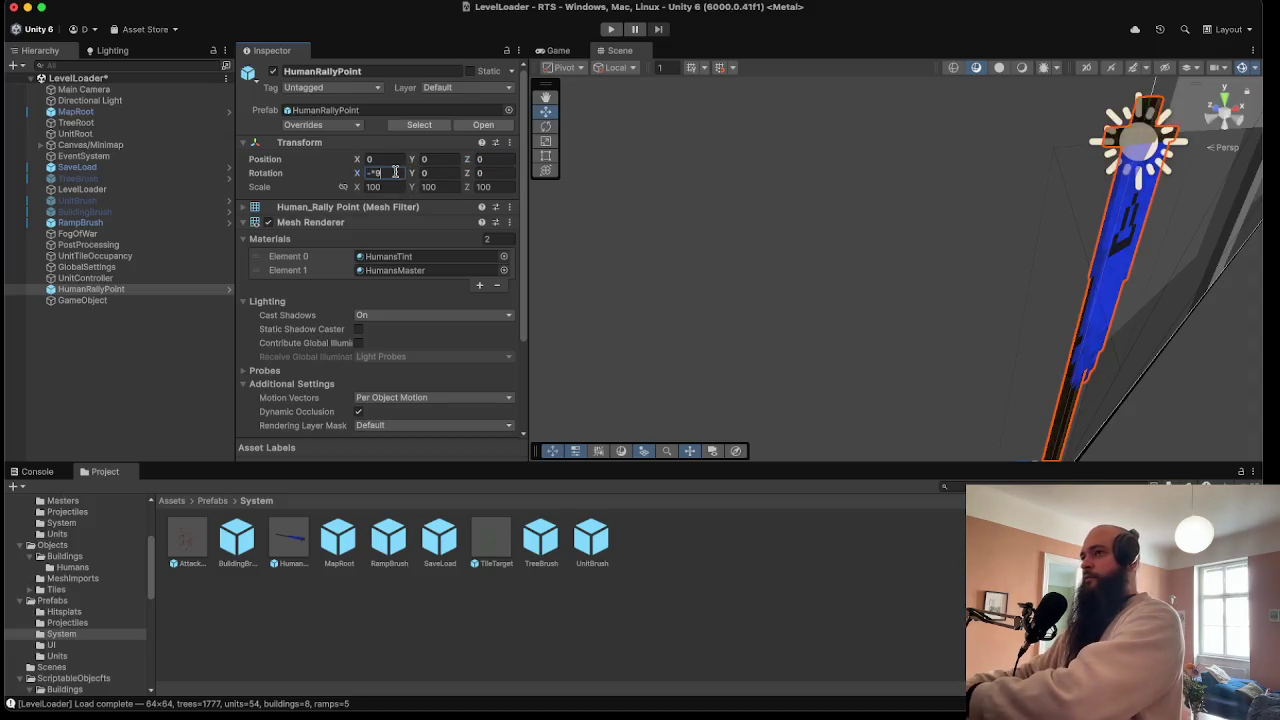
type("90")
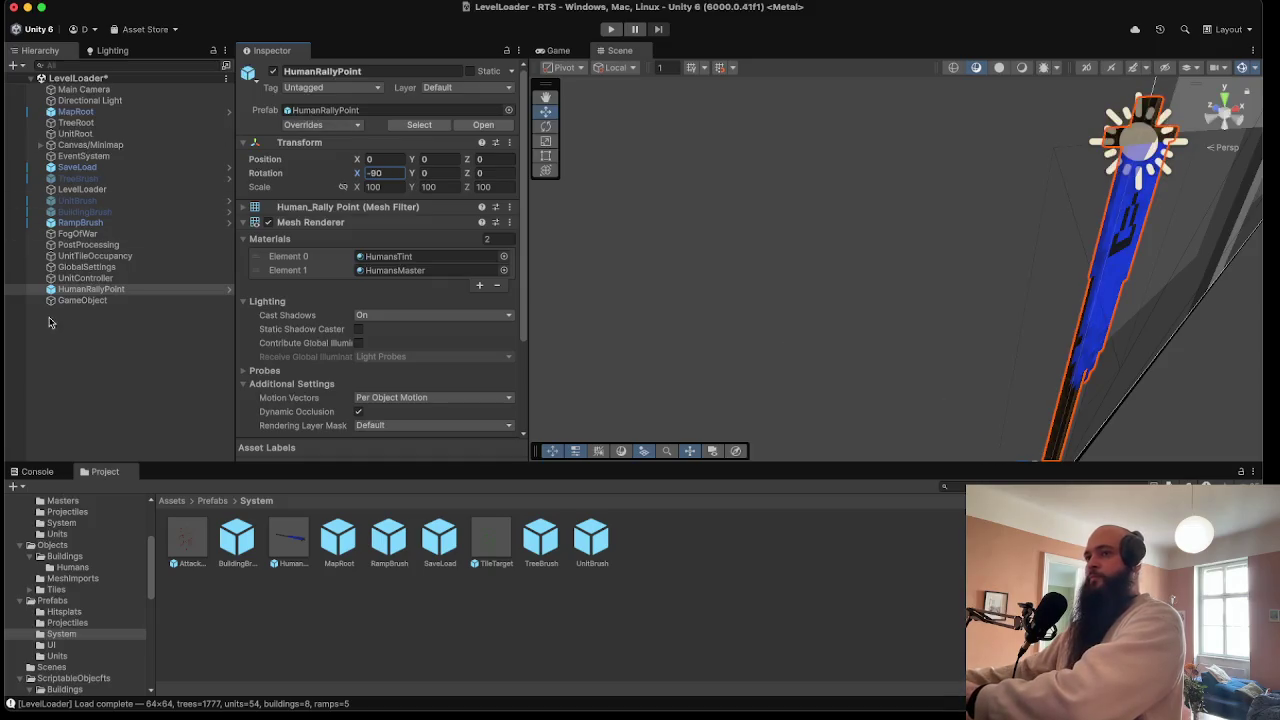
left_click(89, 300)
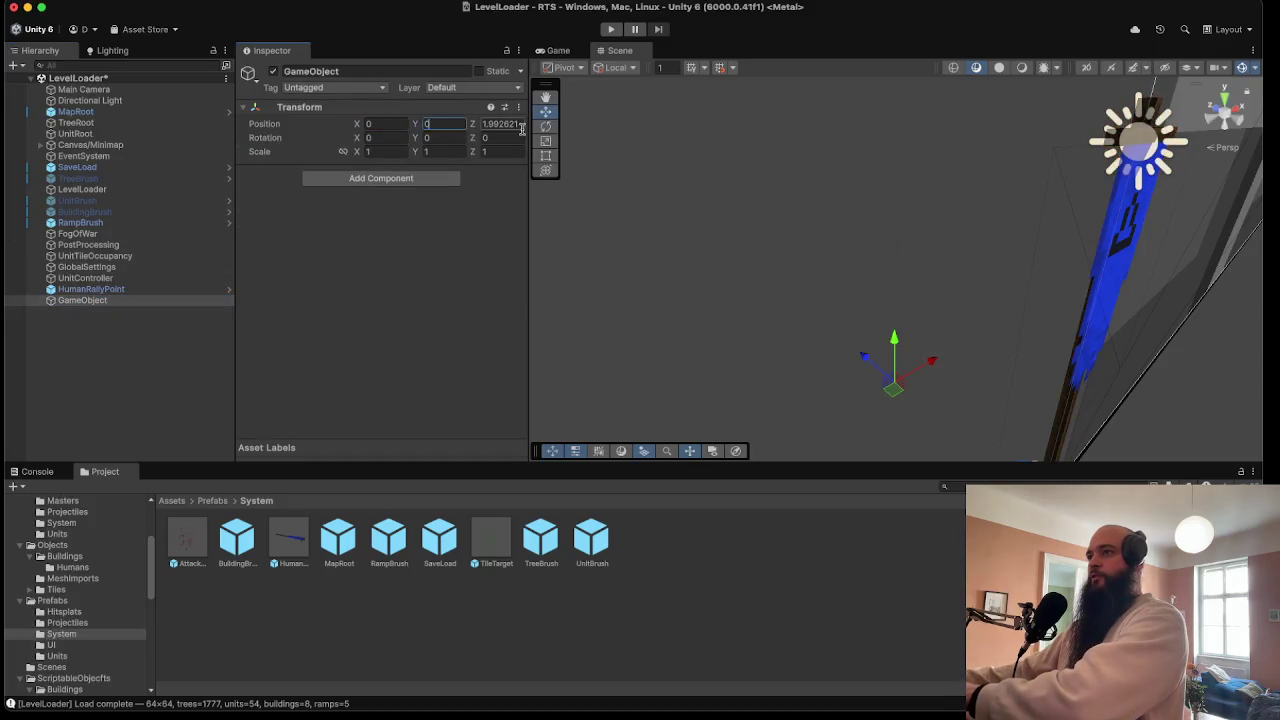
double_click(82, 300)
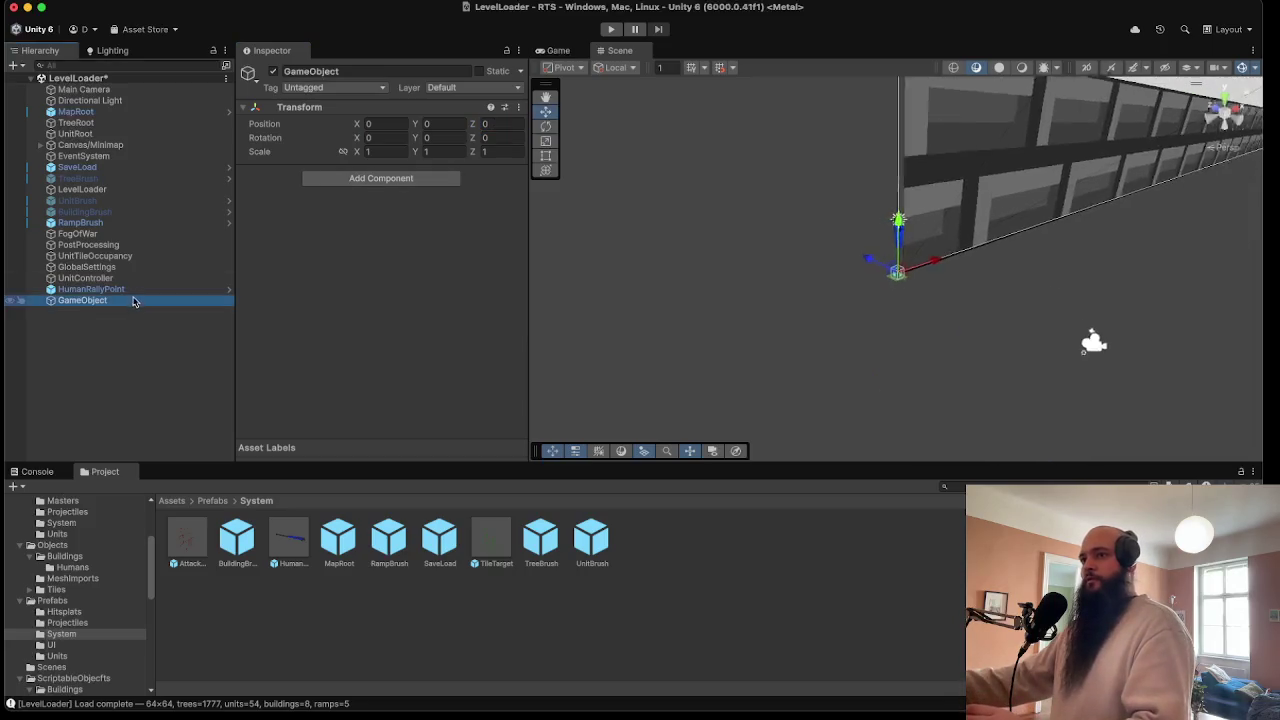
mouse_move(797, 303)
left_mouse_down("alt")
mouse_move(894, 309)
mouse_move(925, 121)
mouse_move(917, 142)
left_mouse_up("alt")
left_click(120, 289)
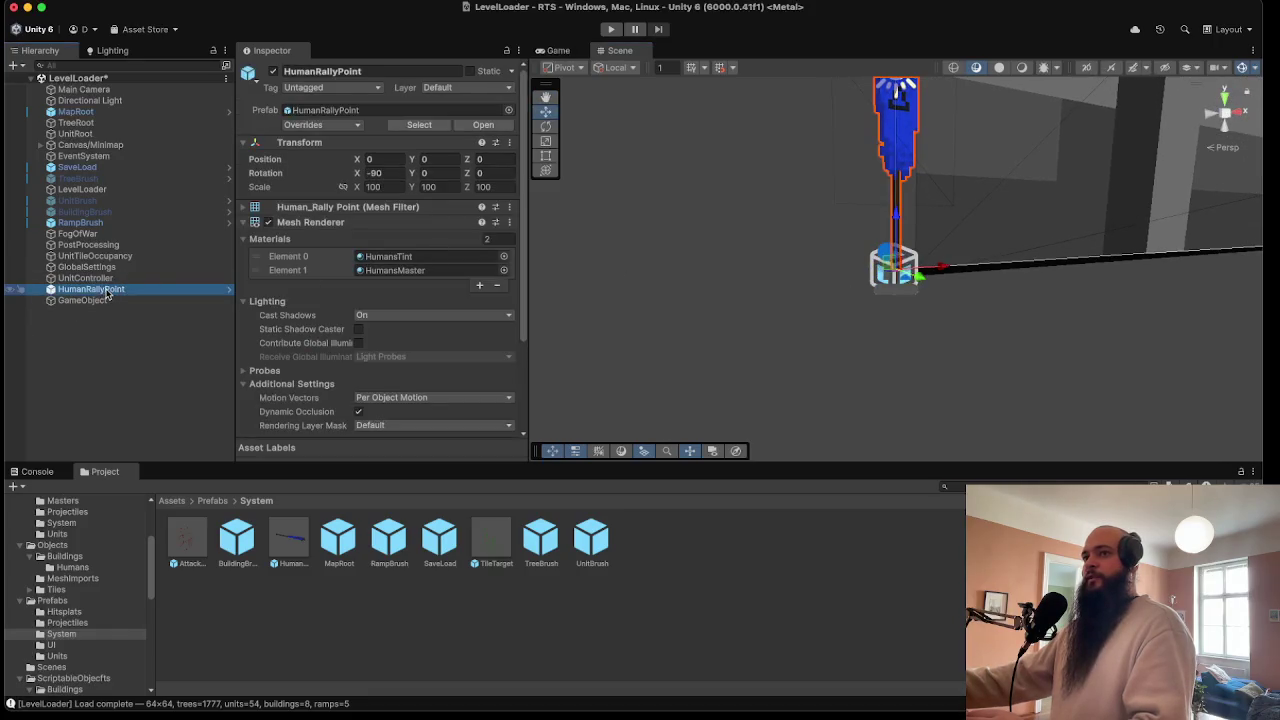
- Fully unpack HumanRallyPoint, parent it under the empty GameObject, and rename the parent Human_RallyPoint
right_click(107, 292)
mouse_move(200, 525)
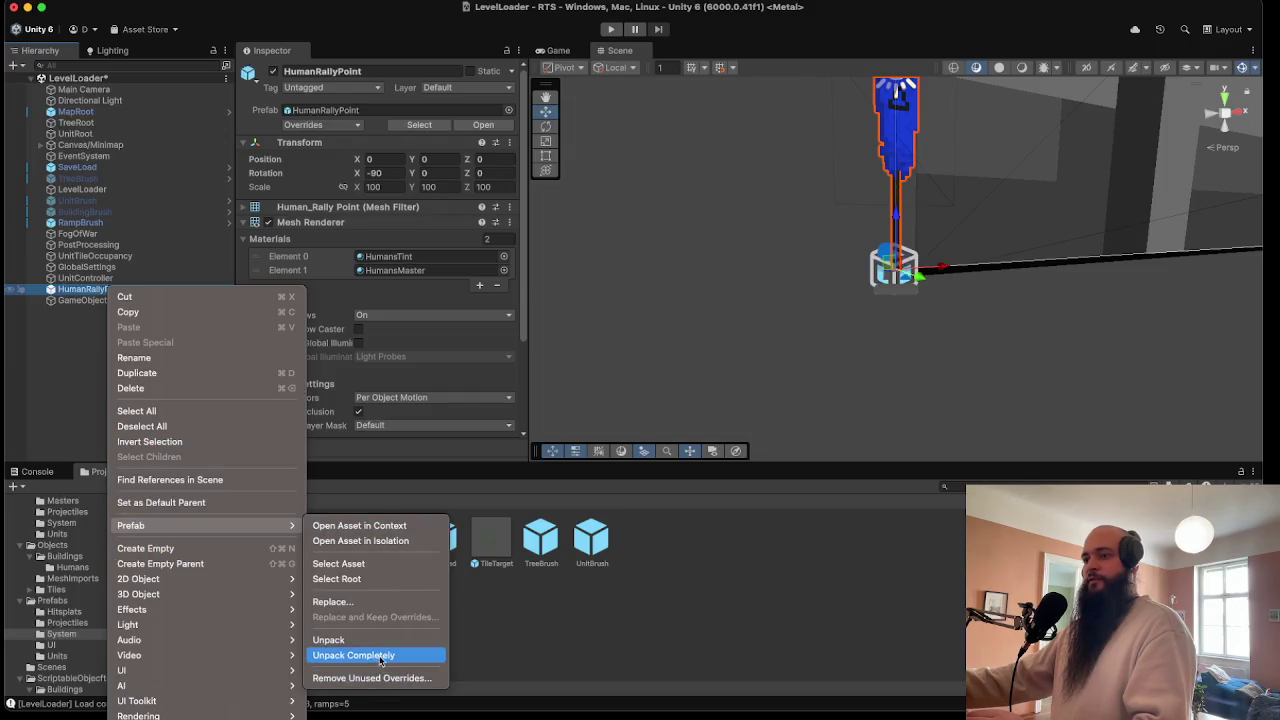
left_click(380, 657)
left_click_drag(103, 300, 110, 300)
left_click(108, 290)
left_click(343, 71)
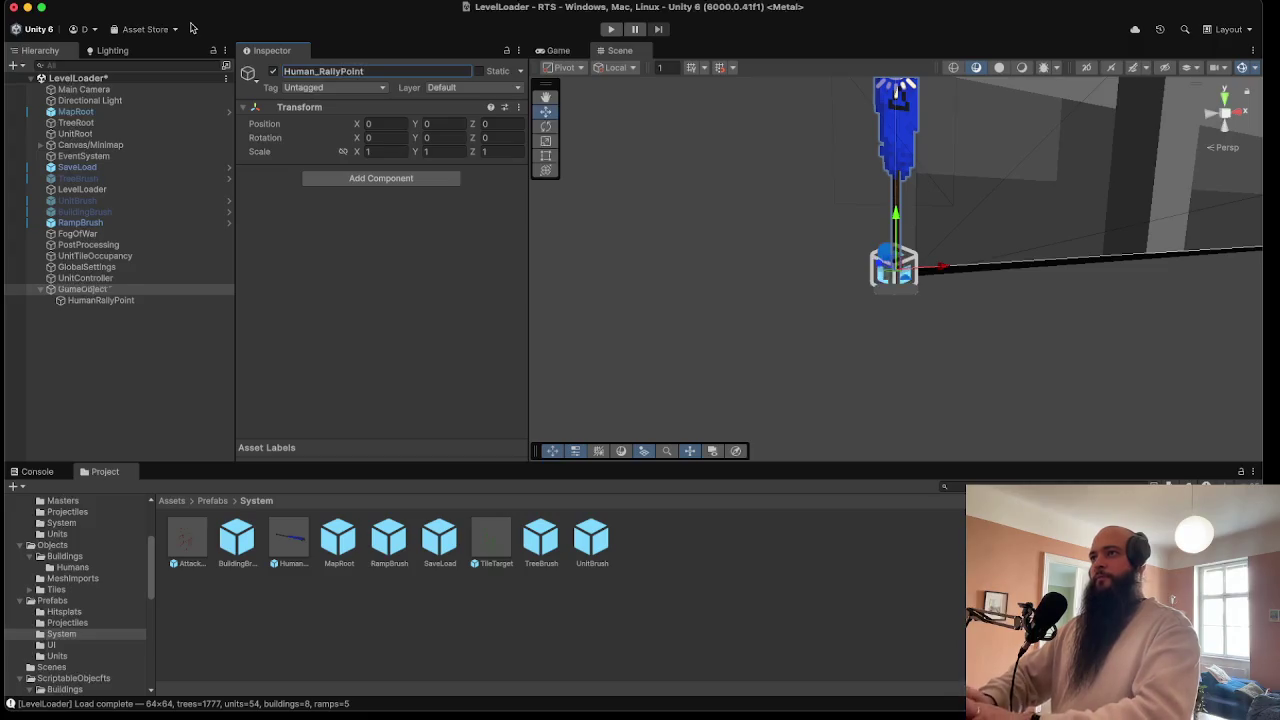
- Rename the child to HumanRallyPoint_Mesh and replace the HumanRallyPoint prefab with Human_RallyPoint
left_click(120, 300)
type("_Mesh")
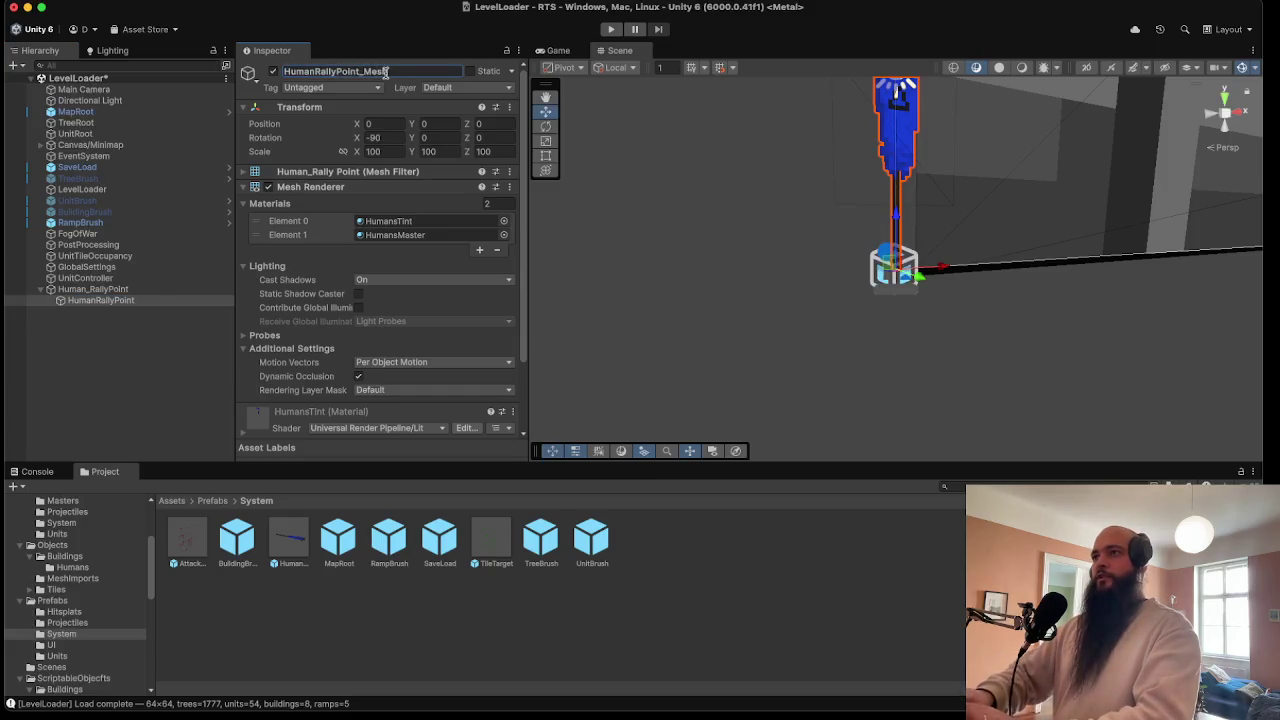
left_click(88, 289)
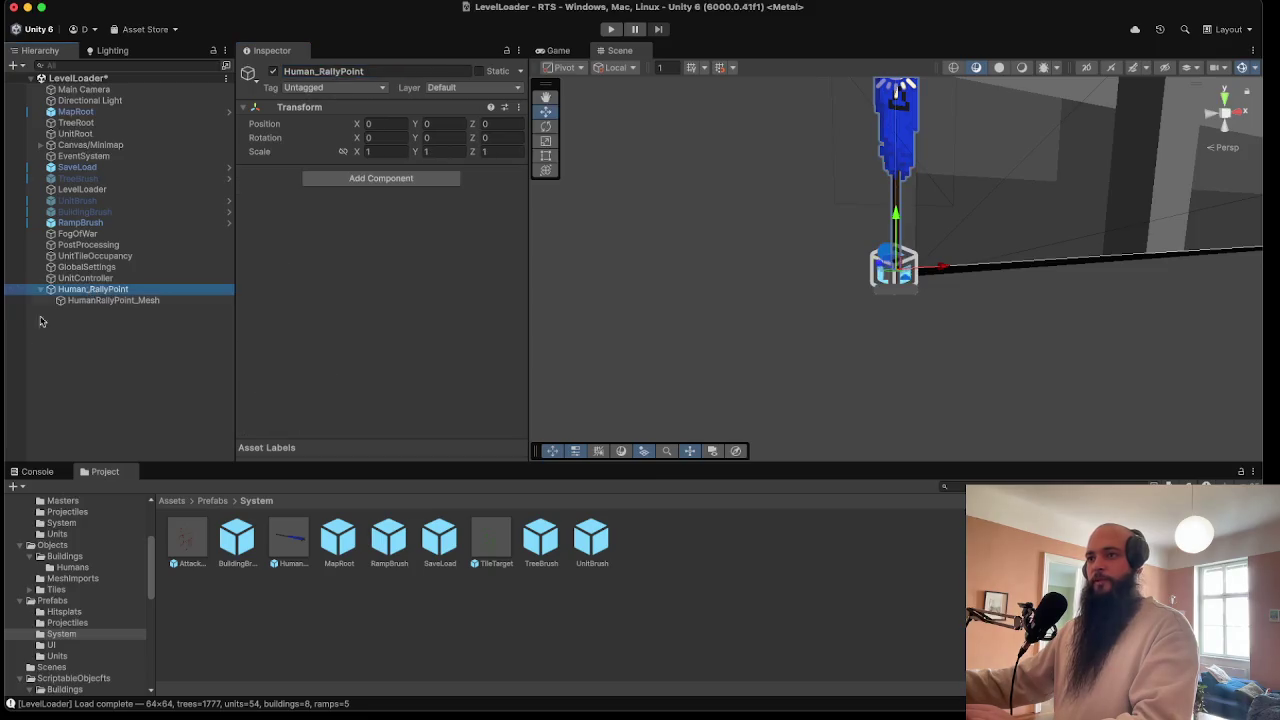
left_click_drag(287, 543, 288, 543)
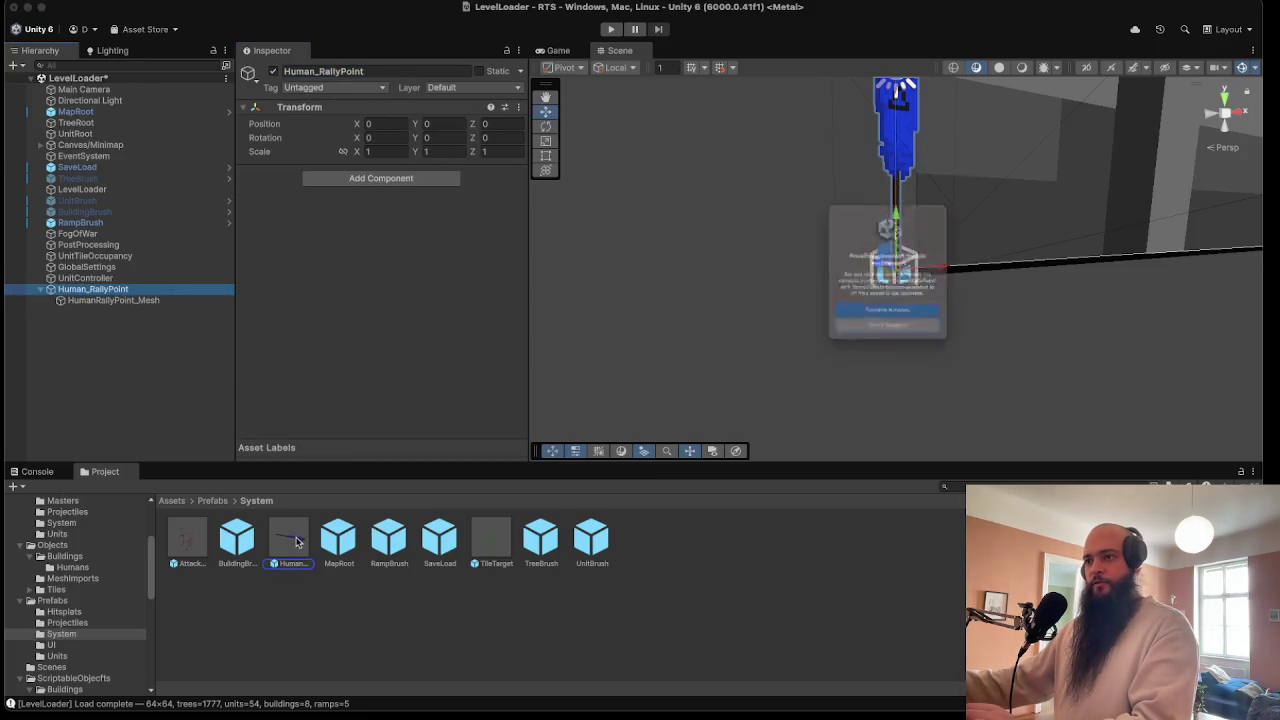
left_click(885, 333)
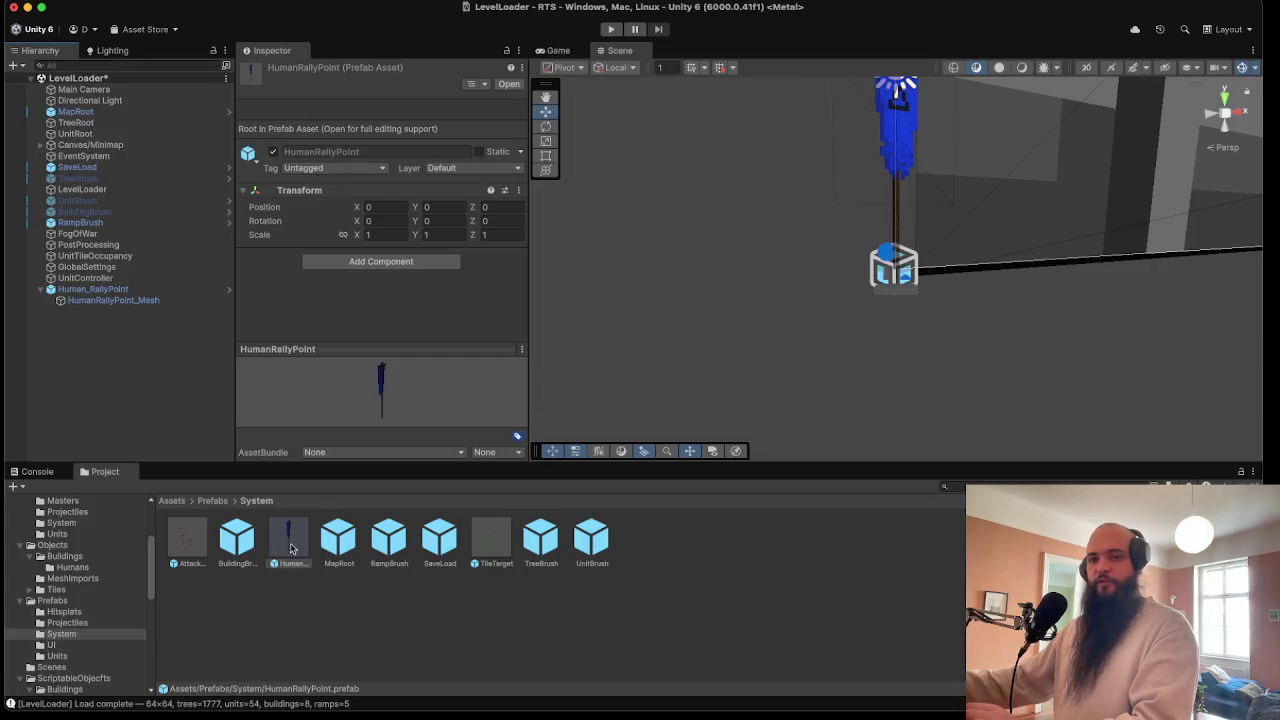
right_click(152, 292)
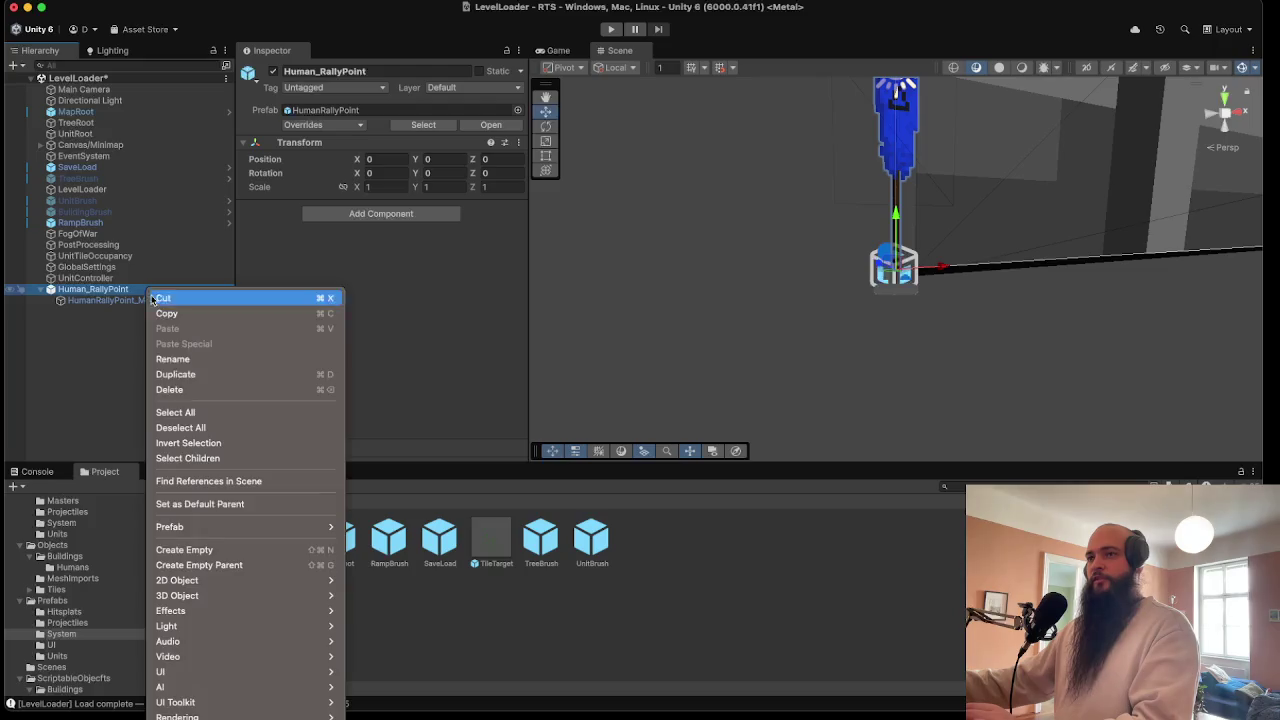
- Delete Human_RallyPoint from the scene, save, and start Play mode
left_click(169, 389)
left_click(96, 1)
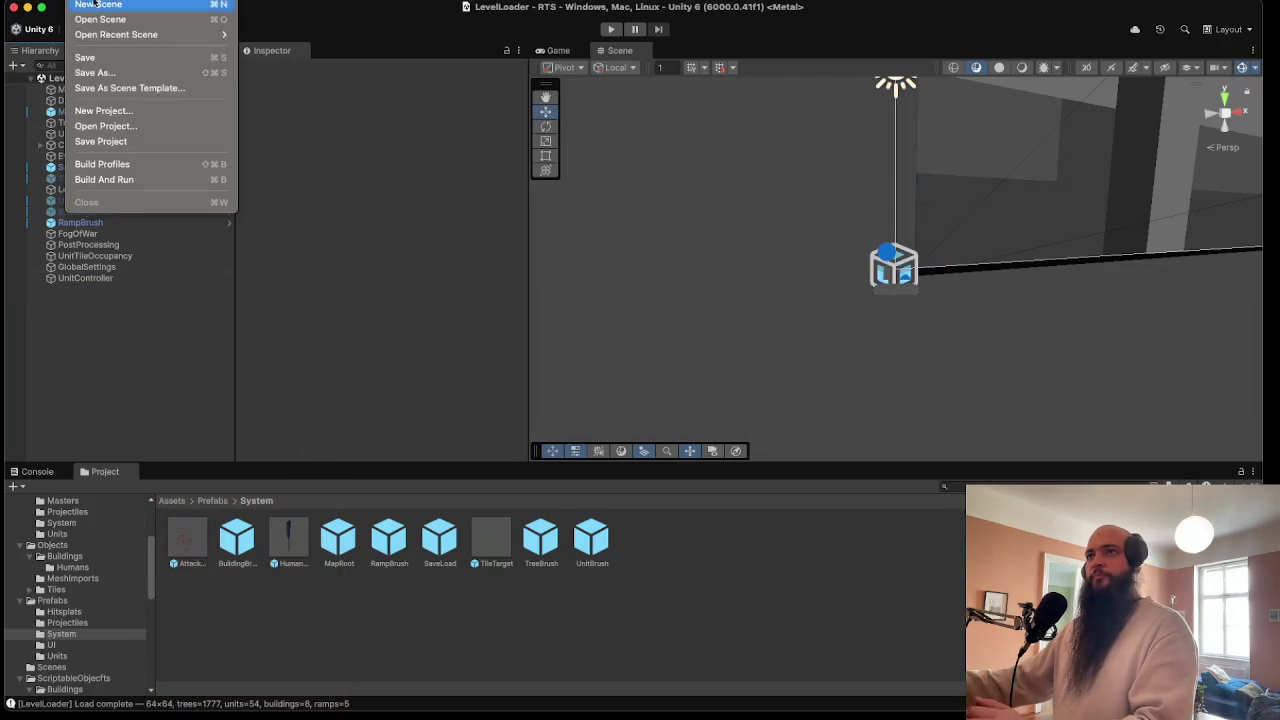
left_click(85, 57)
left_click(611, 29)
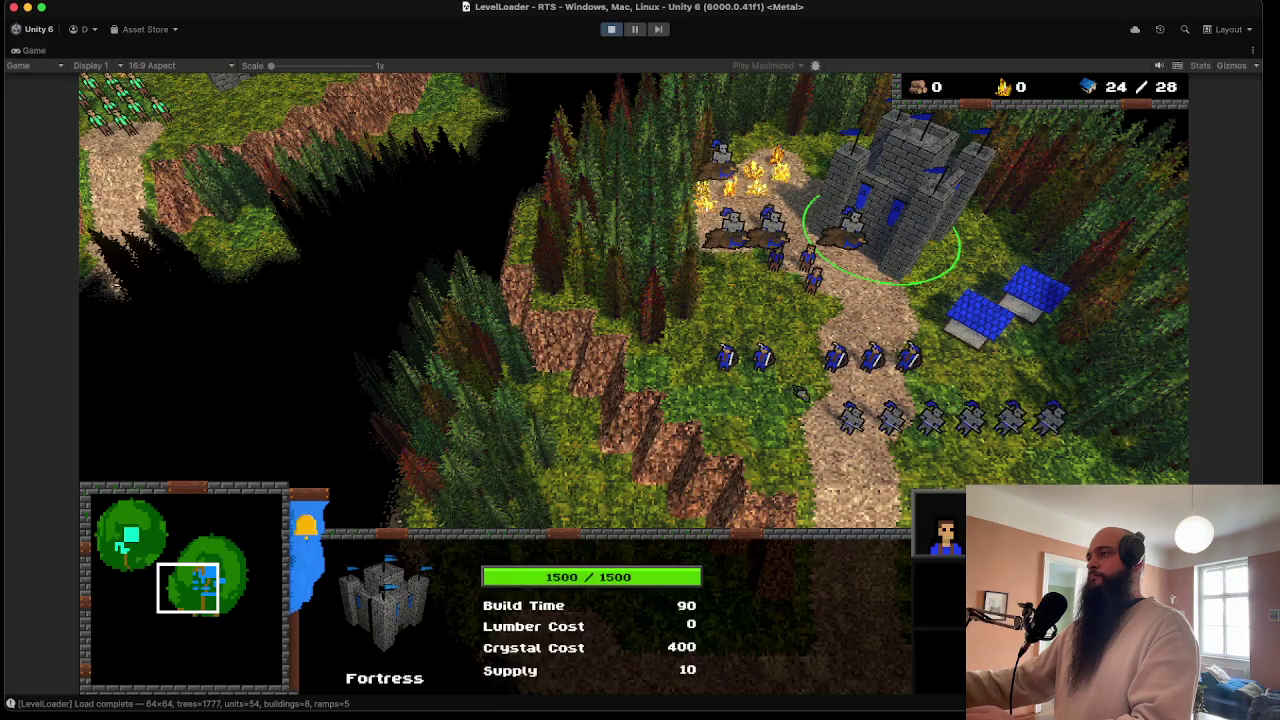
- Pan the game camera, send the five builders toward the burning area, and select the fortress
scroll(704, 366, "up", 3)
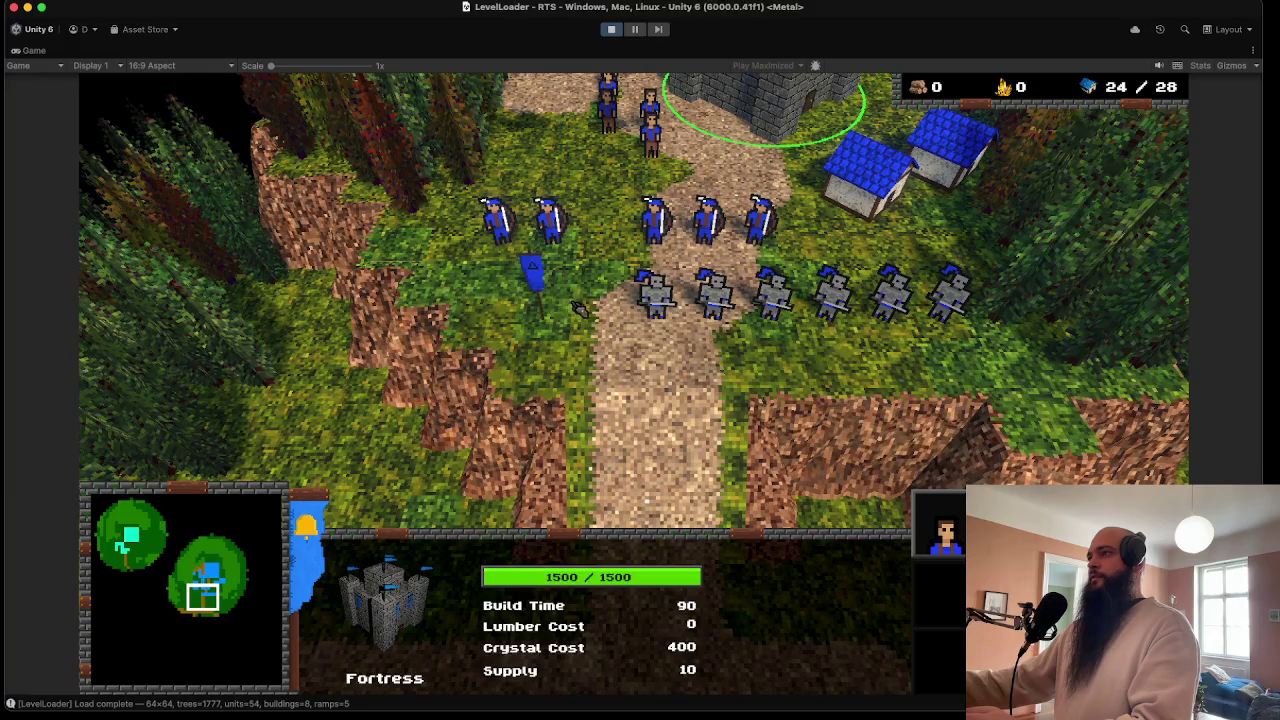
scroll(578, 308, "down", 3)
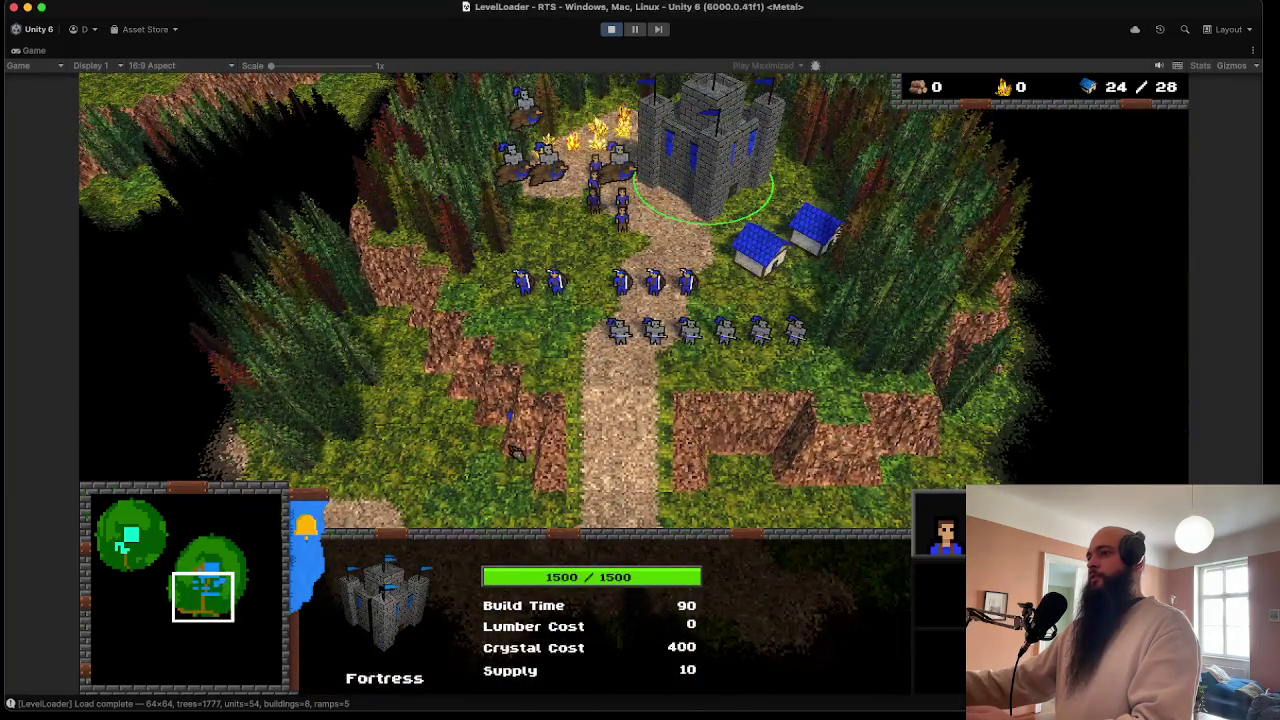
key("s")
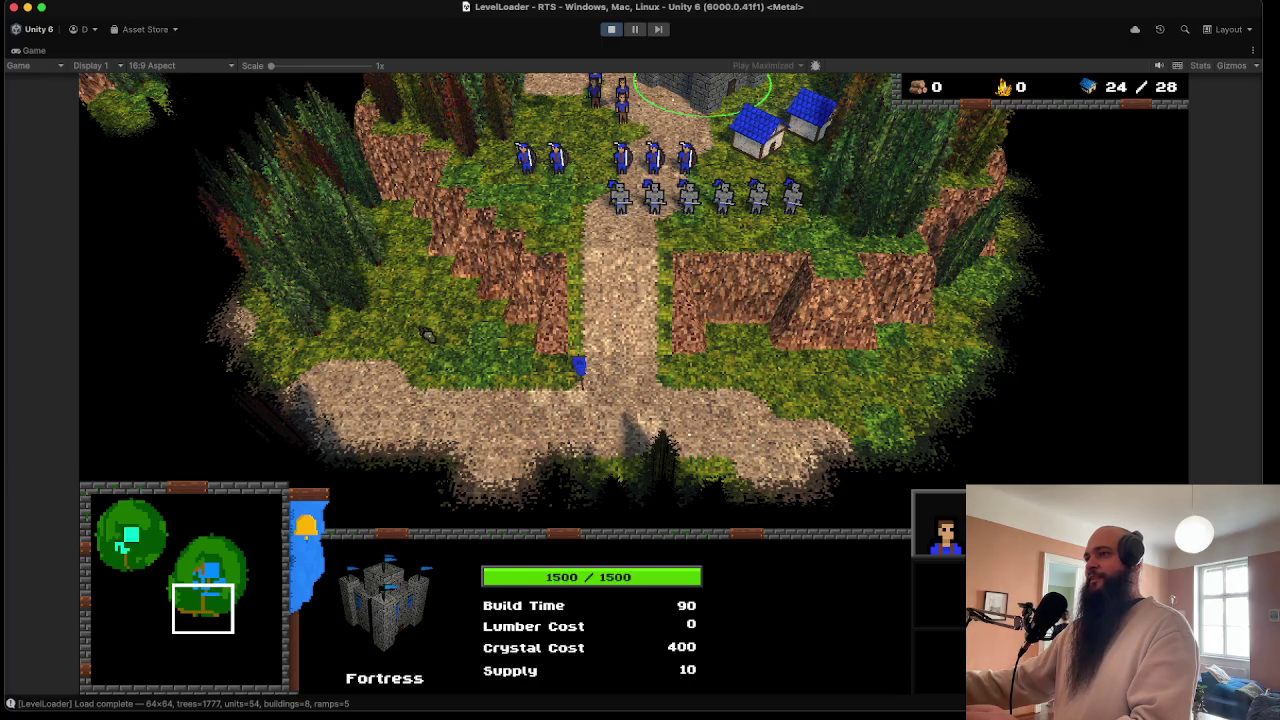
key("Left")
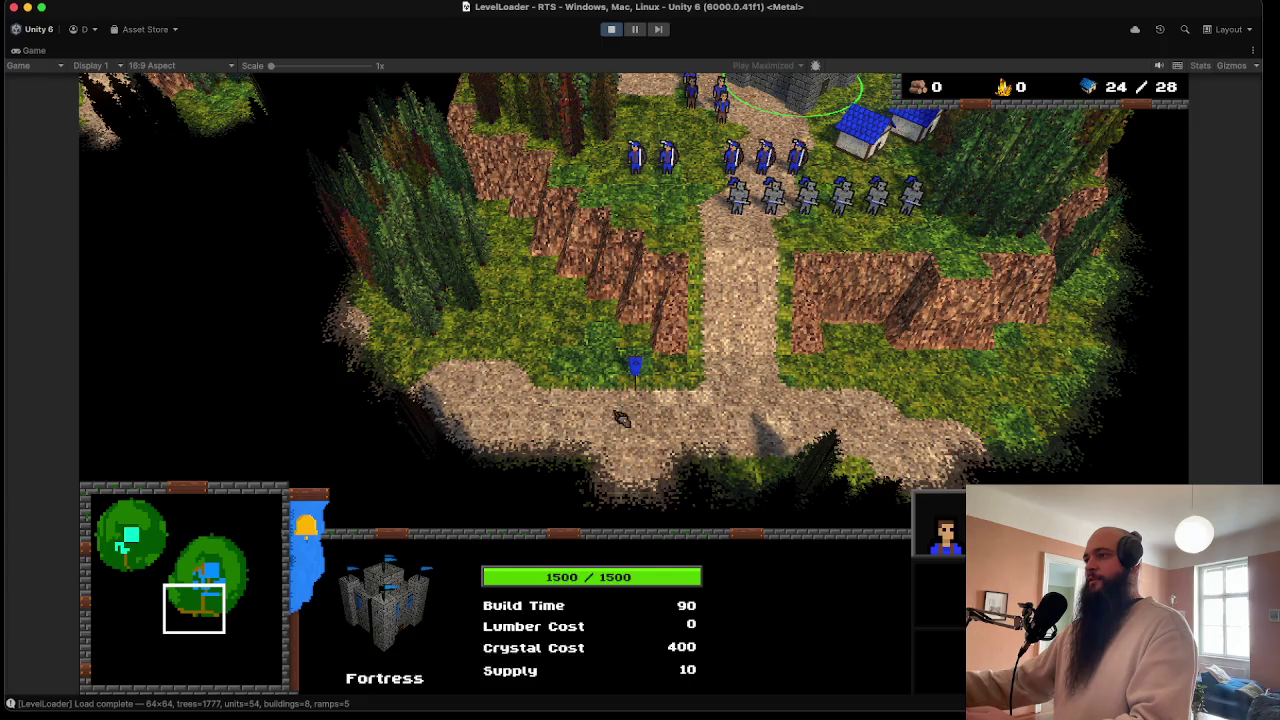
key("Up")
double_click(602, 182)
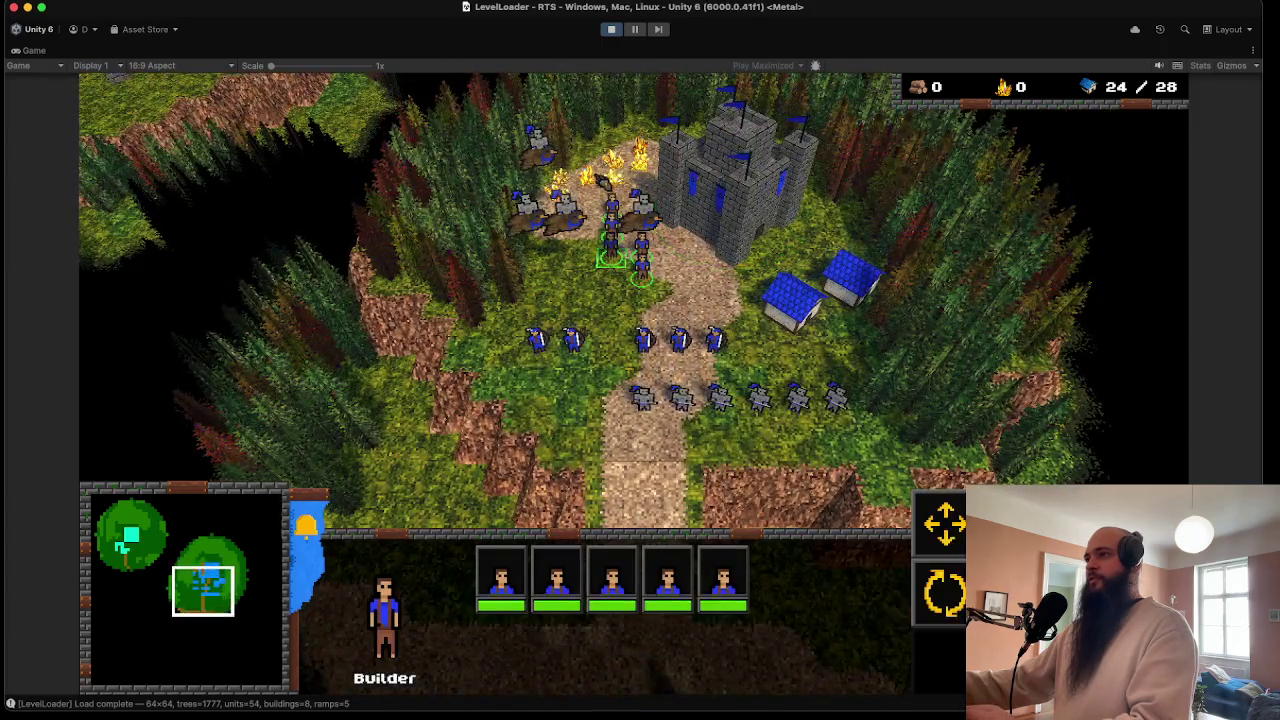
right_click(596, 182)
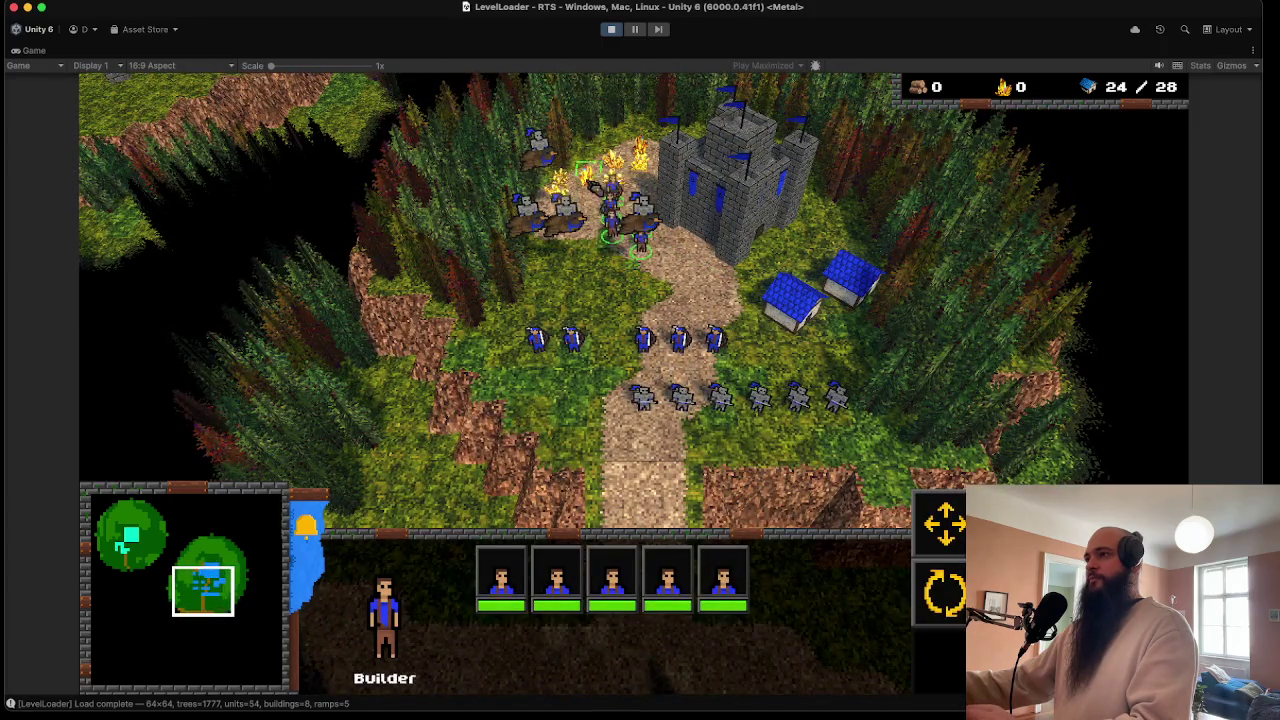
left_click(722, 188)
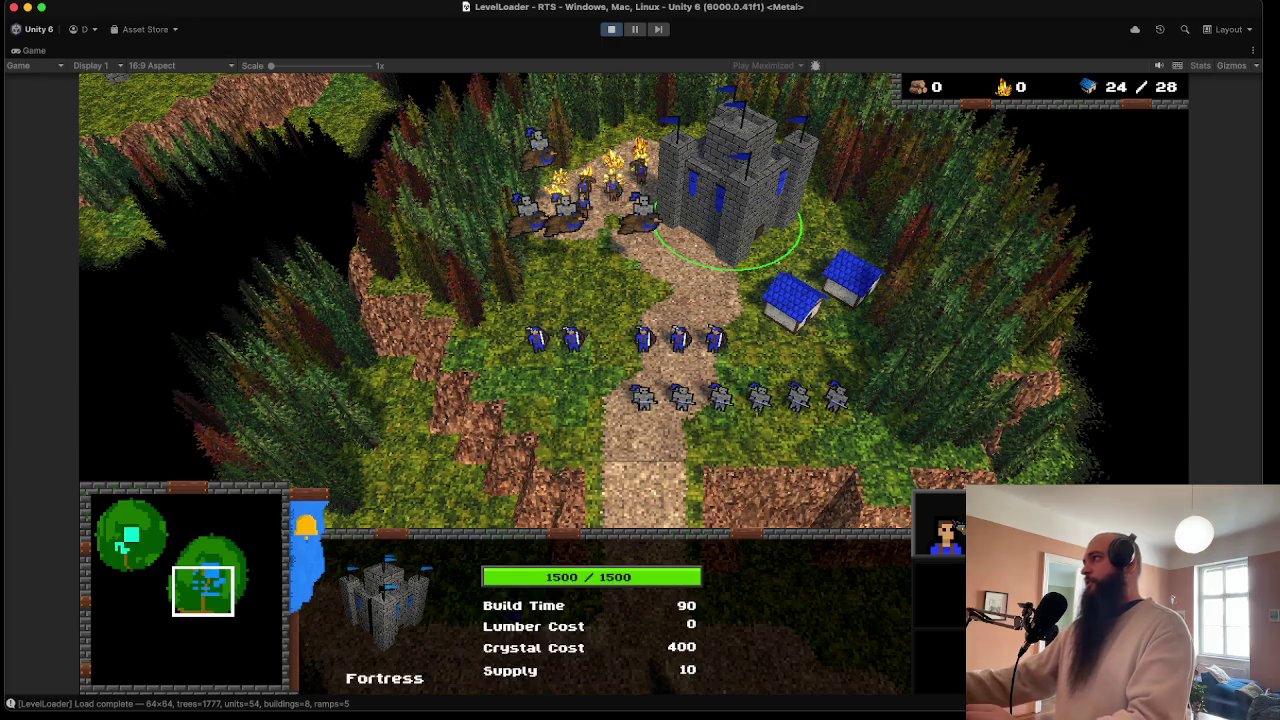
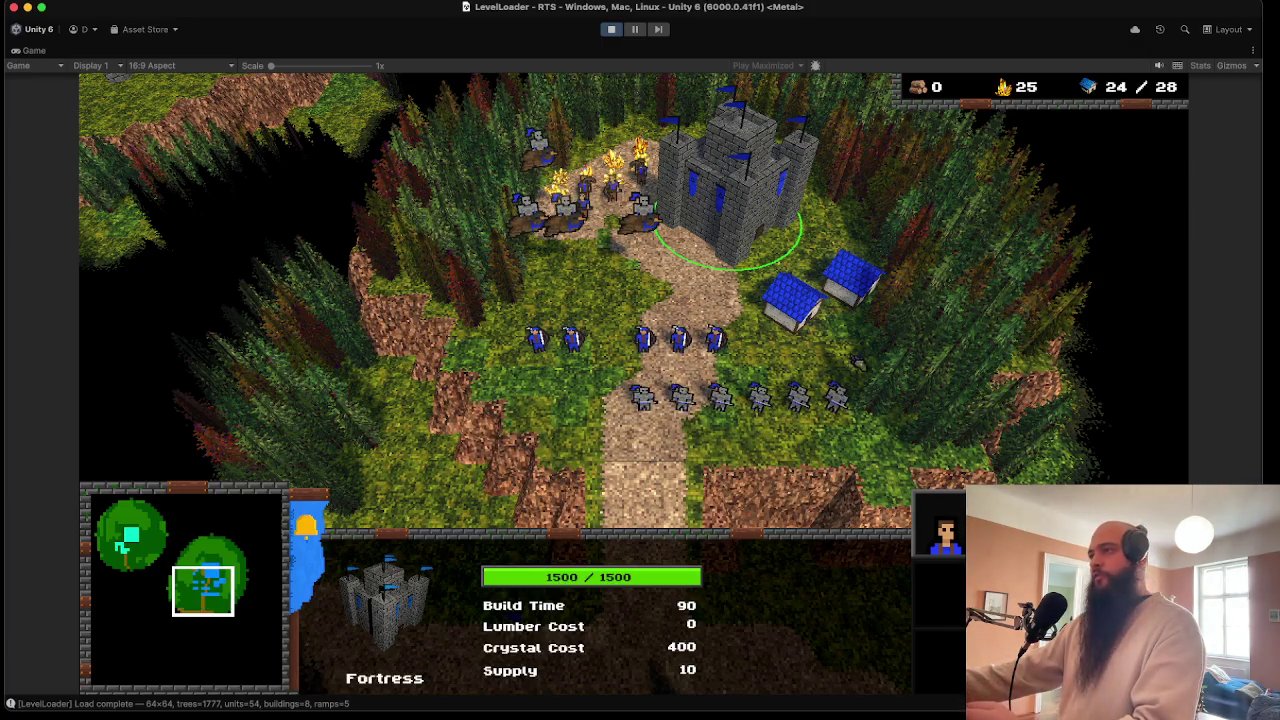
- Queue a worker at the Fortress with the Q hotkey and pan the camera south toward the road
scroll(733, 362, "up", 4)
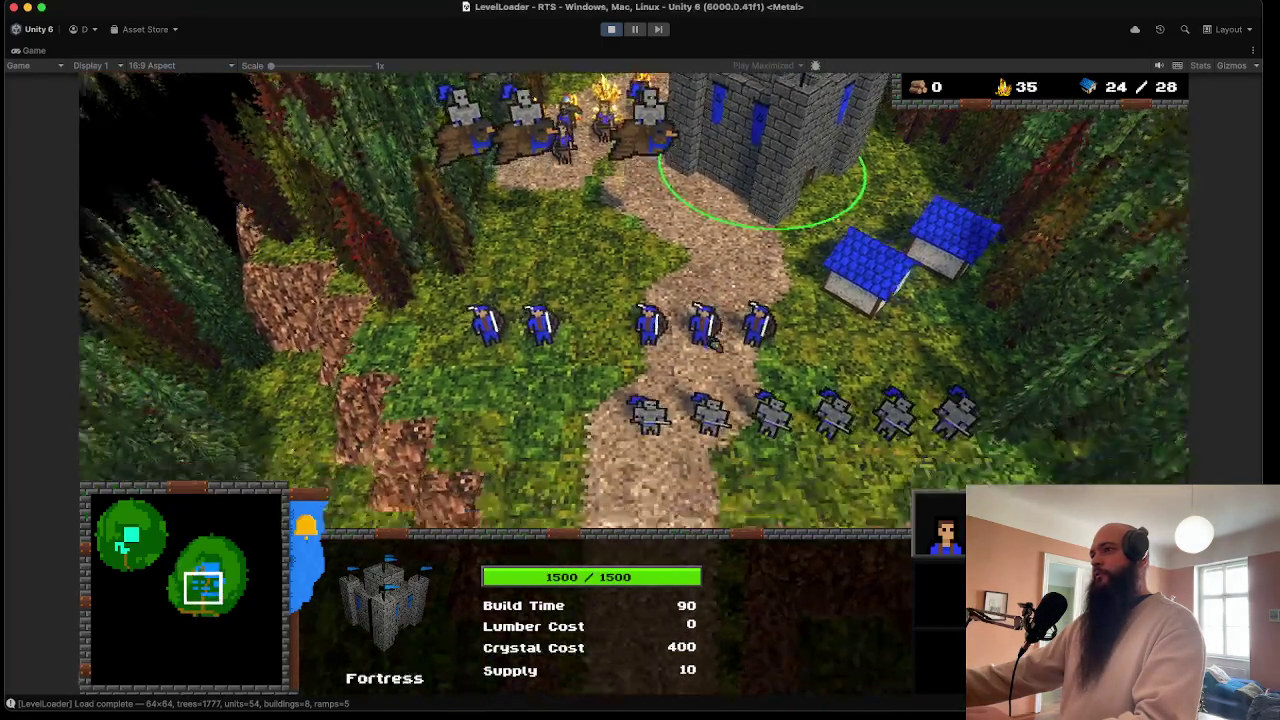
scroll(718, 345, "down", 5)
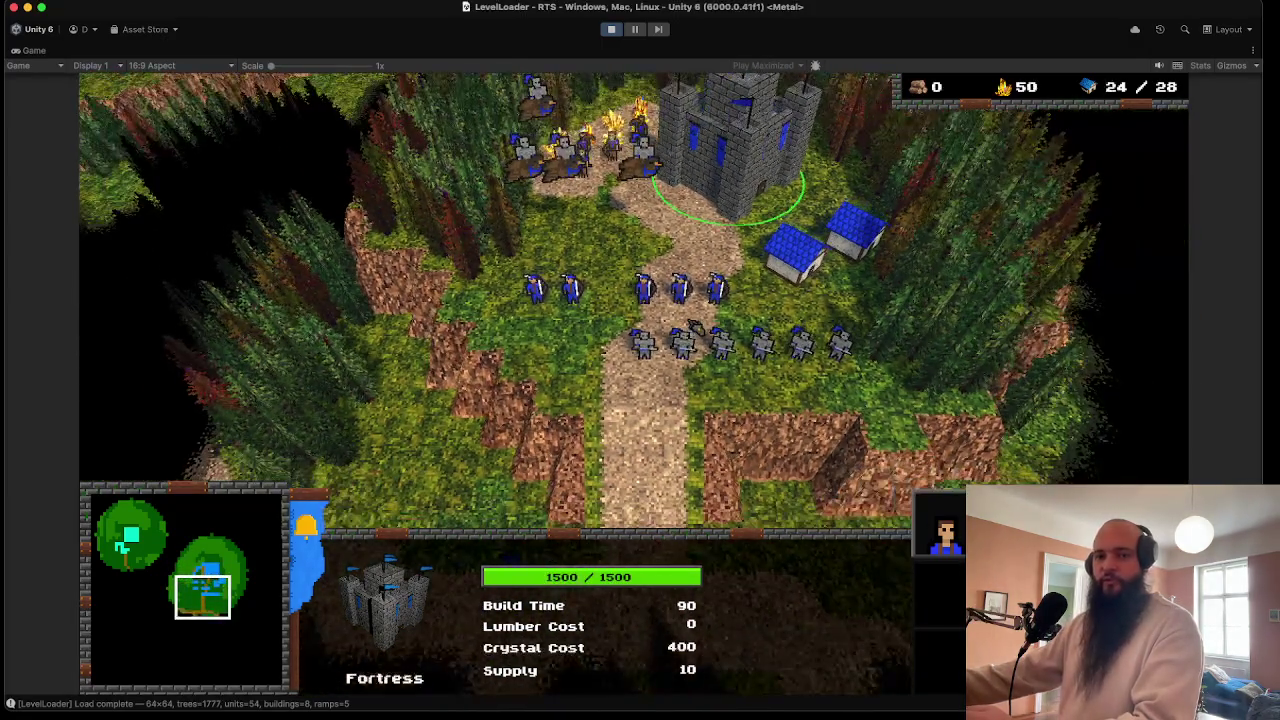
scroll(733, 342, "down", 2)
key("Down")
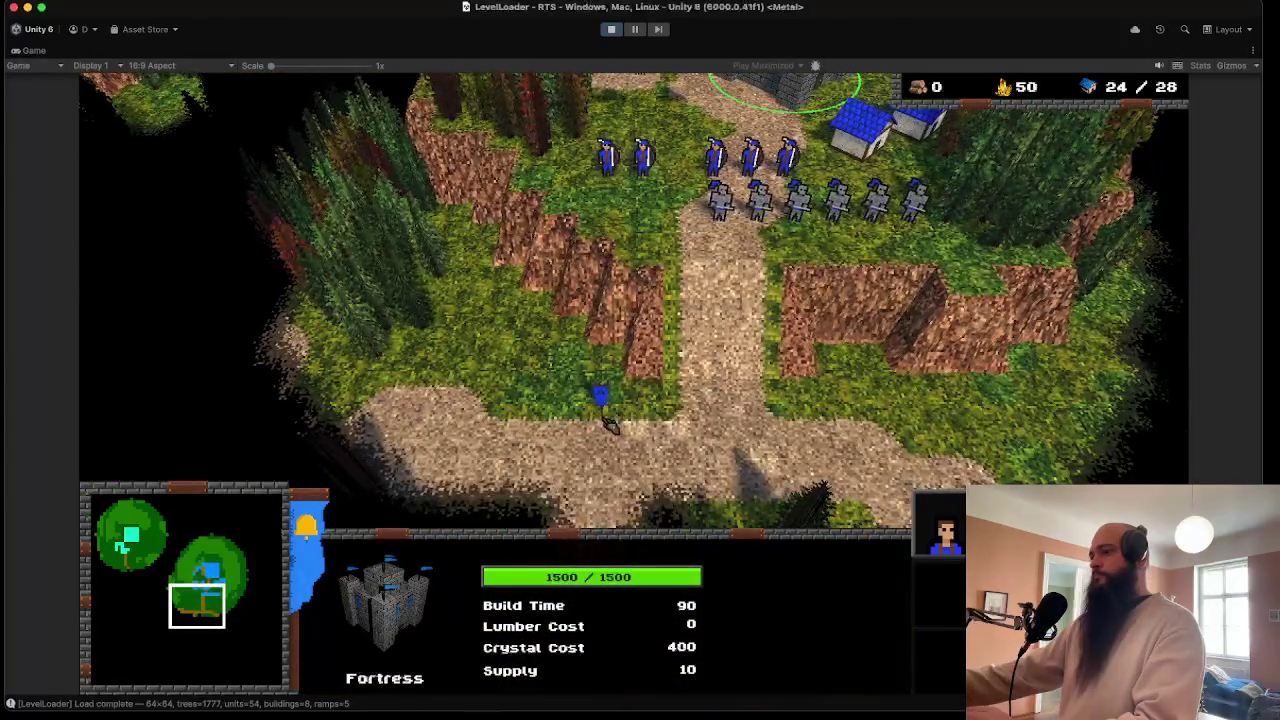
scroll(876, 300, "up", 2)
scroll(876, 300, "down", 3)
key("q")
key("Down")
- Pan the camera west and north-east over the terrain while the Builder finishes training
scroll(749, 398, "up", 3)
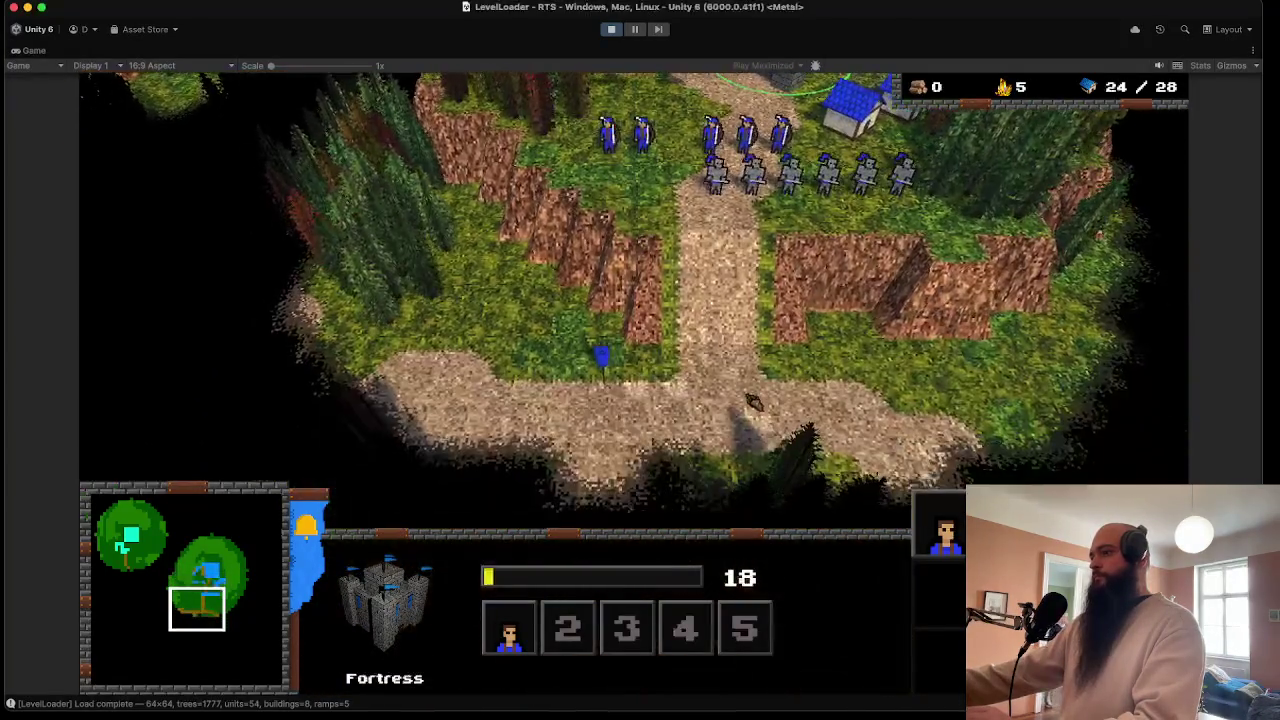
scroll(749, 398, "up", 2)
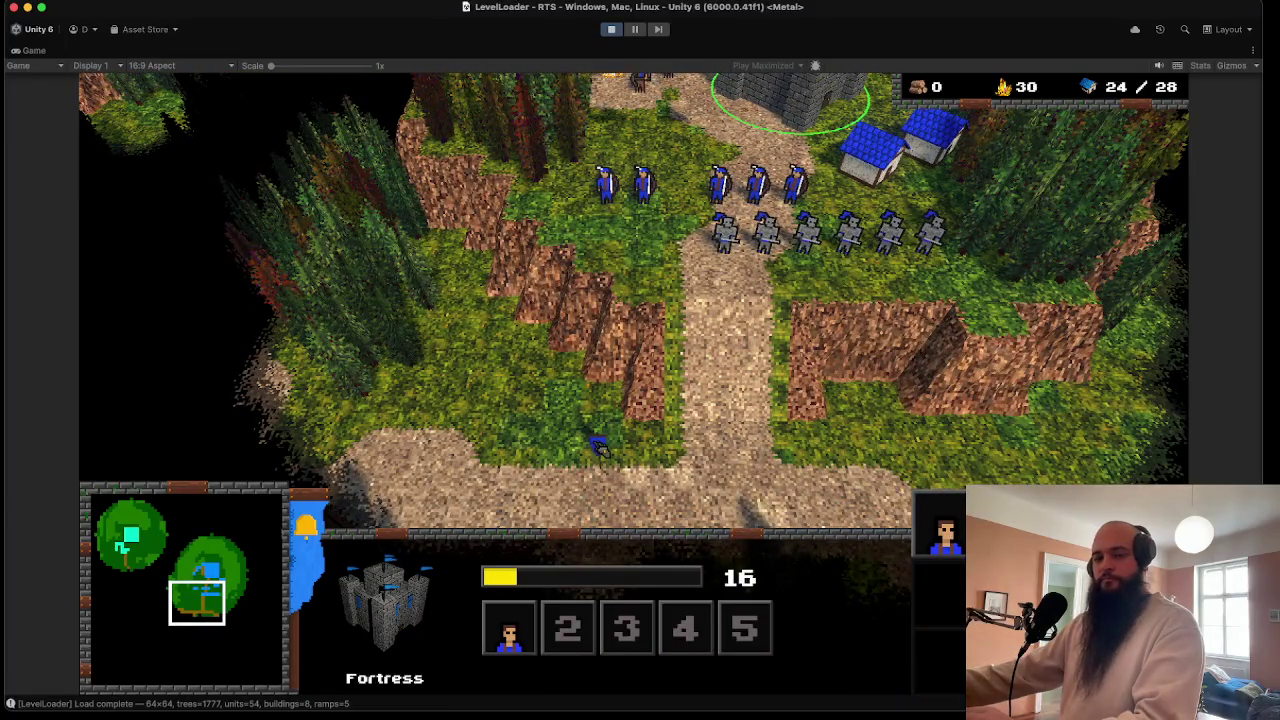
scroll(598, 458, "down", 3)
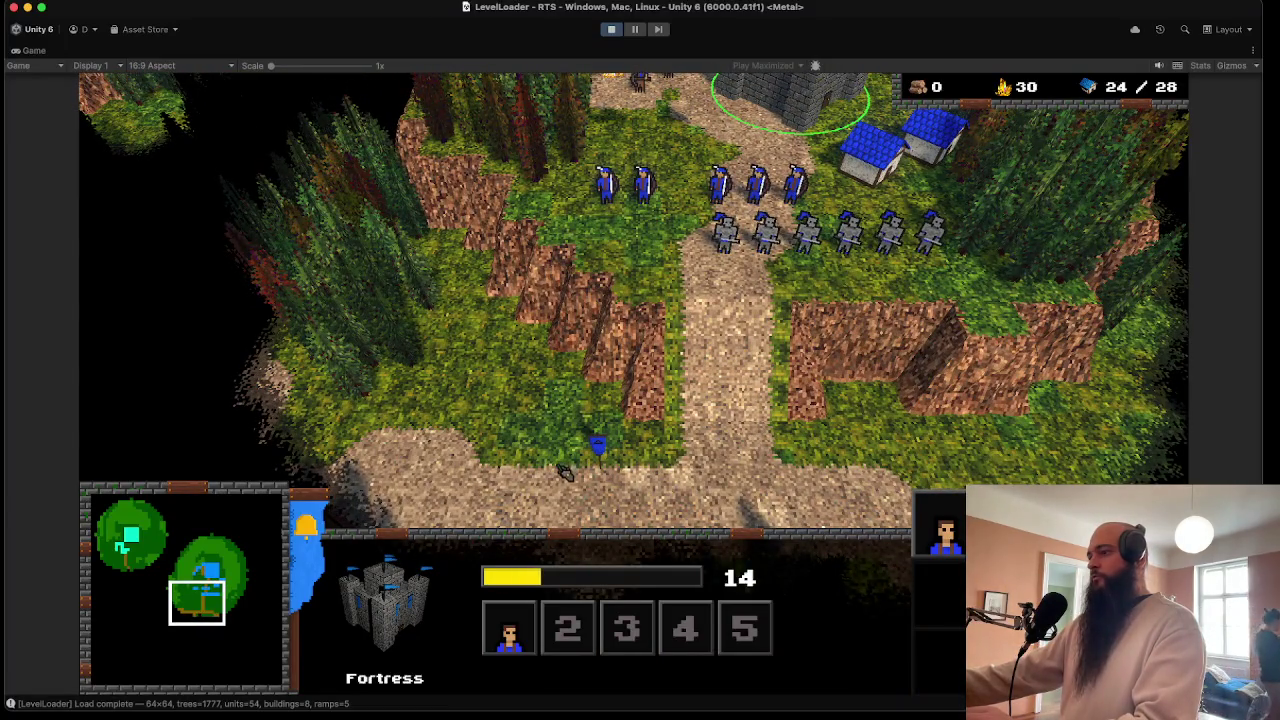
scroll(563, 477, "up", 3)
scroll(563, 477, "down", 2)
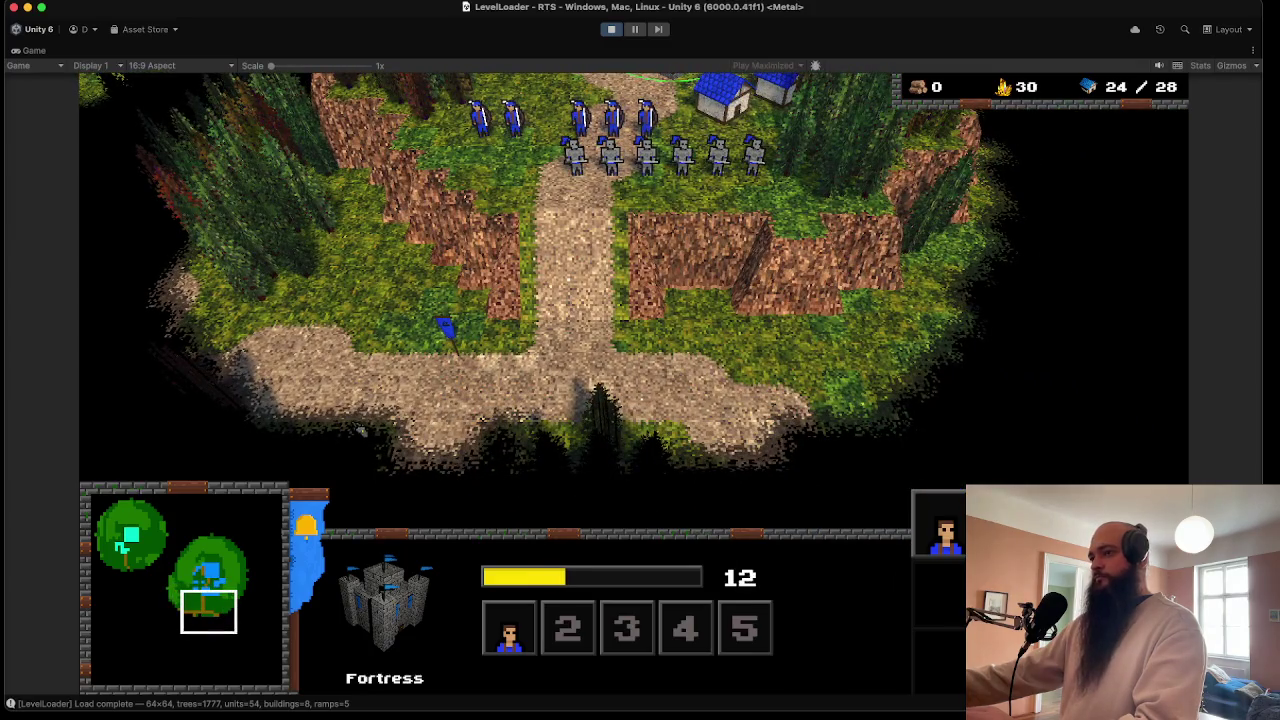
left_click_drag(380, 467, 490, 470)
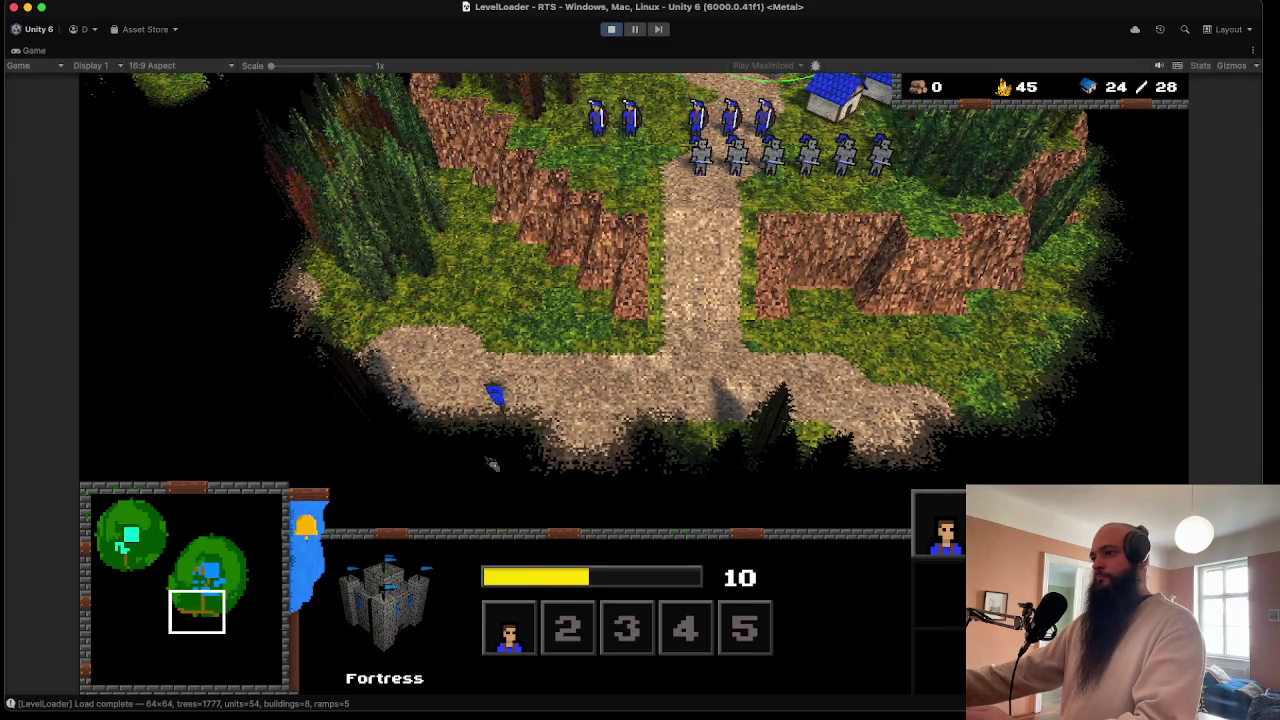
scroll(517, 451, "up", 5)
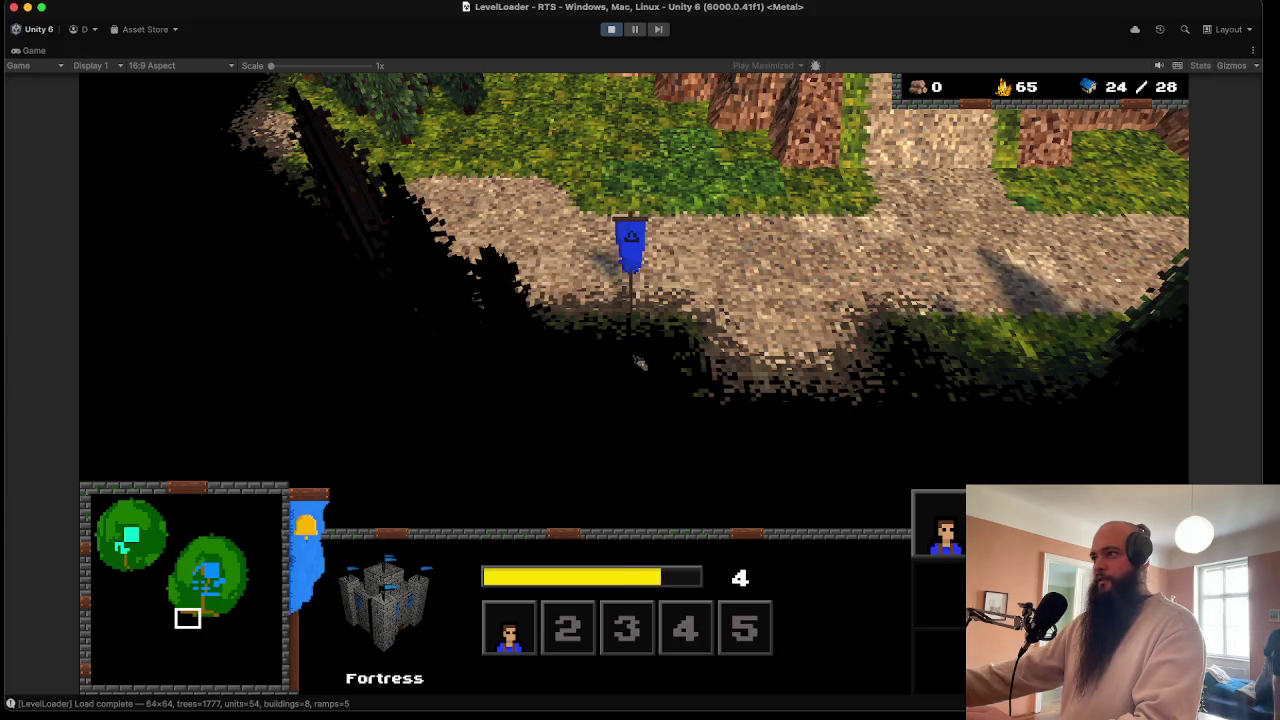
key("w")
key("d")
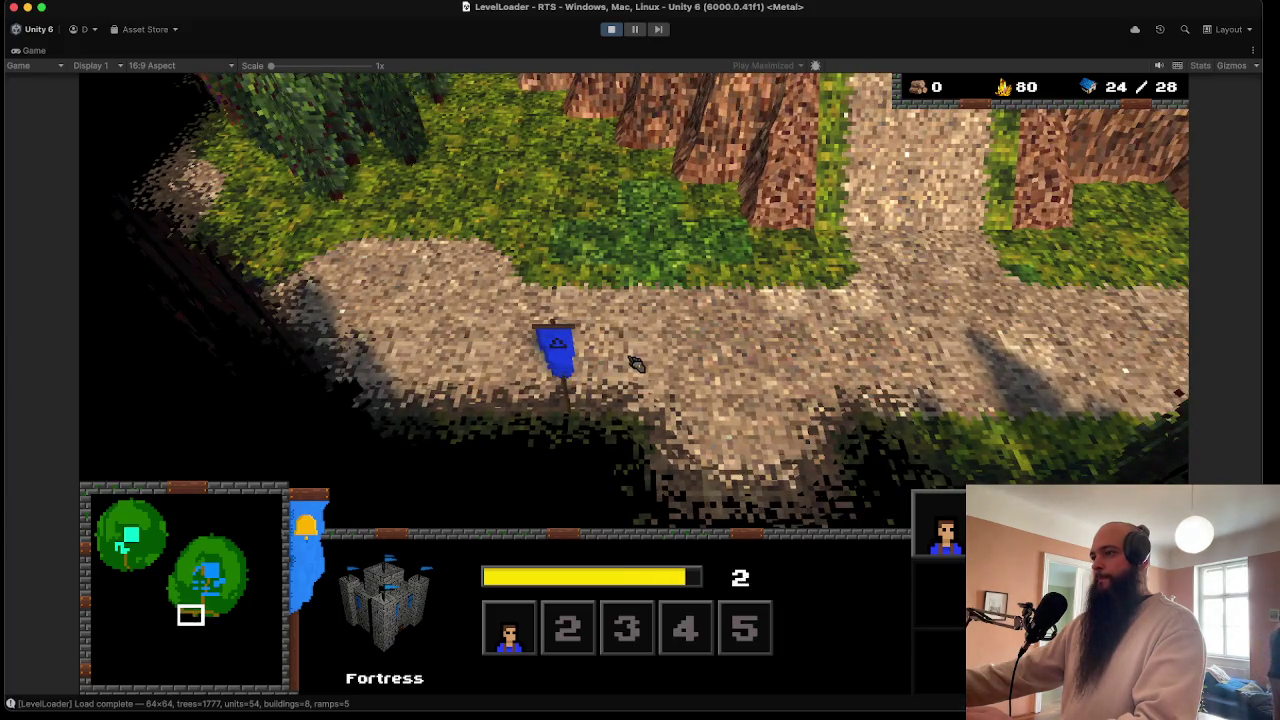
scroll(632, 365, "up", 3)
scroll(632, 365, "down", 3)
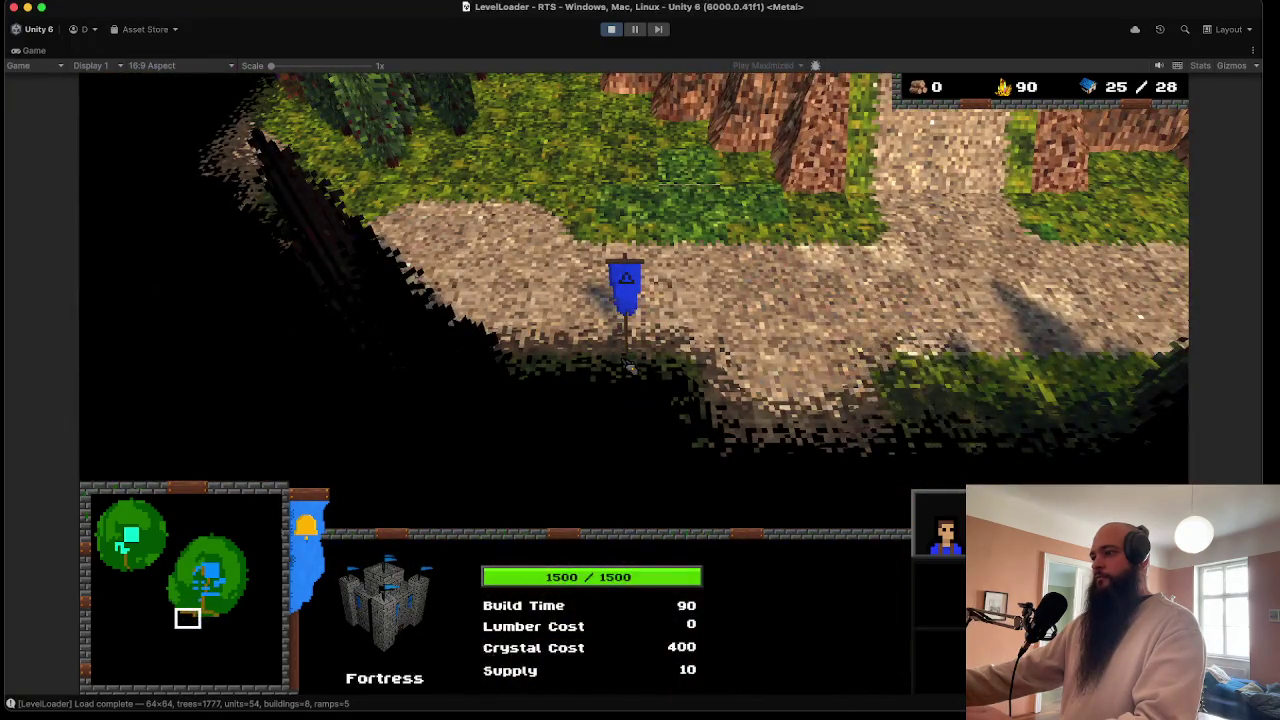
scroll(628, 364, "down", 2)
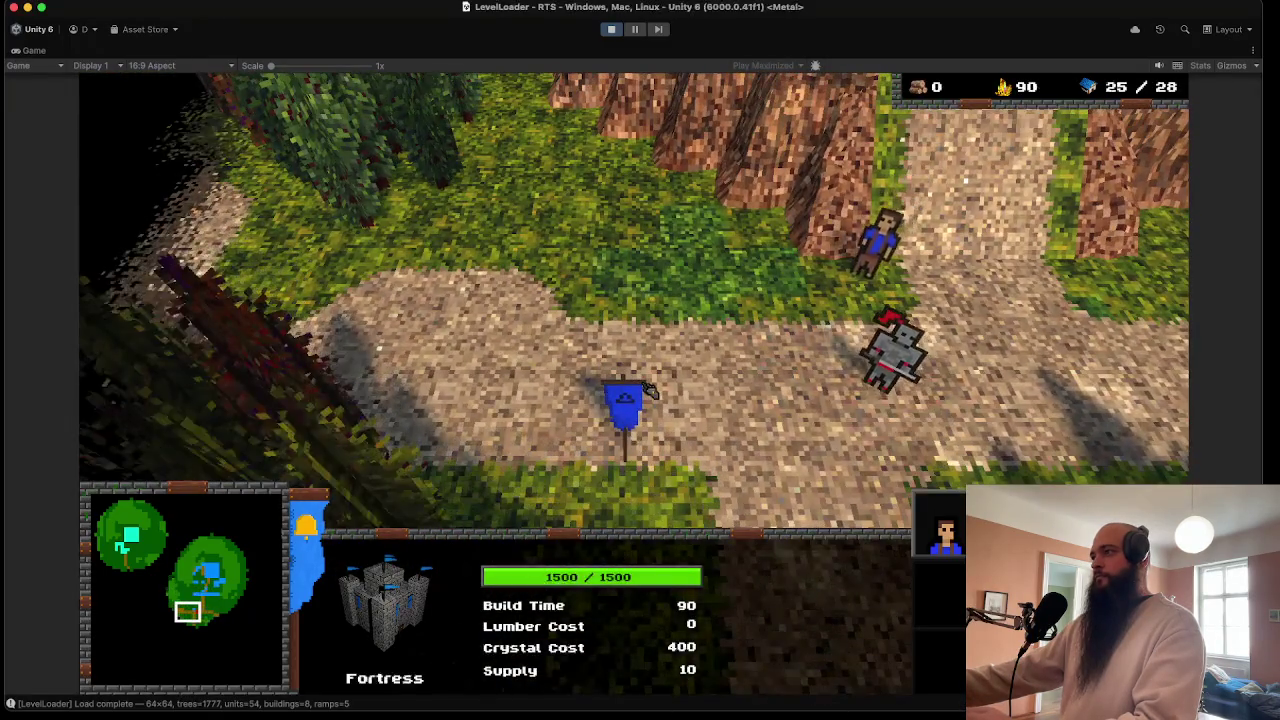
scroll(640, 375, "up", 2)
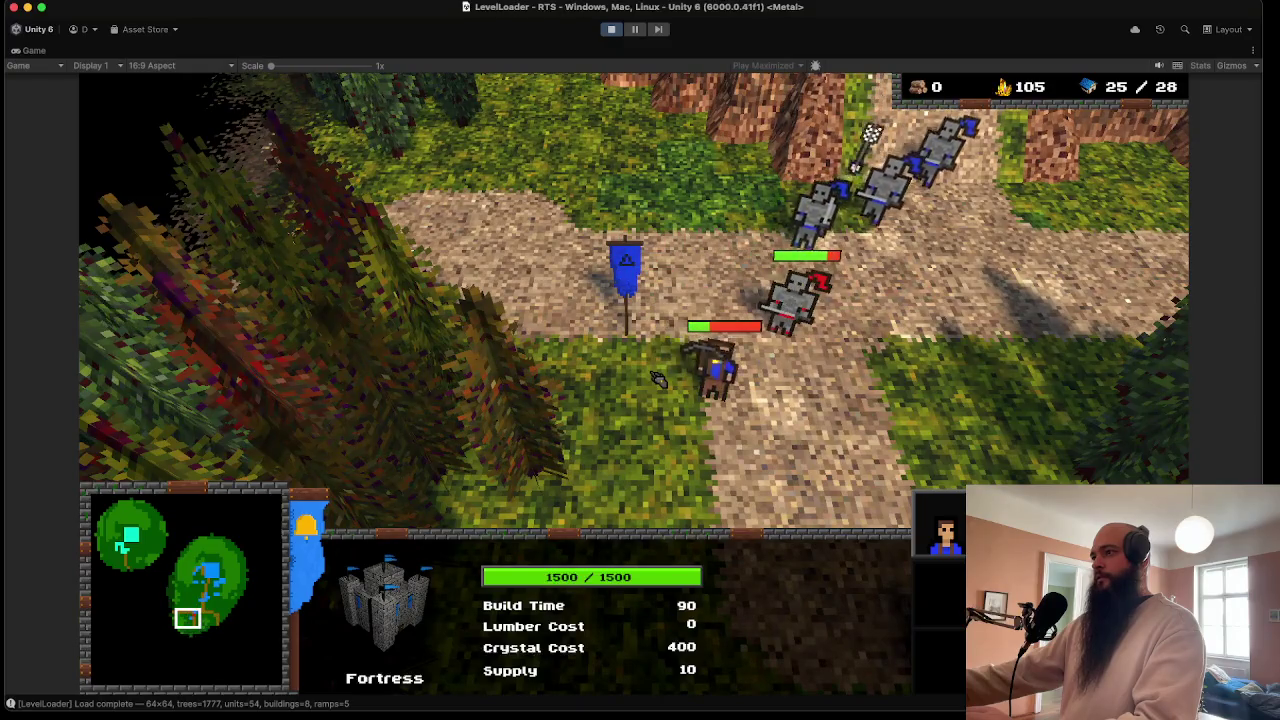
scroll(640, 375, "down", 2)
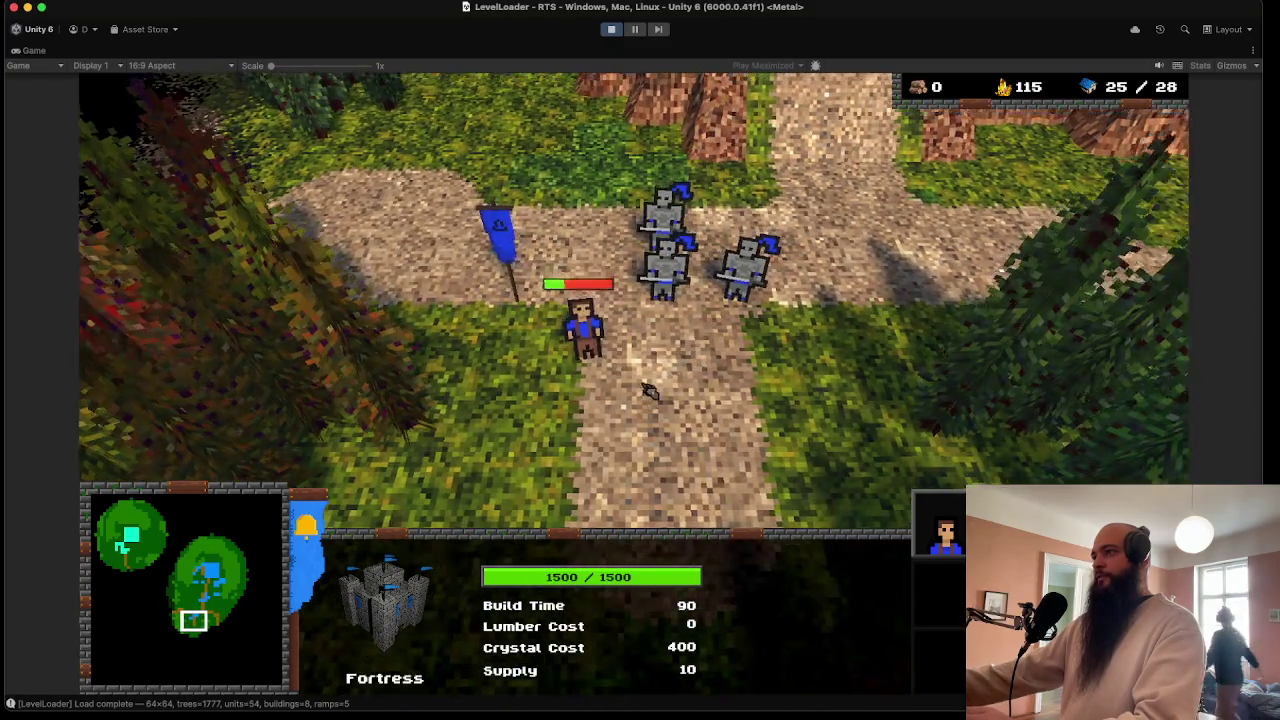
scroll(640, 375, "up", 1)
scroll(640, 390, "down", 2)
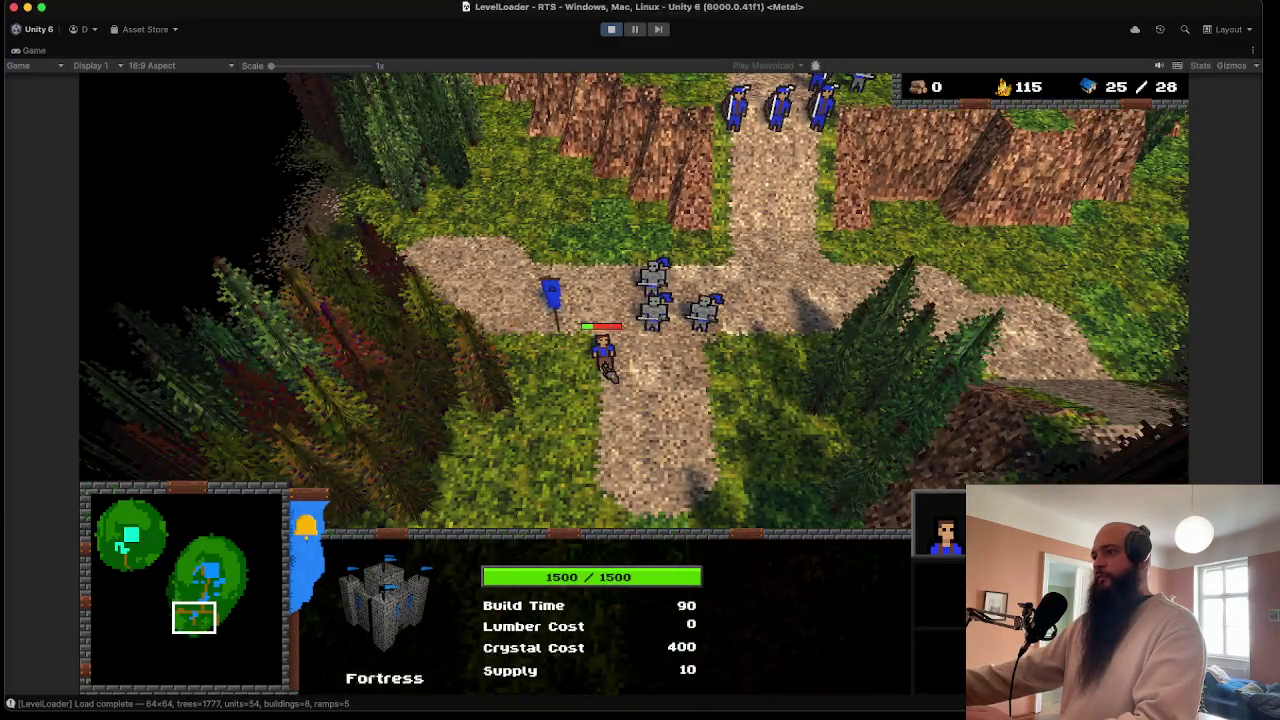
- Select the new Builder together with the nearby soldiers, archers and knight
left_click(605, 355)
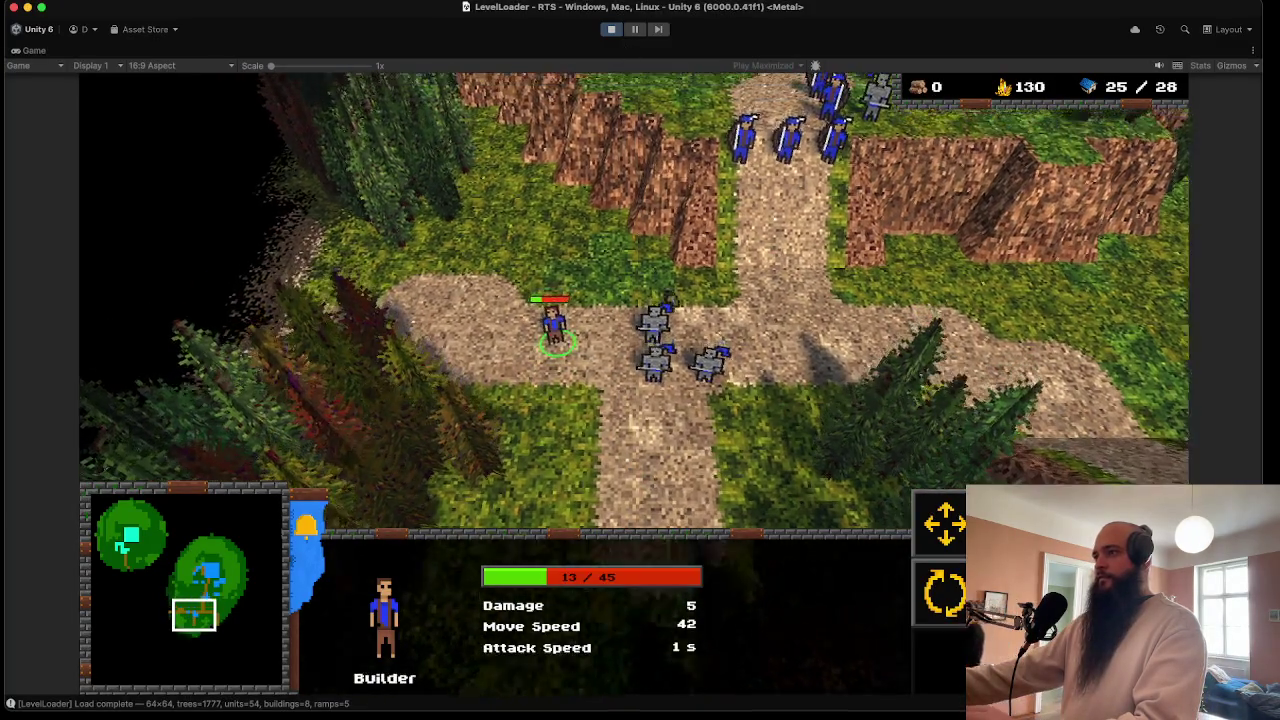
scroll(673, 348, "down", 2)
left_click_drag(537, 243, 714, 457)
left_click_drag(705, 160, 845, 260)
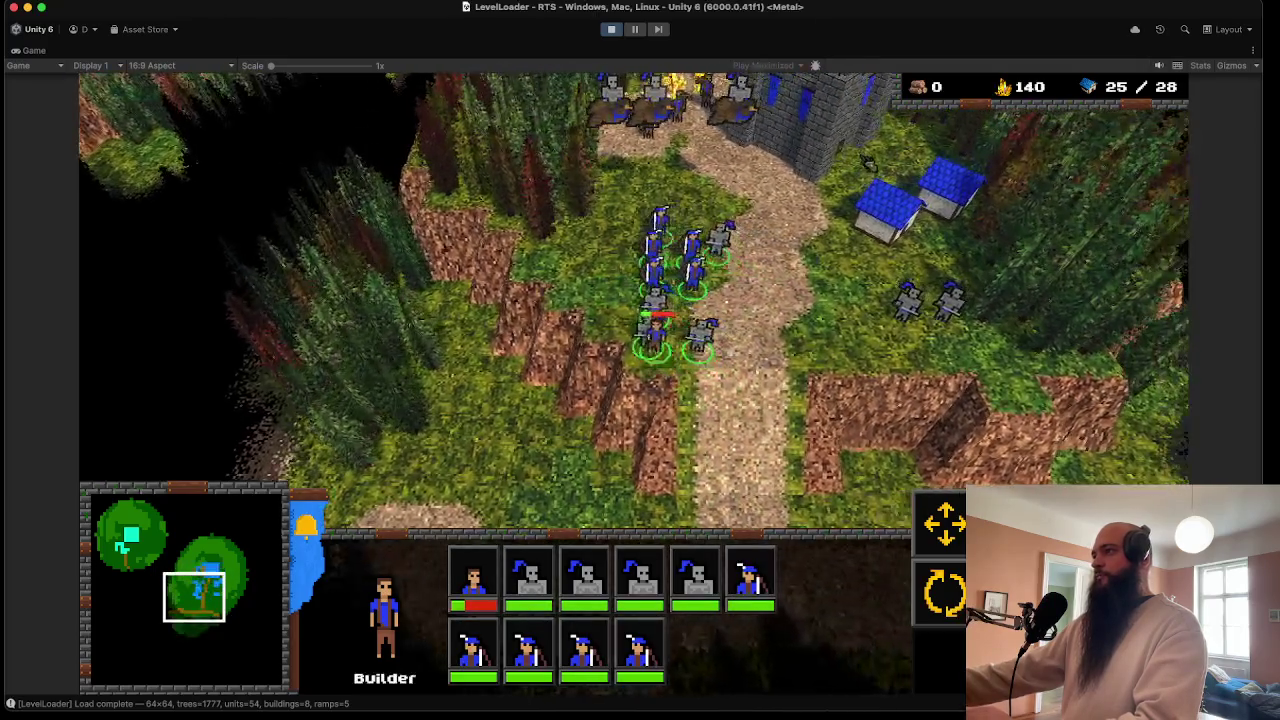
- Set the Fortress rally point on the south-west road
left_click(800, 110)
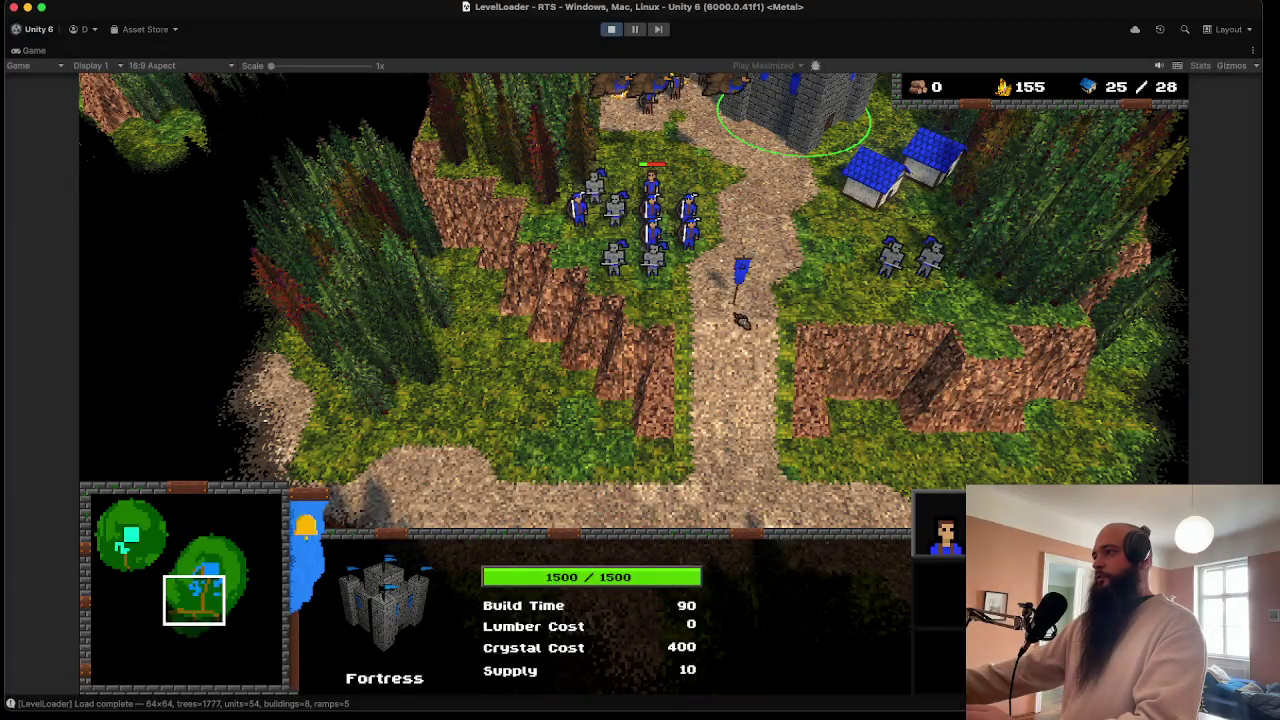
key("Right")
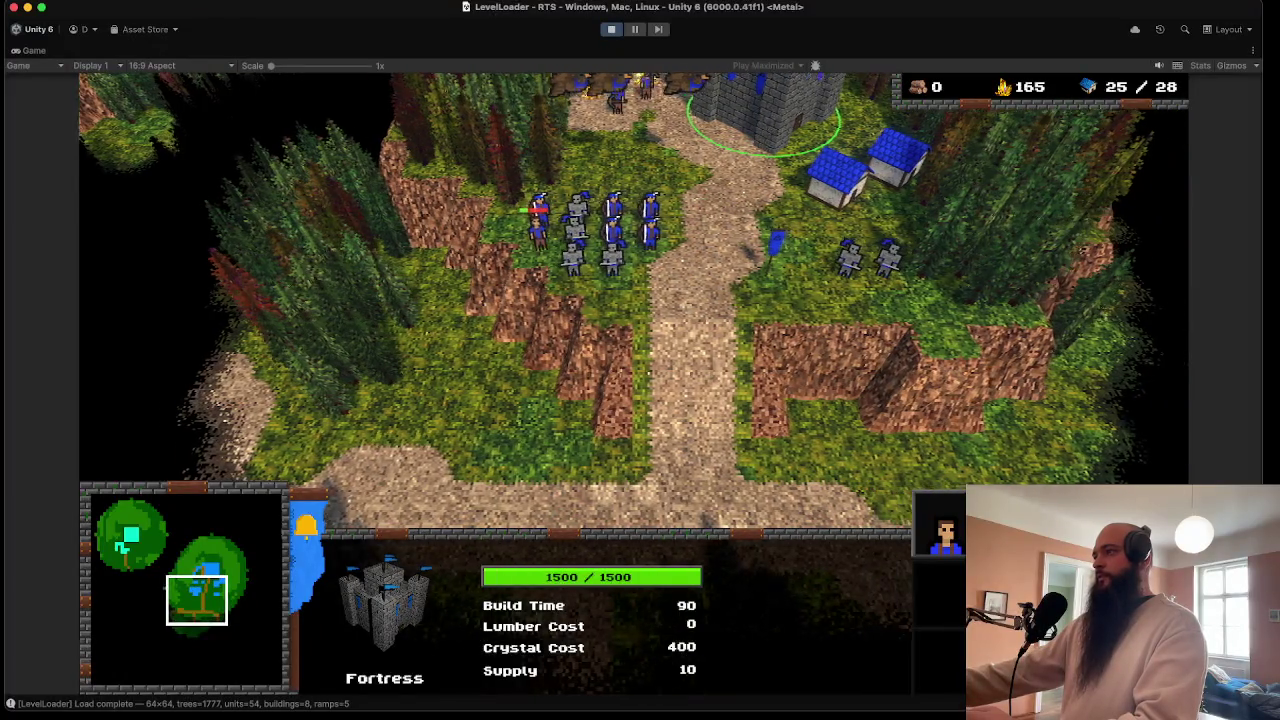
key("Right")
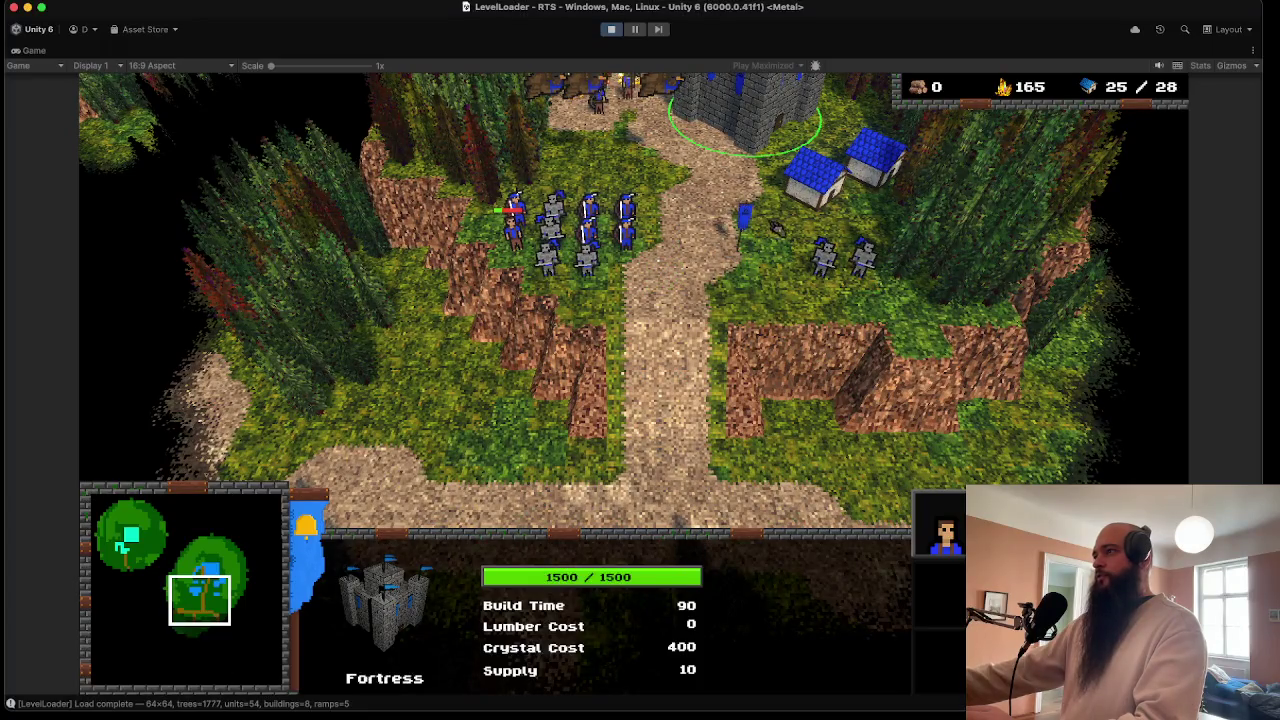
right_click(443, 465)
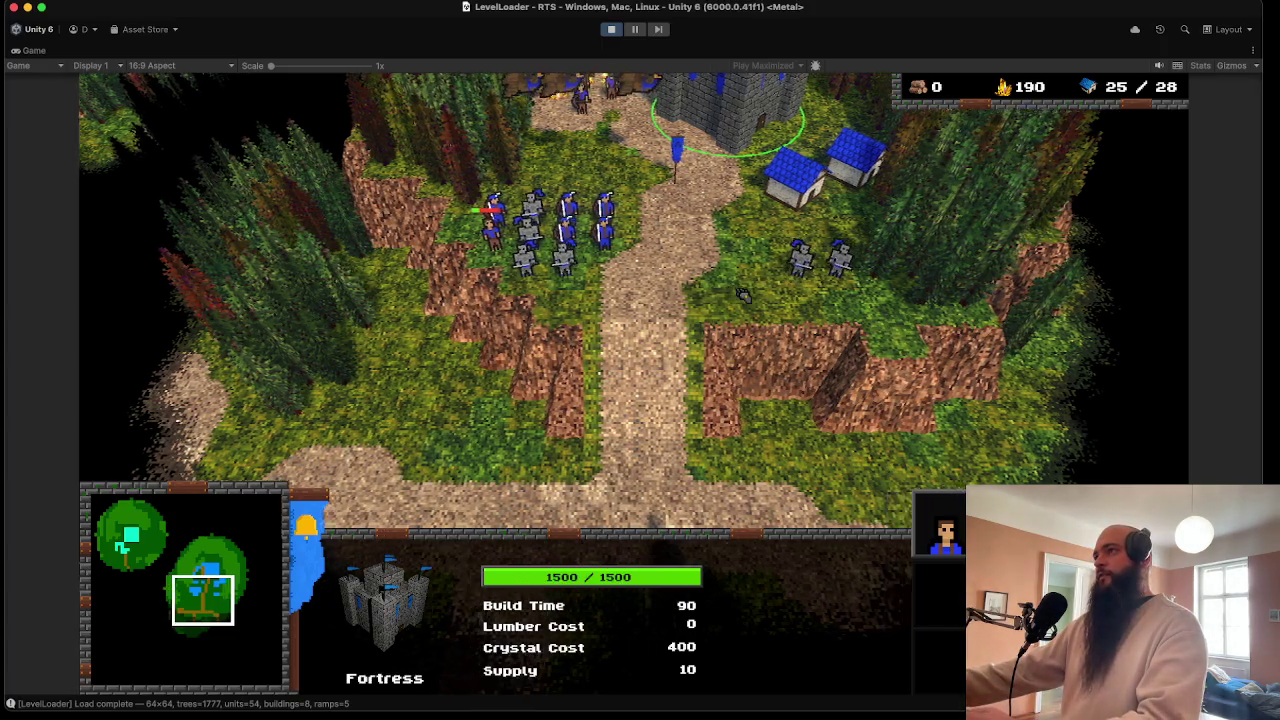
key("space")
- Move the soldier group east to stand beside the houses
left_click_drag(492, 328, 570, 398)
right_click(677, 337)
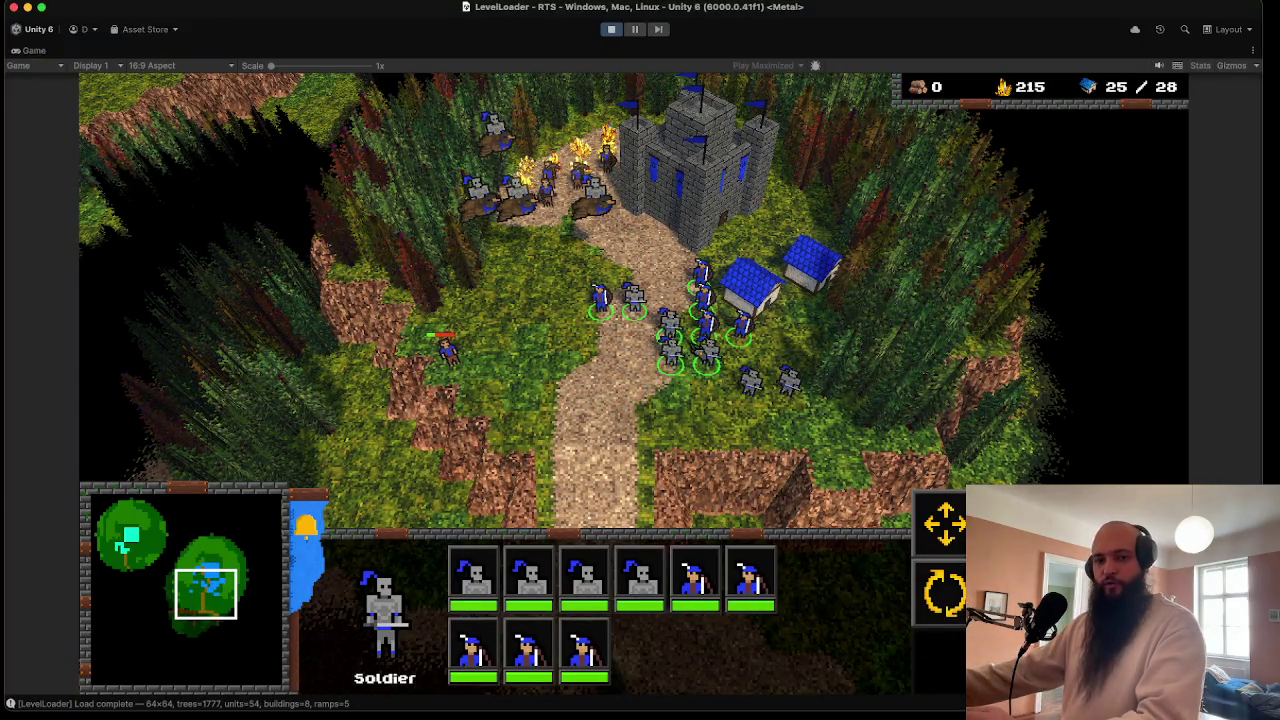
key("space")
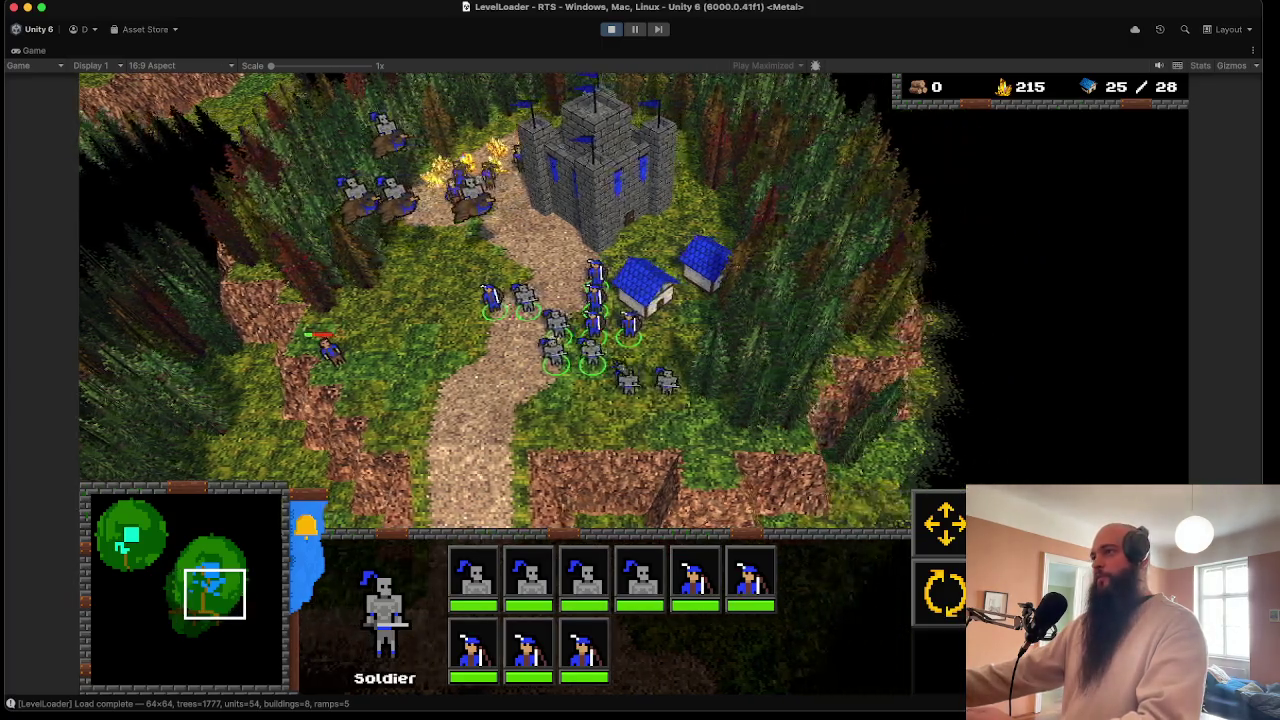
key("2")
key("Down")
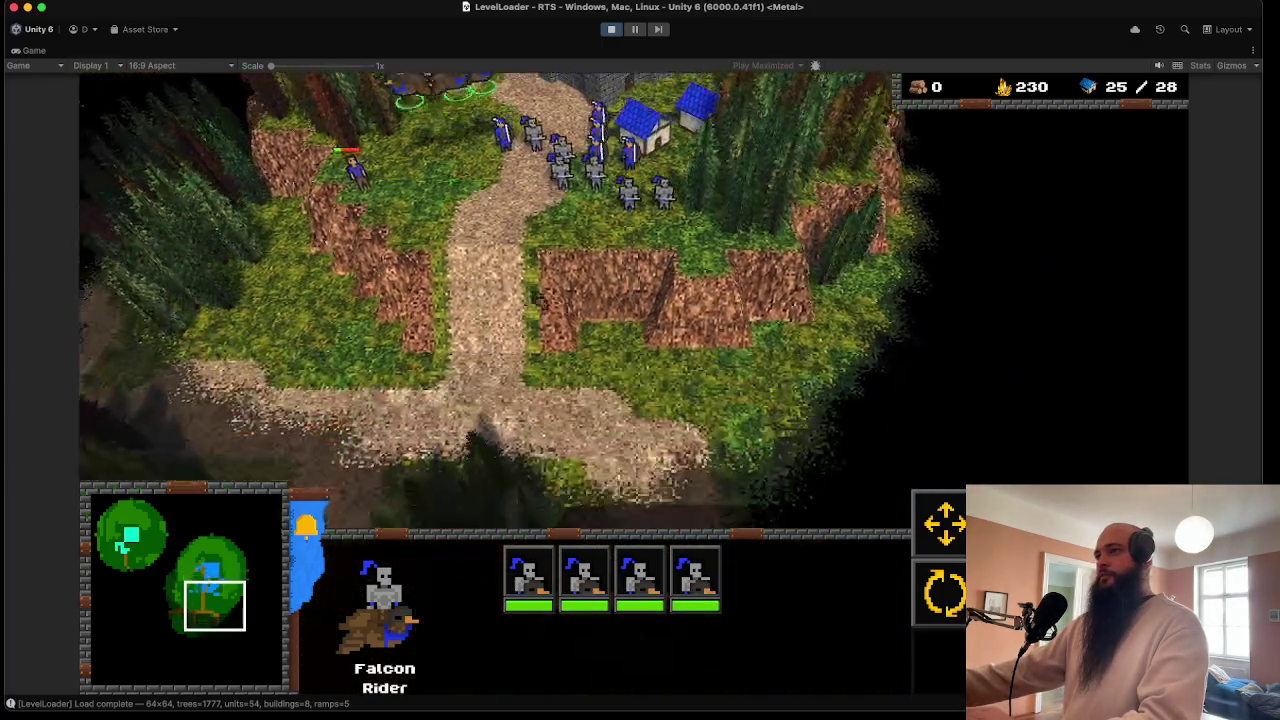
- Send the four Falcon Riders south along the road toward the enemy castle, checking their stats
right_click(603, 309)
key("Down")
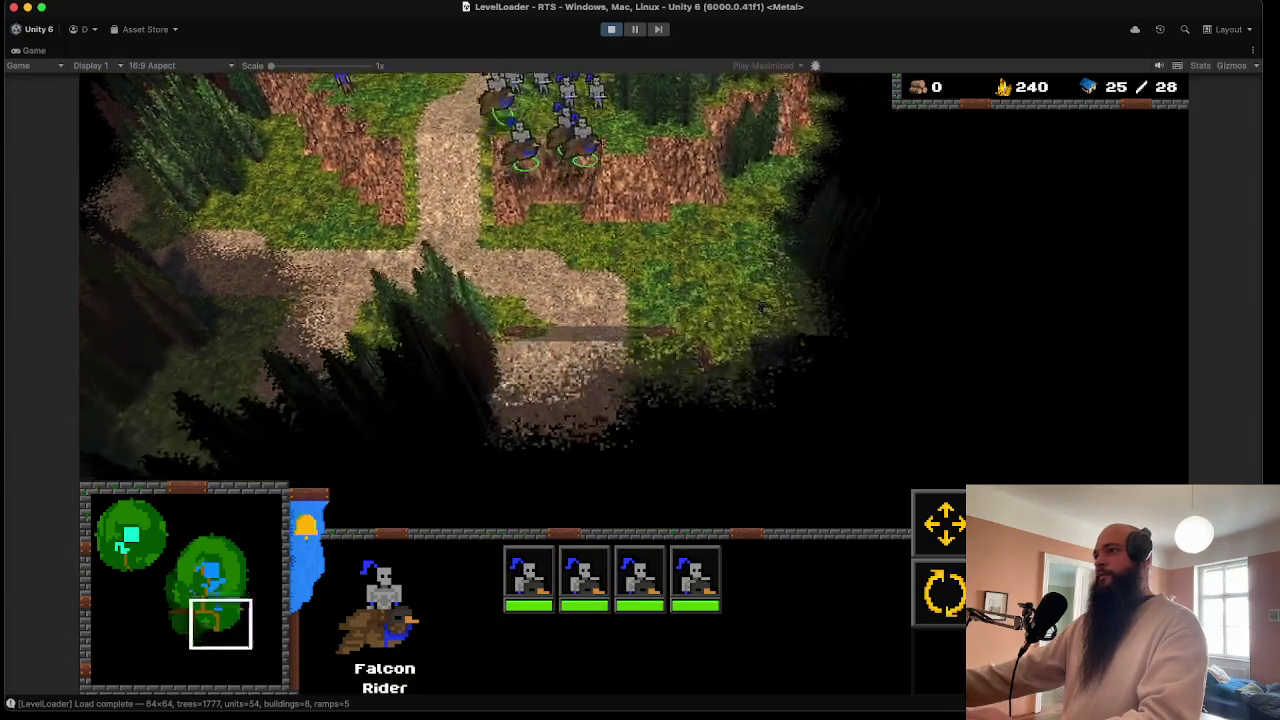
key("Right")
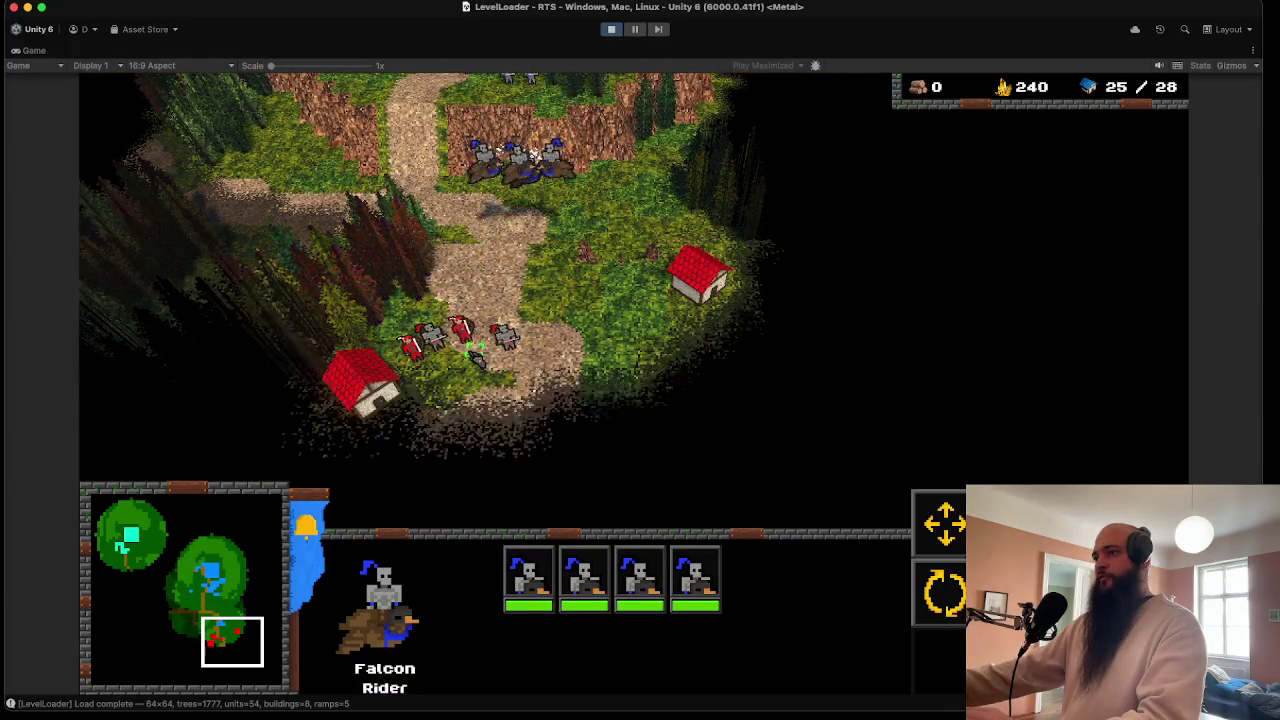
left_click(462, 200)
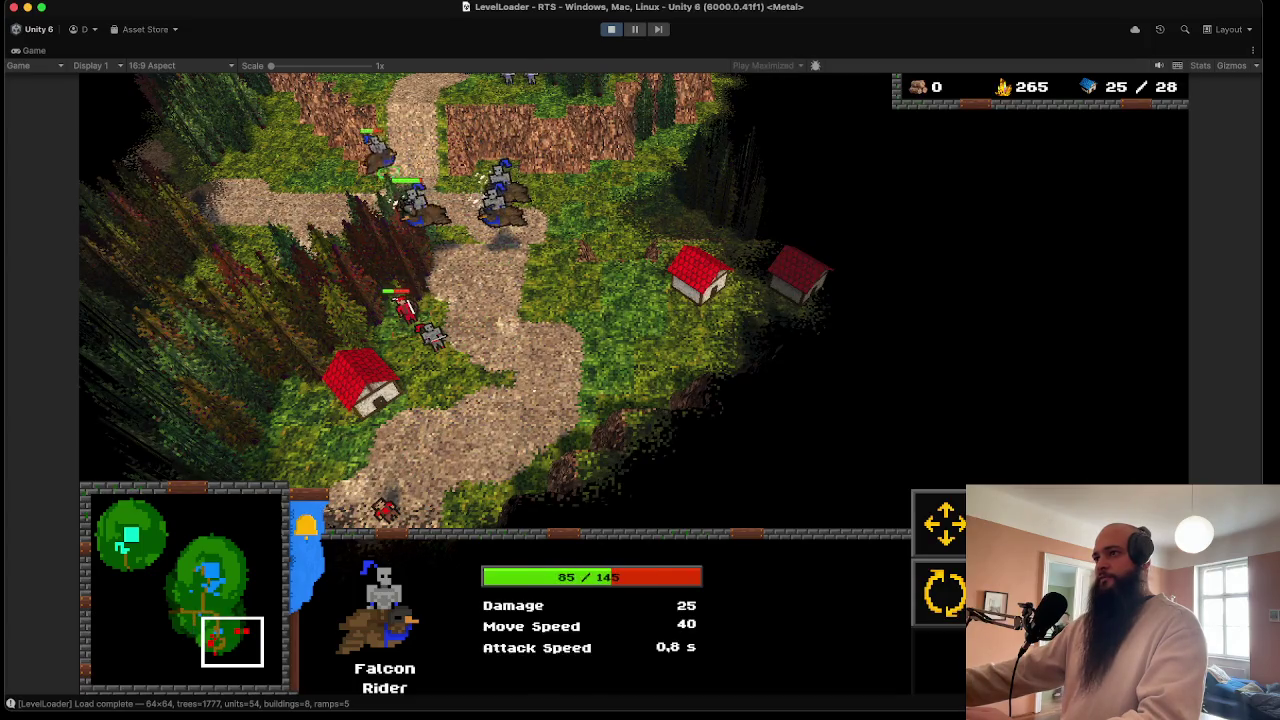
left_click_drag(271, 109, 548, 248)
right_click(598, 474)
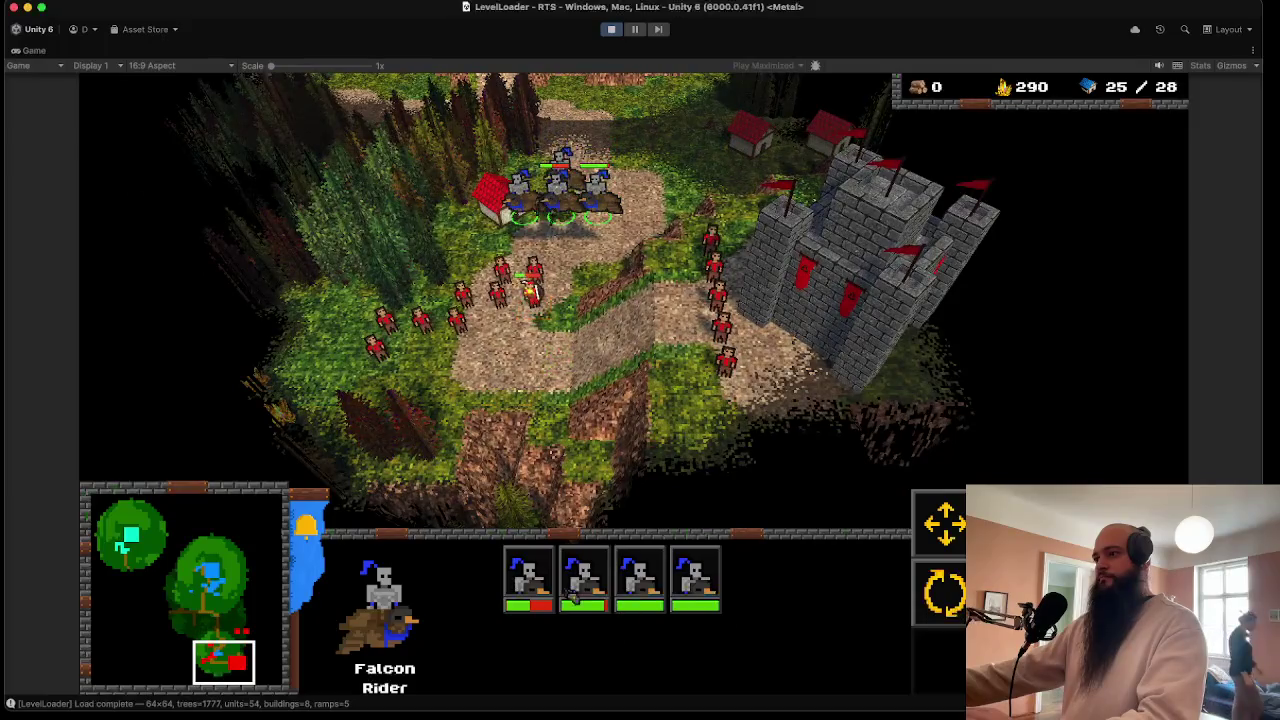
left_click(528, 578)
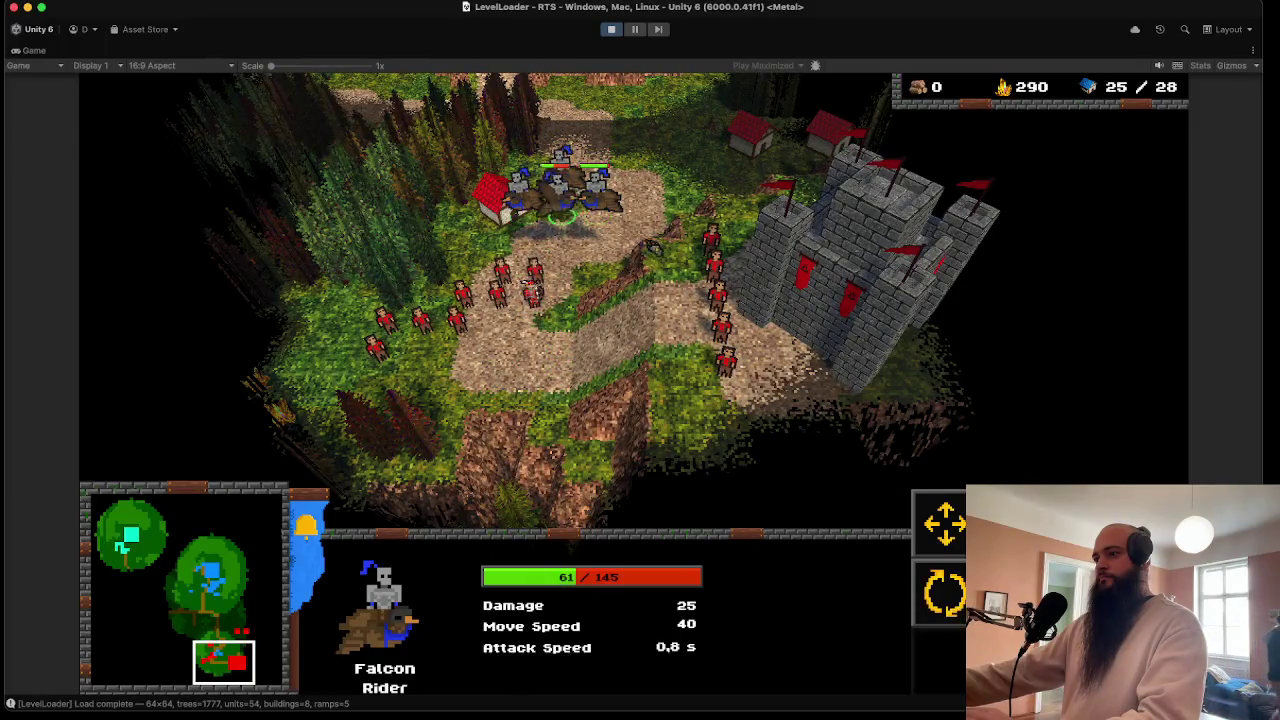
- Order the riders to attack near the red castle, then pull them back down the path
key("Left")
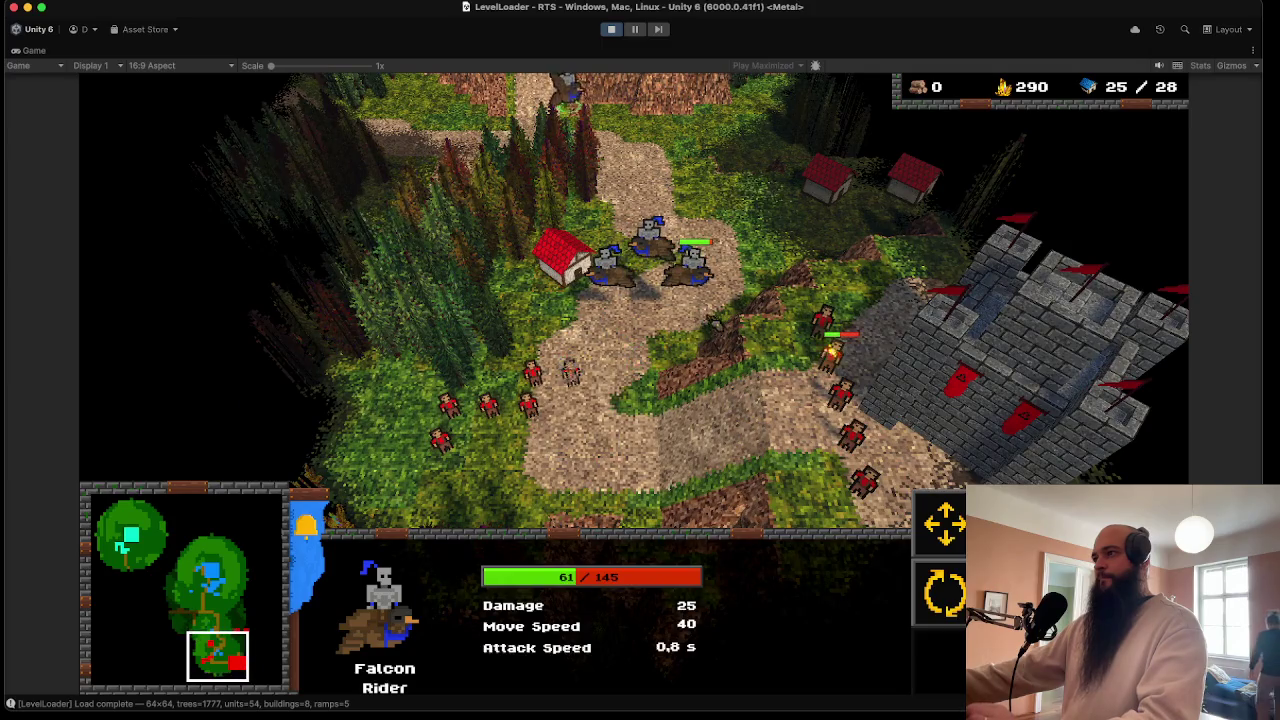
key("1")
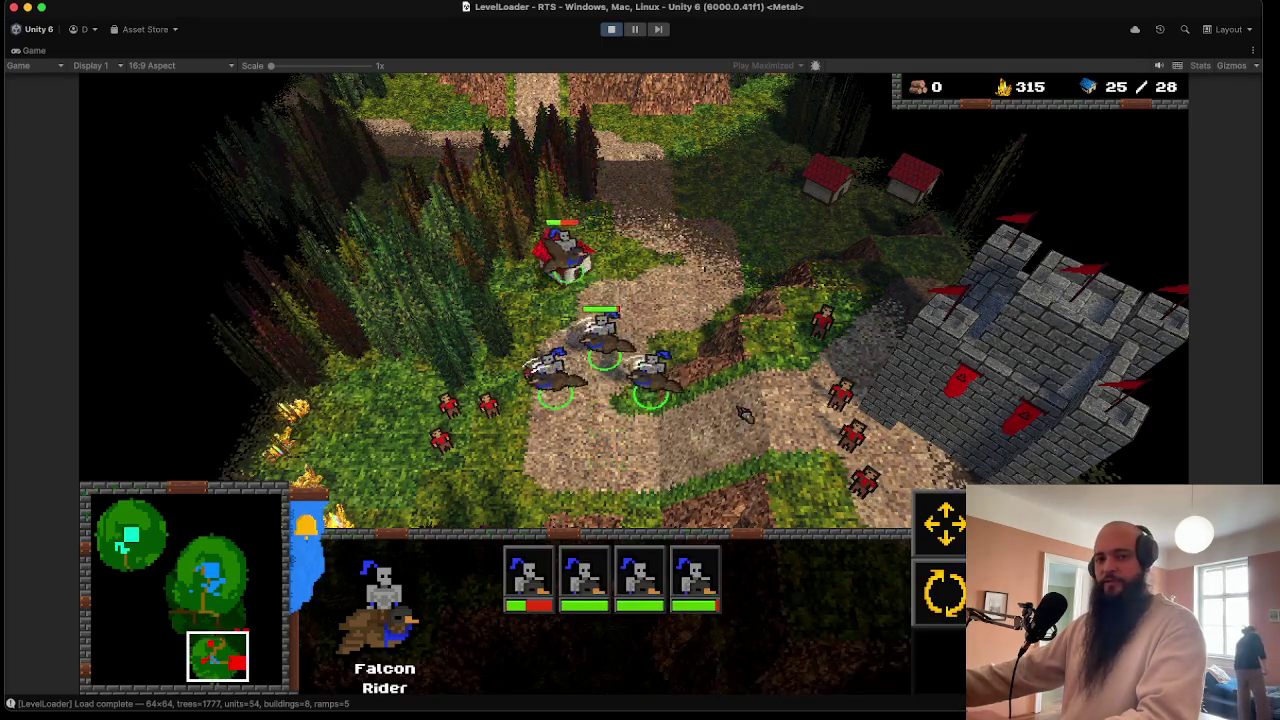
right_click(786, 437)
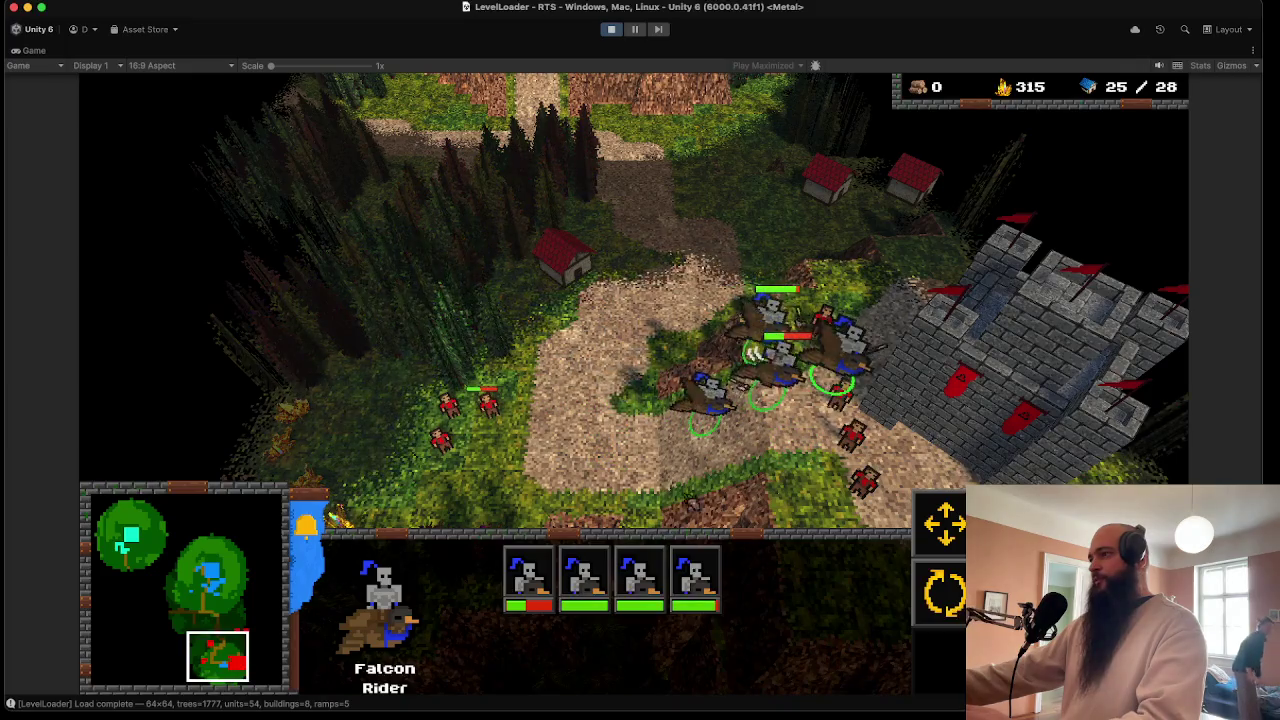
key("Down")
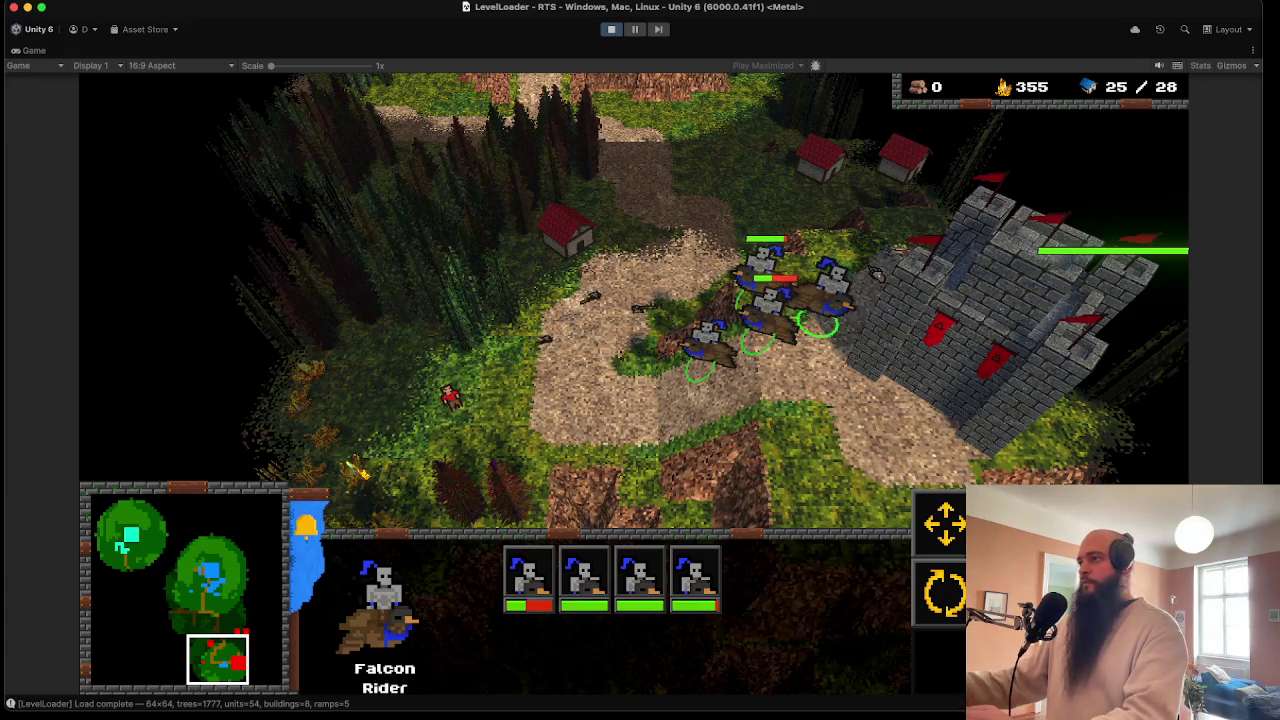
right_click(575, 347)
right_click(762, 224)
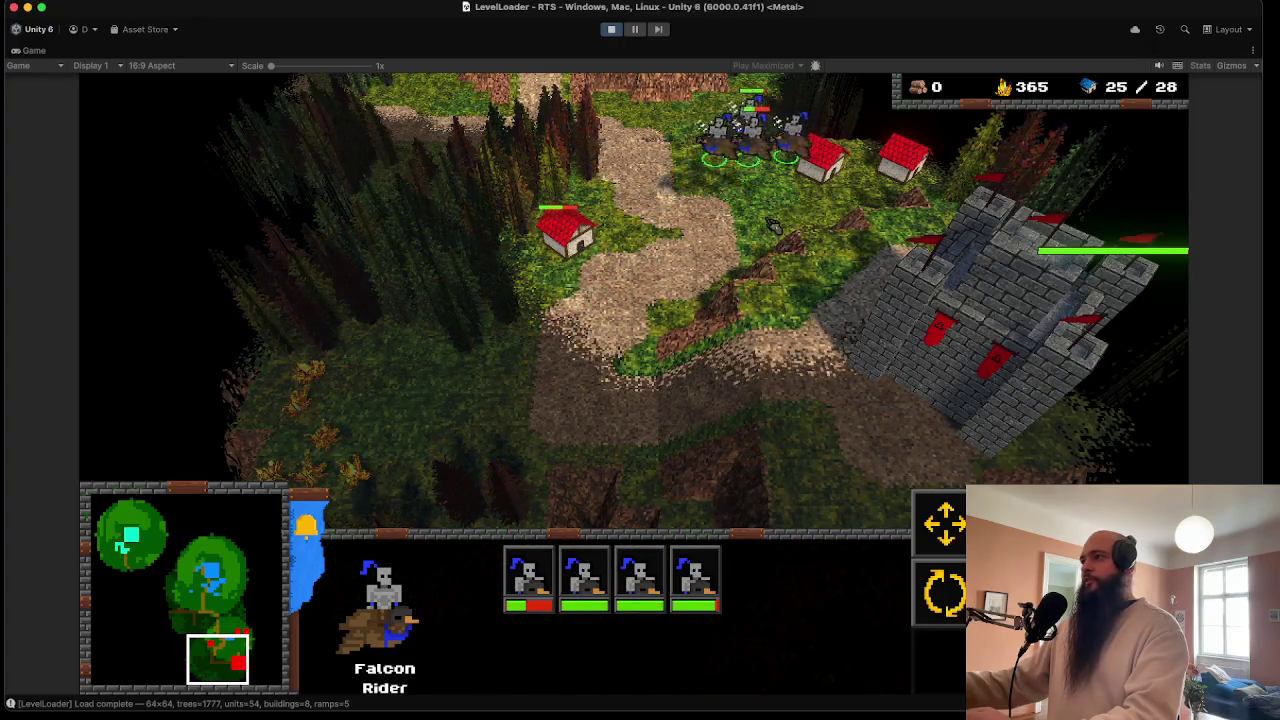
right_click(640, 256)
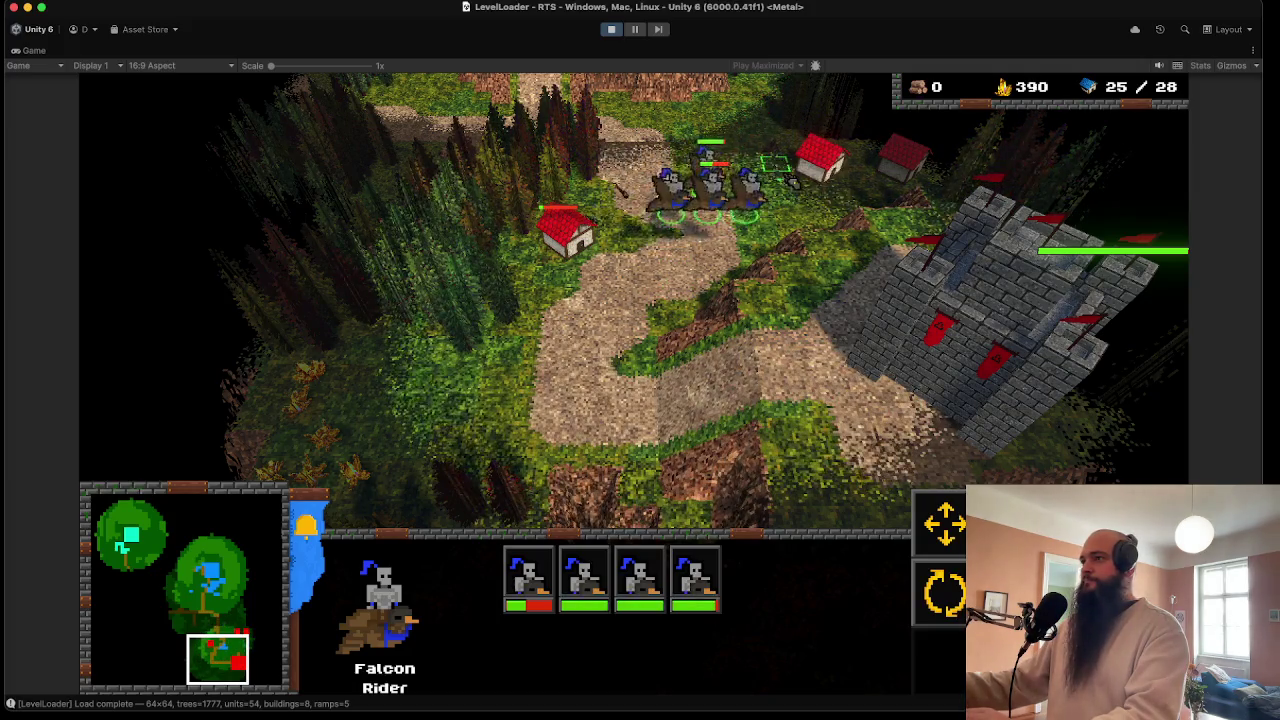
key("e")
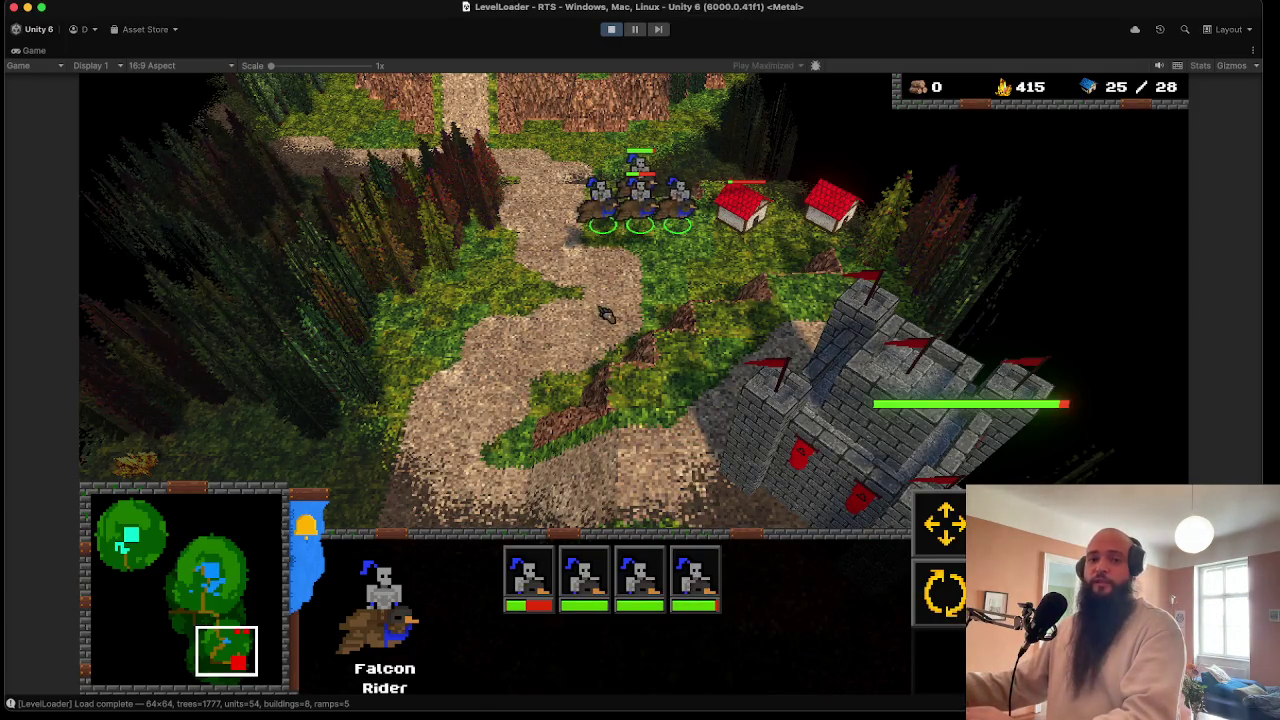
- Pan to the castle and send one stray Falcon Rider back to the group there
key("Up")
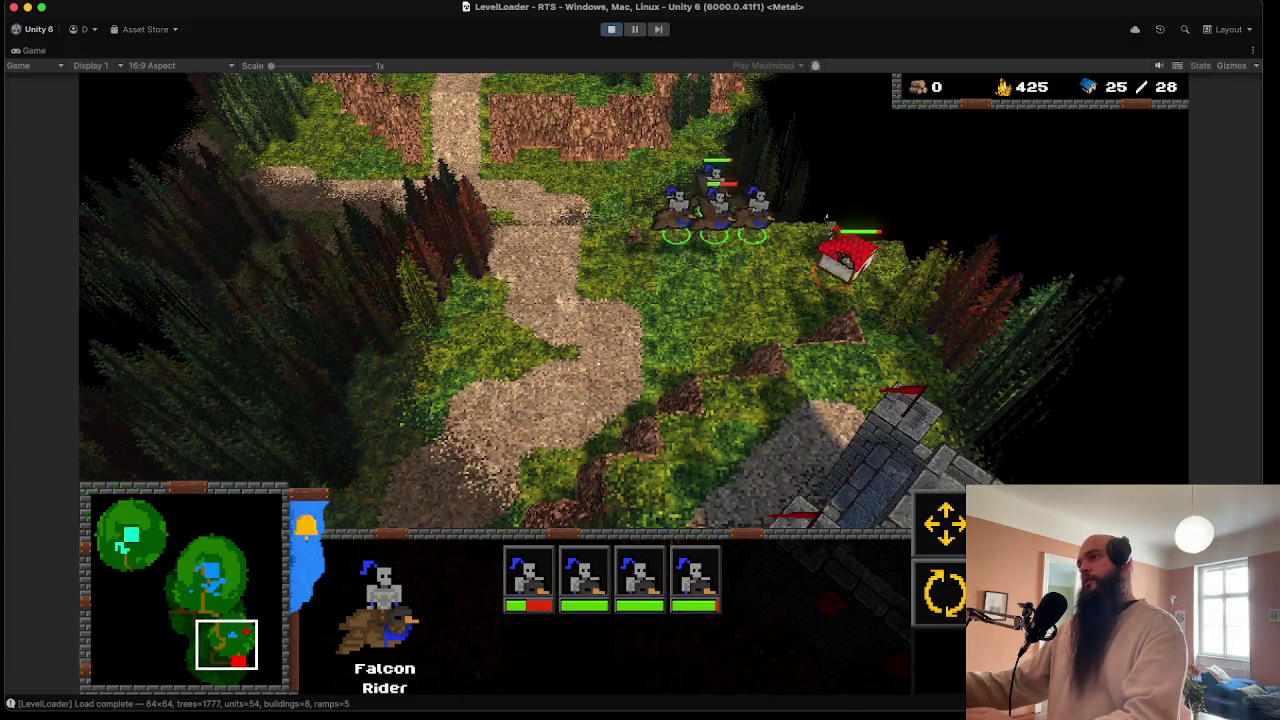
key("Up")
key("Right")
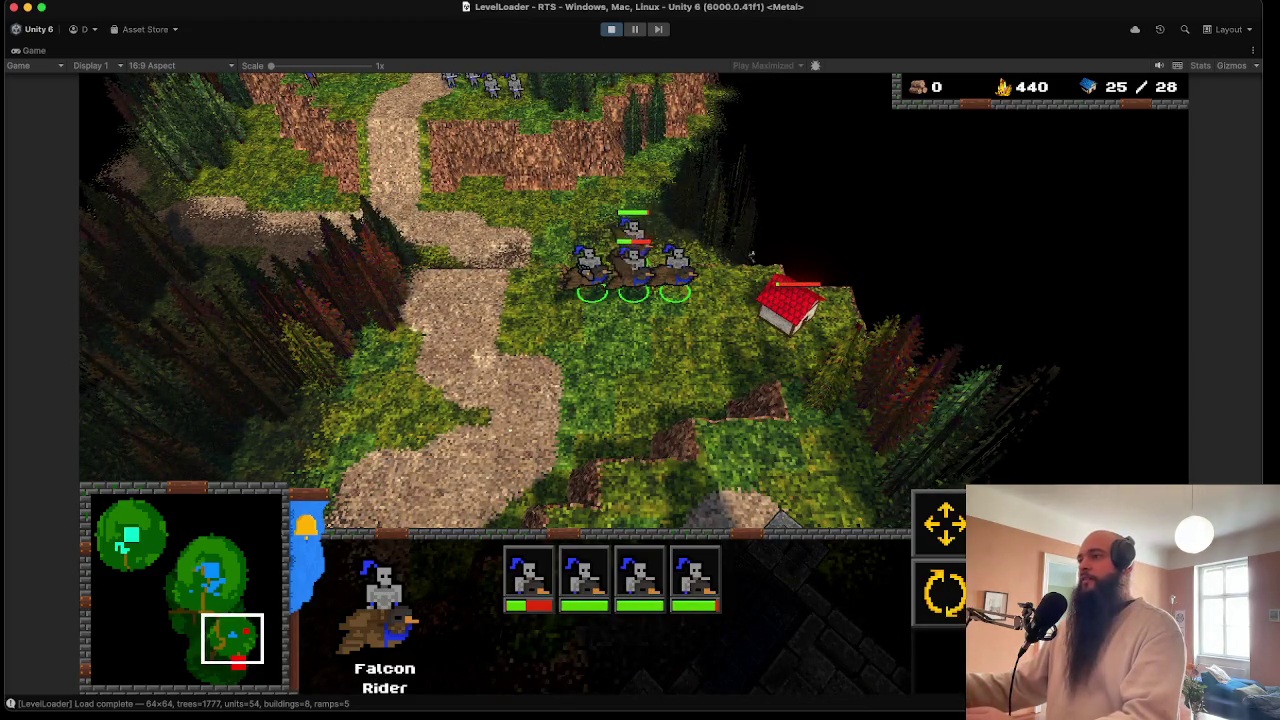
key("Down")
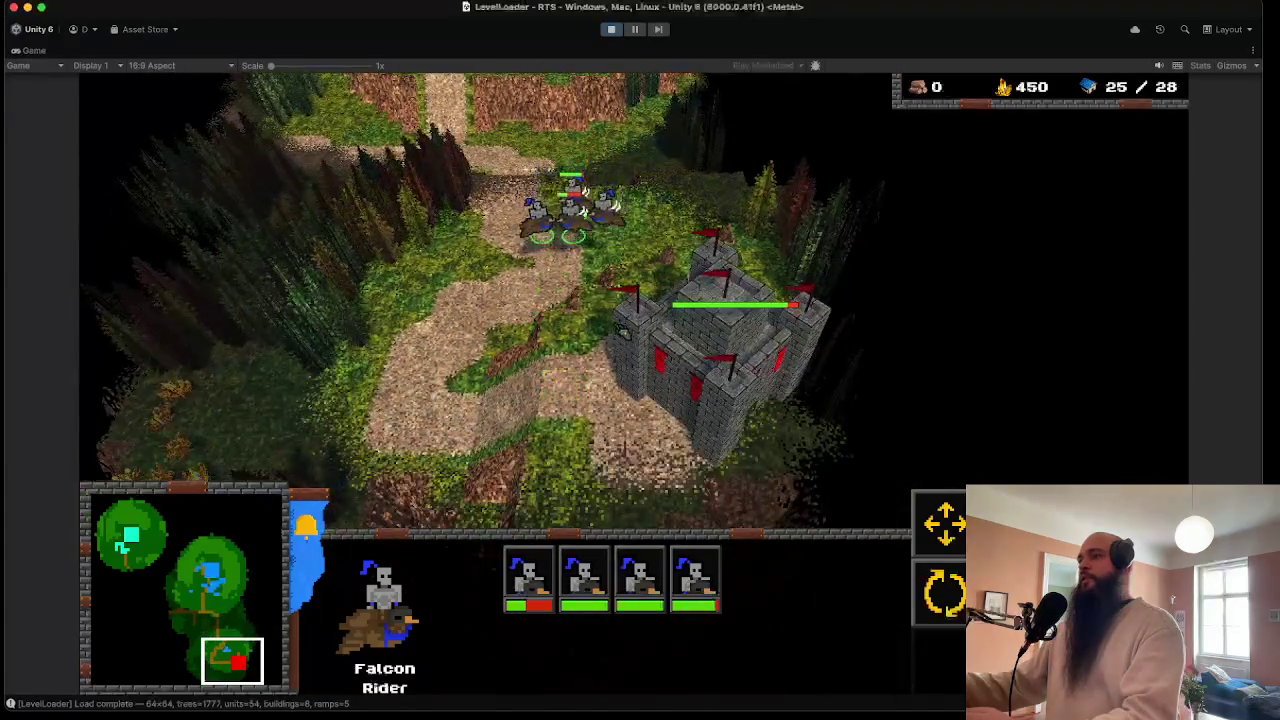
key("Left")
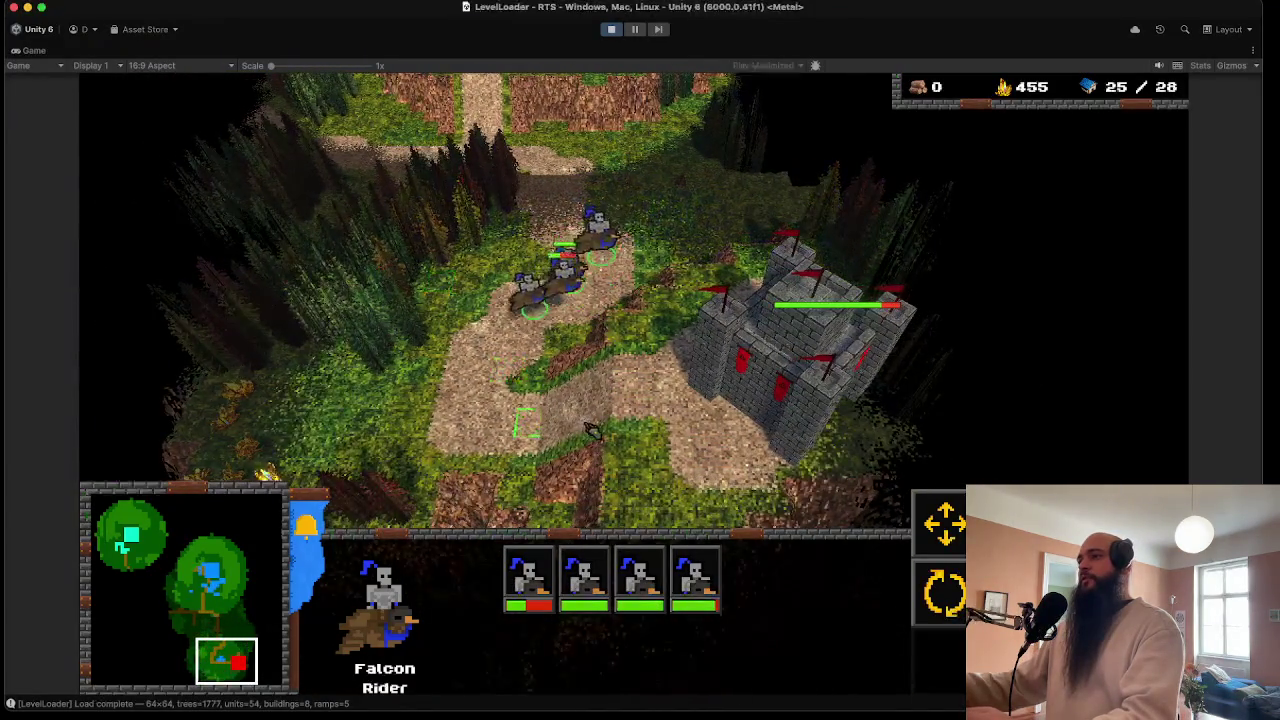
key("Down")
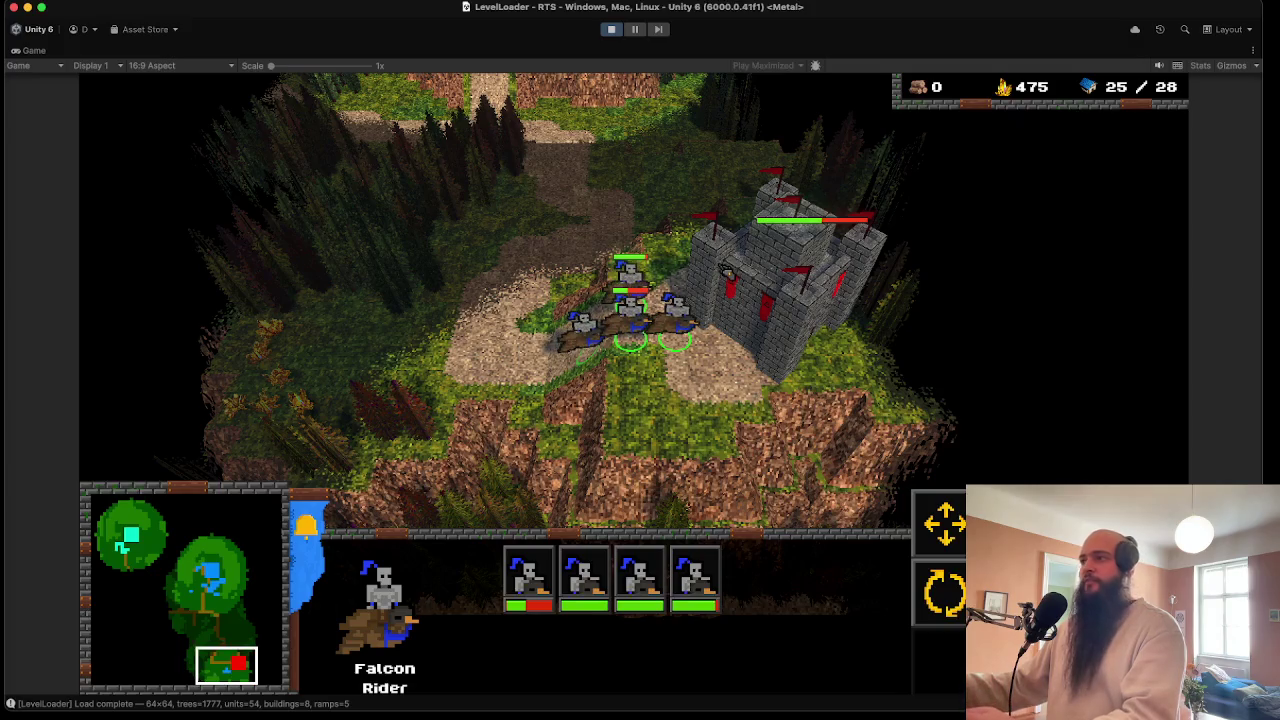
left_click(580, 325)
right_click(450, 295)
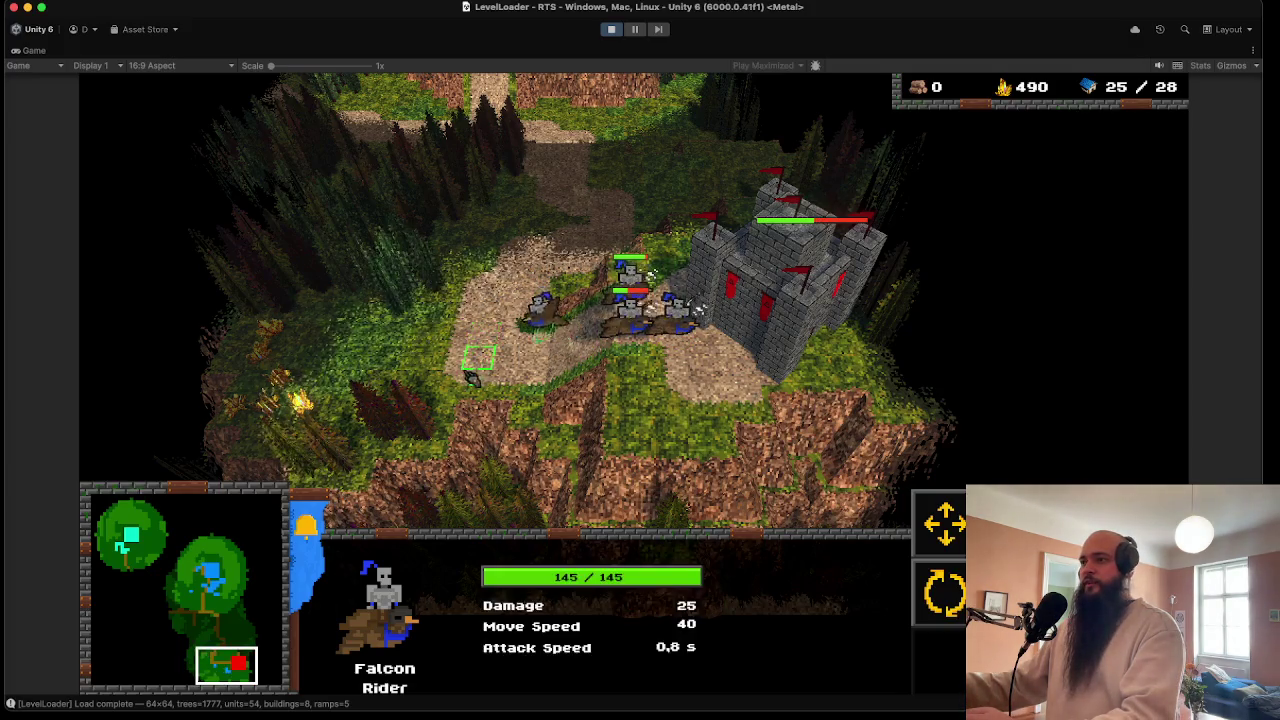
right_click(708, 430)
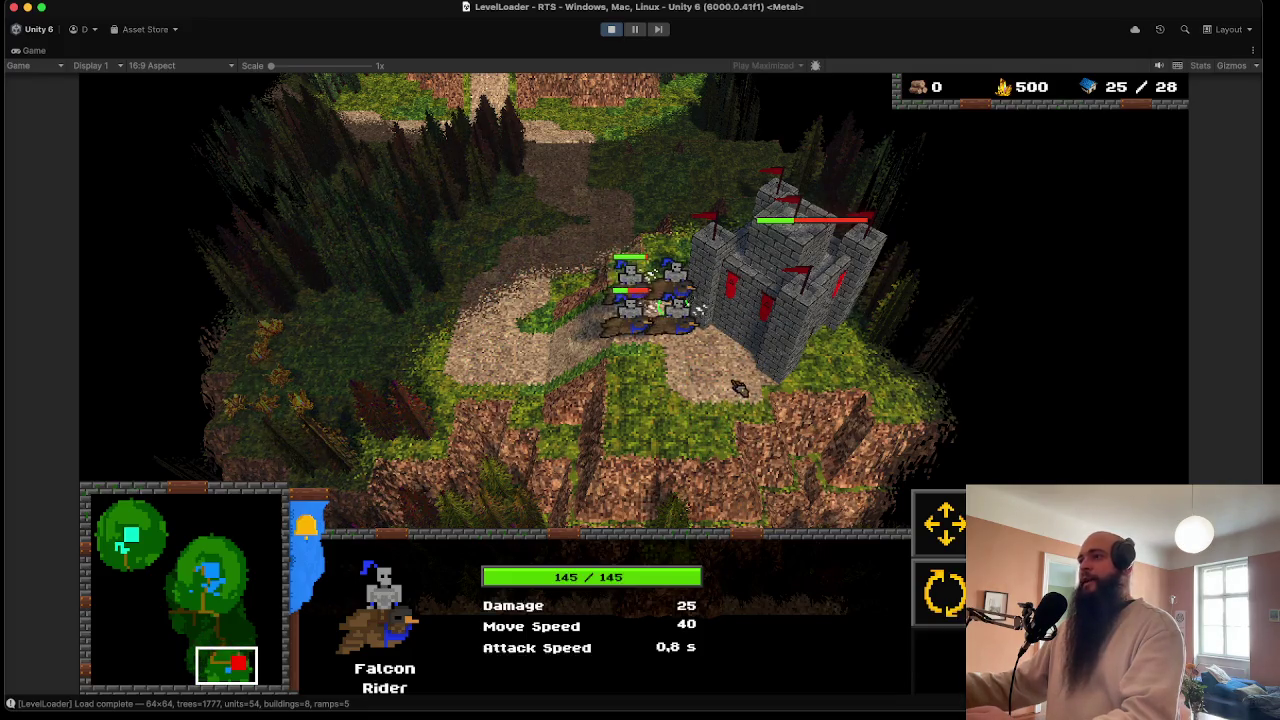
- Select all four Falcon Riders and move them away from the castle
key("ctrl+a")
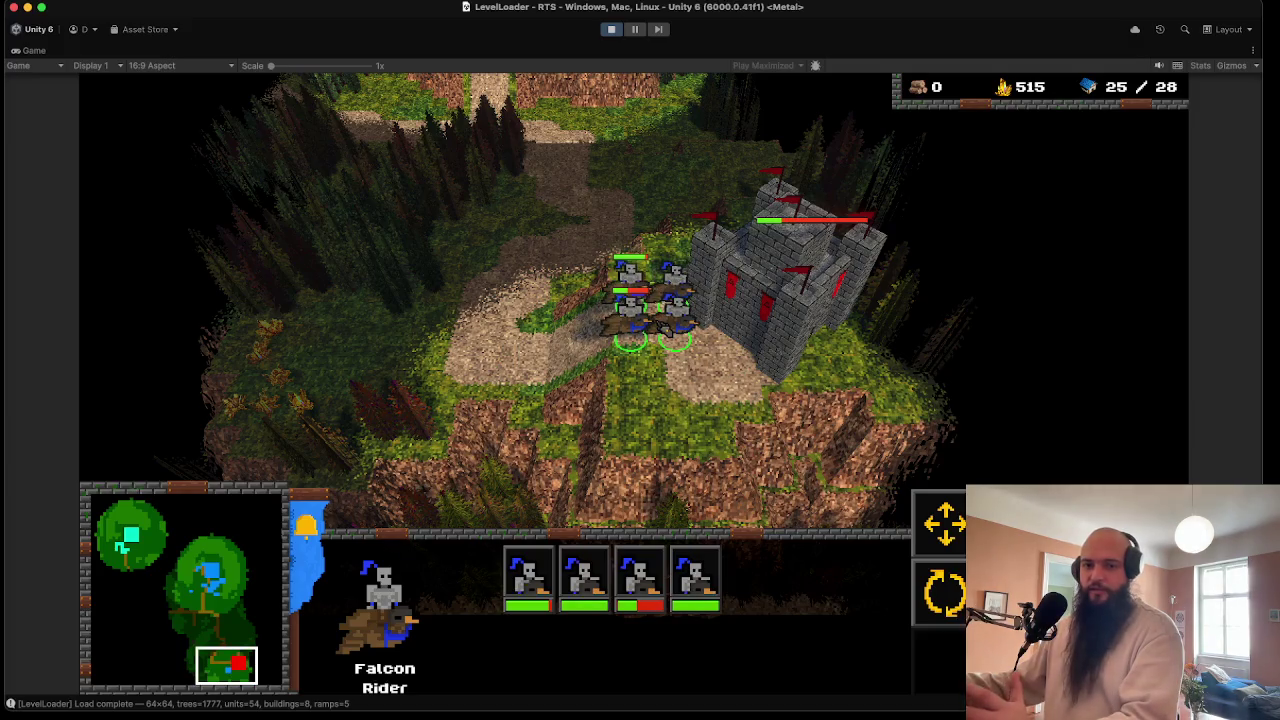
scroll(668, 222, "up", 2)
scroll(668, 222, "up", 3)
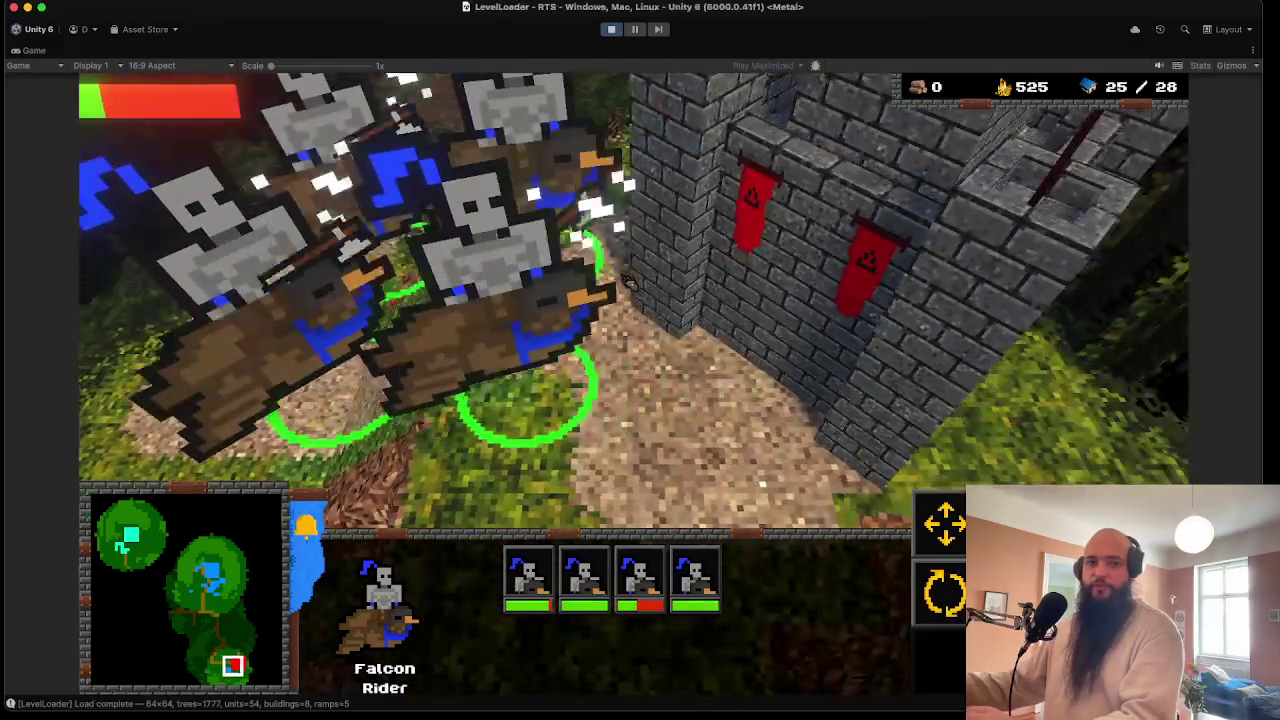
scroll(640, 260, "down", 2)
scroll(628, 283, "down", 2)
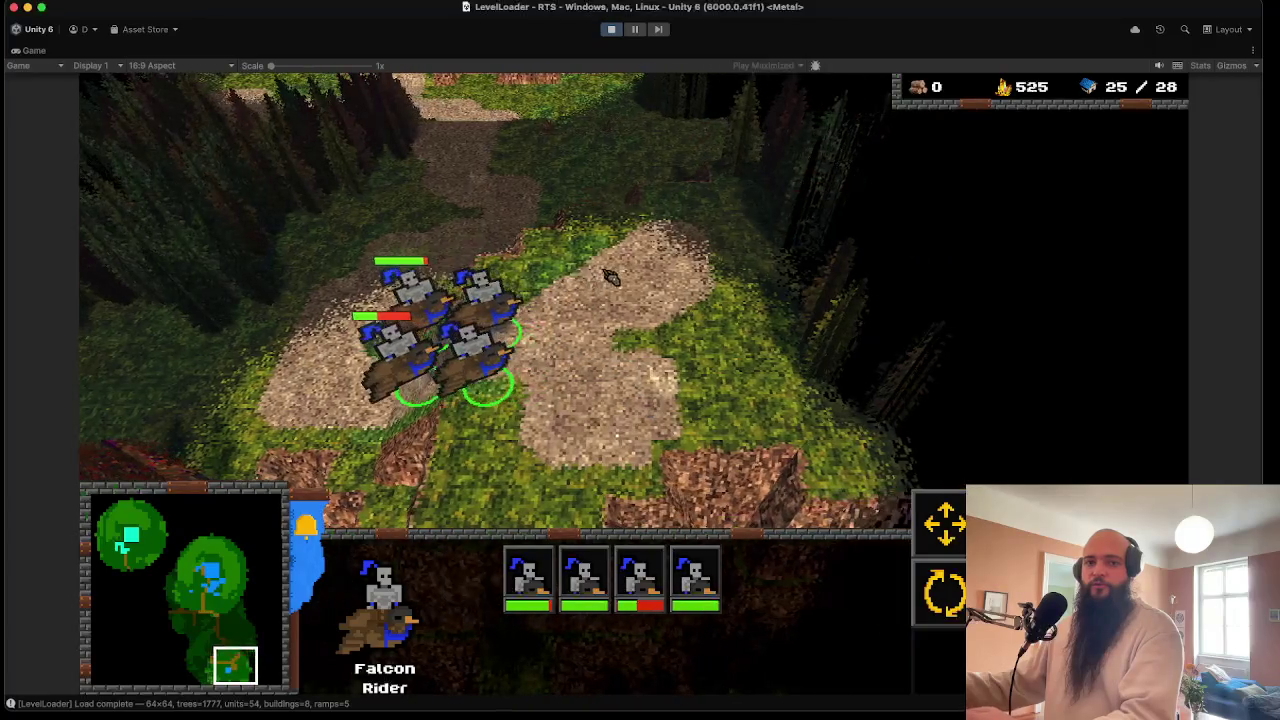
right_click(540, 240)
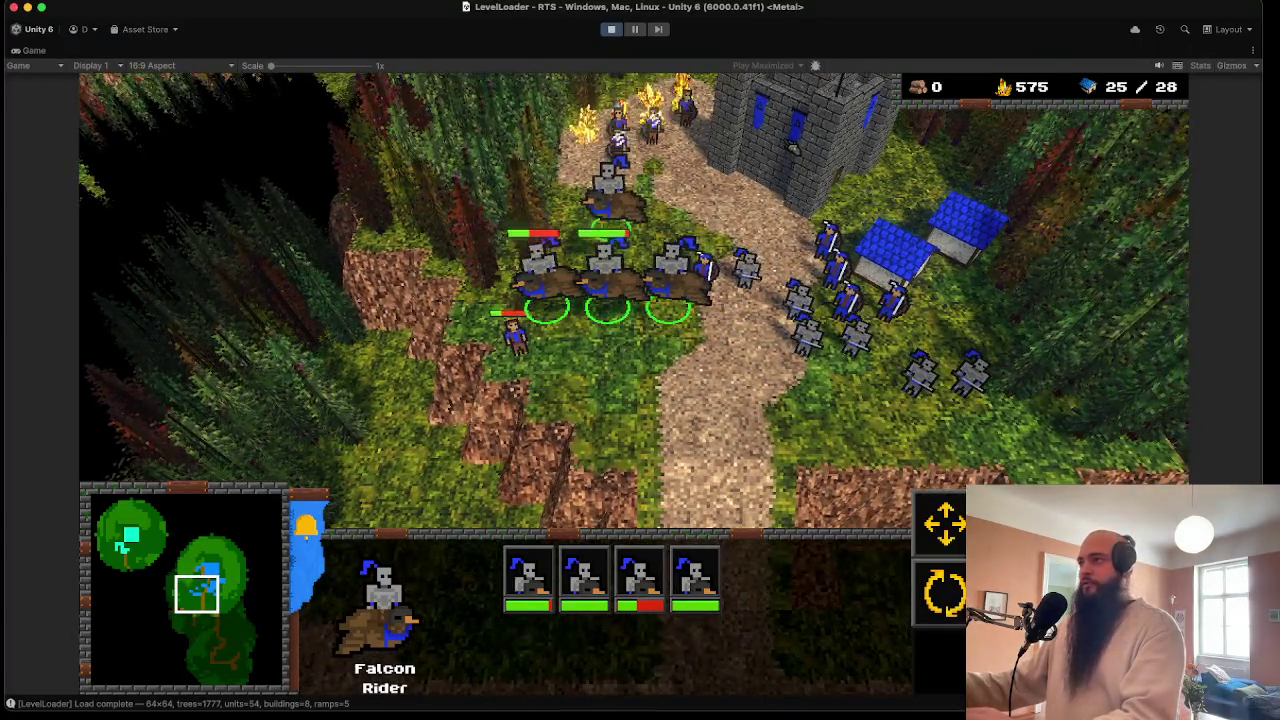
- Have the Builder place a blue-roofed building at the western road junction
left_click(752, 135)
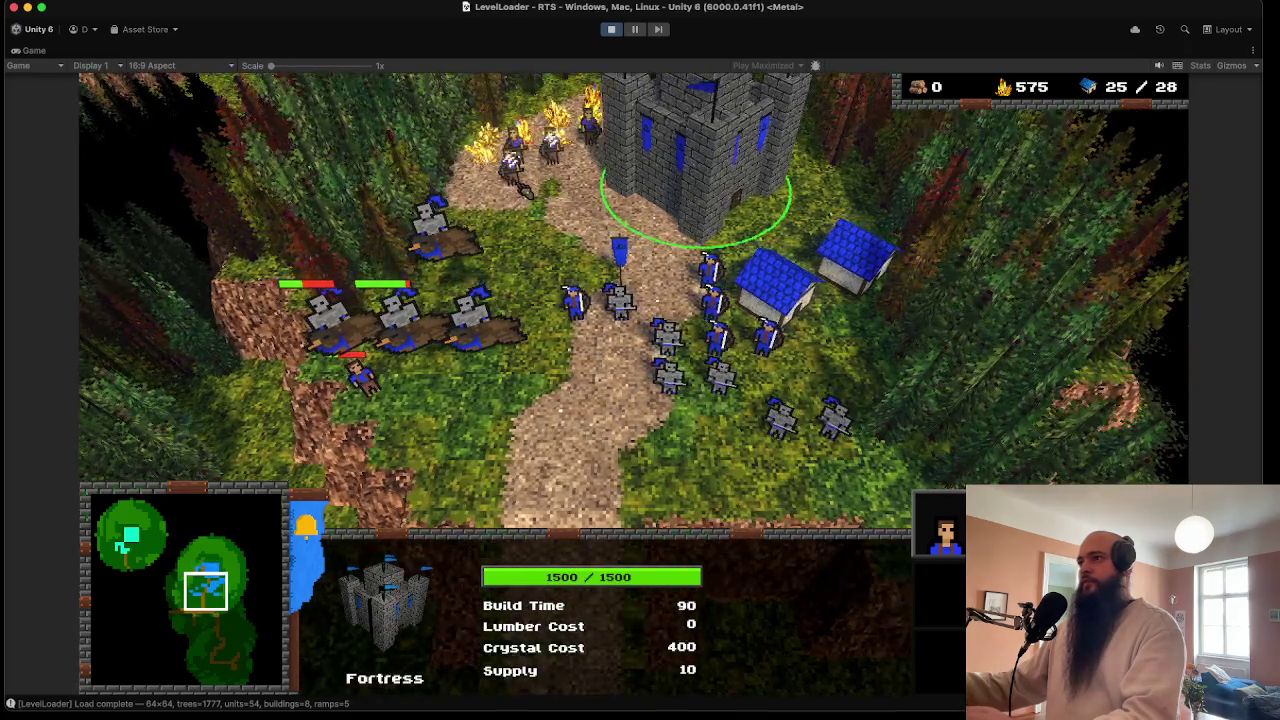
left_click(365, 368)
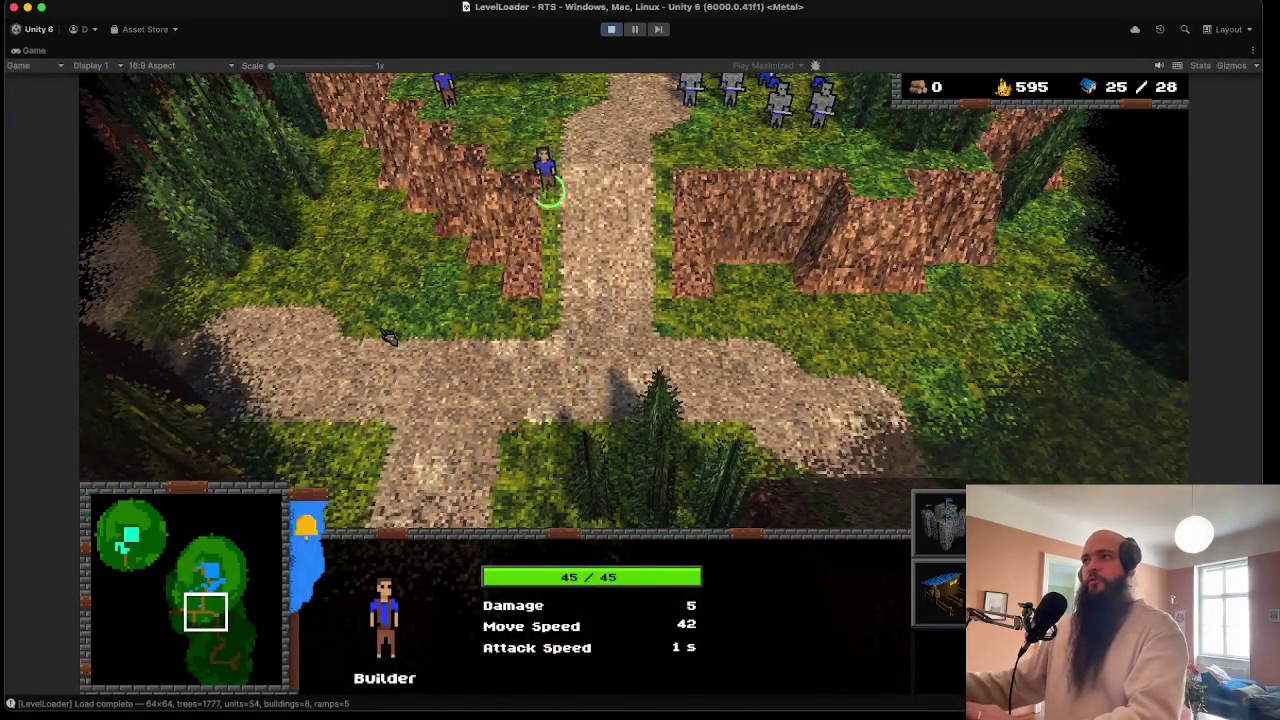
left_click(380, 280)
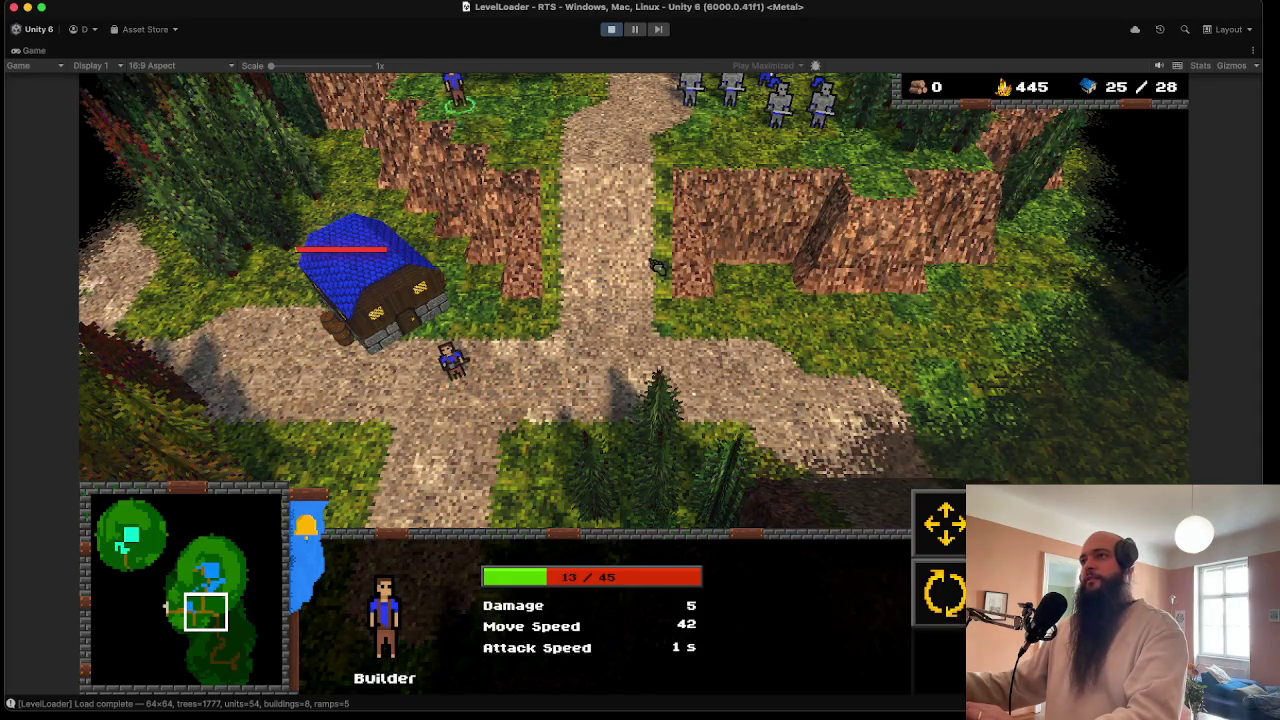
- Place a second Barracks right of the path and set both Barracks' rally points on the path
key("b")
key("b")
left_click(748, 374)
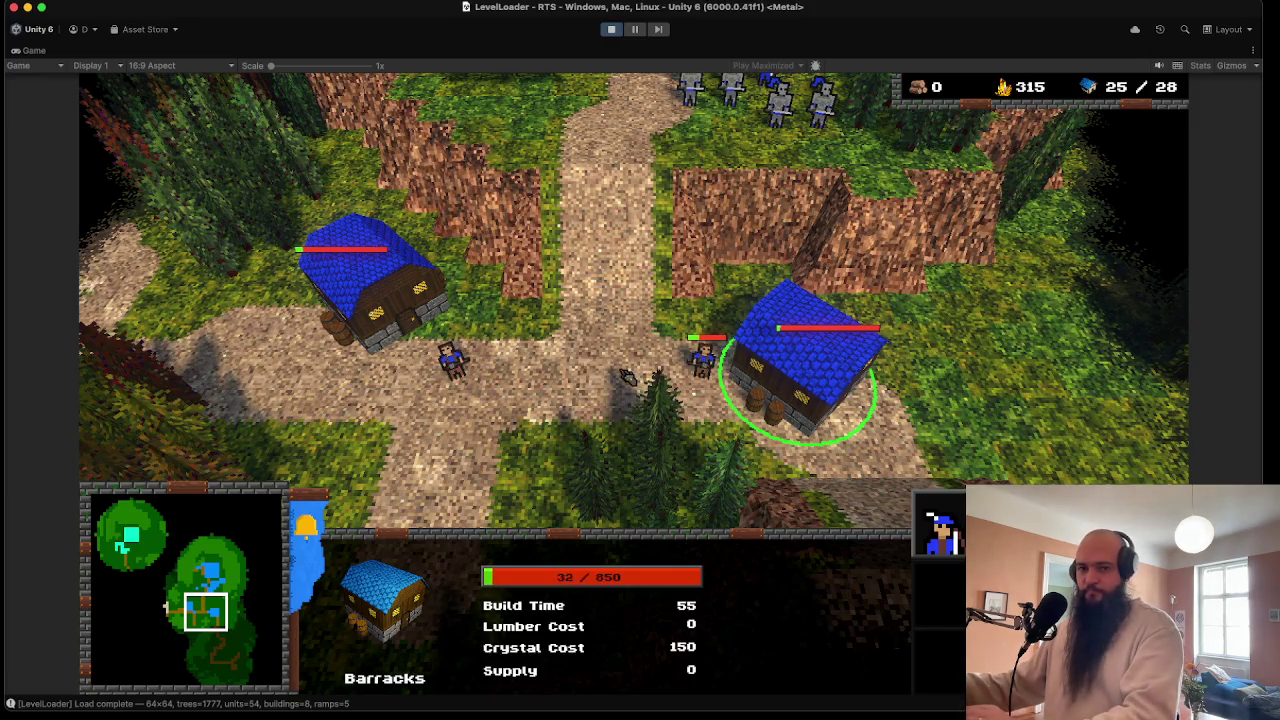
left_click(405, 290)
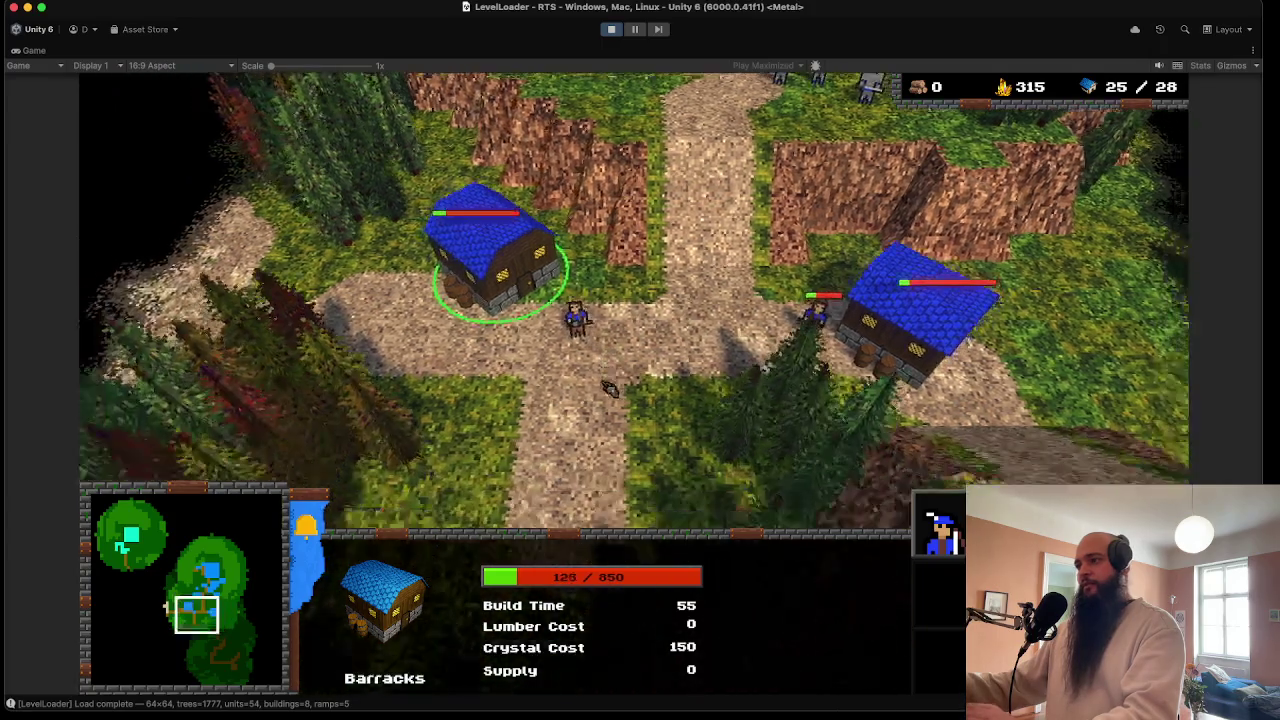
right_click(566, 400)
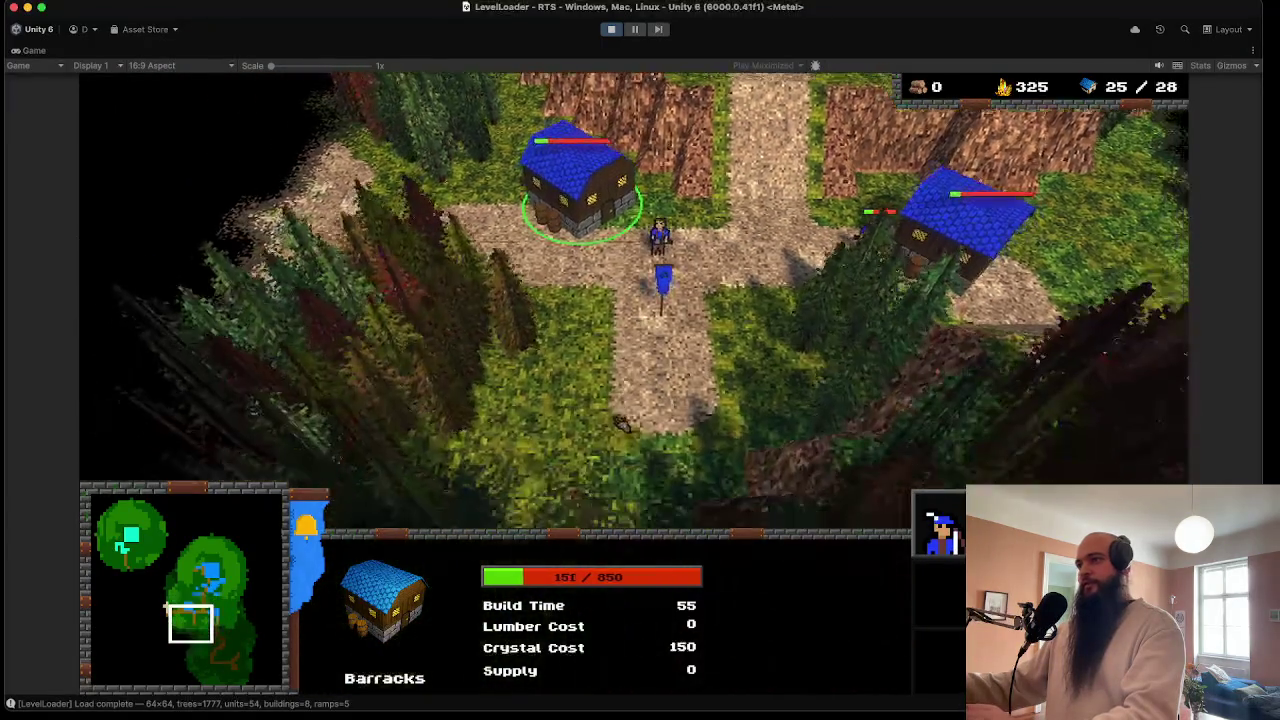
right_click(613, 368)
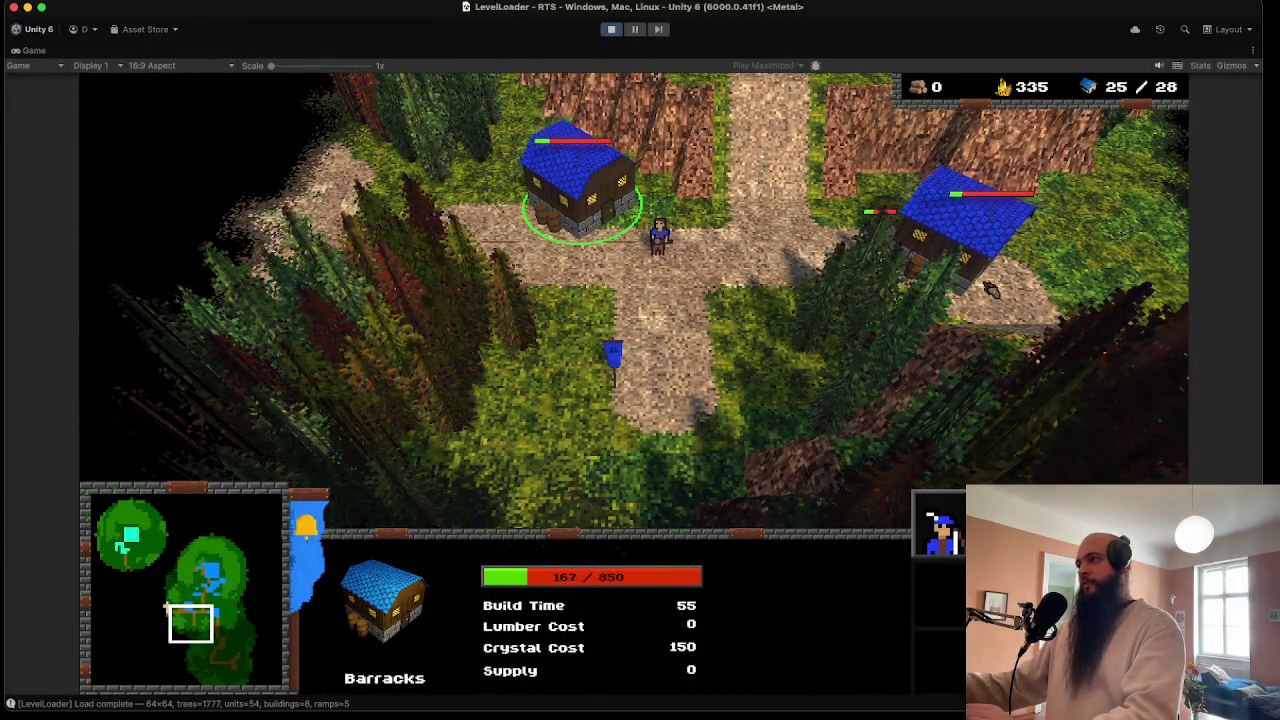
left_click(990, 290)
right_click(710, 300)
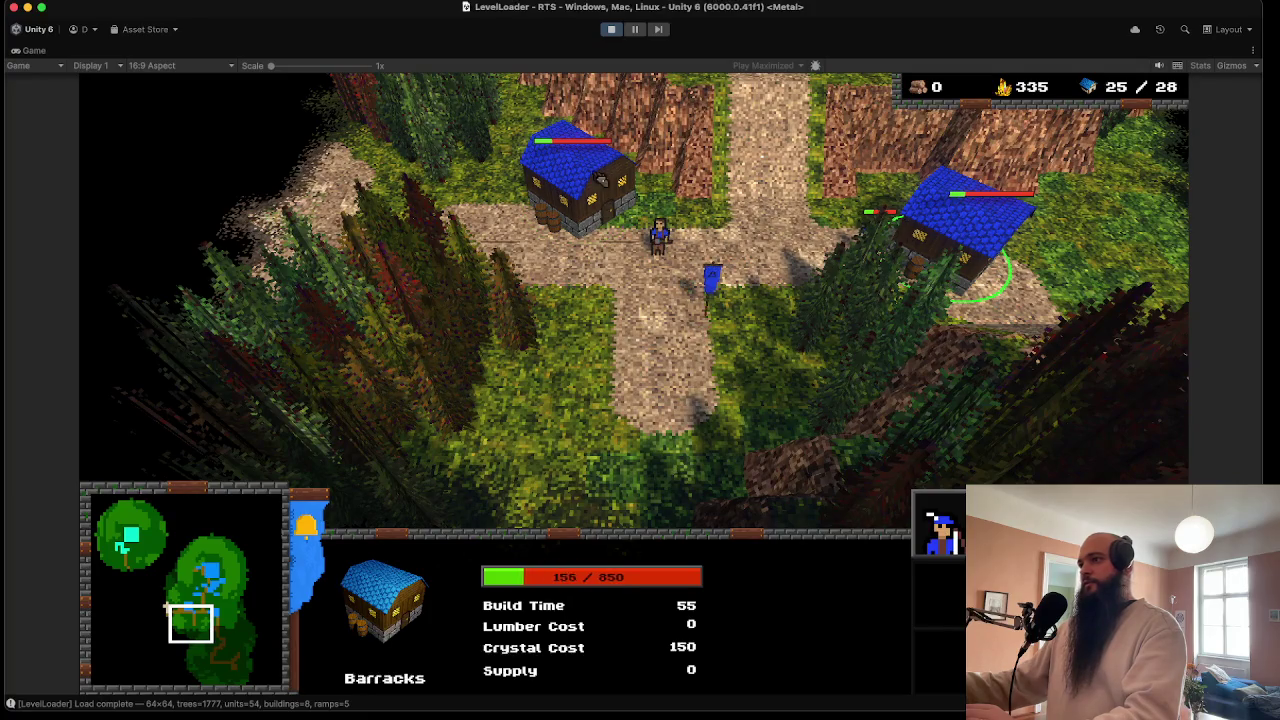
- Stop the play test and save the LevelLoader scene
scroll(807, 375, "up", 3)
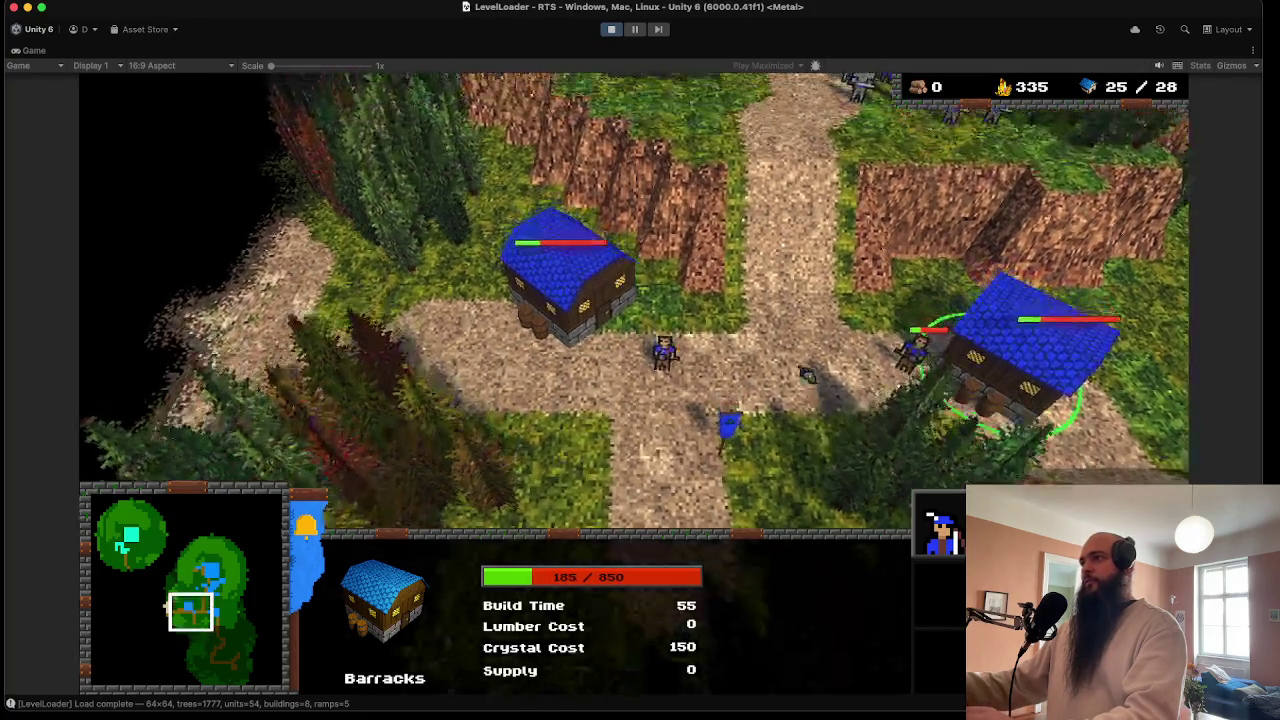
scroll(807, 375, "down", 4)
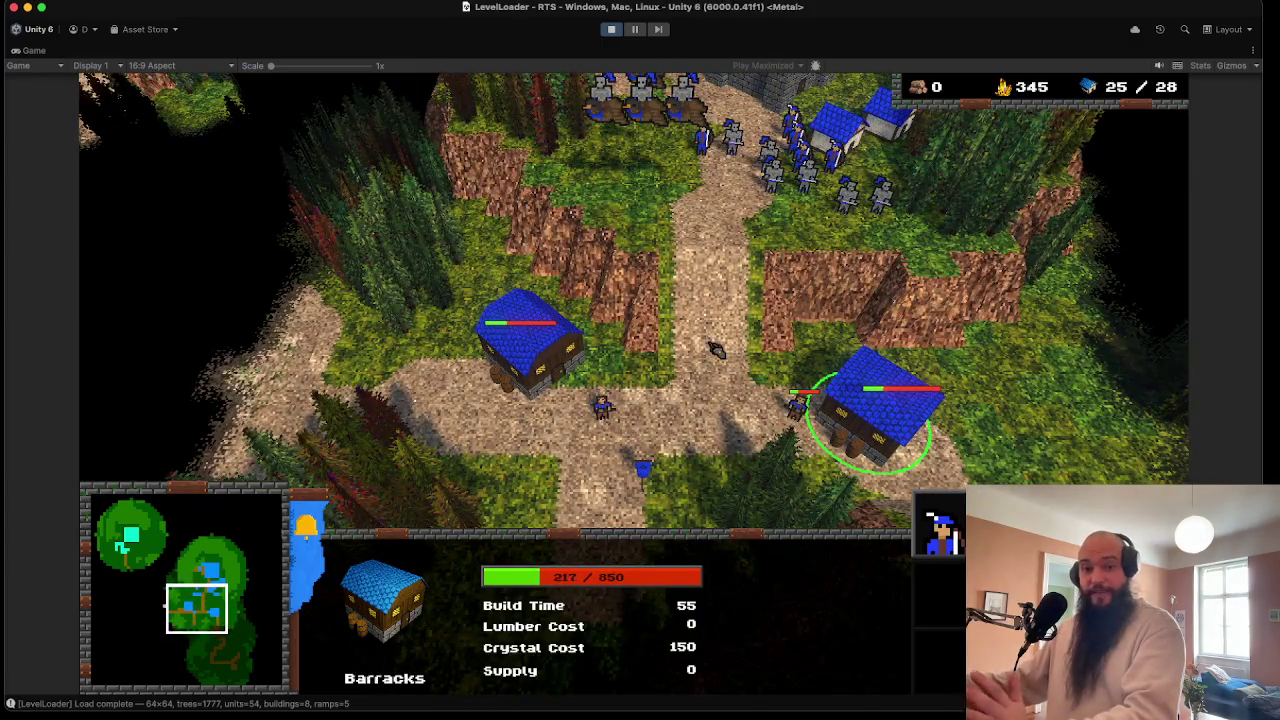
key("Up")
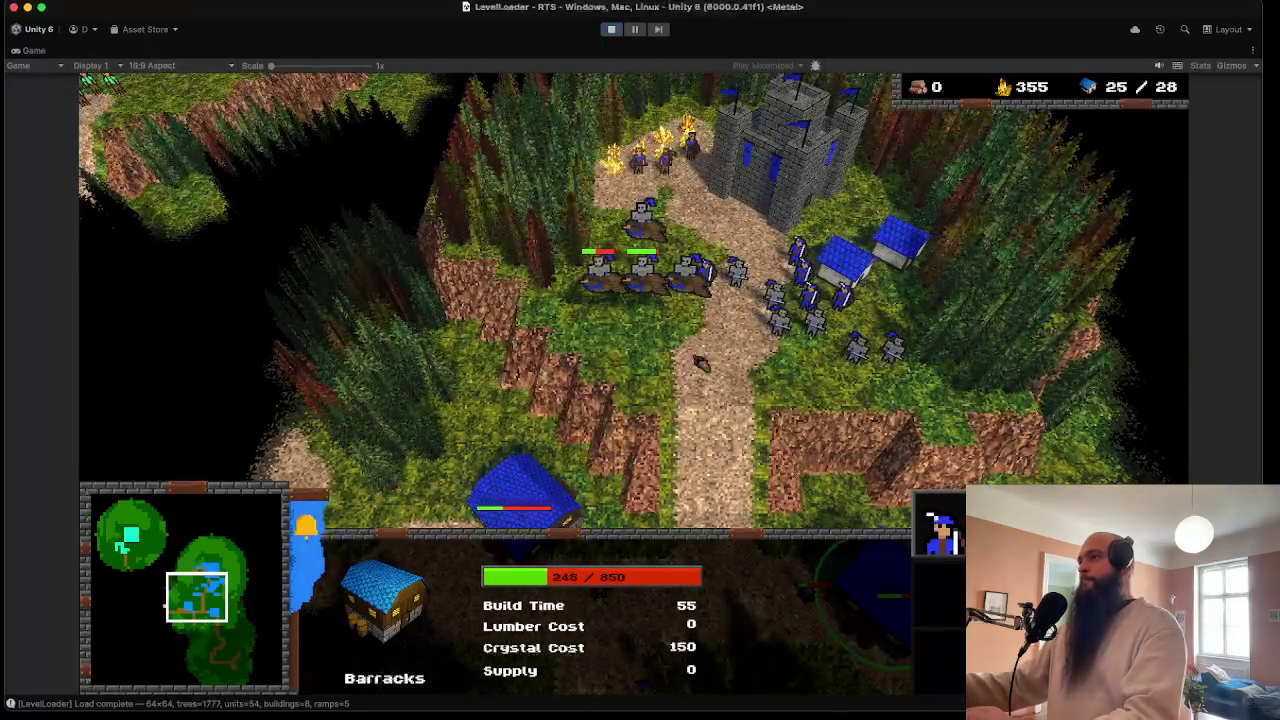
scroll(700, 363, "down", 2)
scroll(700, 363, "up", 2)
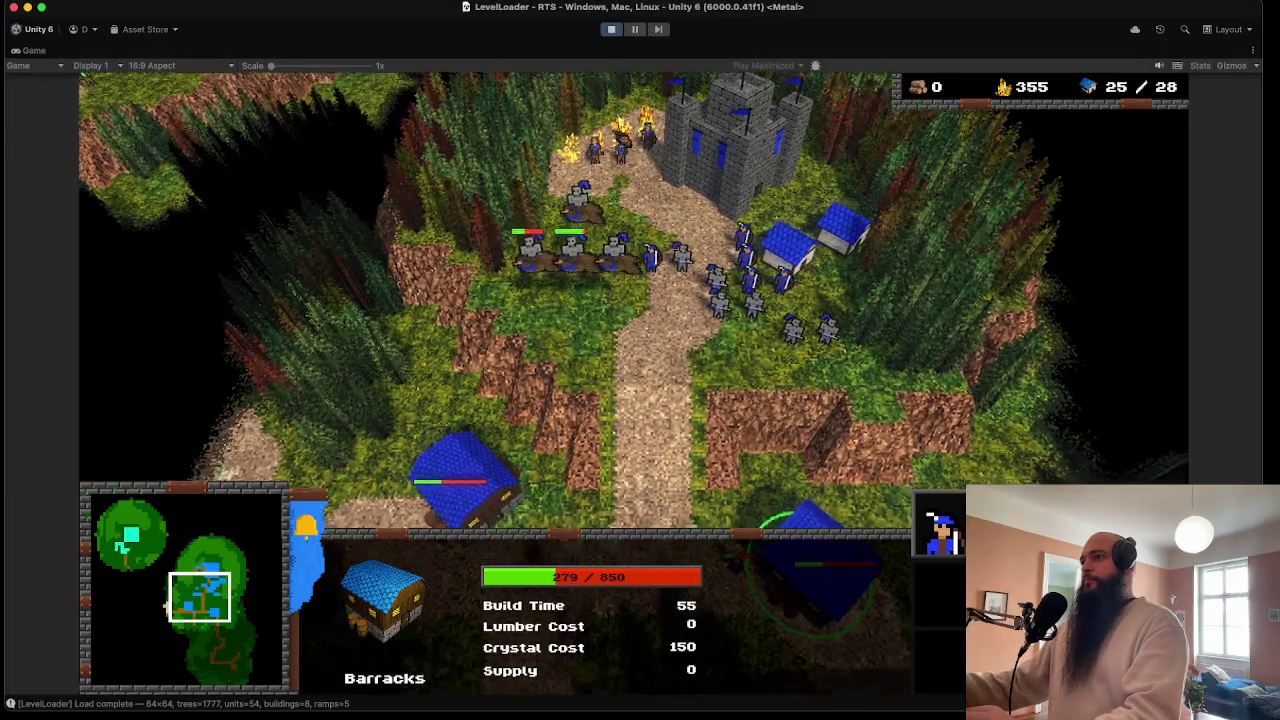
scroll(640, 300, "down", 5)
key("super+p")
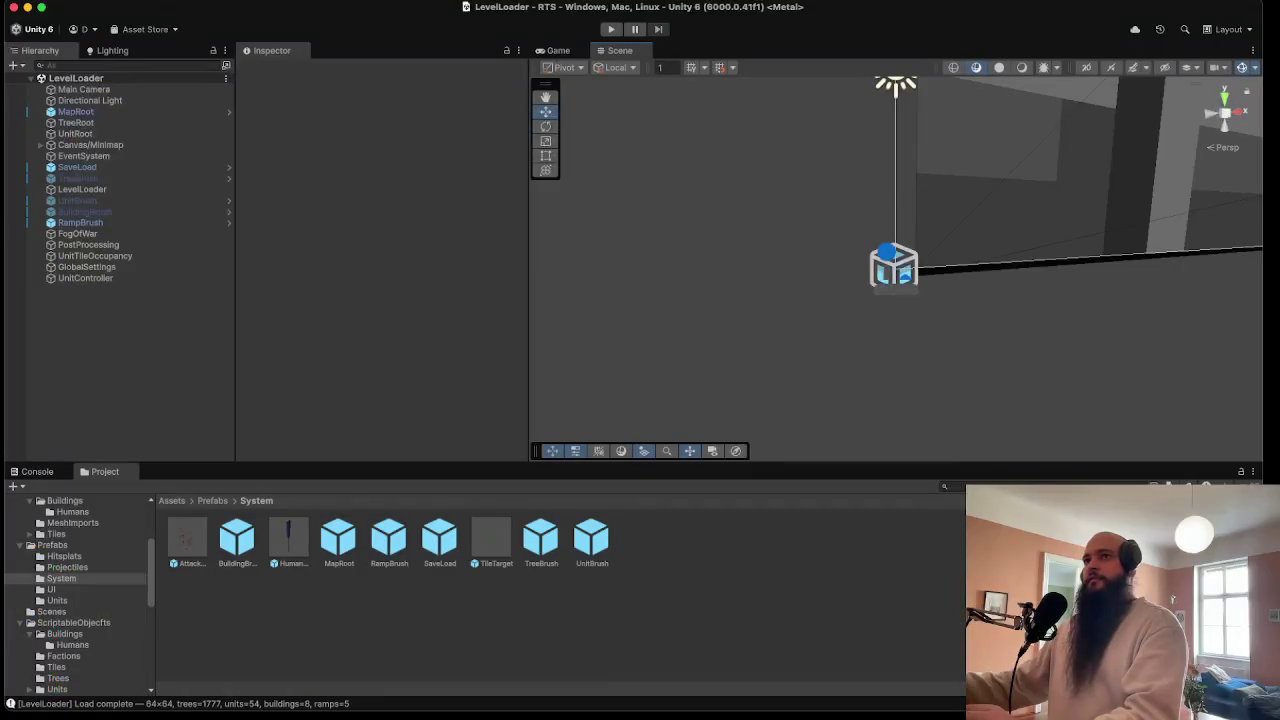
left_click(110, 54)
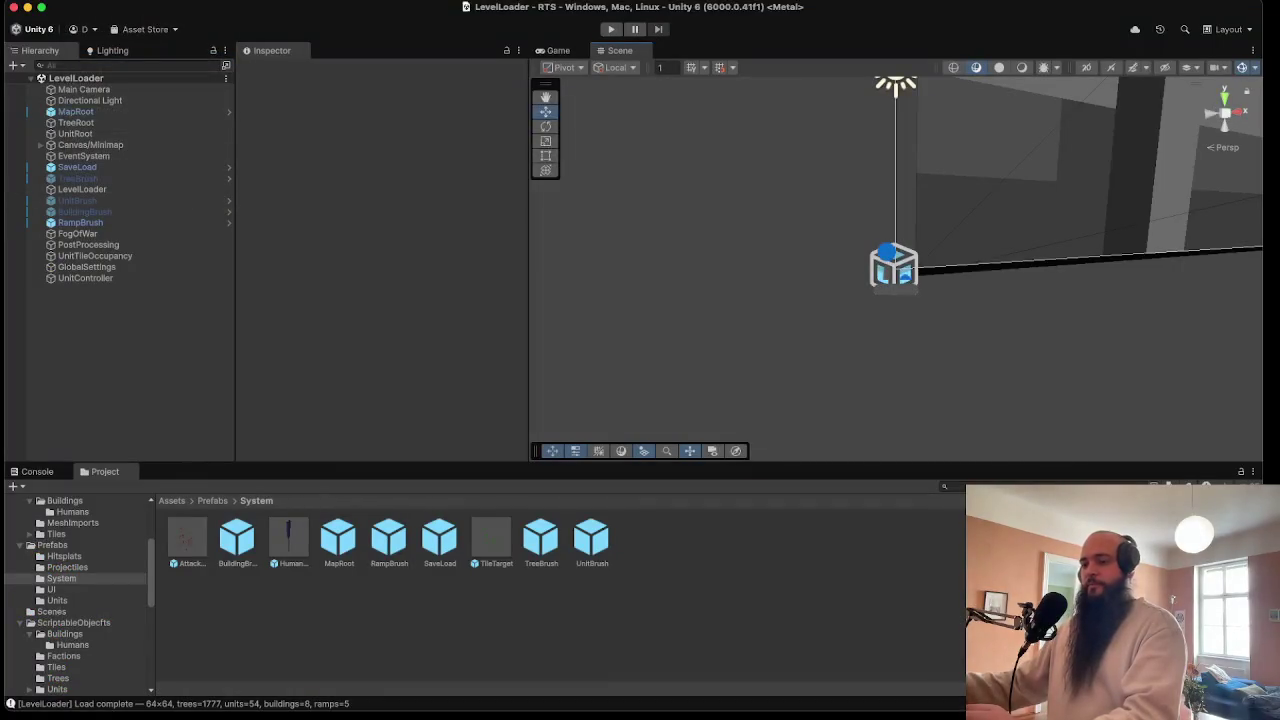
- Switch to Aseprite and bring up the Open dialog on the Units folder
key("super+Tab")
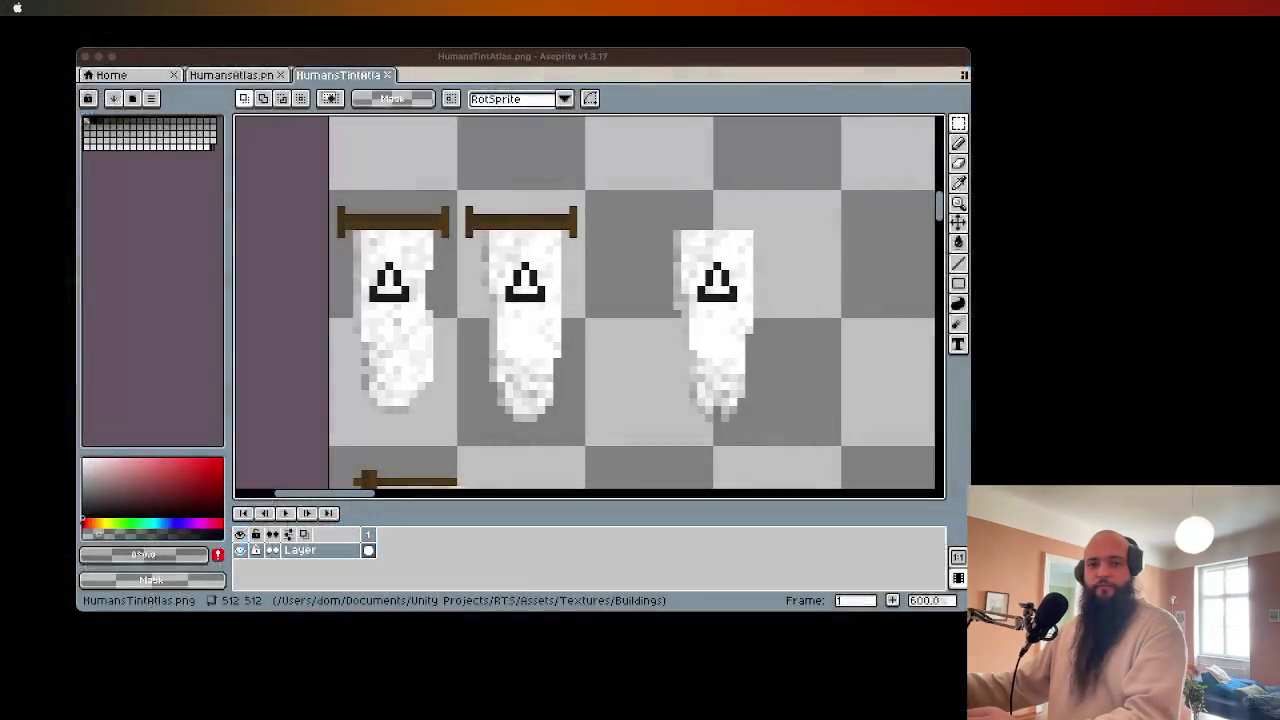
left_click(92, 7)
left_click(92, 7)
left_click(92, 7)
left_click(452, 171)
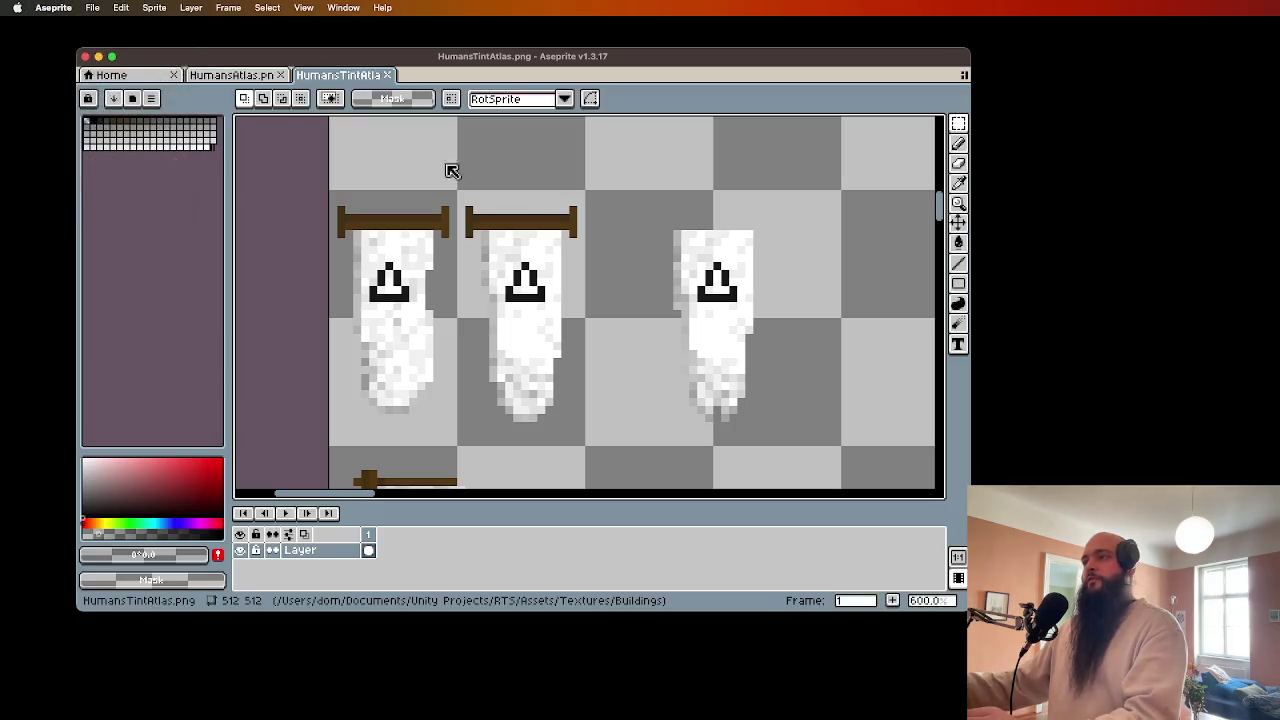
scroll(657, 491, "down", 5)
scroll(653, 487, "down", 8)
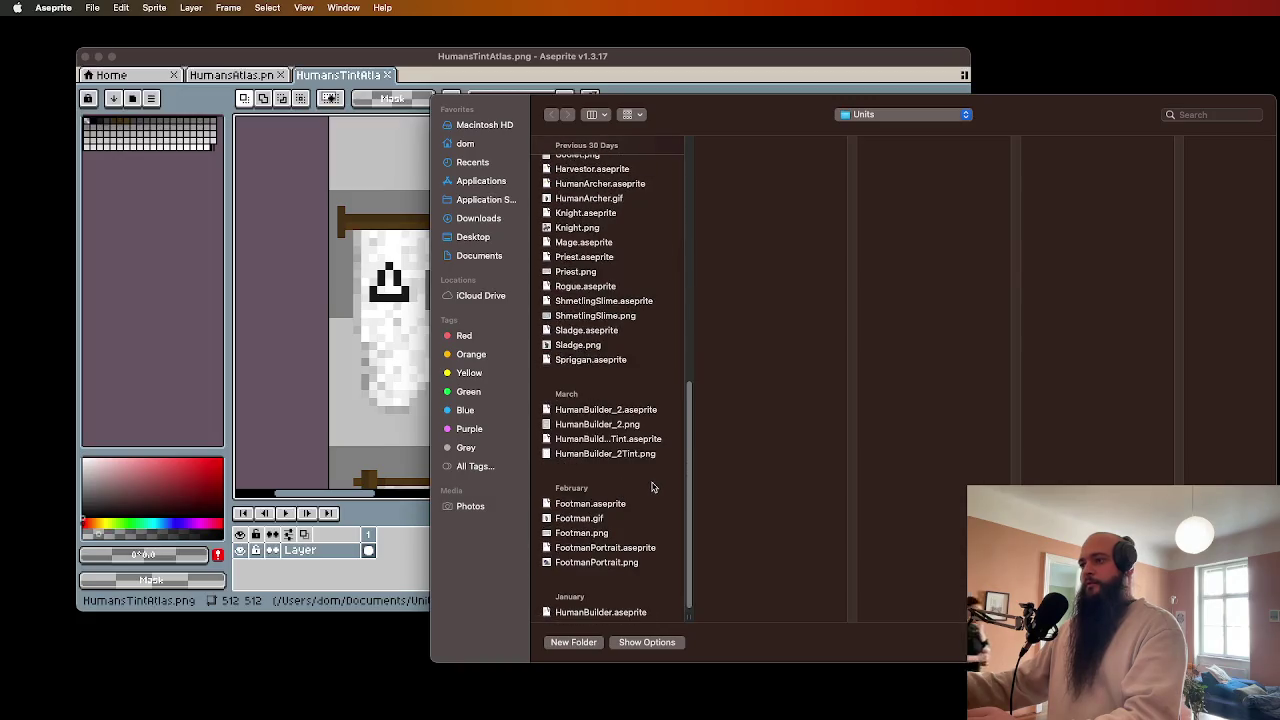
scroll(652, 487, "up", 5)
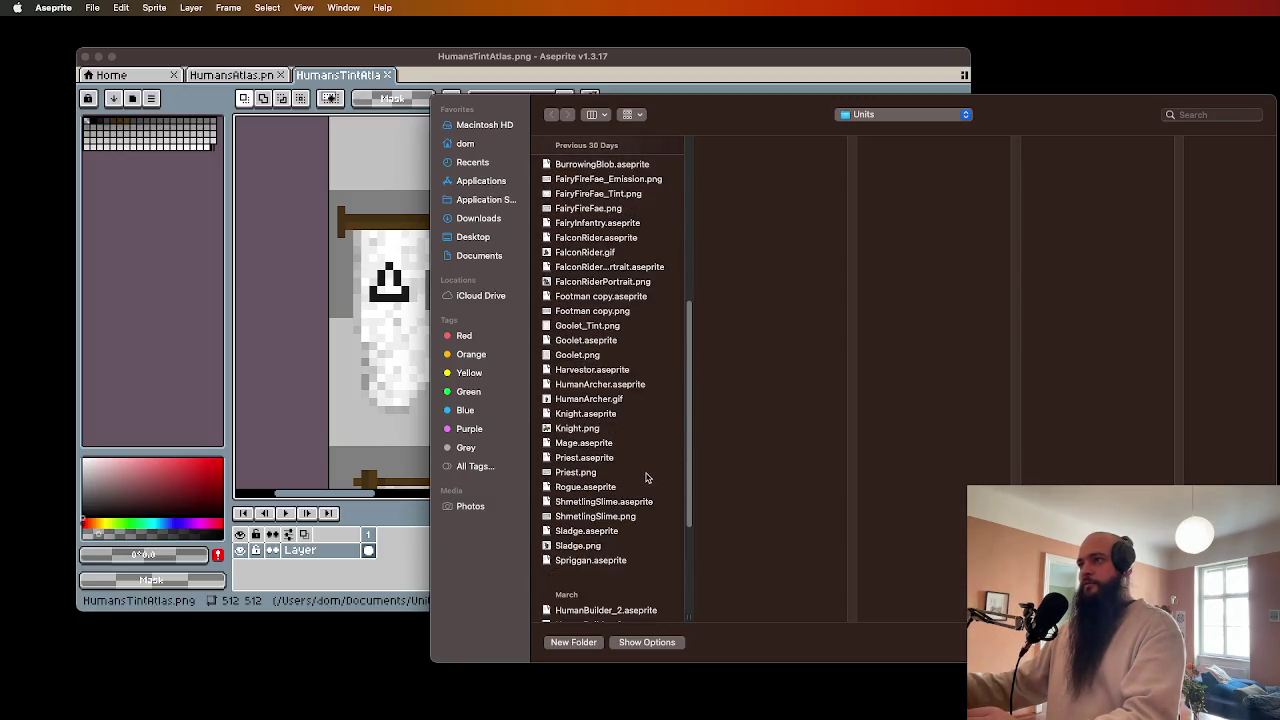
- Preview the FairyFireFae sheets, then open FairyInfantry.aseprite and centre the fairy on the canvas
left_click(629, 210)
left_click(638, 193)
left_click(648, 178)
scroll(638, 225, "up", 1)
left_click(638, 242)
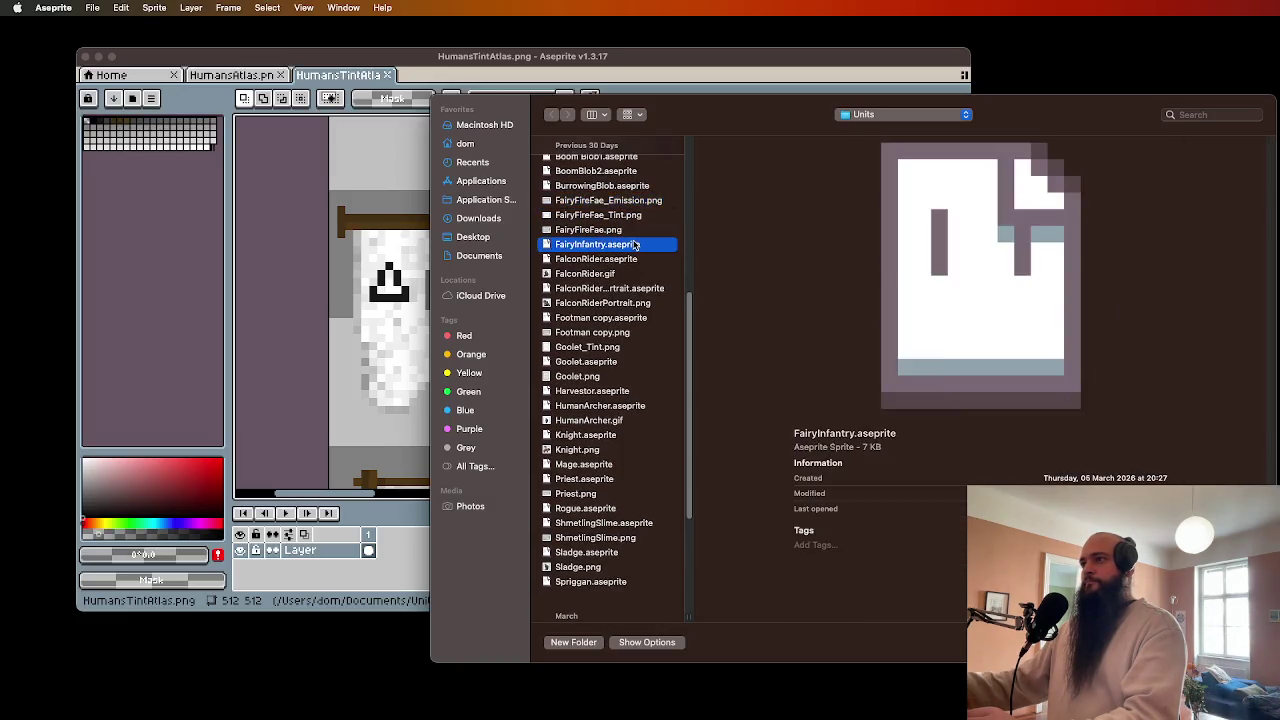
double_click(638, 242)
scroll(628, 248, "up", 4)
mouse_move(591, 366)
left_mouse_down()
mouse_move(671, 263)
mouse_move(691, 275)
left_mouse_up()
scroll(671, 265, "up", 2)
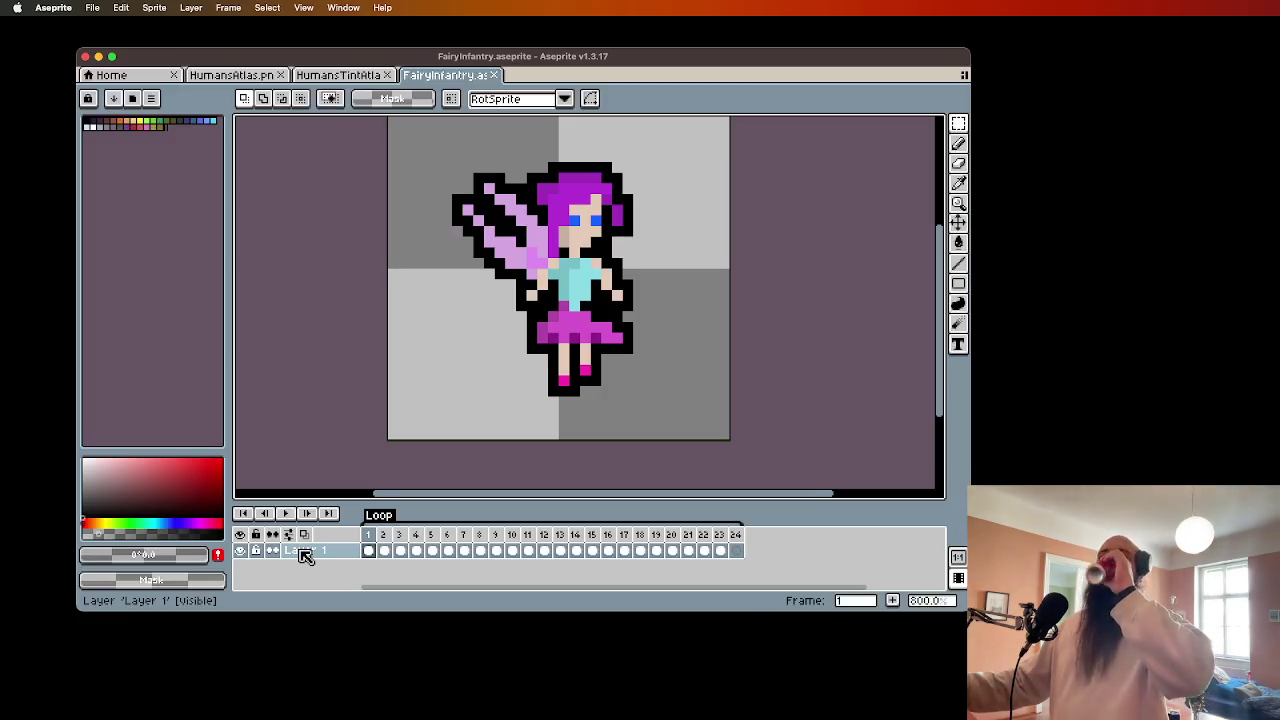
- Play the fairy animation, set frames 19–24 as the loop section and play that loop
key("Return")
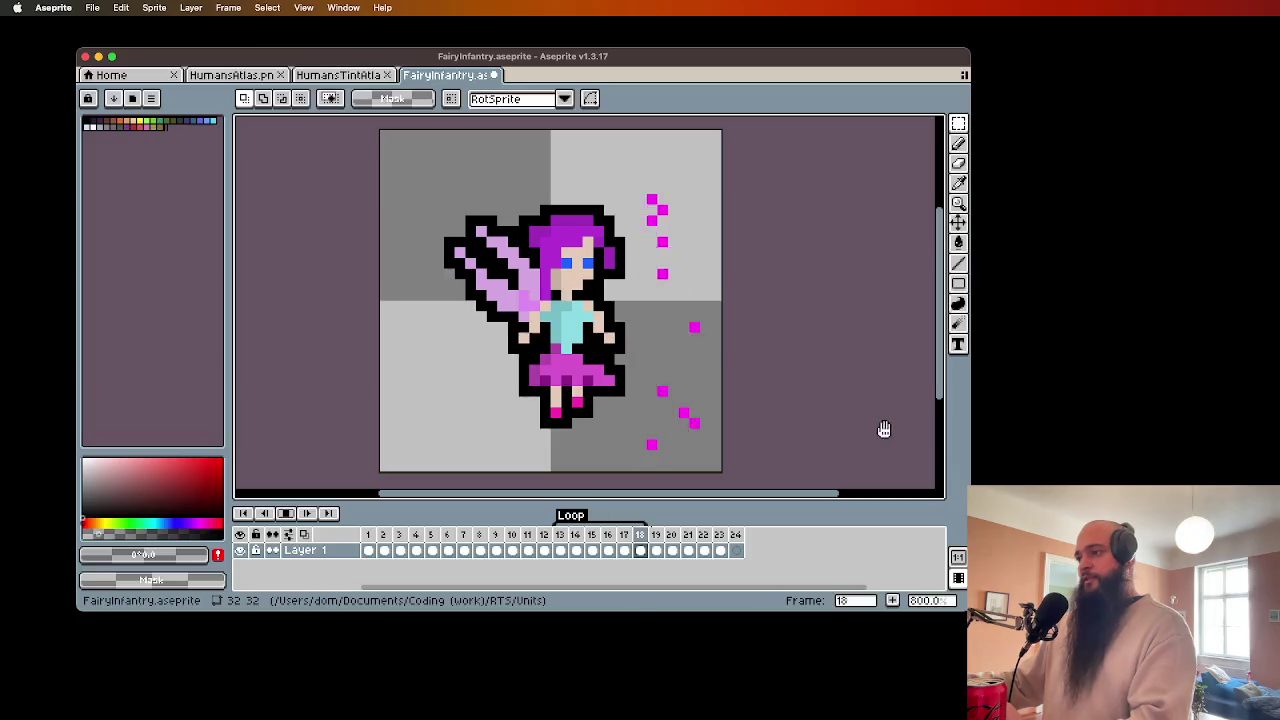
left_click(287, 514)
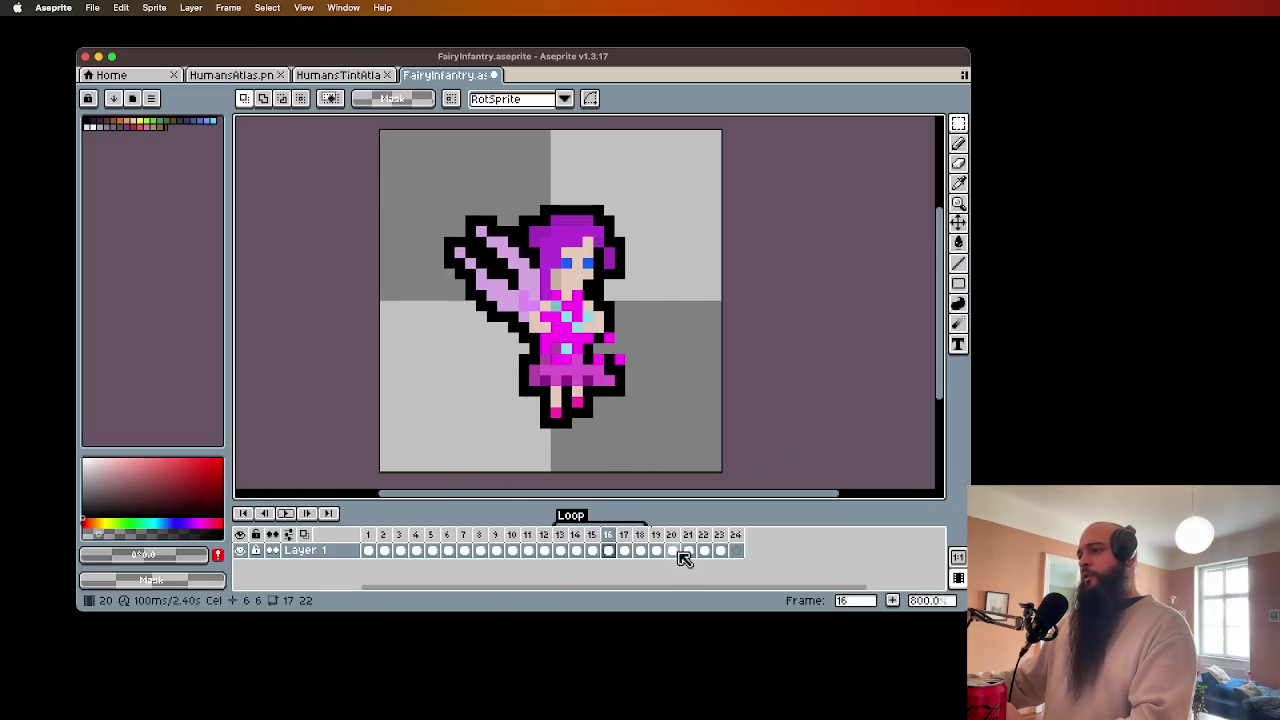
left_click(656, 550)
left_click(736, 550, "shift")
right_click(737, 545)
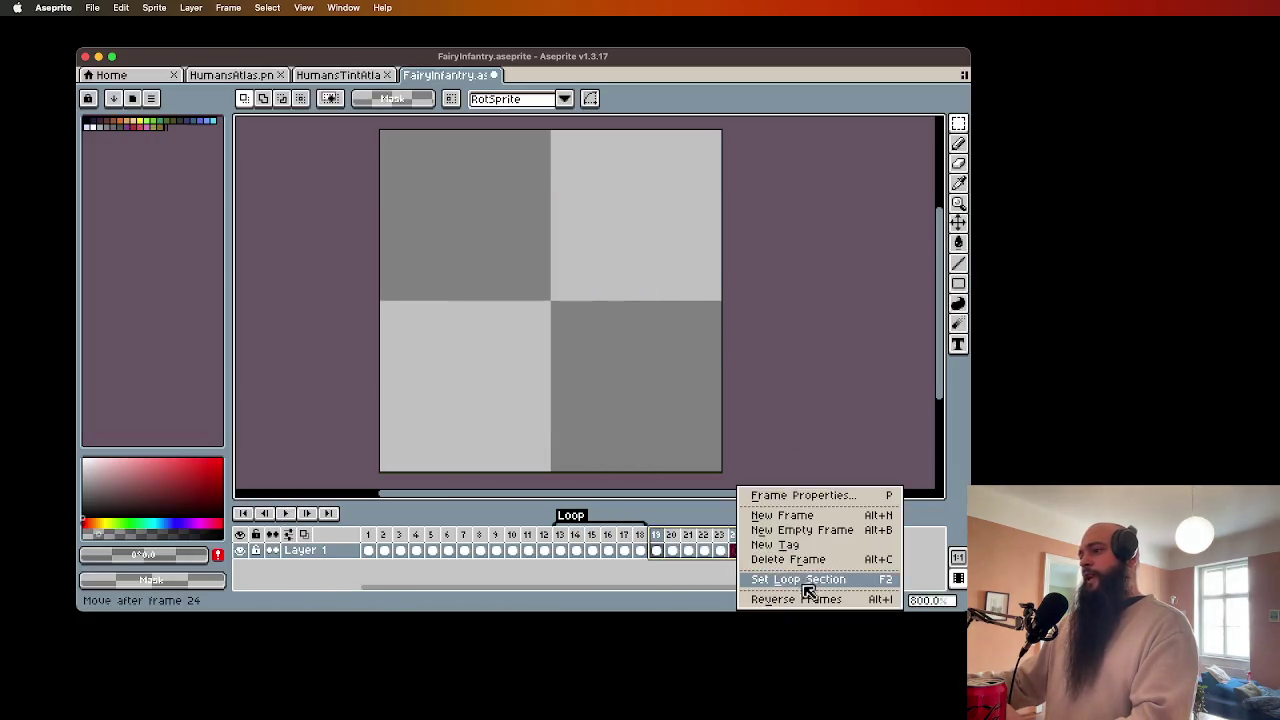
left_click(800, 580)
left_click(287, 513)
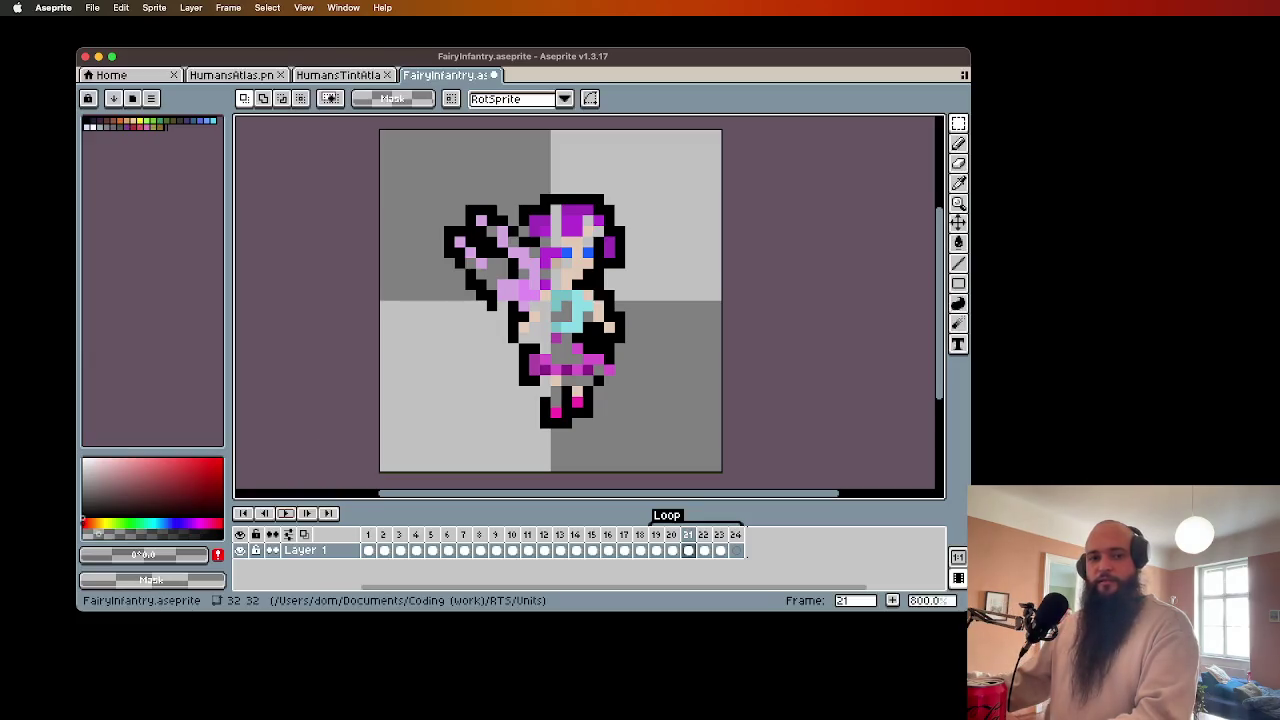
key("super+Tab")
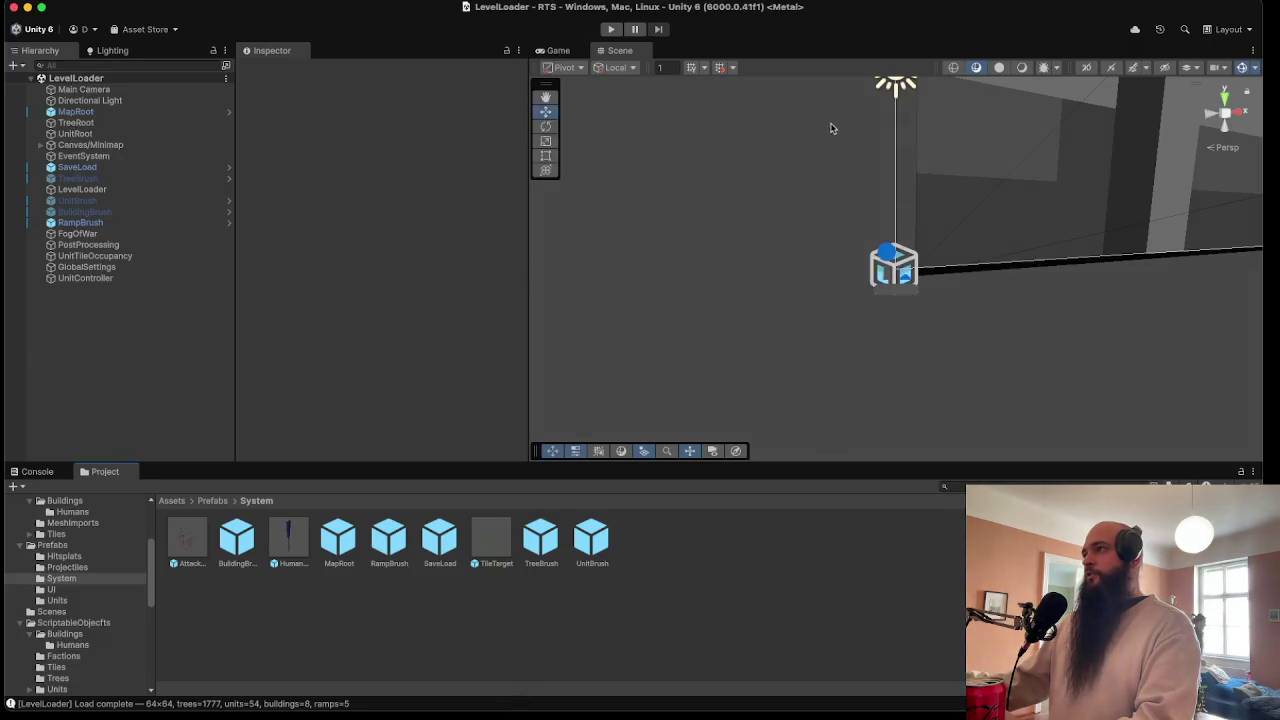
- Browse the Project panel to the Textures/UnitPortraits/Human portraits folder
scroll(866, 203, "down", 5)
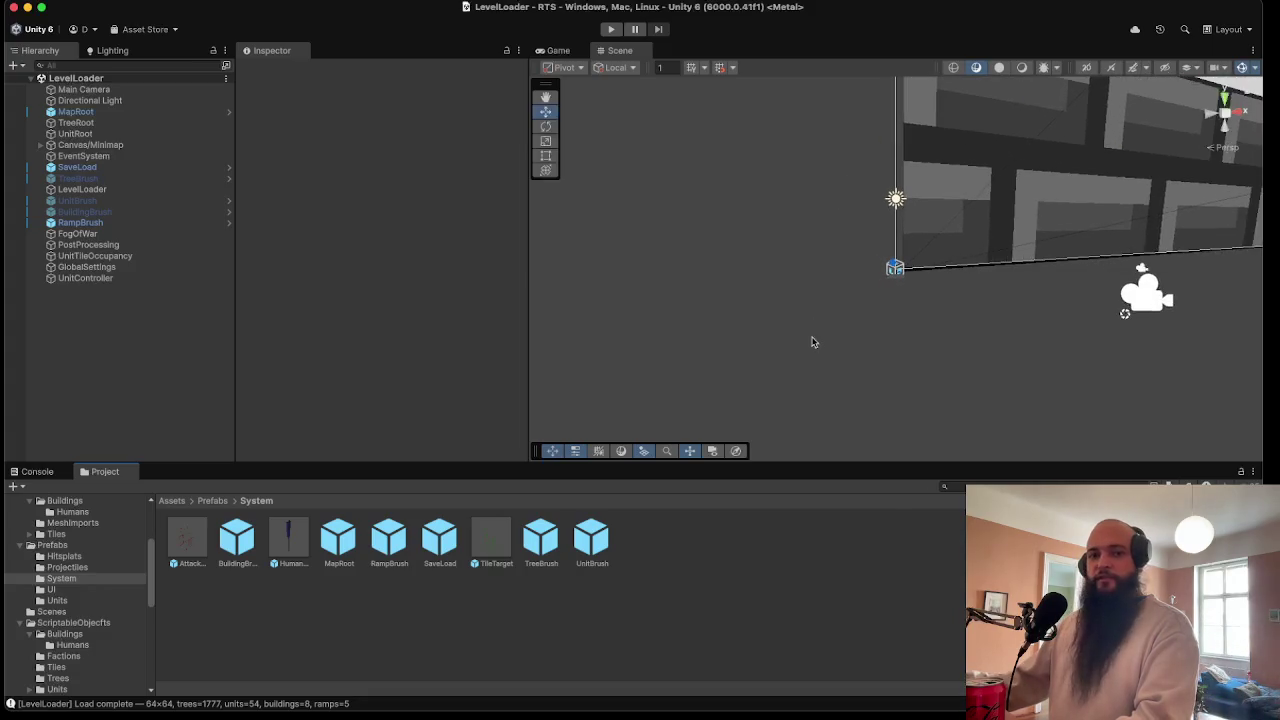
scroll(812, 342, "up", 3)
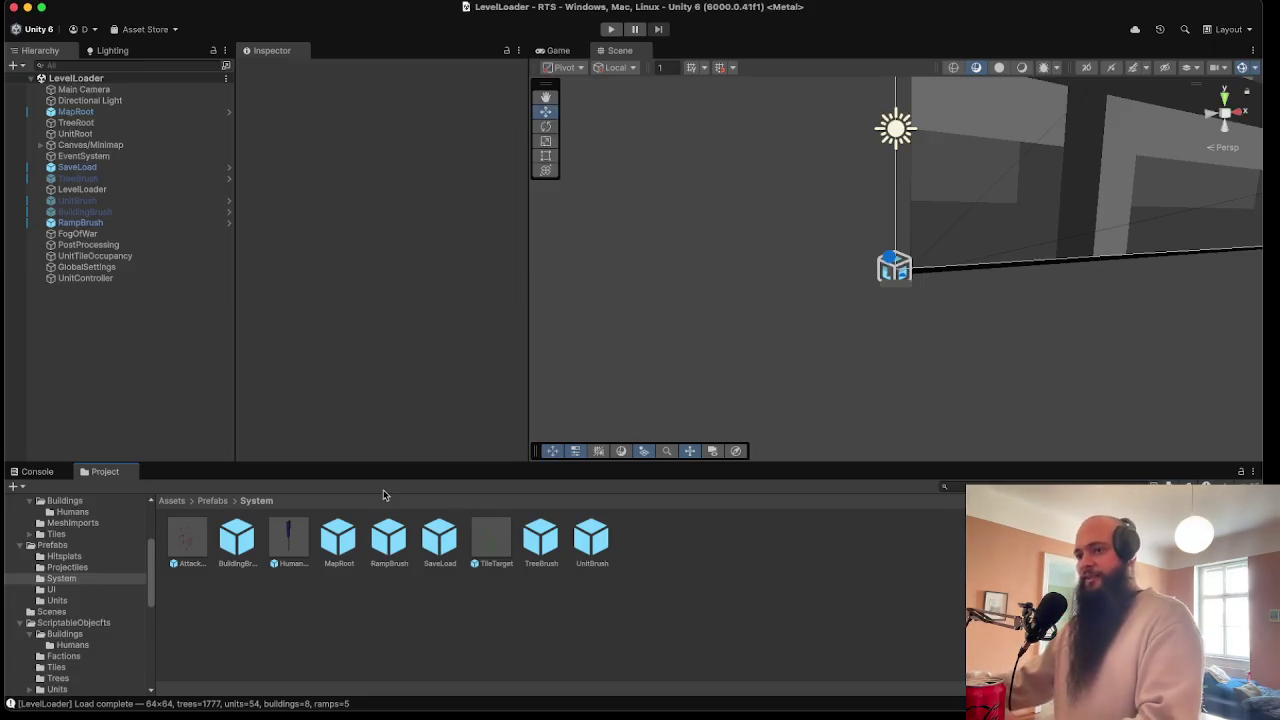
scroll(90, 674, "down", 10)
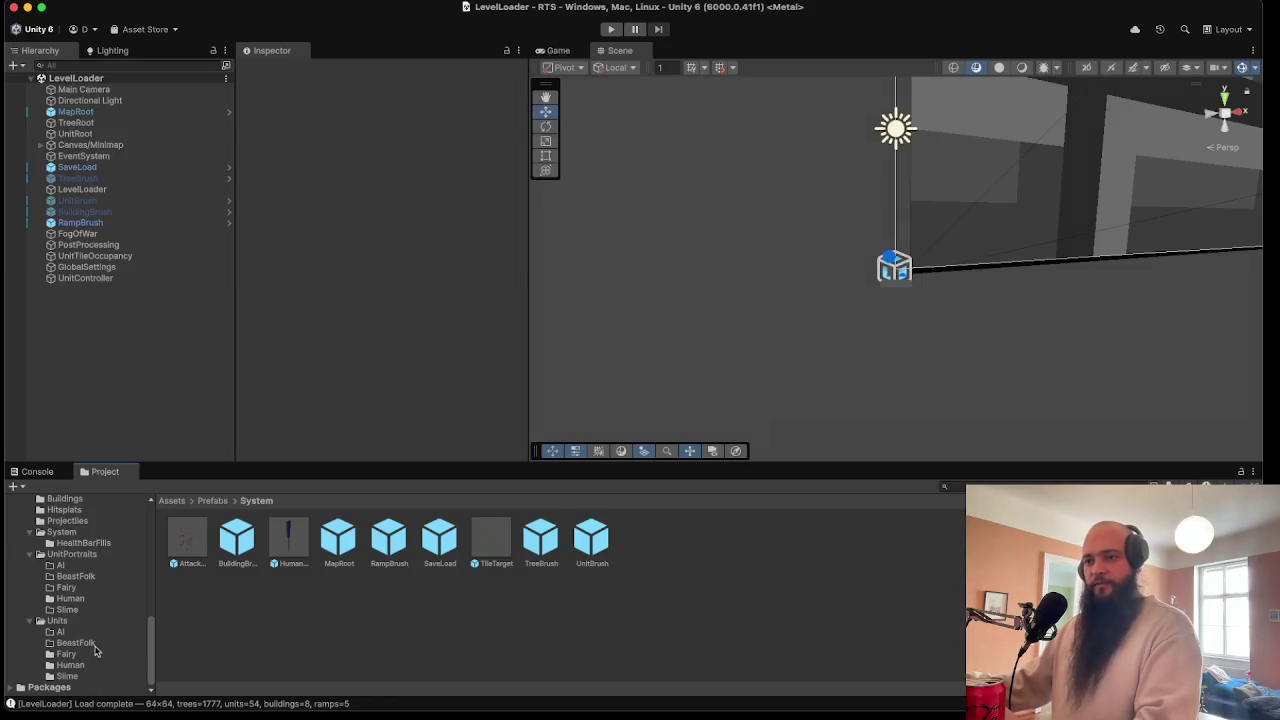
left_click(94, 646)
left_click(86, 591)
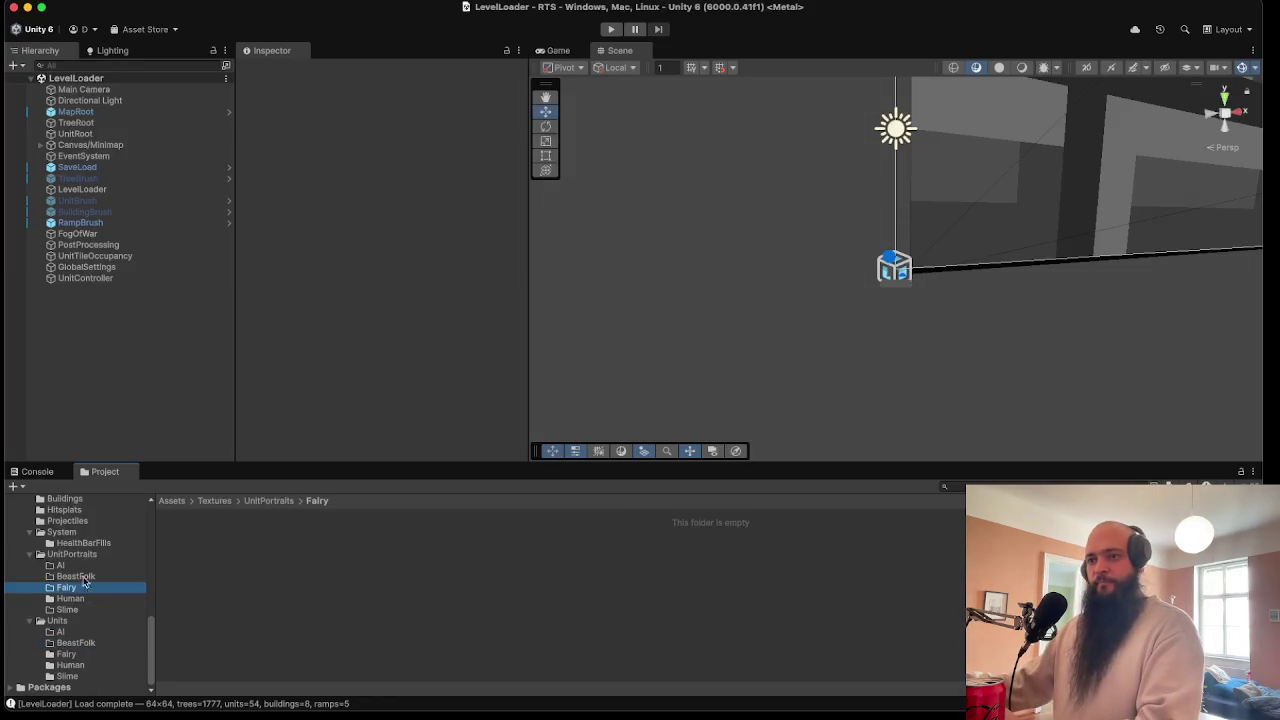
left_click(92, 556)
left_click(89, 601)
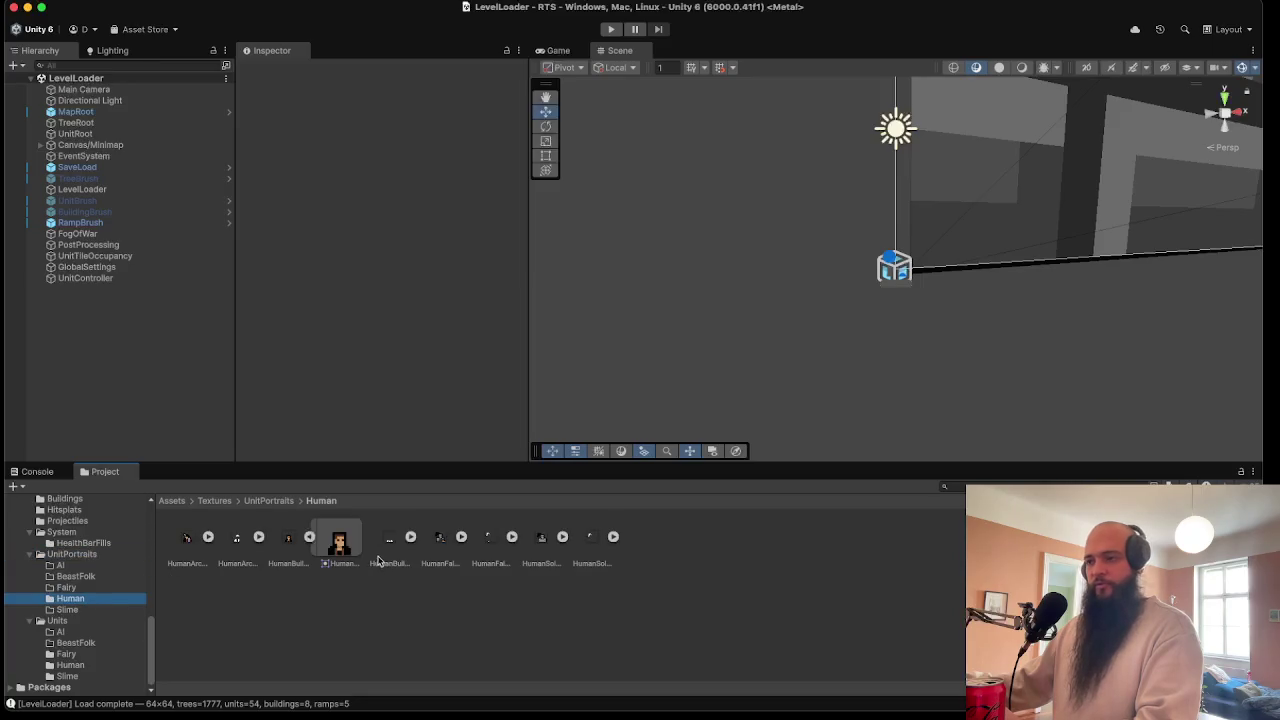
- Inspect the HumanArcher_Portrait and HumanArcher_PortraitTint import settings
left_click(340, 540)
left_click(309, 537)
left_click(300, 542)
left_click(233, 540)
key("Right")
left_click(187, 545)
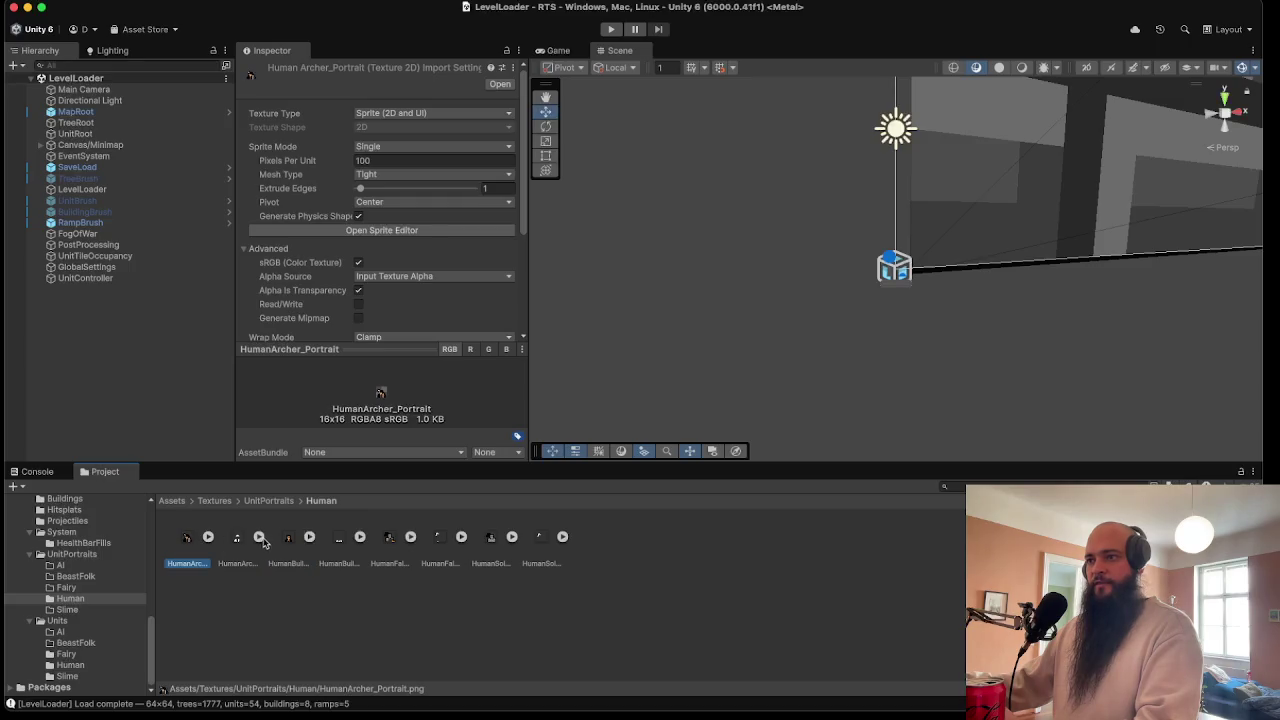
left_click(259, 537)
left_click(259, 537)
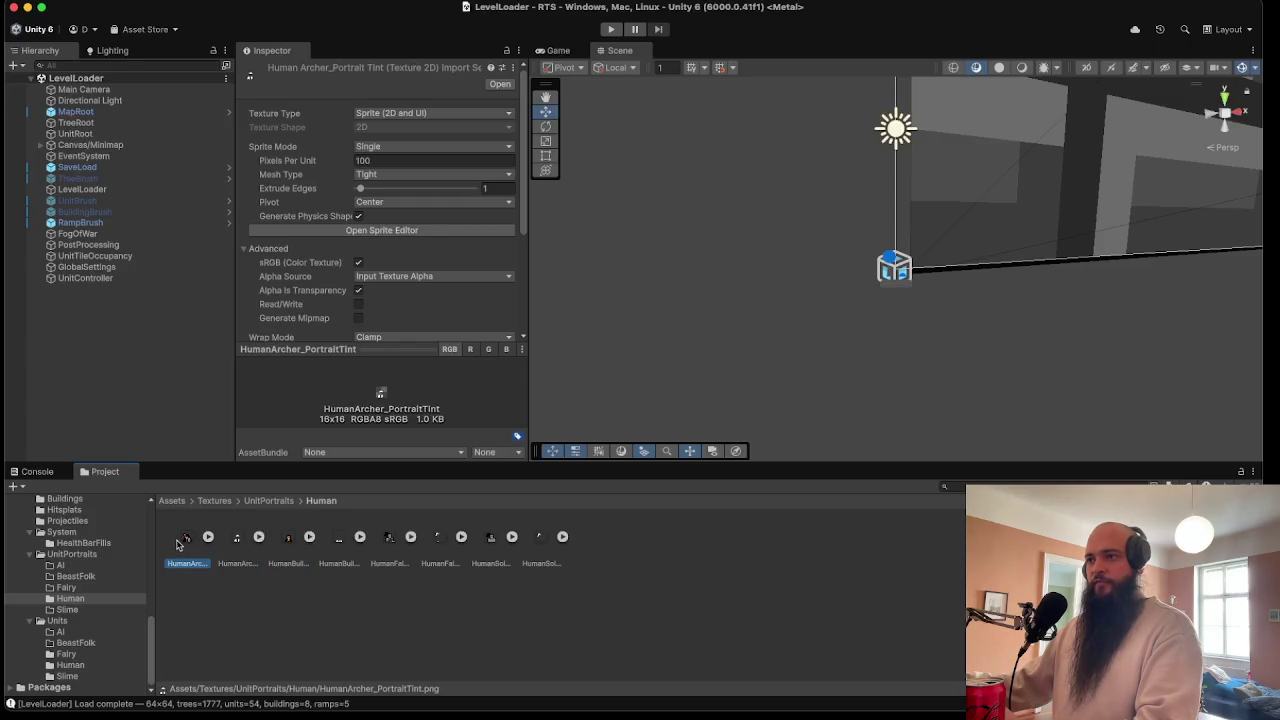
left_click(238, 543)
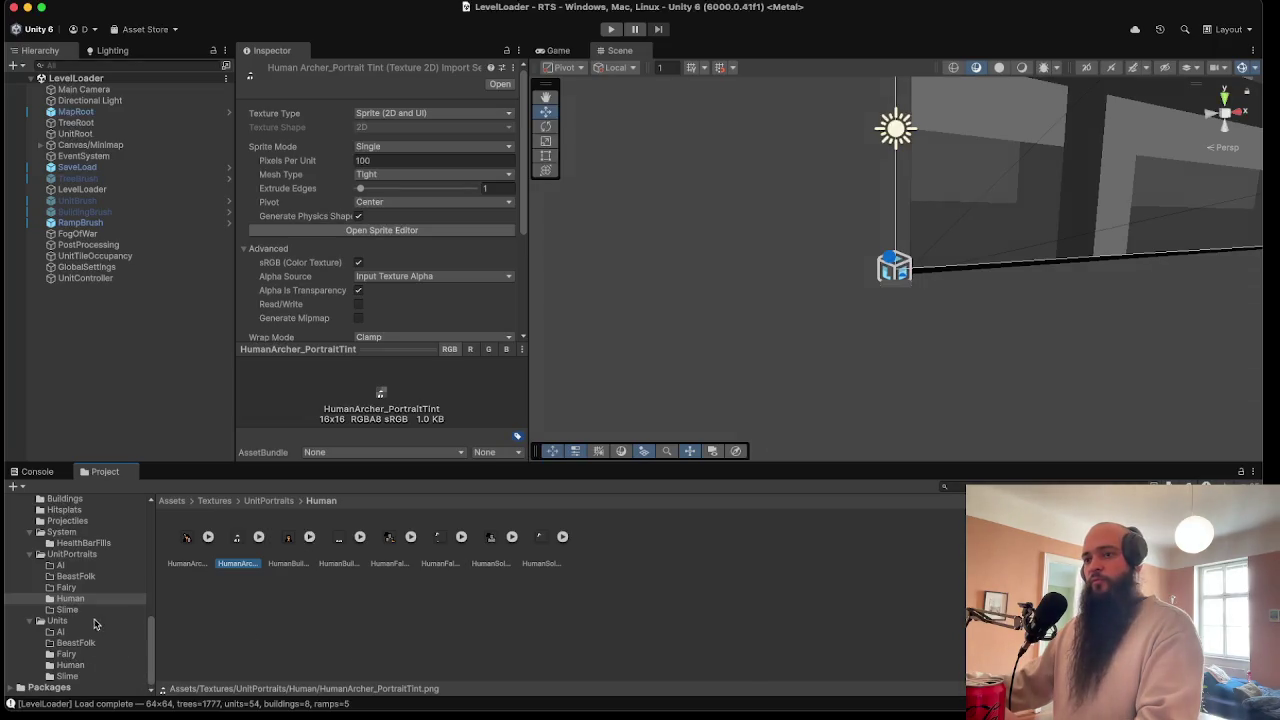
- Open Units/Fairy and inspect the Fairy_FireFae and Fairy_FireFae_Tint import settings
left_click(86, 589)
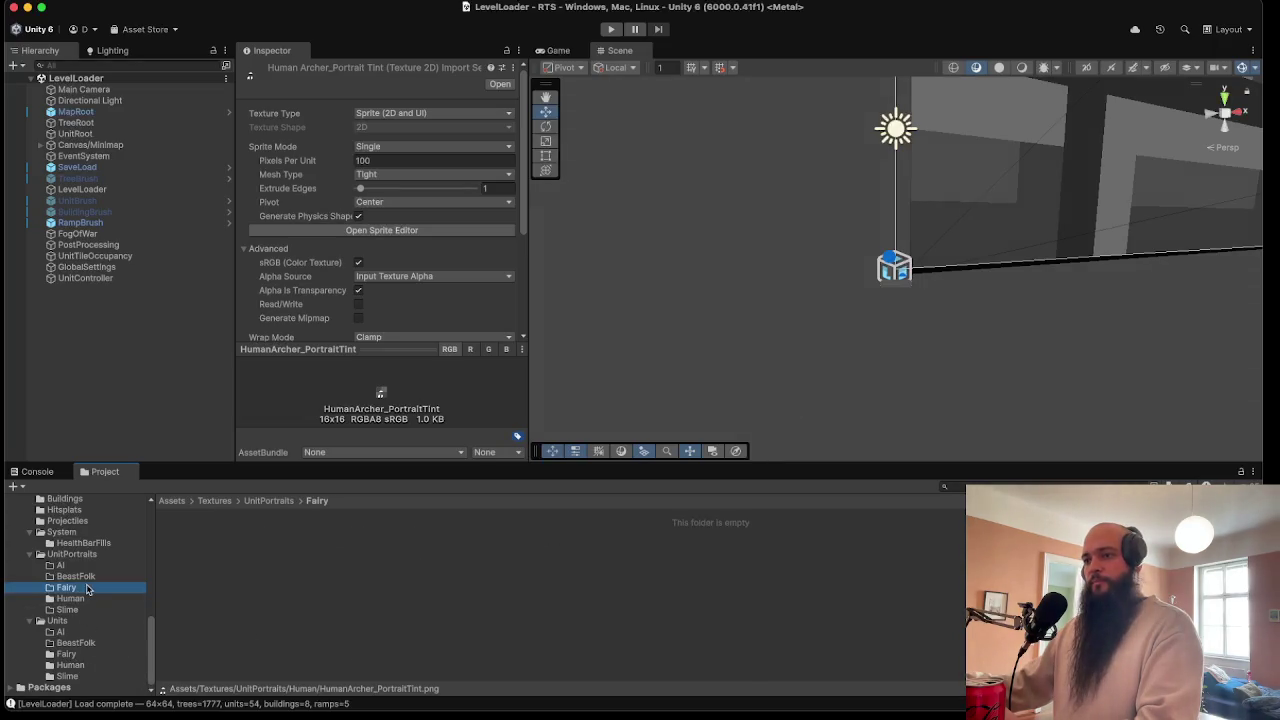
left_click(81, 656)
left_click(188, 542)
left_click(237, 543)
left_click(278, 541)
left_click(226, 542)
left_click(200, 542)
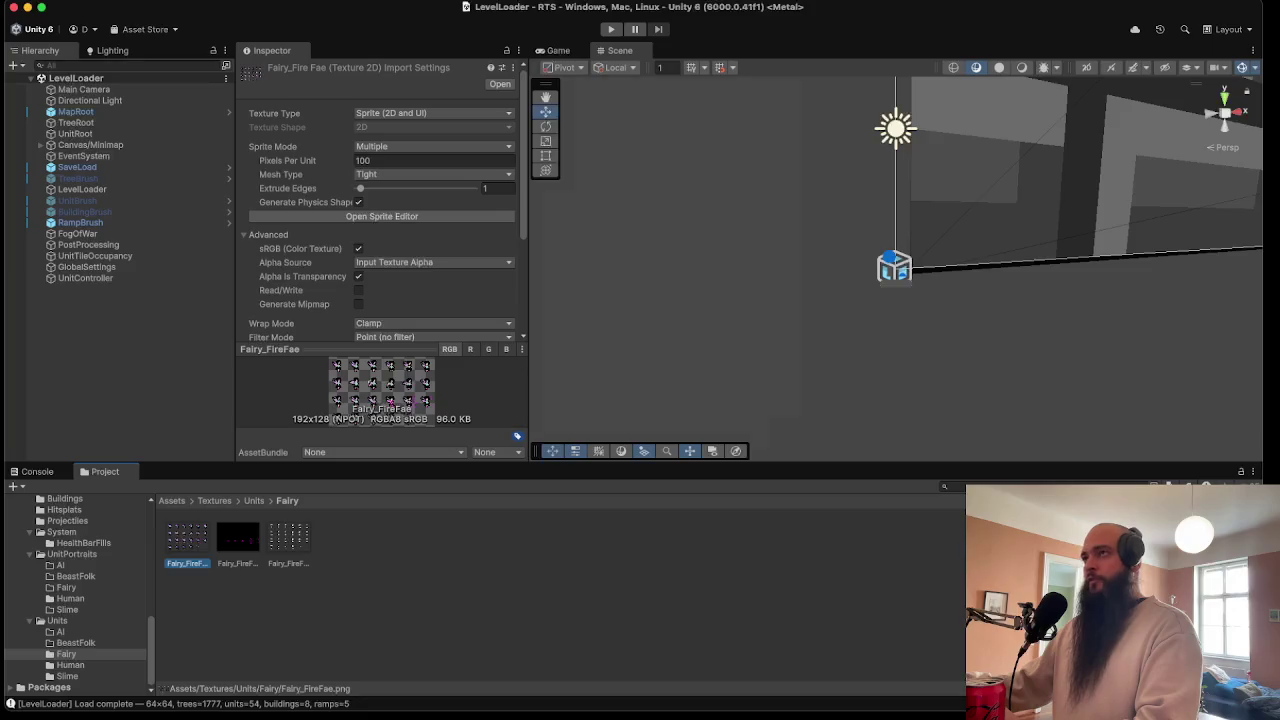
- Reveal the Fairy_FireFae and Fairy_FireFae_Tint sprite sheets in Finder
left_click(374, 629)
left_click(175, 537)
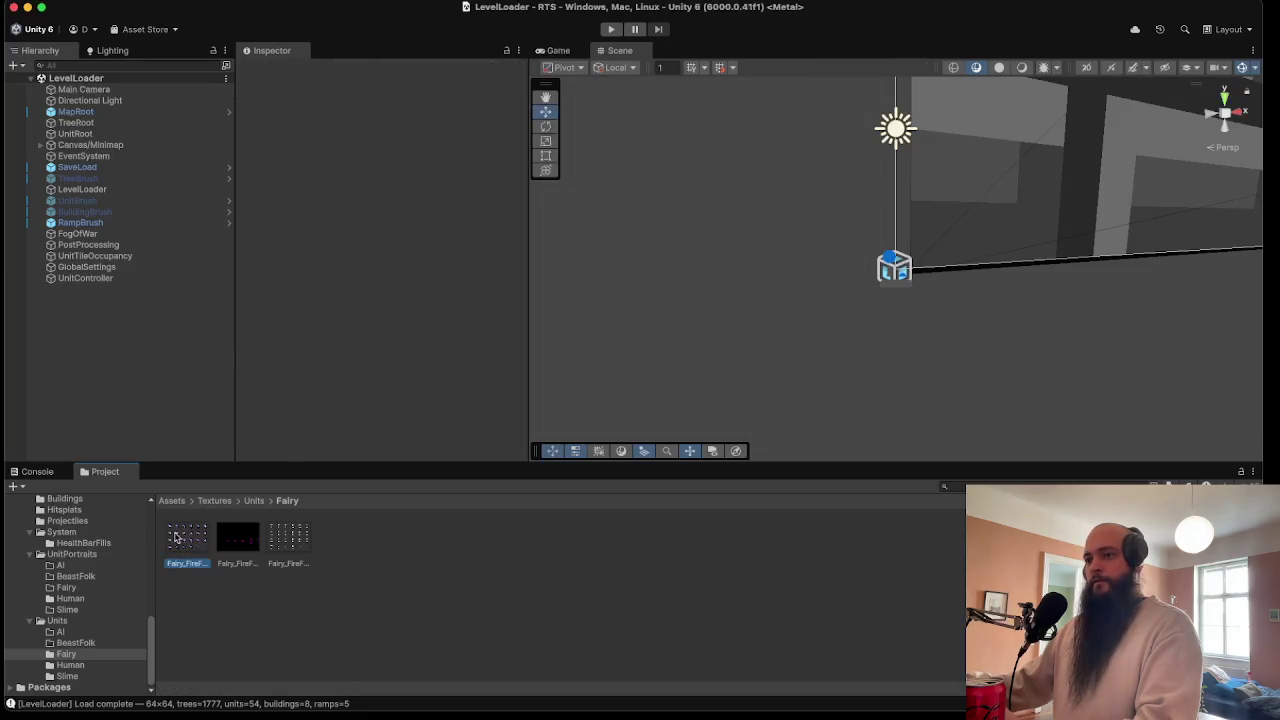
right_click(177, 537)
left_click(238, 507)
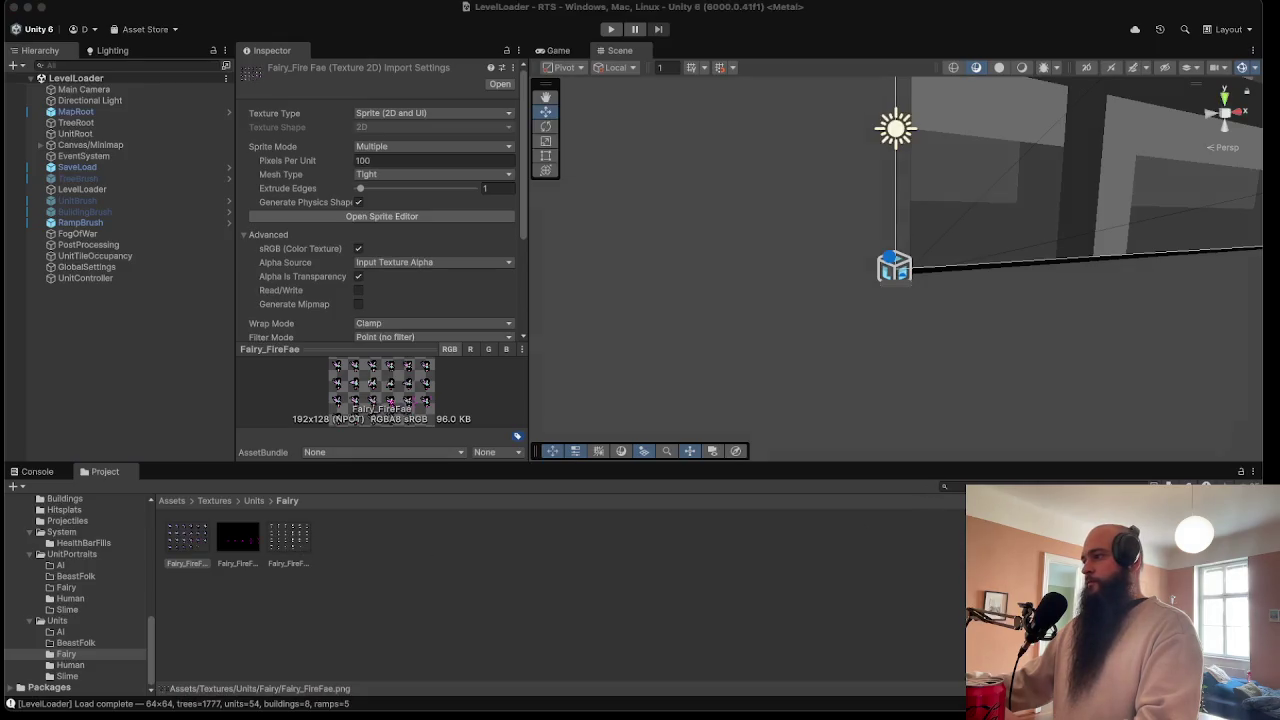
left_click(349, 634)
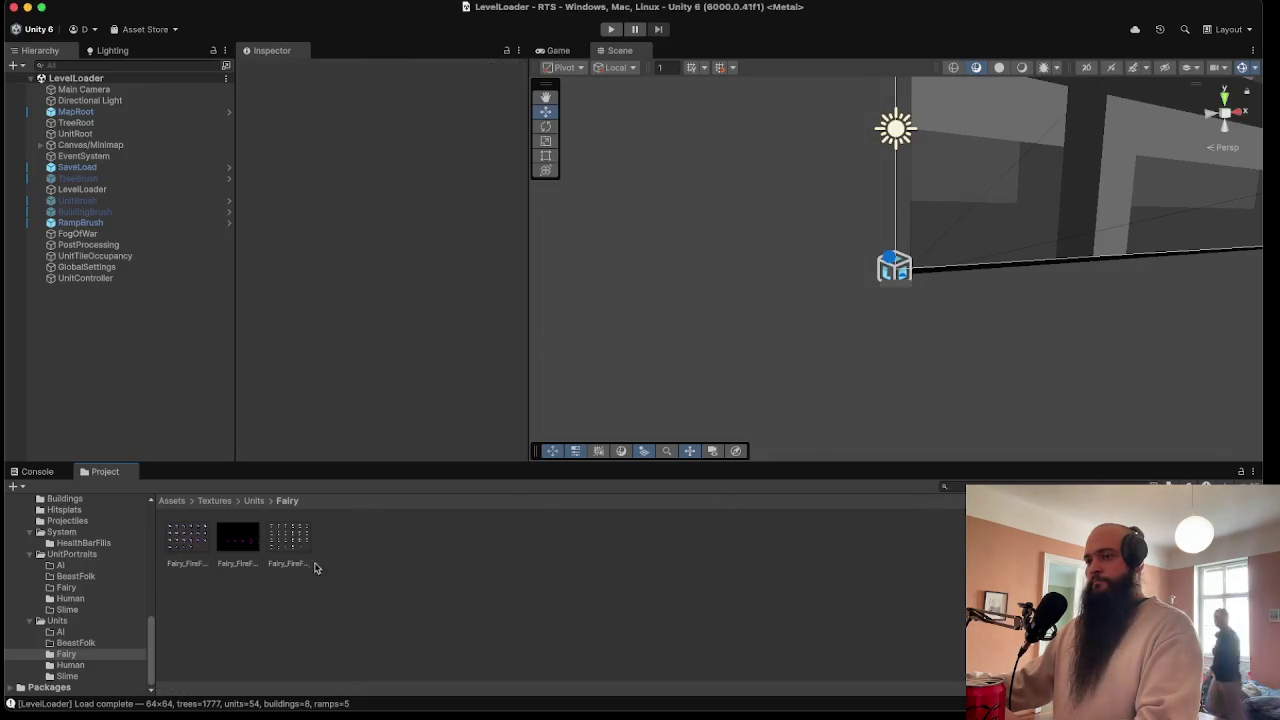
right_click(292, 545)
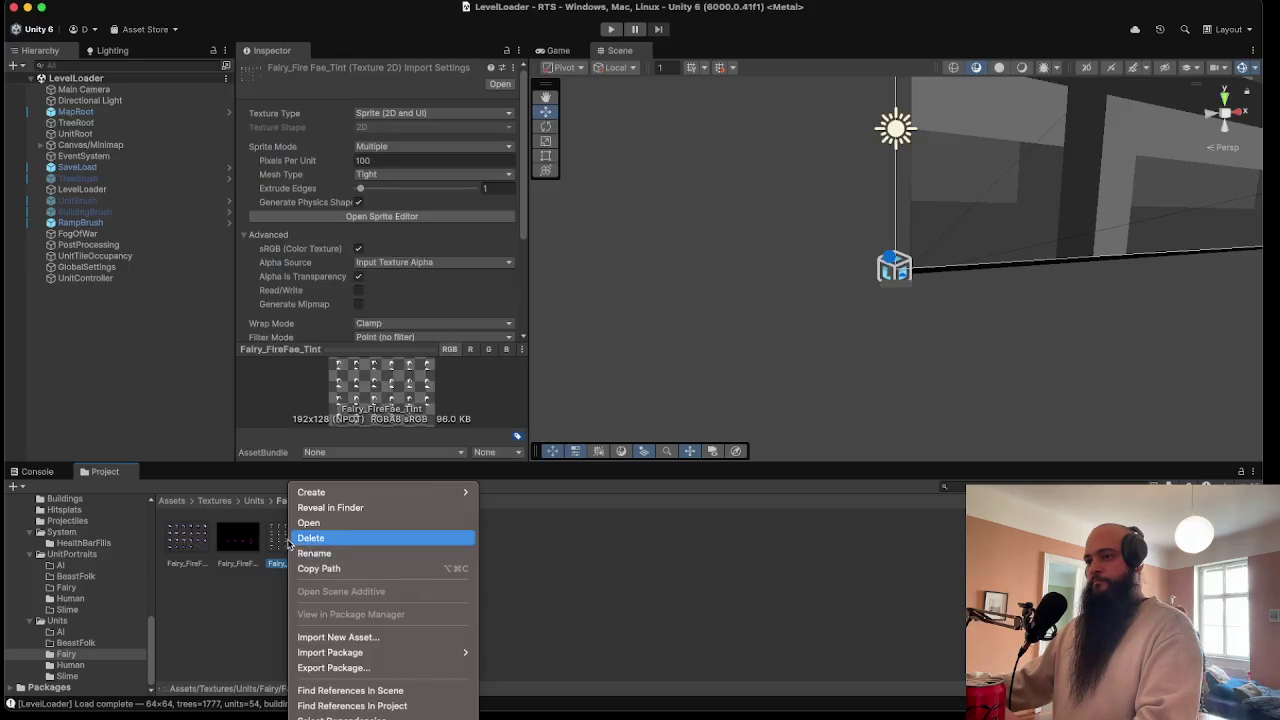
left_click(438, 505)
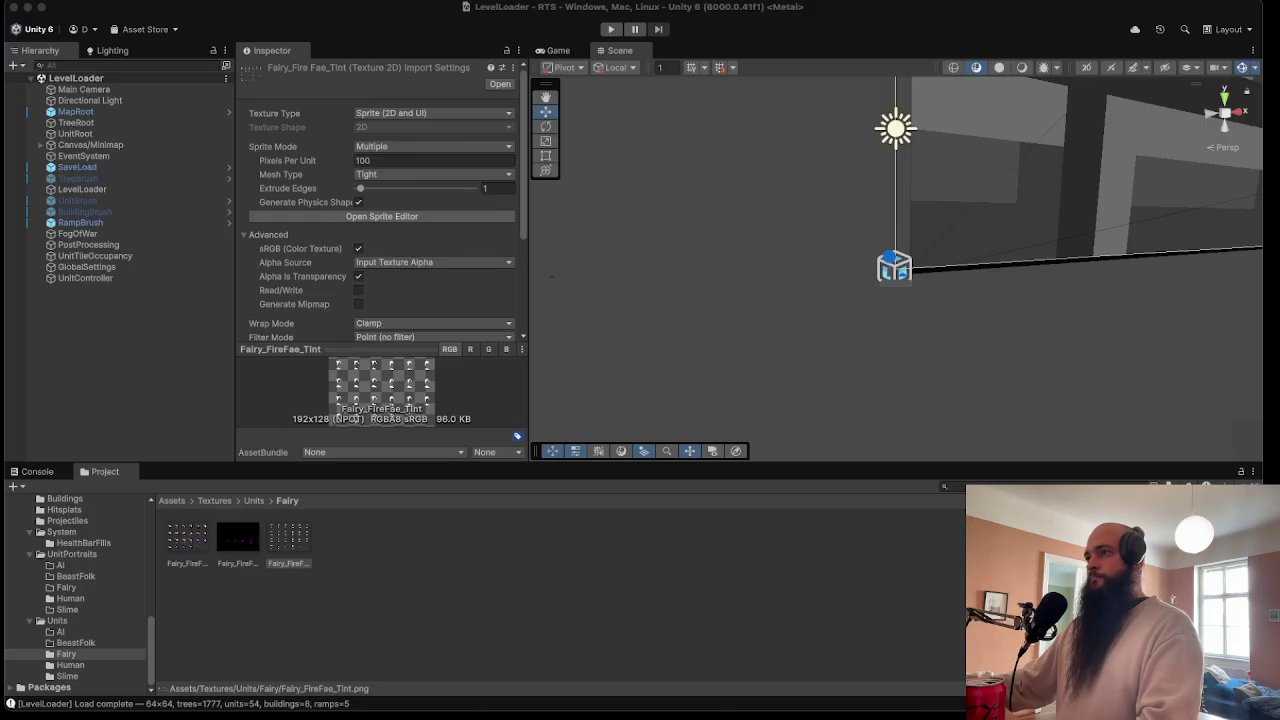
- Check the 16x16 HumanArcher_Portrait in UnitPortraits/Human, then return to Aseprite
left_click(381, 574)
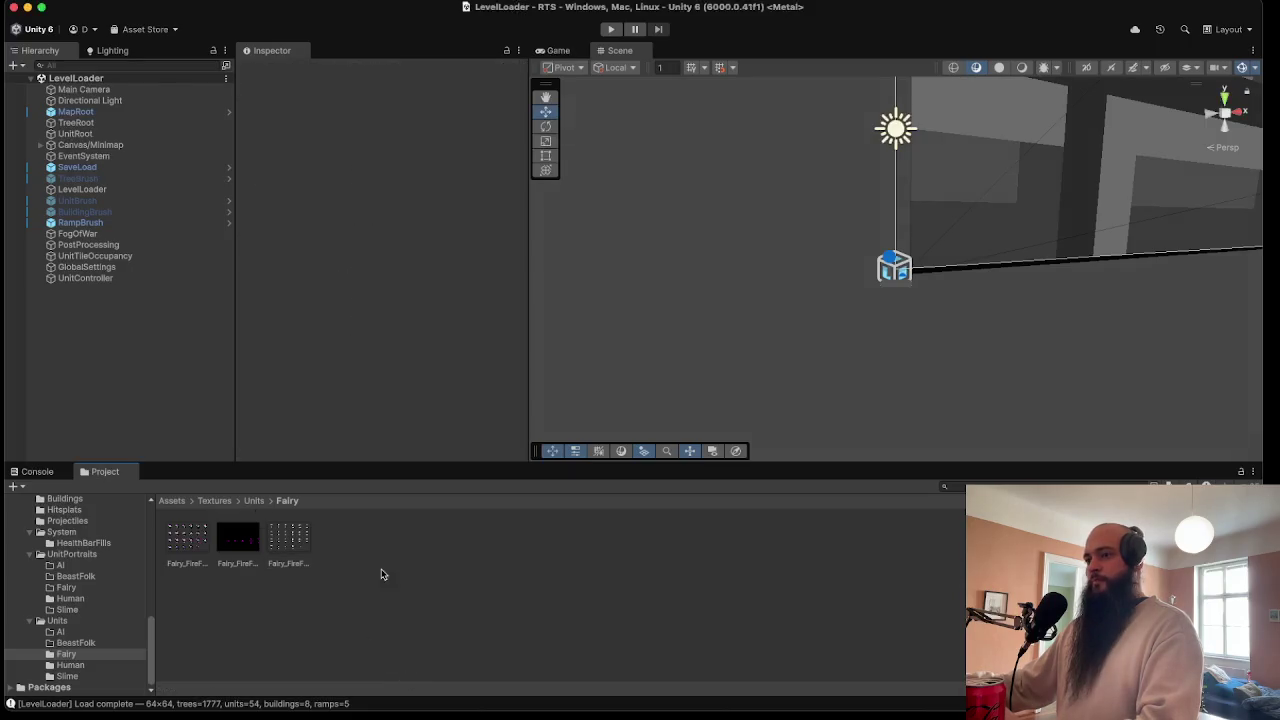
left_click(70, 598)
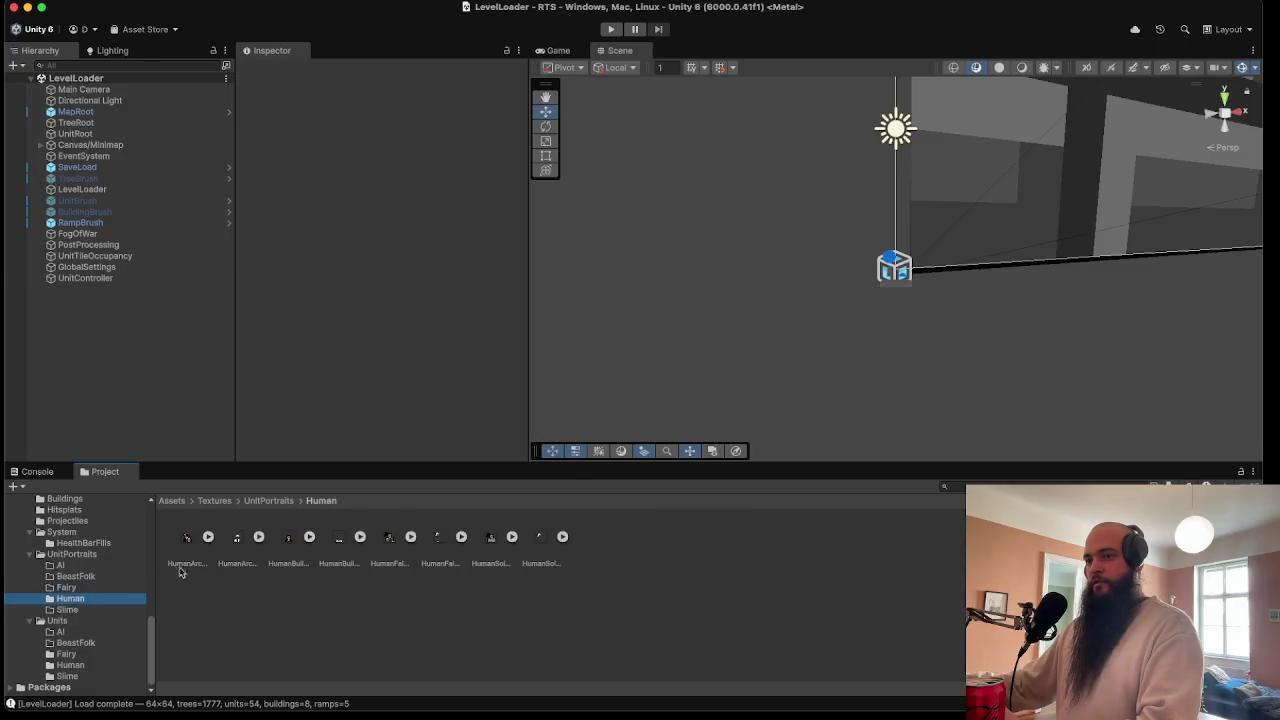
left_click(187, 541)
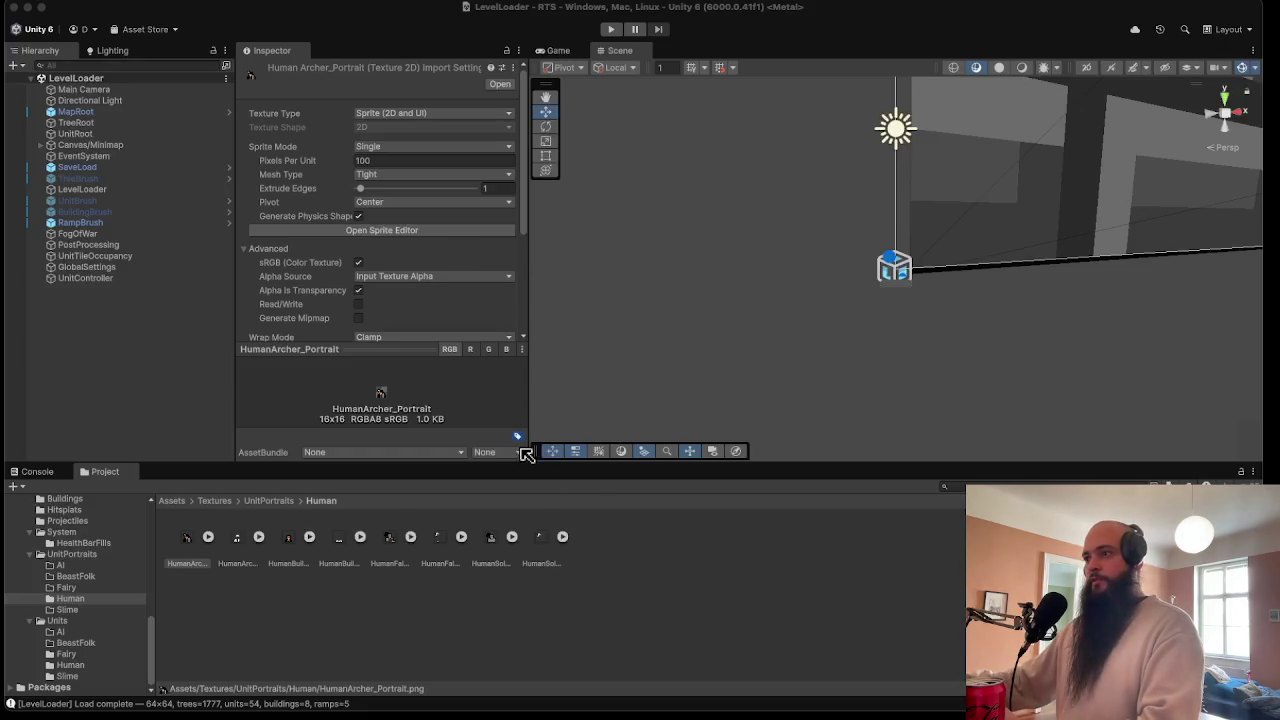
key("super+Tab")
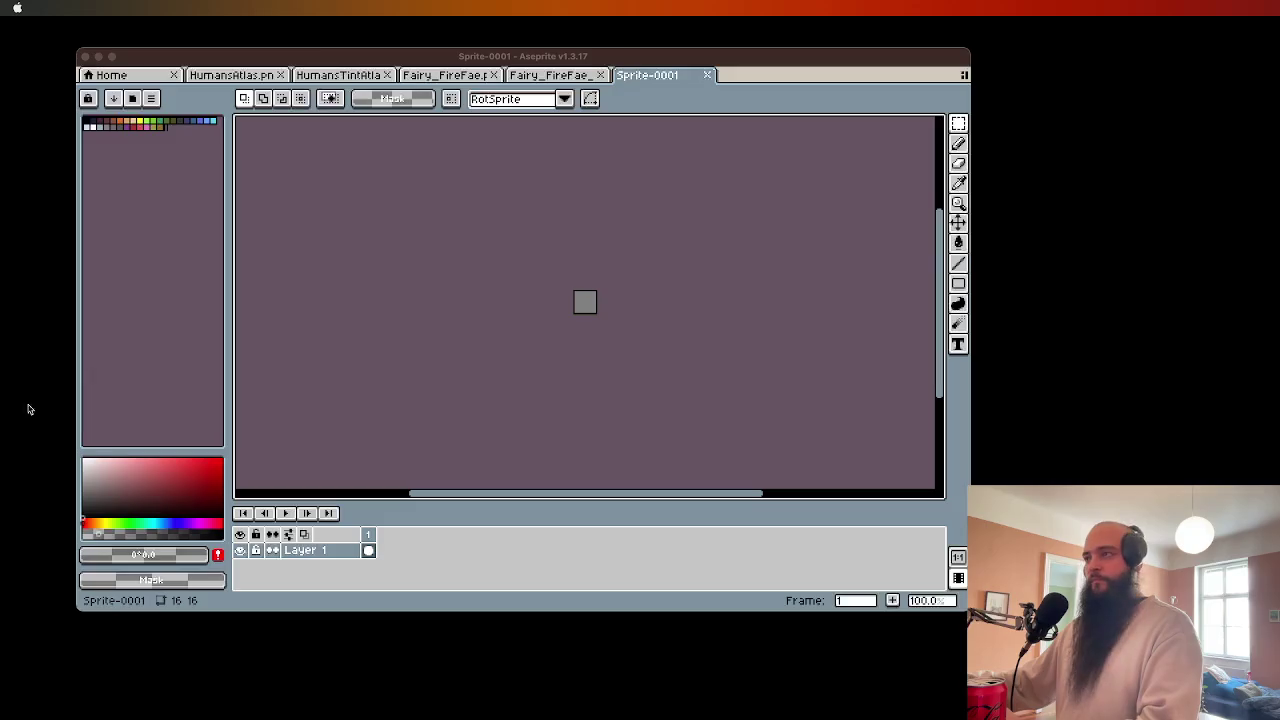
- Copy the first fairy cell from Fairy_FireFae into Sprite-0001, framing its face
scroll(539, 310, "up", 3)
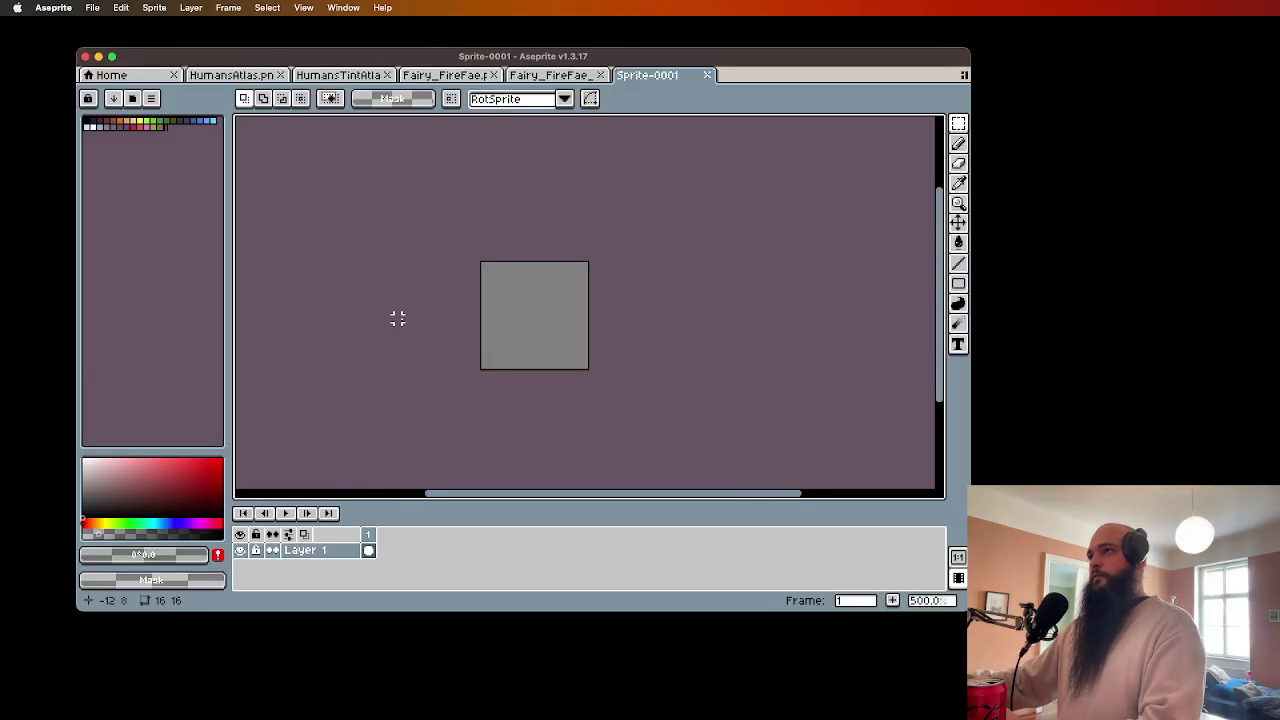
scroll(397, 317, "up", 2)
left_click(445, 75)
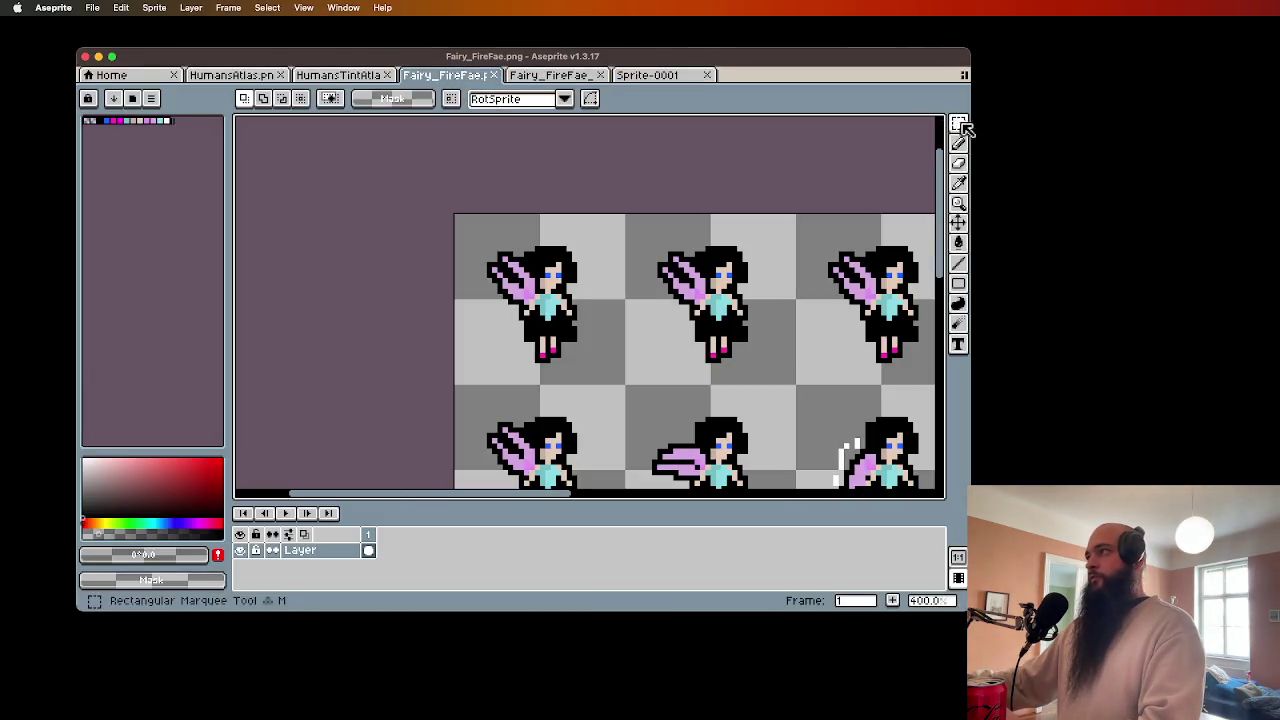
mouse_move(958, 123)
left_click_drag(456, 219, 627, 387)
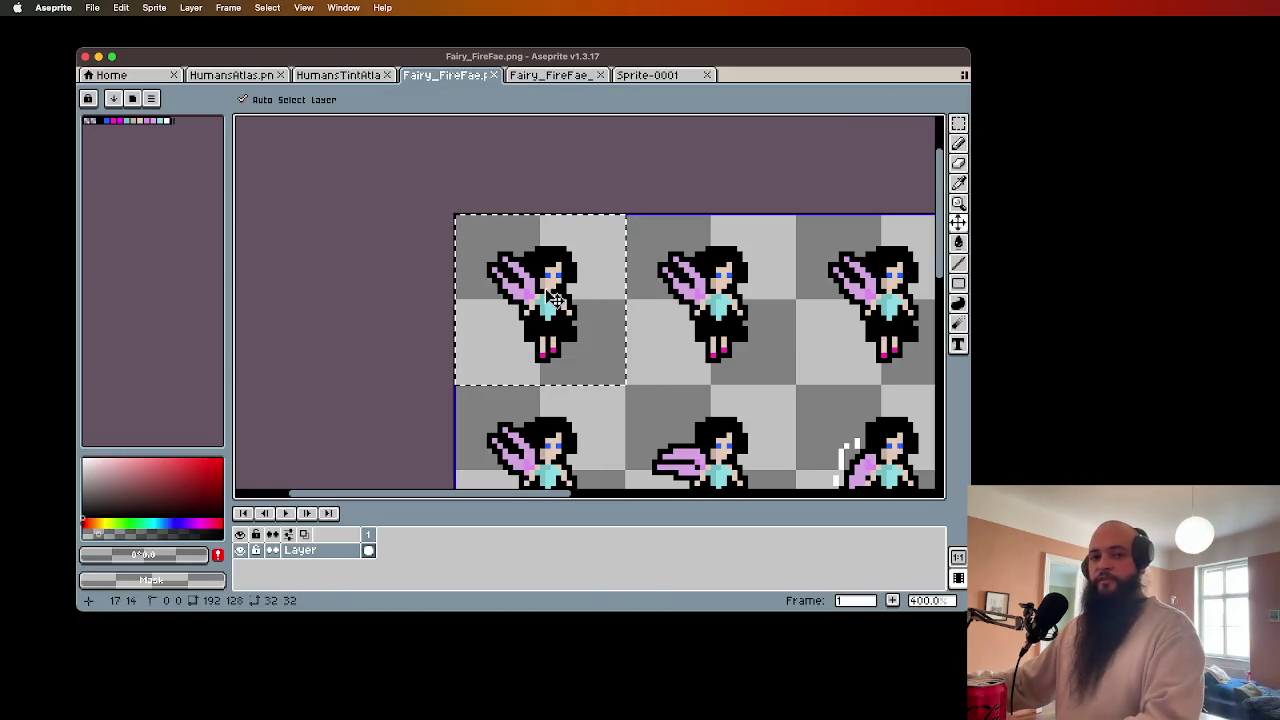
key("super+c")
left_click(550, 75)
left_click(650, 75)
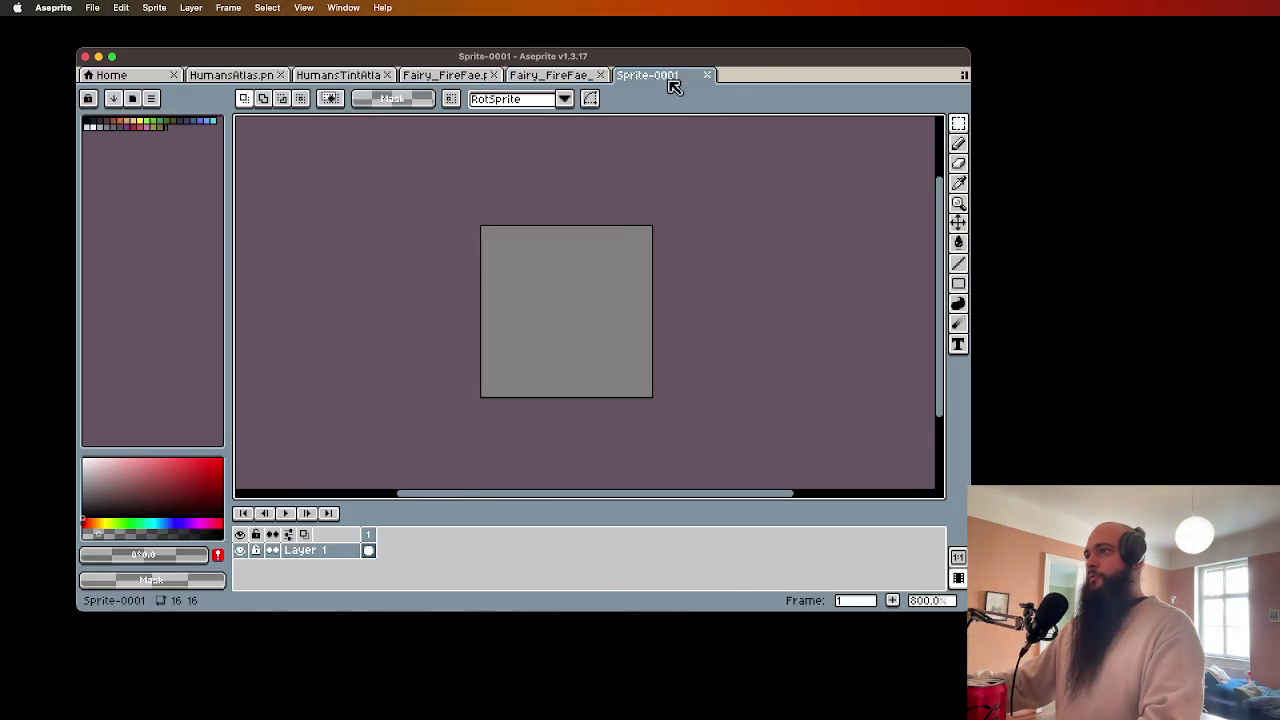
key("super+v")
mouse_move(608, 344)
left_mouse_down()
mouse_move(536, 314)
mouse_move(555, 336)
left_mouse_up()
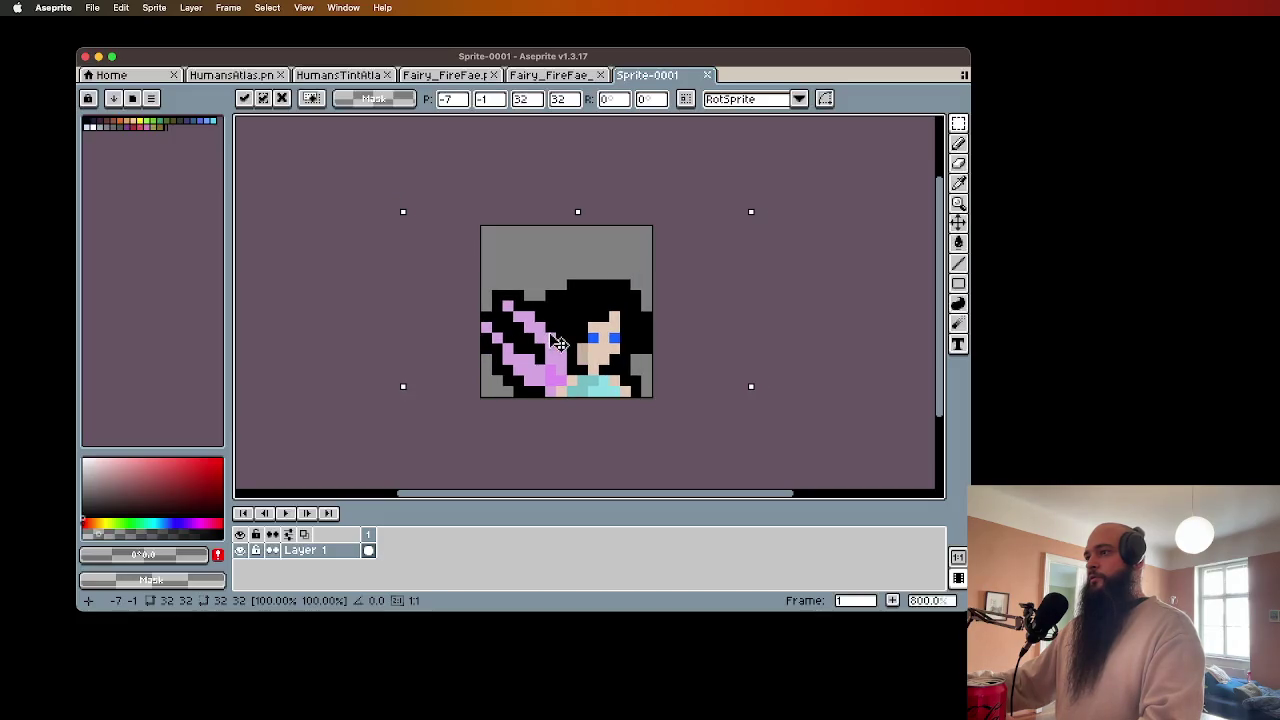
mouse_move(560, 343)
left_mouse_down()
mouse_move(552, 309)
mouse_move(560, 332)
left_mouse_up()
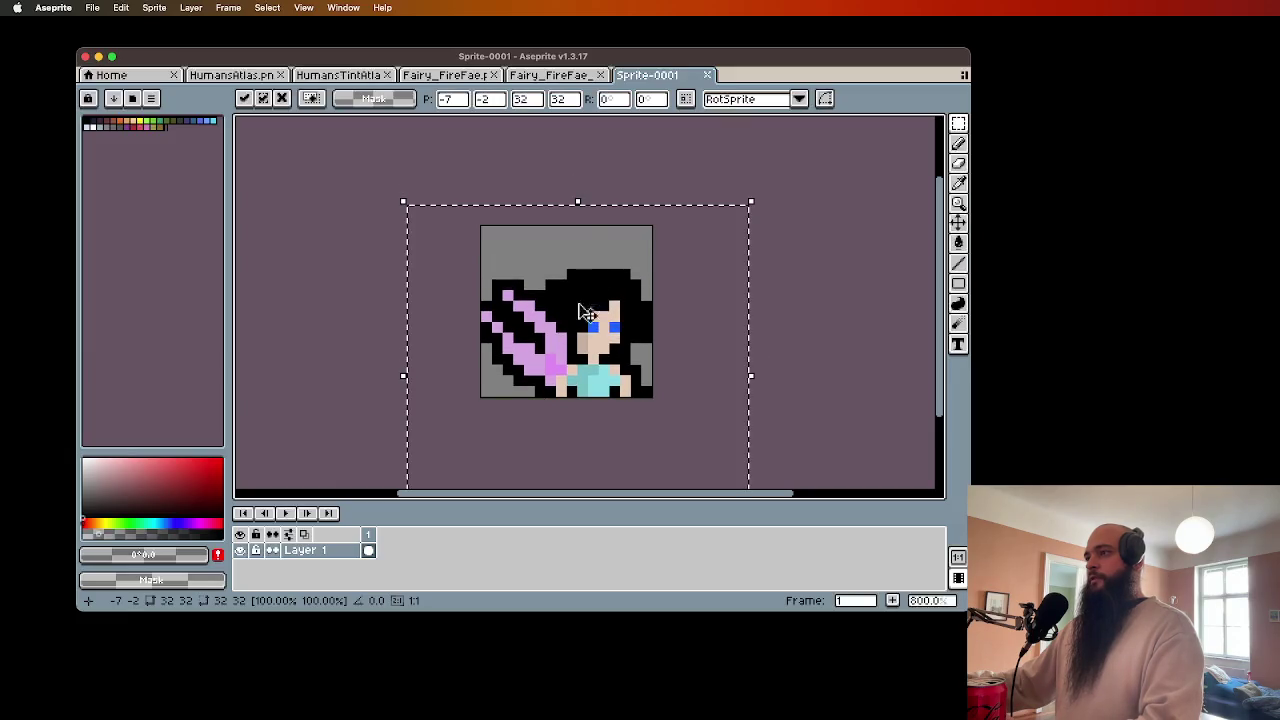
- Paste the first Fairy_FireFae_Tint cell over the fairy, then revert to the black-haired version
left_click(552, 75)
left_click_drag(419, 220, 583, 386)
key("super+c")
left_click(646, 75)
key("super+v")
mouse_move(627, 248)
left_mouse_down()
mouse_move(640, 337)
mouse_move(608, 322)
left_mouse_up()
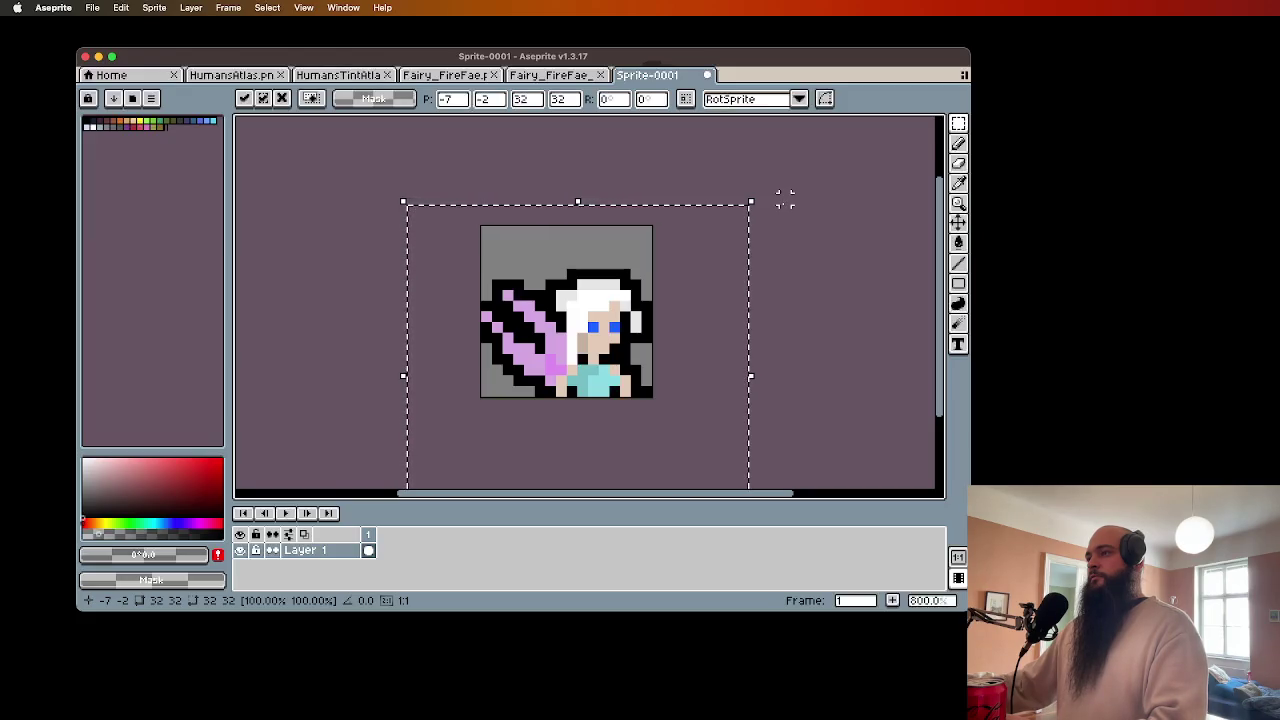
left_click(806, 188)
key("super+z")
key("super+z")
key("super+z")
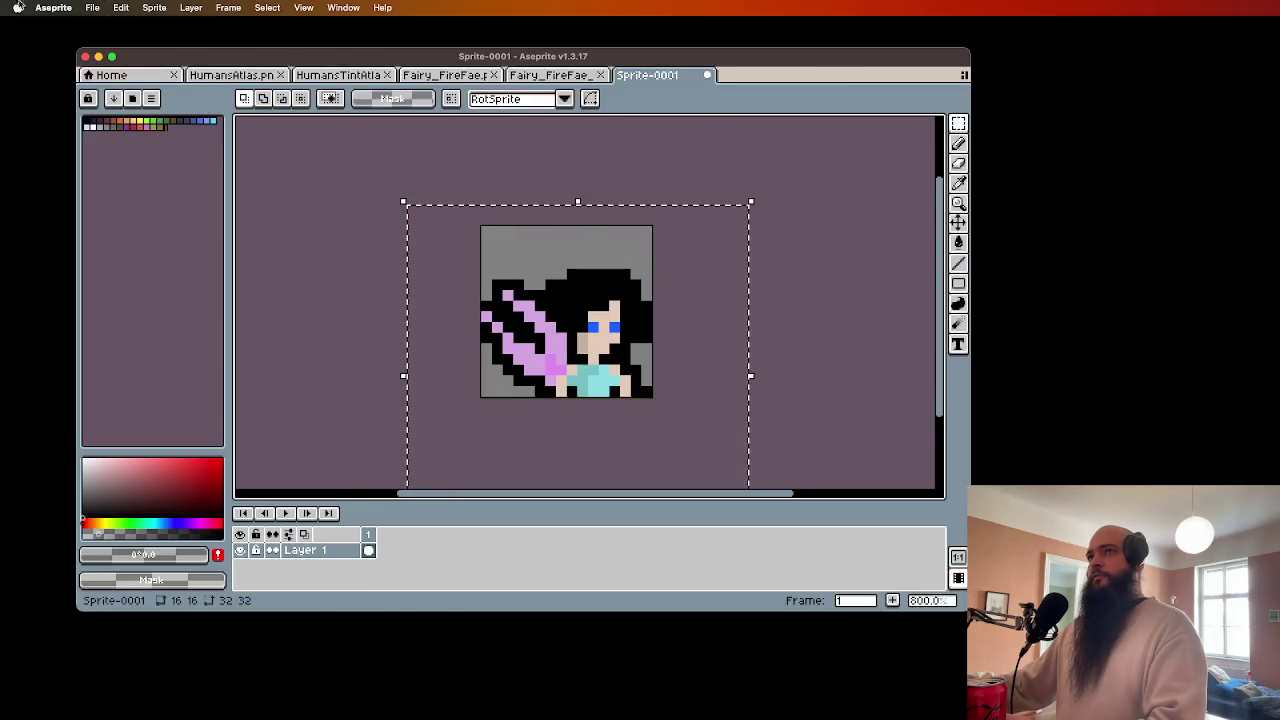
- Save the sprite as Sprite-0001.aseprite on the Desktop
left_click(92, 7)
left_click(102, 79)
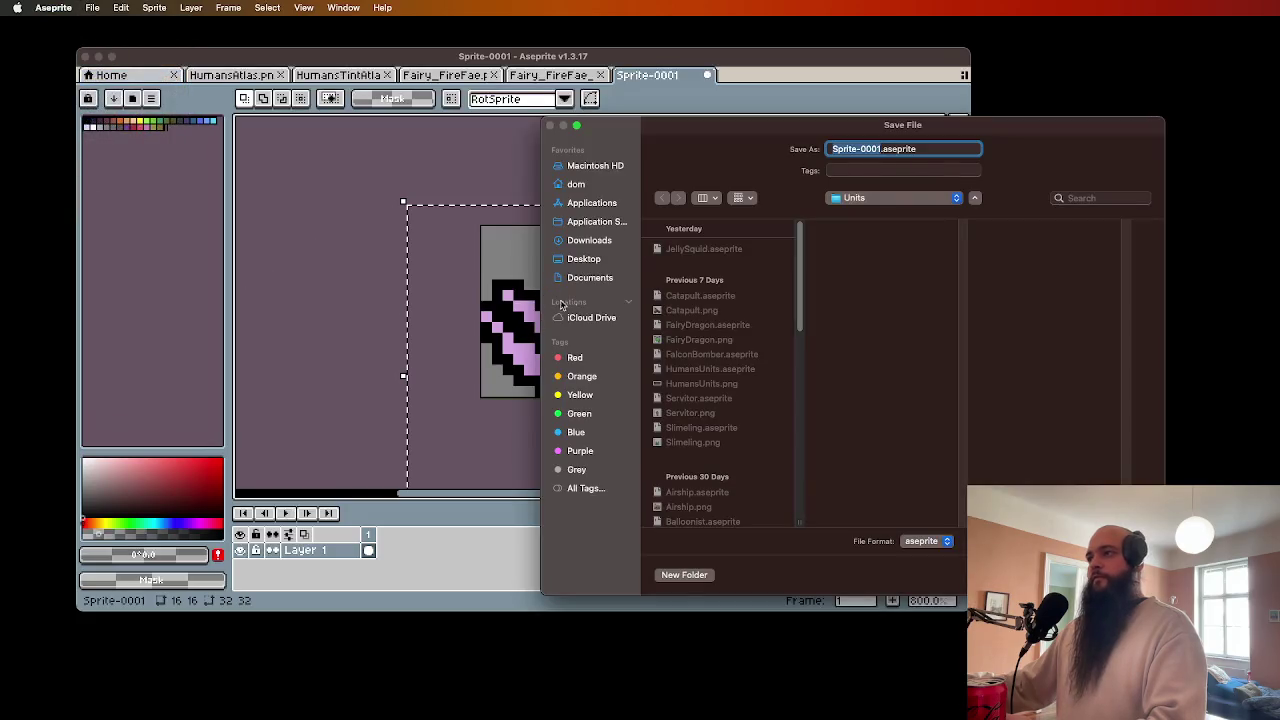
left_click(585, 259)
key("Return")
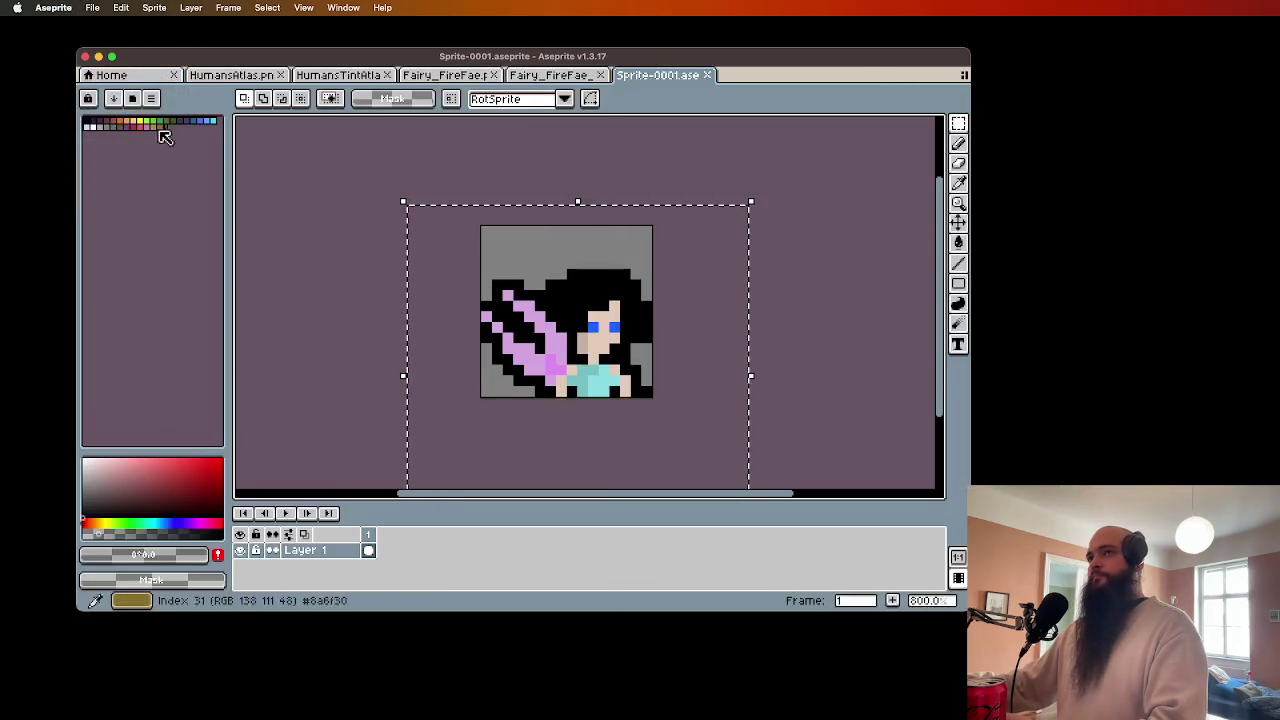
- Export the sprite as Sprite-0001.png
left_click(94, 8)
mouse_move(150, 145)
left_click(230, 147)
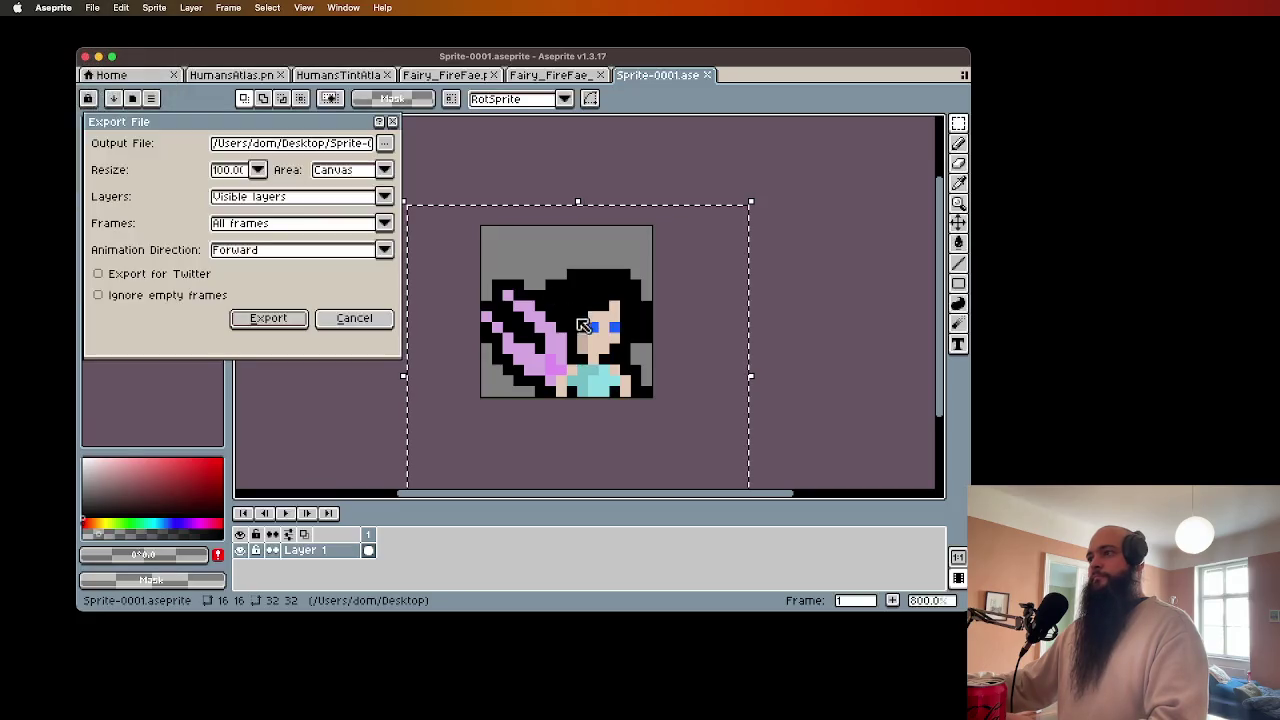
left_click(299, 319)
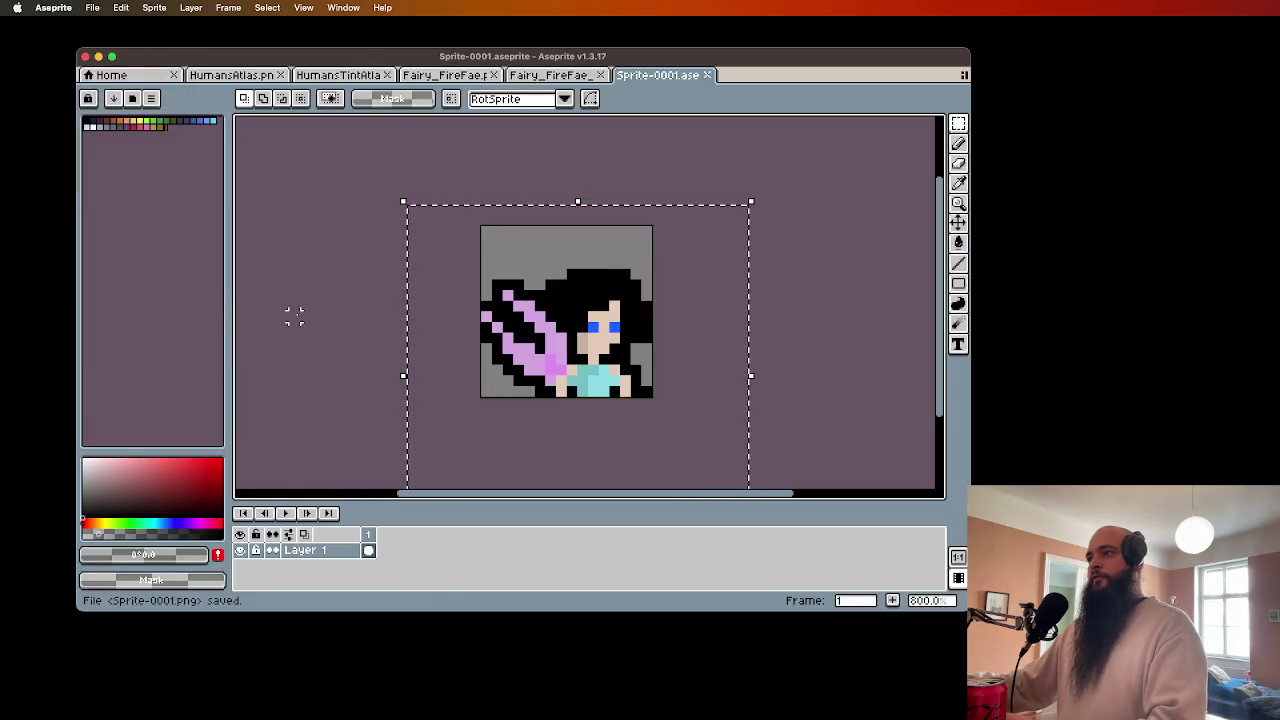
left_click(601, 284)
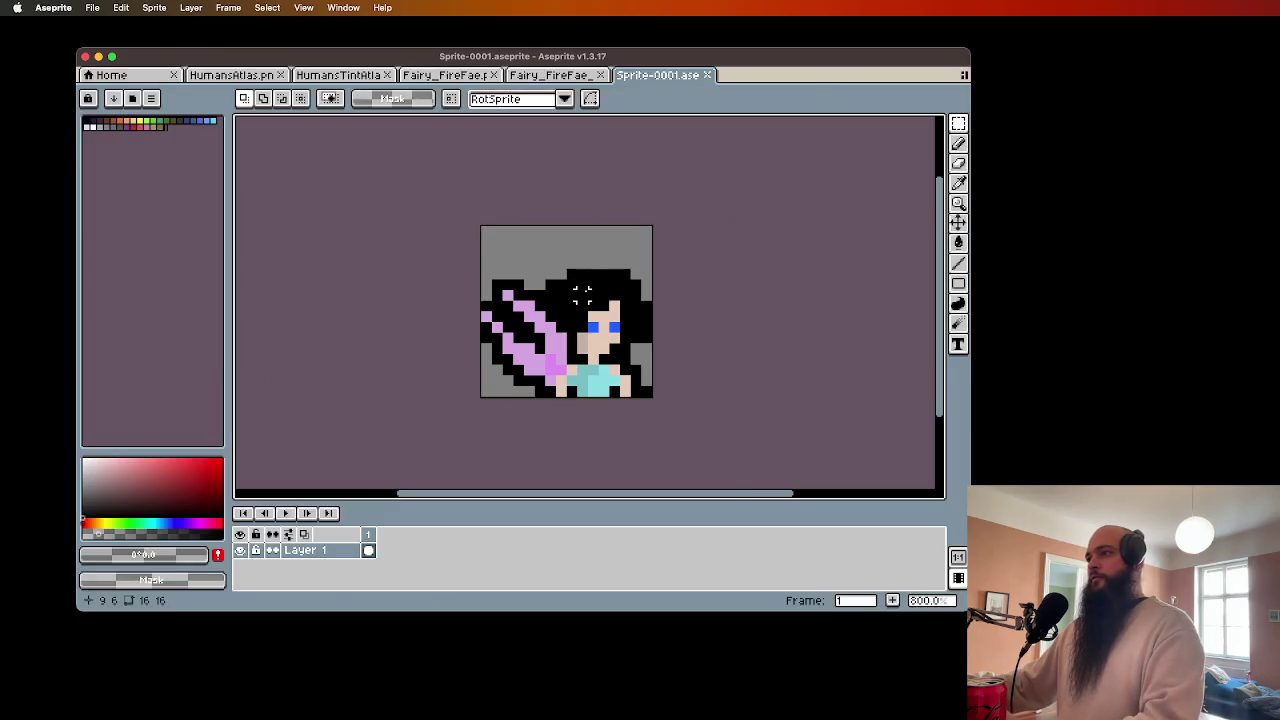
- Paste the white-haired copy and remove outline, skin, shirt and eyes, leaving only the hair
key("super+v")
mouse_move(642, 323)
left_mouse_down()
mouse_move(520, 292)
mouse_move(565, 290)
mouse_move(567, 302)
left_mouse_up()
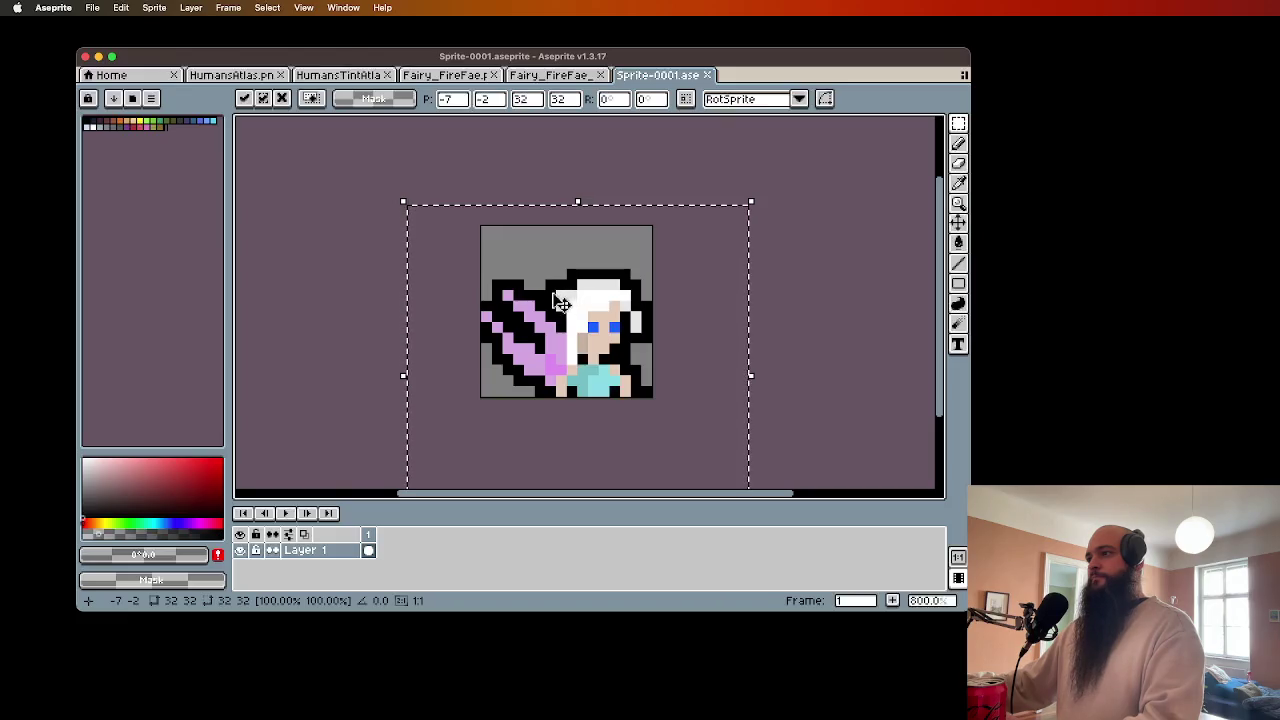
left_click(795, 295)
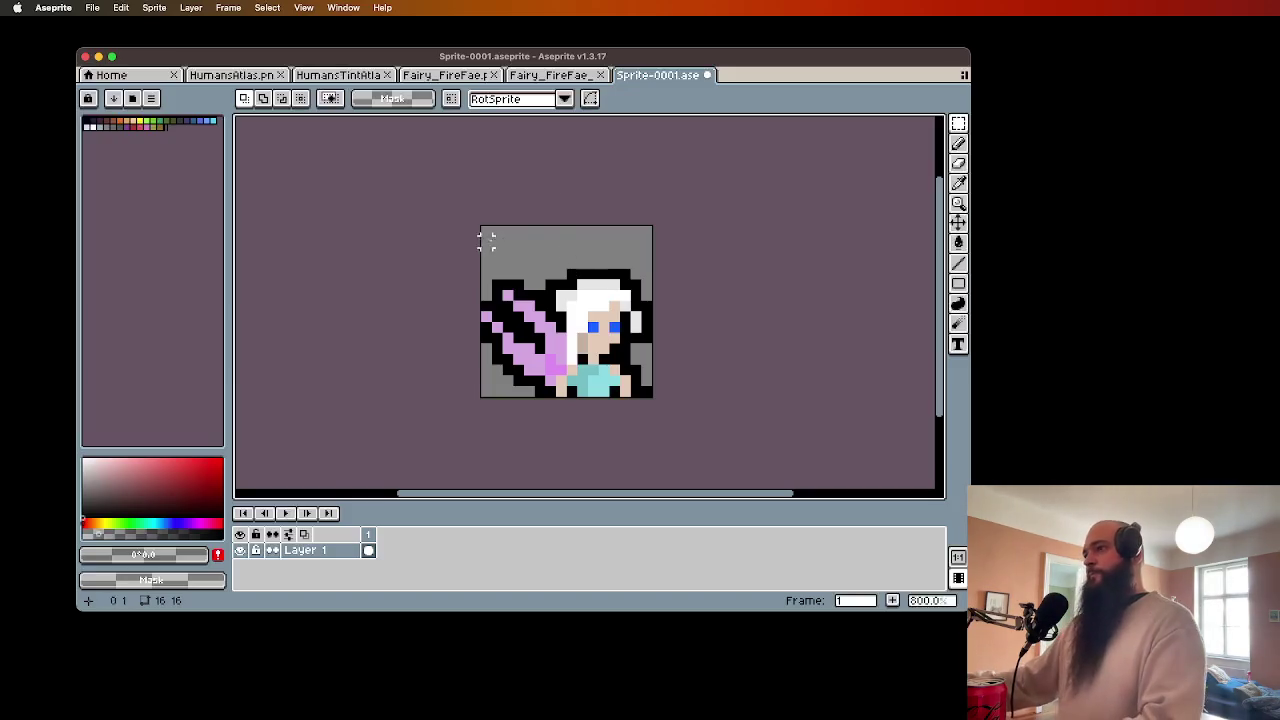
key("g")
key("ctrl+z")
key("ctrl+z")
key("ctrl+z")
key("ctrl+shift+z")
key("ctrl+shift+z")
key("ctrl+shift+z")
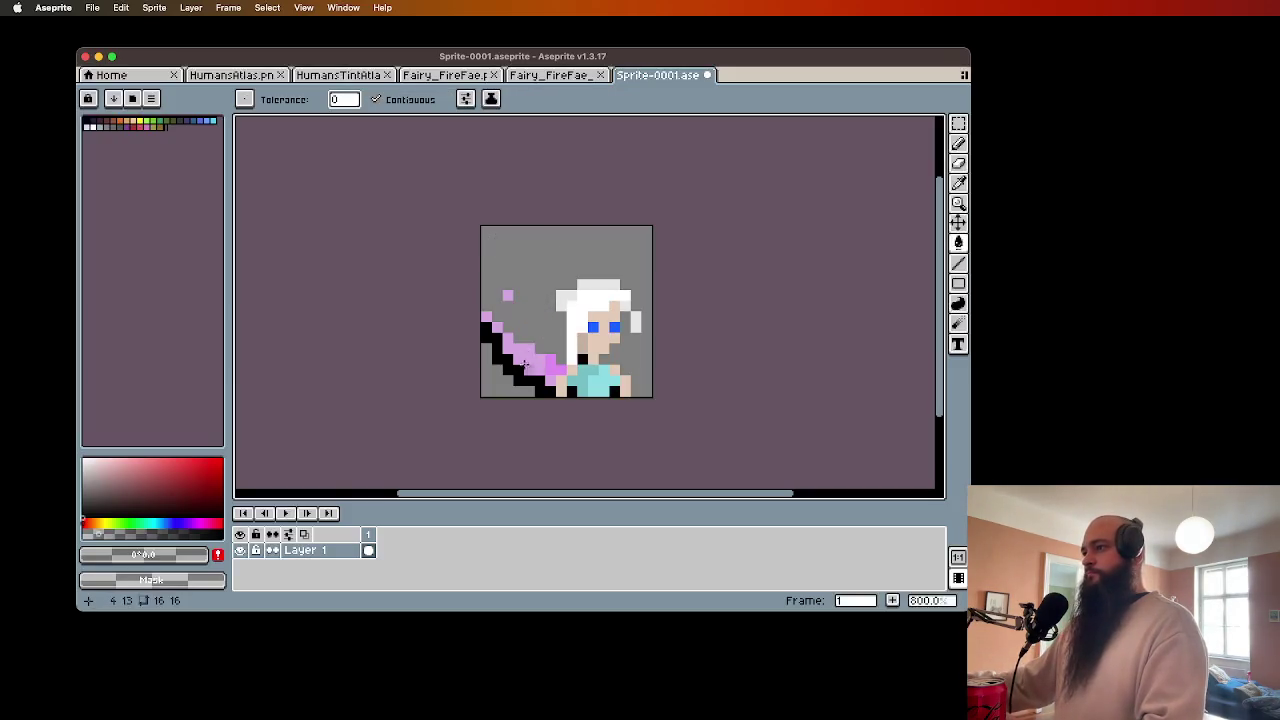
left_click(430, 100)
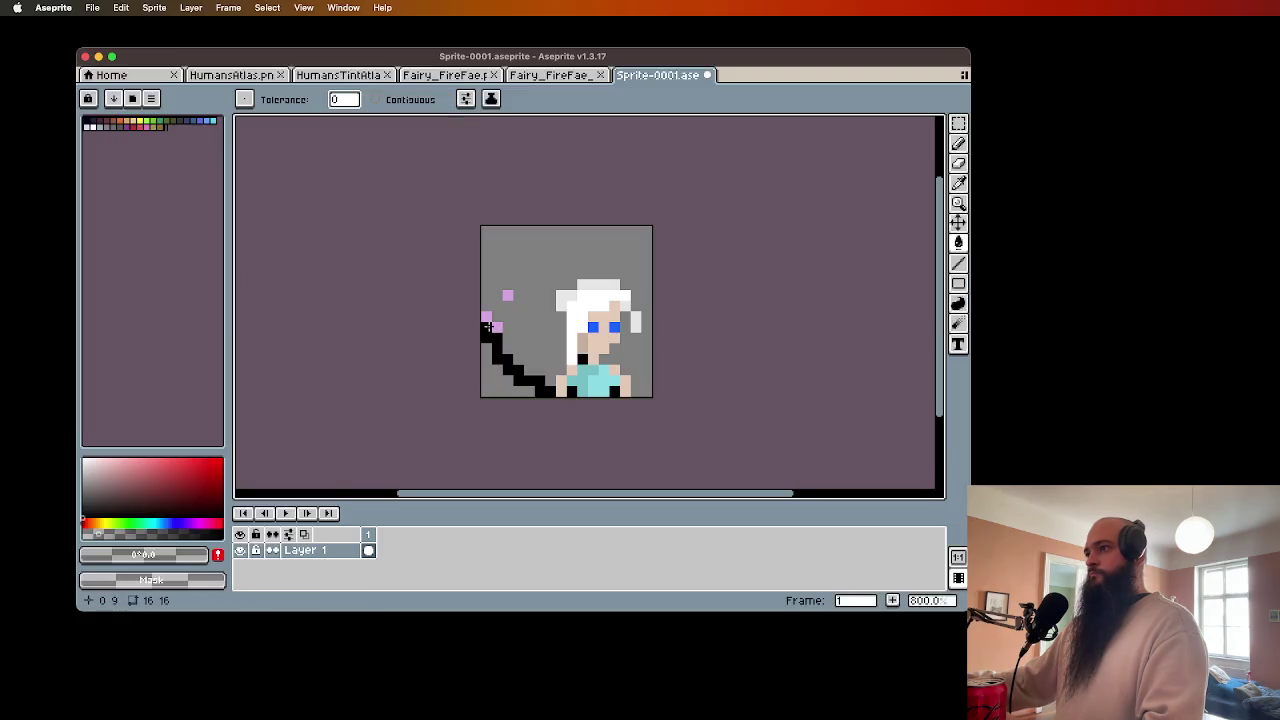
key("ctrl+z")
key("ctrl+z")
key("ctrl+z")
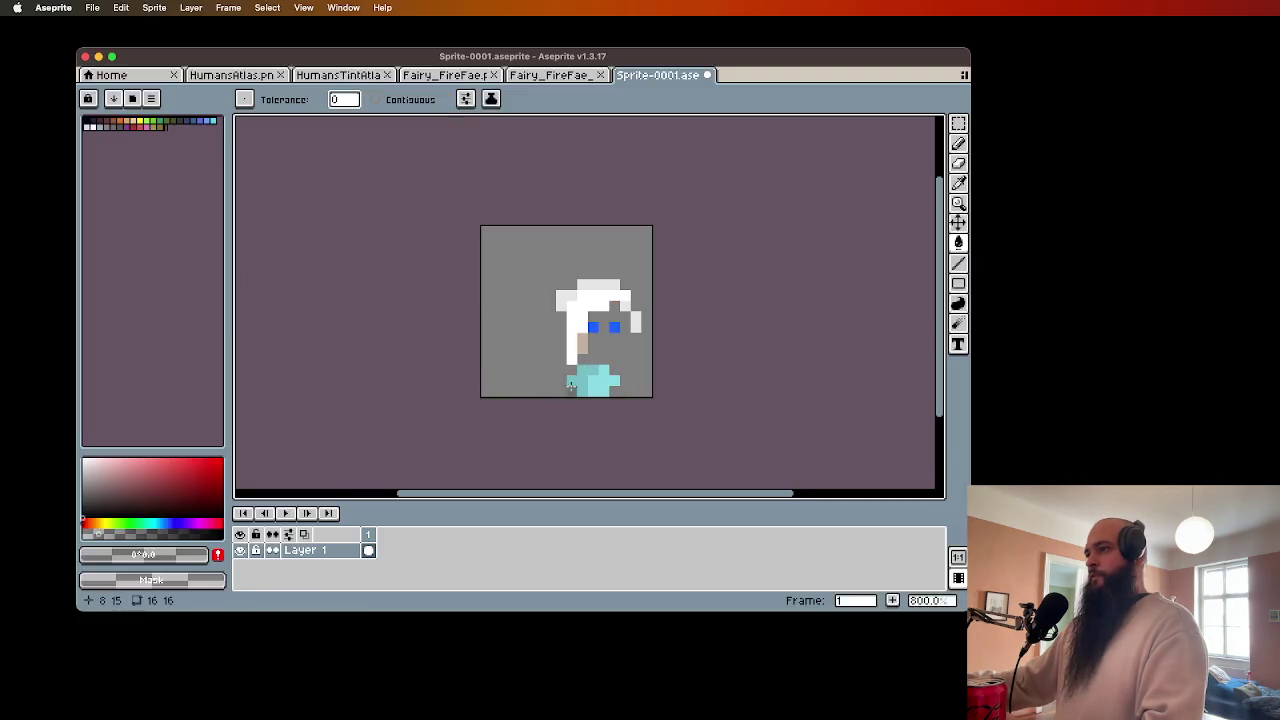
key("ctrl+z")
key("ctrl+z")
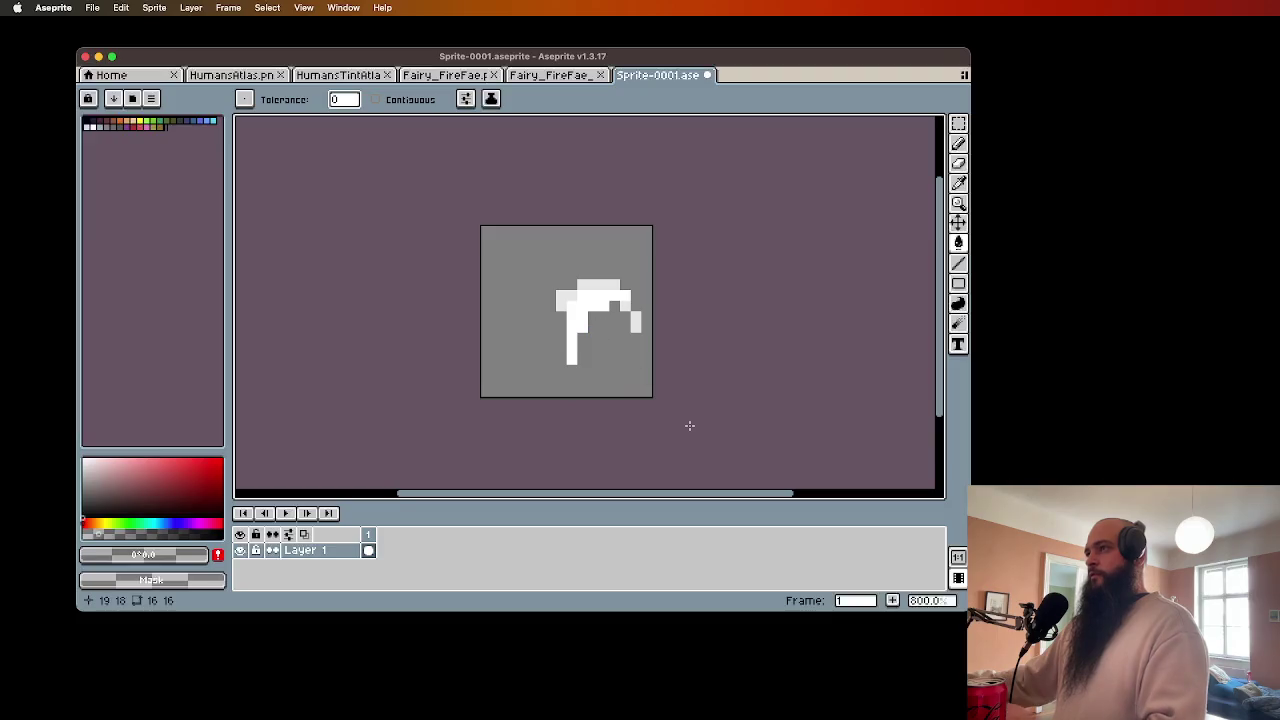
- Save the hair-only sprite and export it over Sprite-0001.png
key("super+s")
left_click(92, 7)
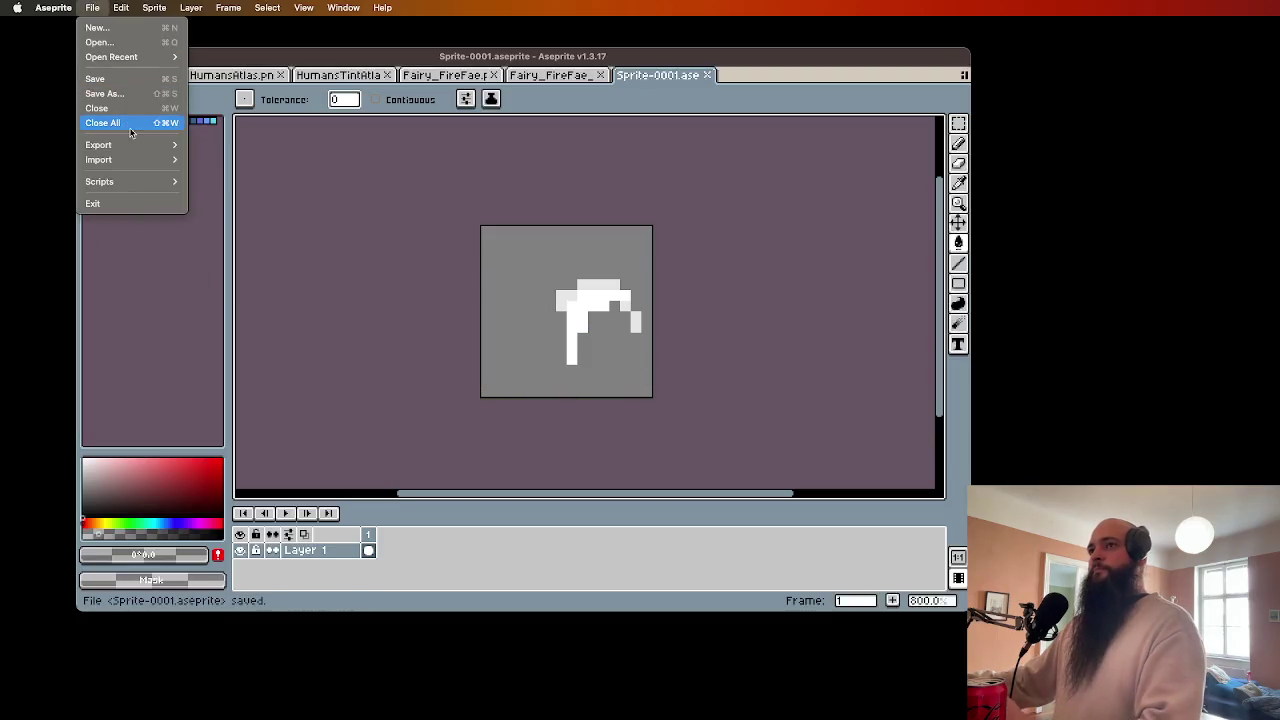
mouse_move(98, 145)
key("Return")
left_click(309, 317)
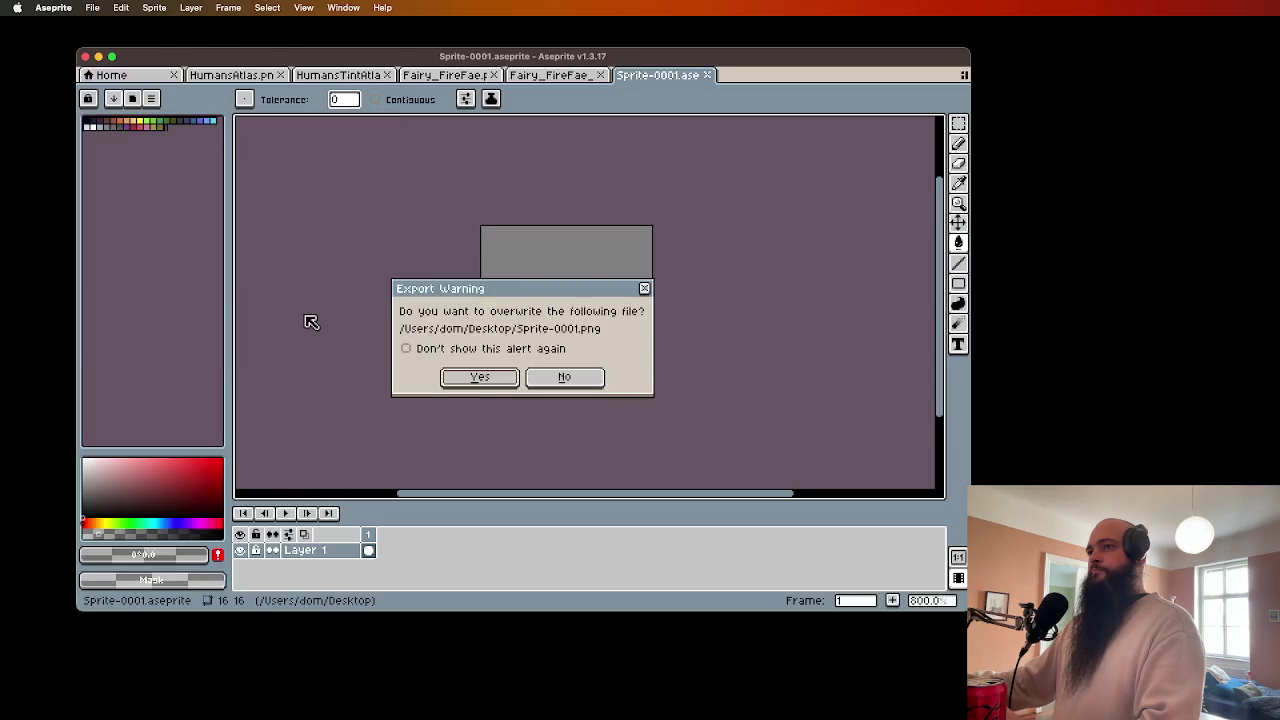
left_click(461, 377)
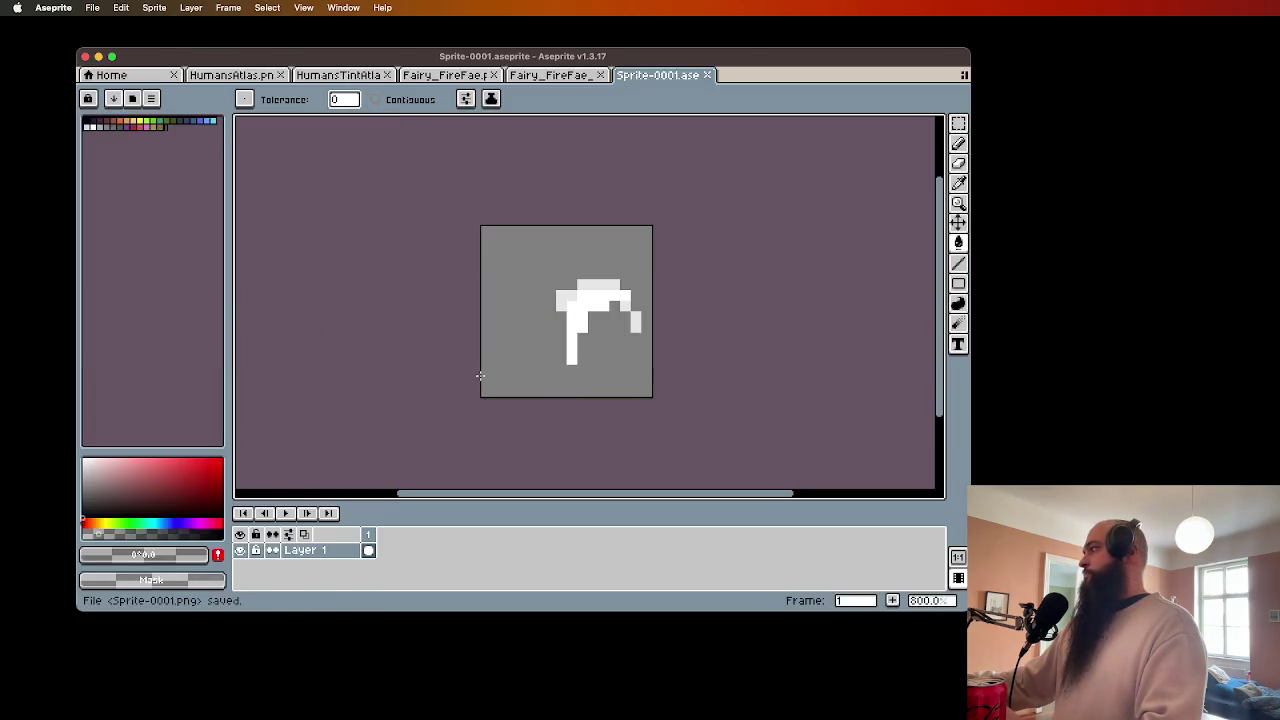
key("super+Tab")
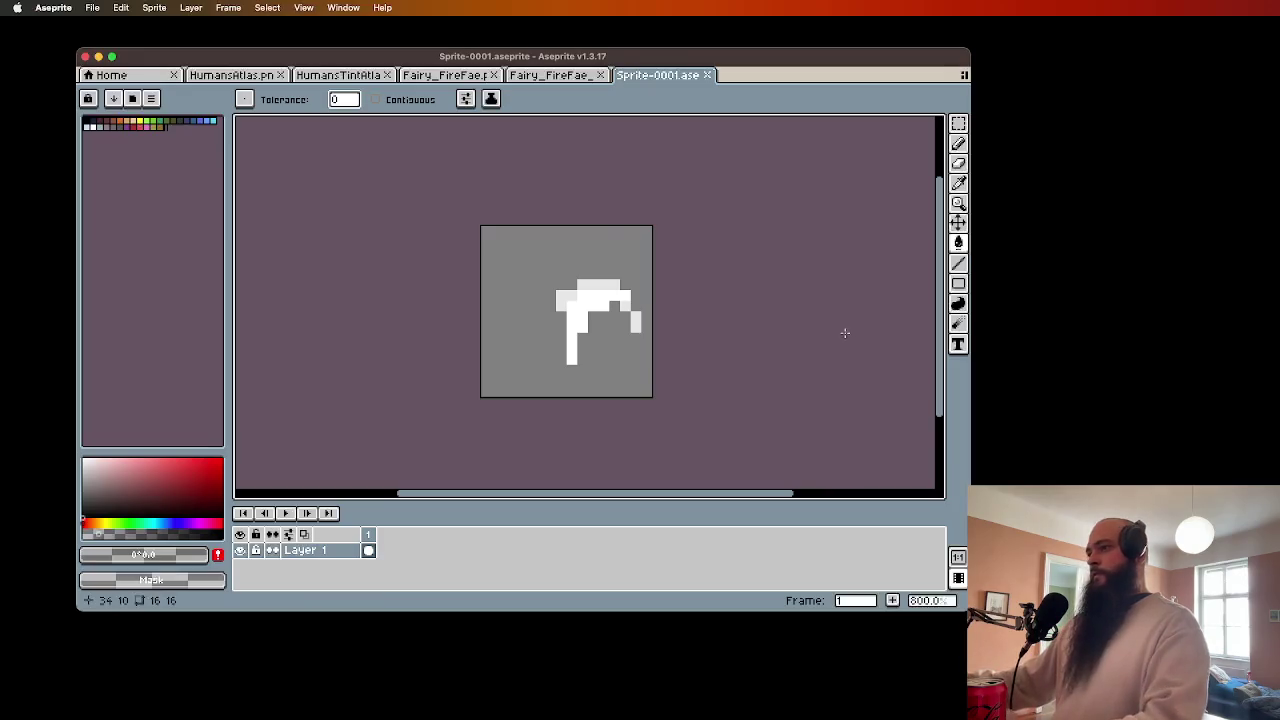
- Undo and redo until the full black-haired fairy is back on the canvas
key("super+z")
key("super+shift+z")
key("super+shift+z")
key("super+shift+z")
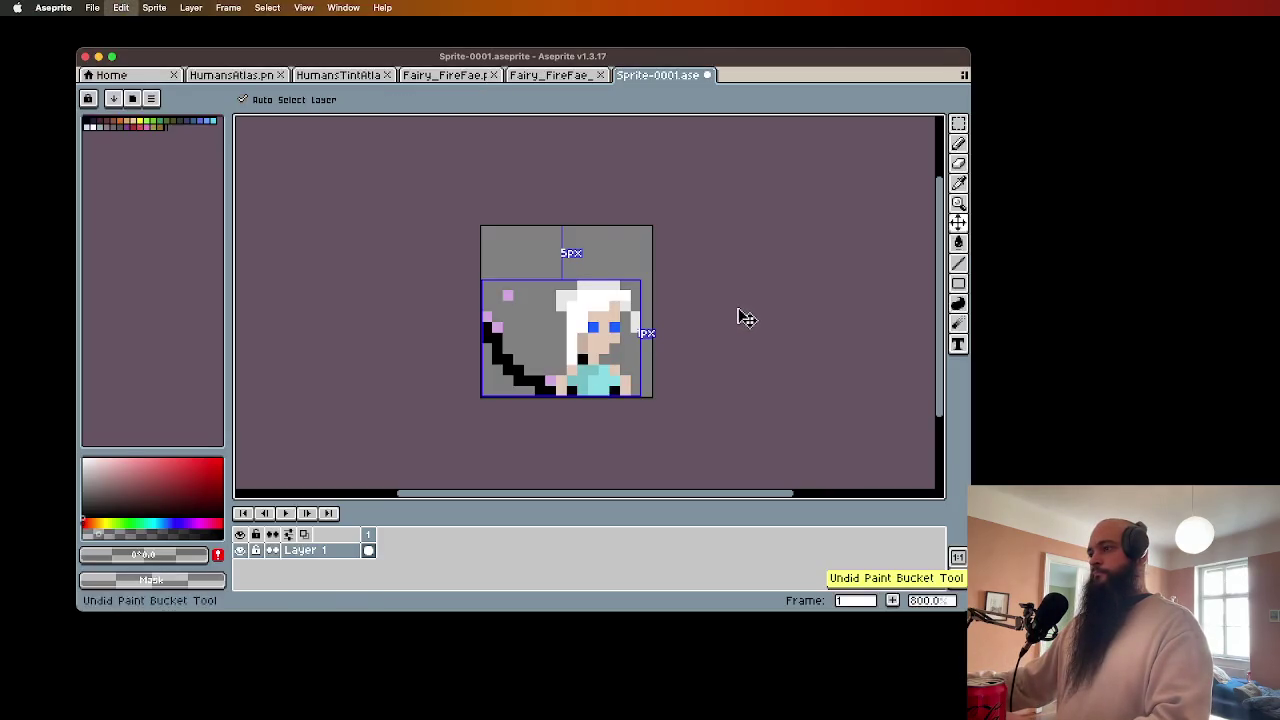
key("super+shift+z")
key("super+shift+z")
key("super+shift+z")
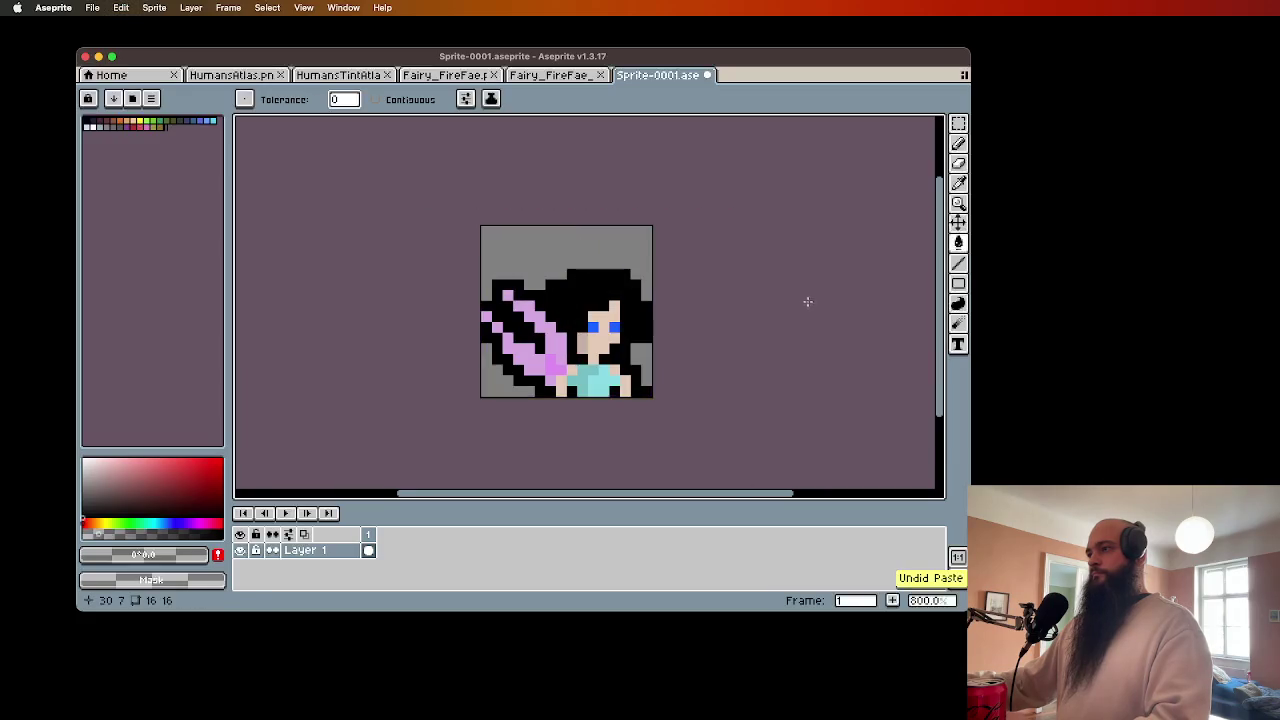
- Save the restored sprite and export it again as PNG
key("super+s")
left_click(92, 7)
mouse_move(98, 145)
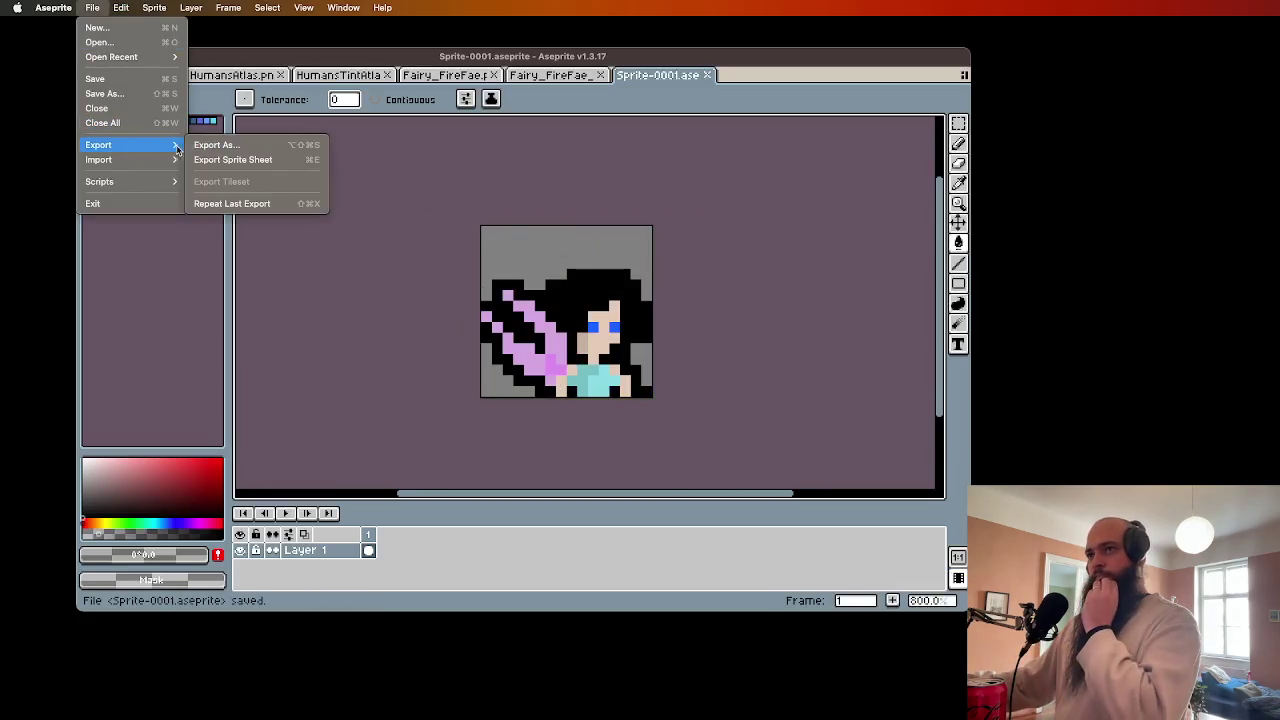
left_click(250, 145)
left_click(268, 317)
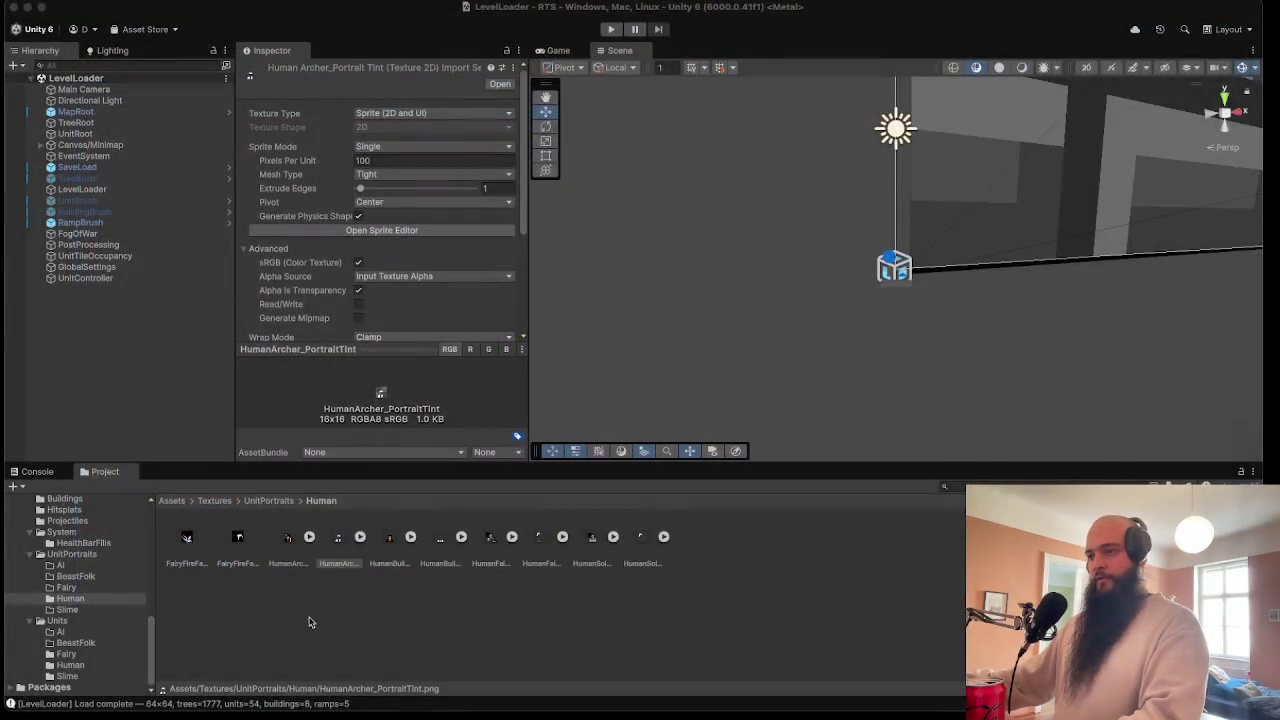
left_click(309, 622)
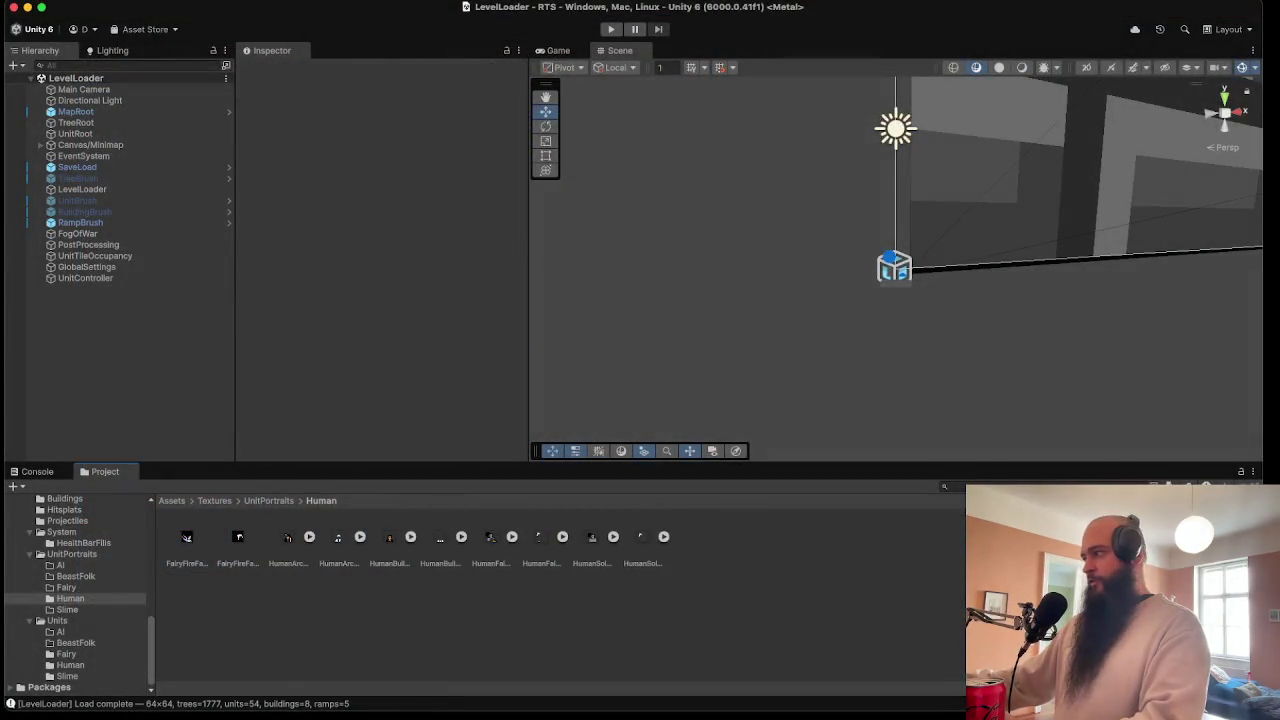
- Make FairyFireFae_Portrait and FairyFireFae_PortraitTint Sprite (2D and UI) textures in Single mode
scroll(560, 590, "up", 3)
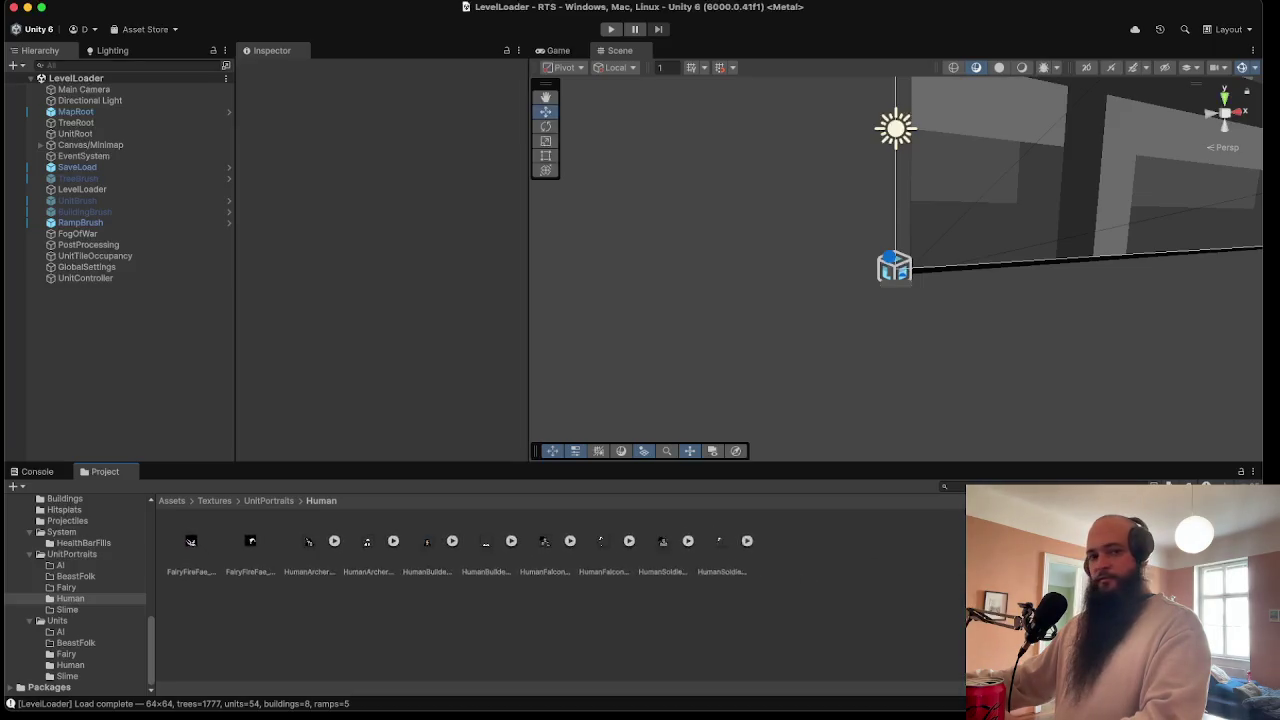
scroll(560, 590, "down", 3)
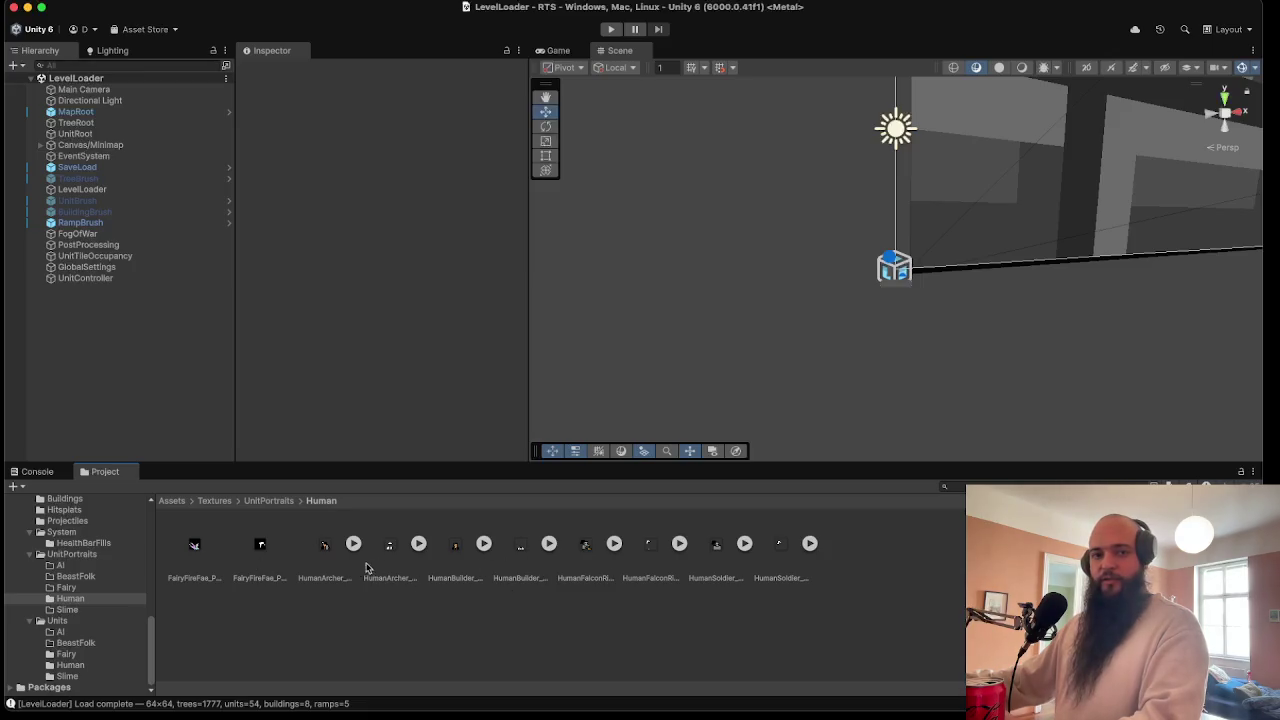
left_click(261, 548)
left_click(193, 548, "shift")
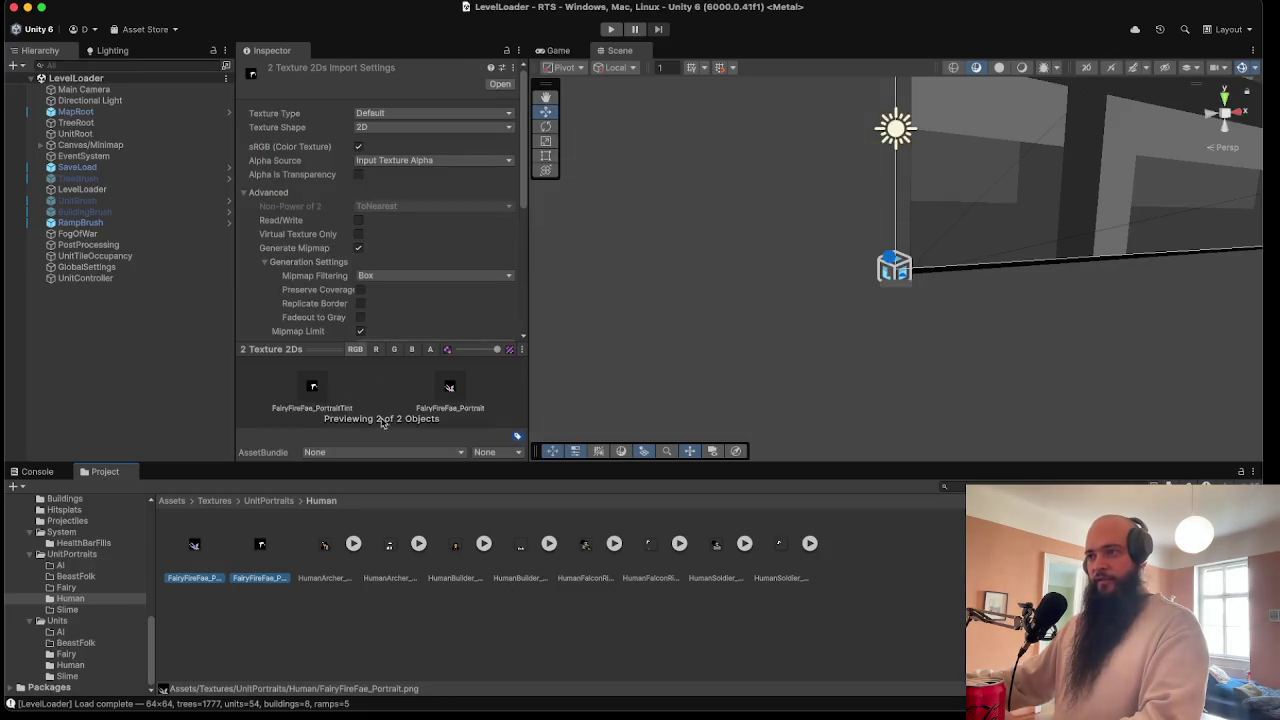
left_click(390, 130)
left_click(400, 116)
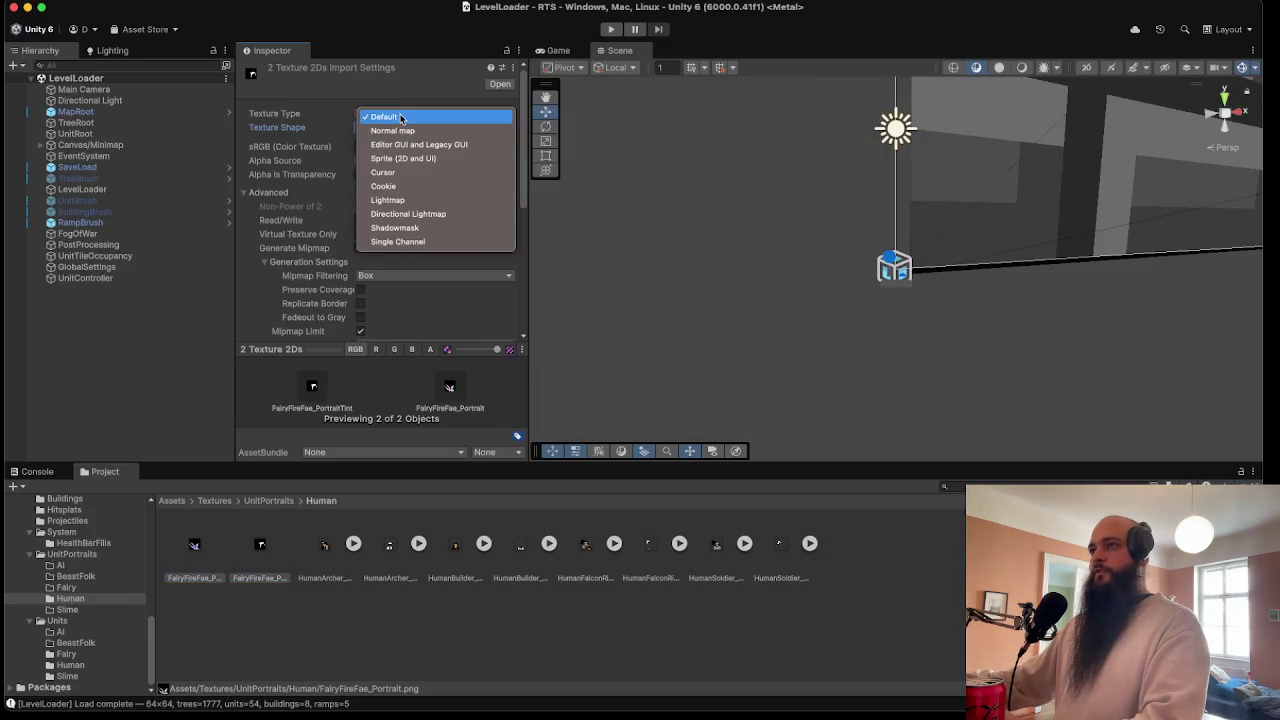
left_click(400, 87)
left_click(387, 116)
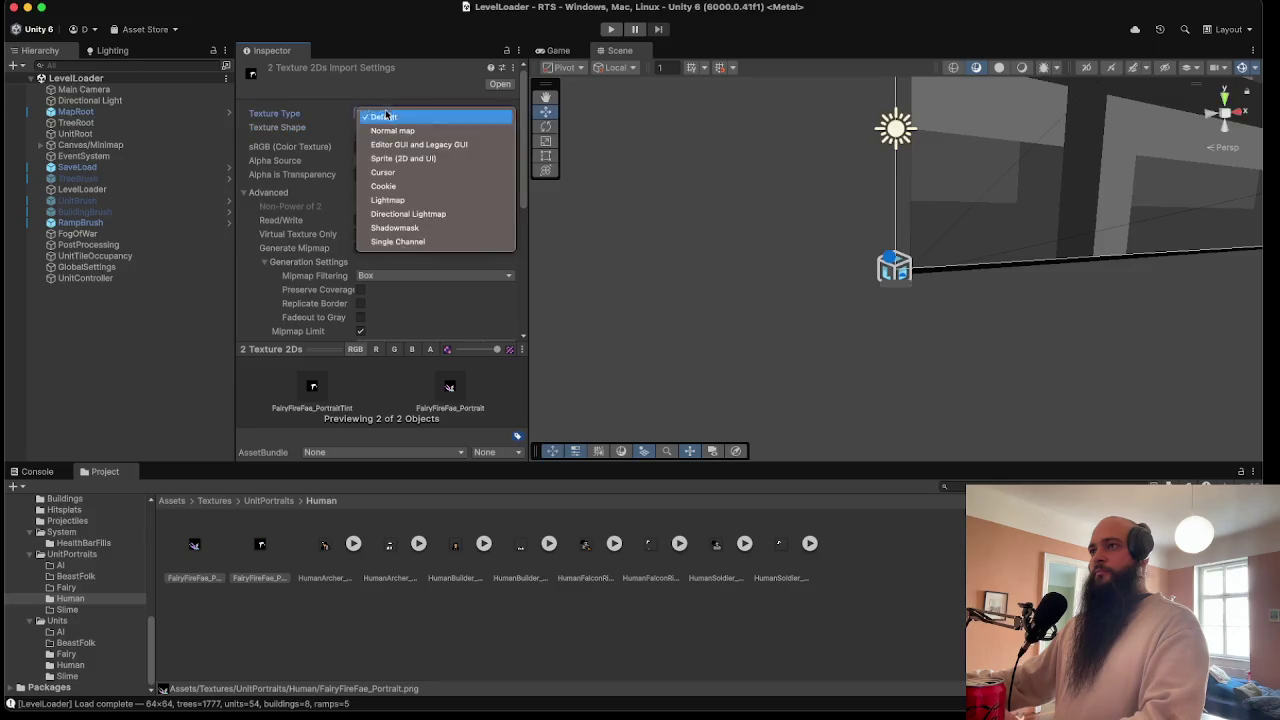
left_click(400, 158)
left_click(388, 148)
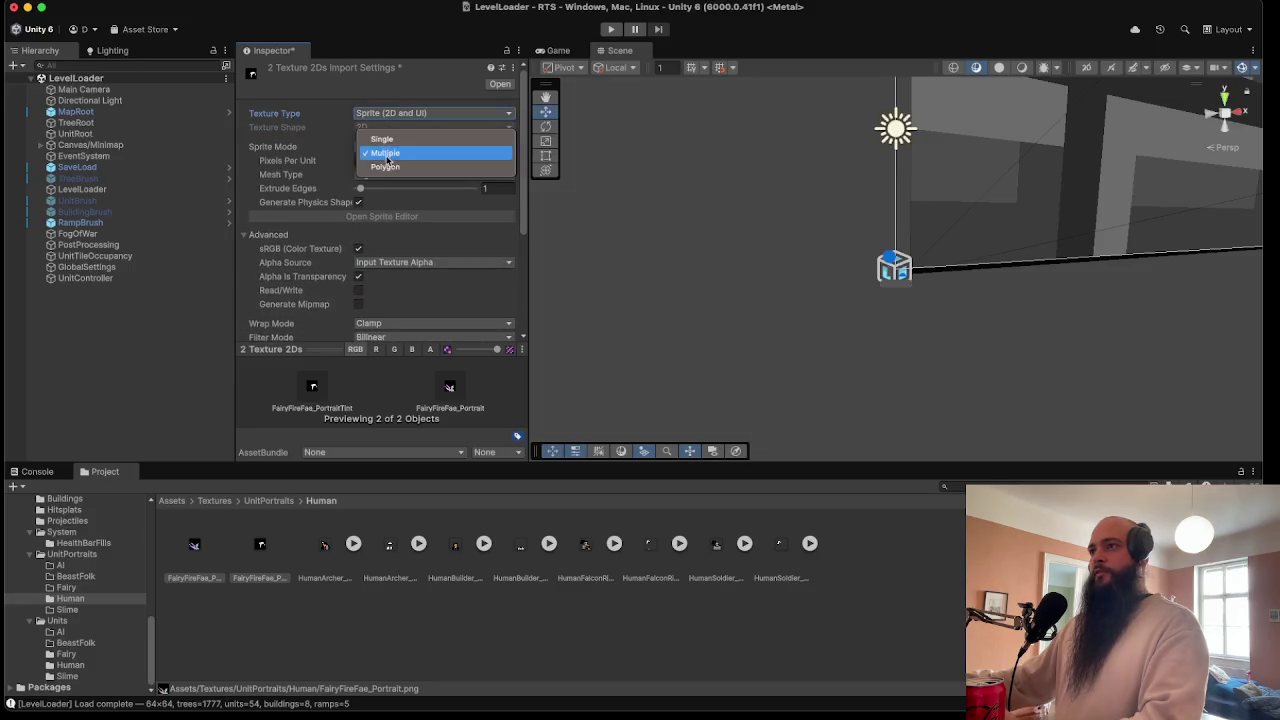
left_click(385, 139)
- Set both textures to Point filtering with no compression and apply
scroll(395, 280, "down", 3)
left_click(393, 234)
left_click(393, 221)
scroll(395, 250, "down", 1)
left_click(395, 288)
left_click(390, 269)
left_click(499, 312)
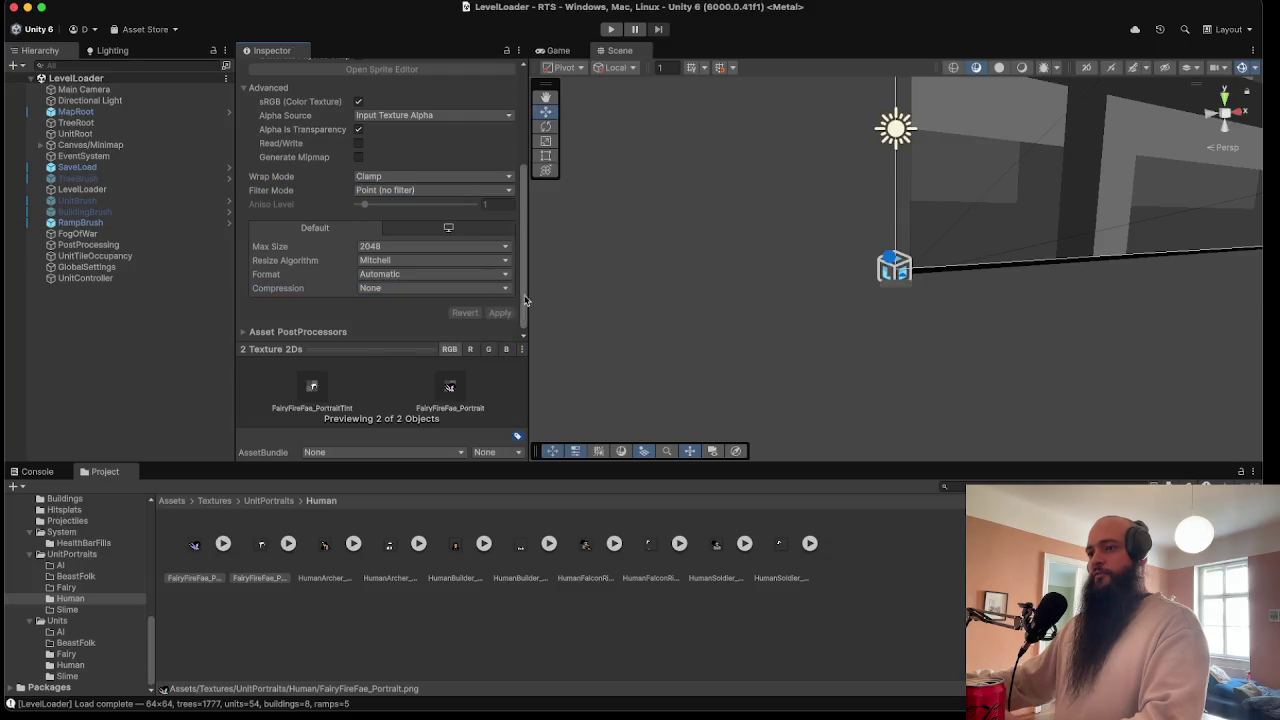
left_click(232, 622)
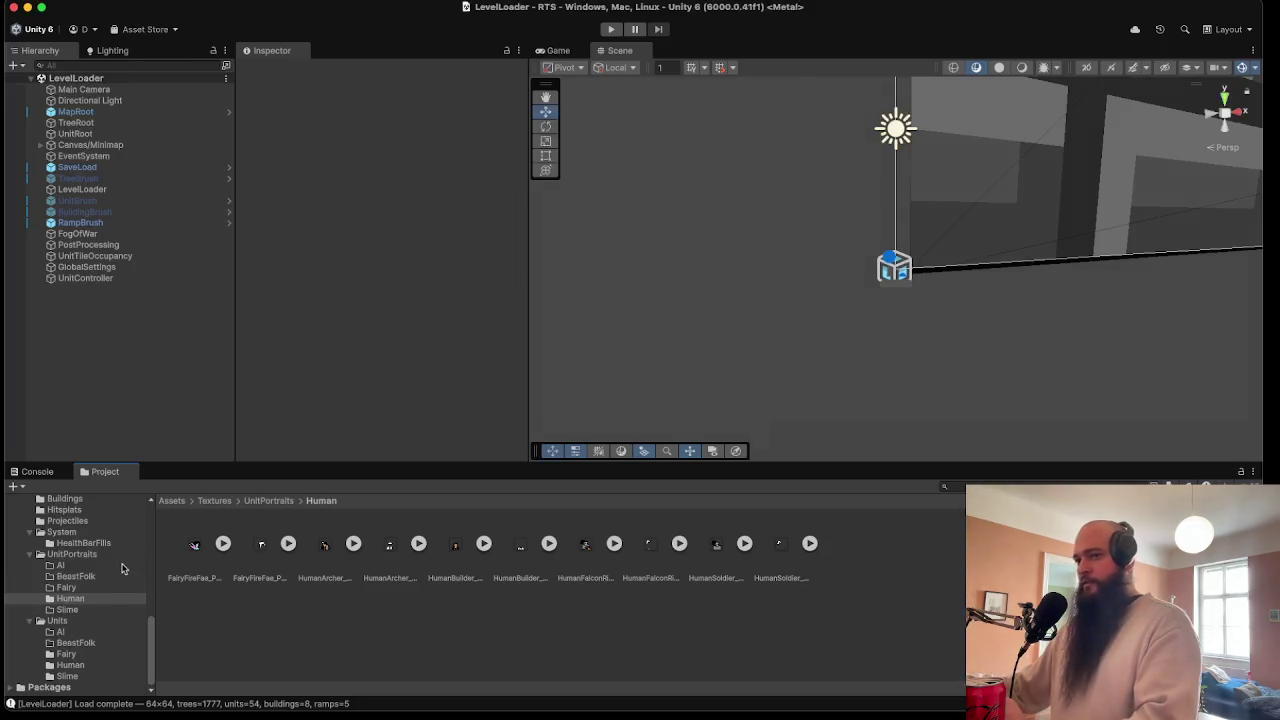
- Enter Play mode so the level begins loading
scroll(115, 566, "up", 5)
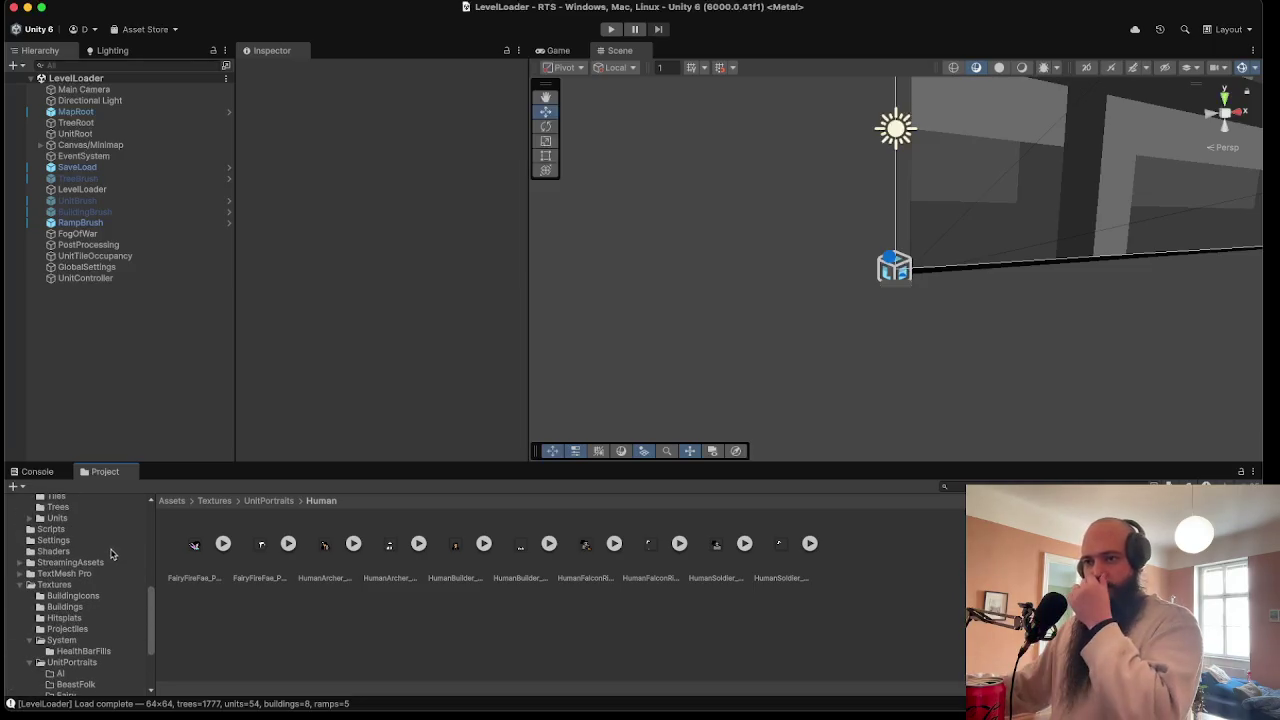
scroll(100, 559, "up", 5)
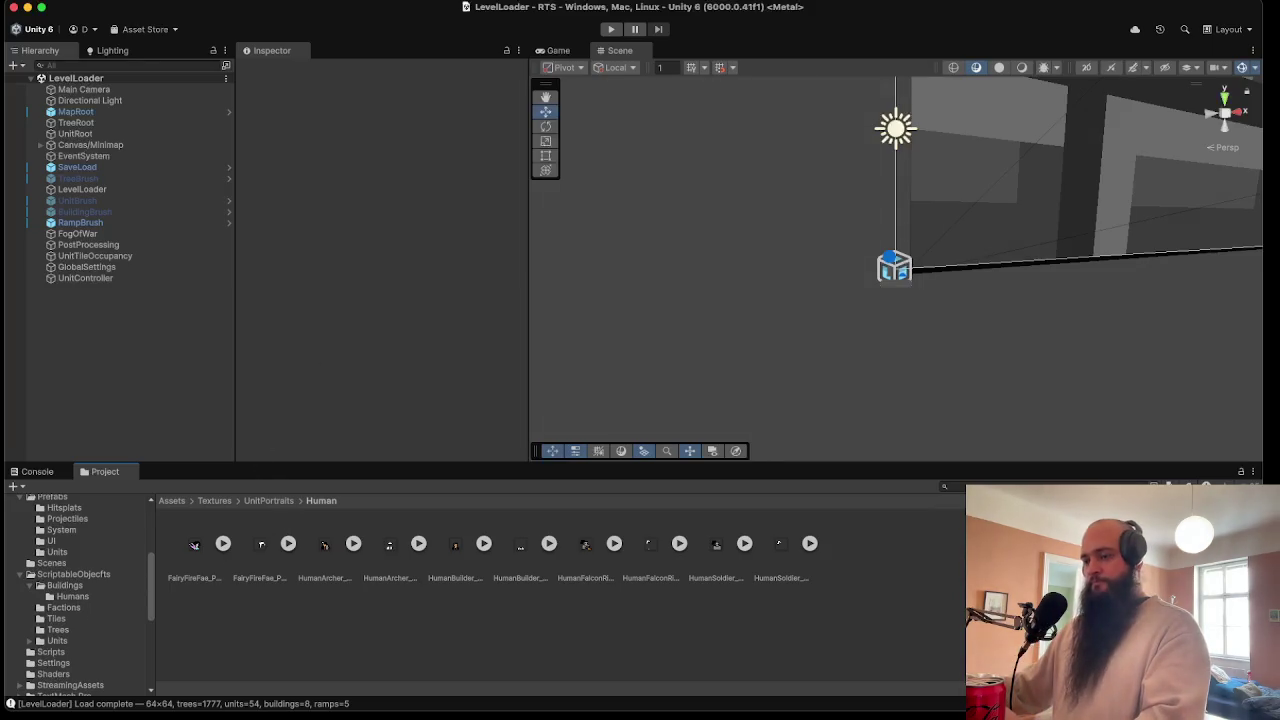
left_click(611, 29)
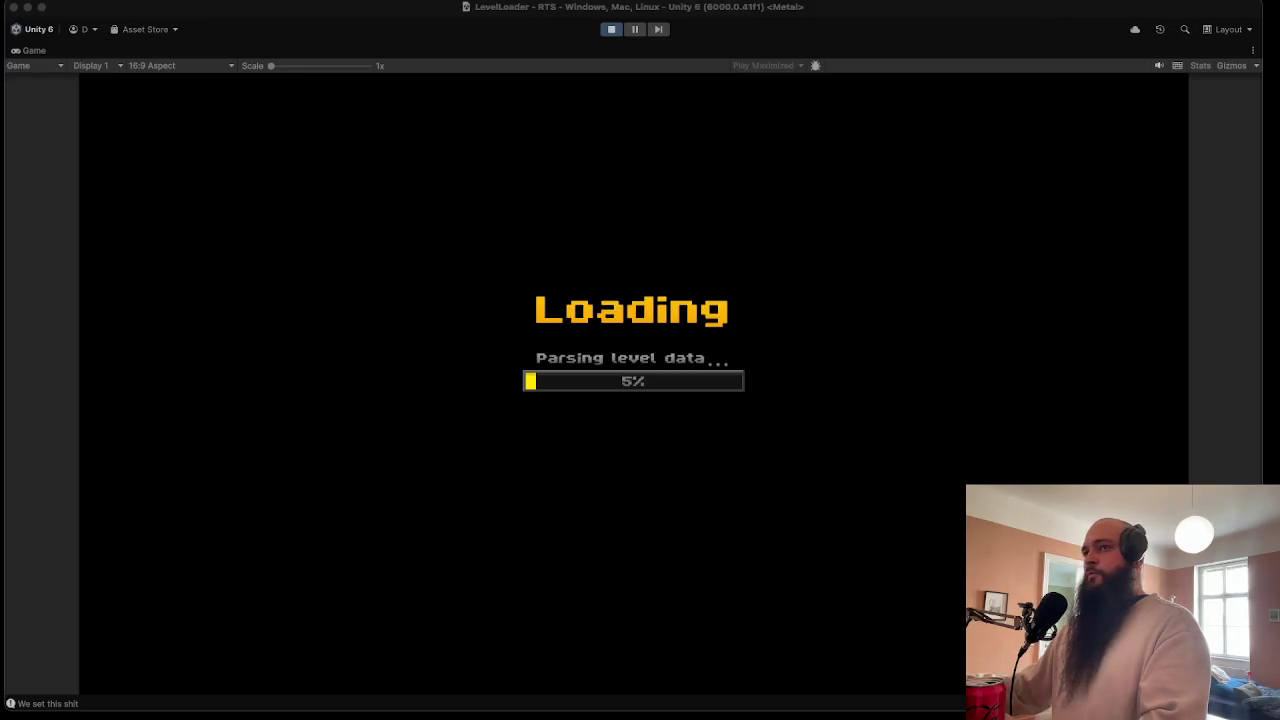
- Move the Falcon Rider across the map and down the slope
left_click(57, 318)
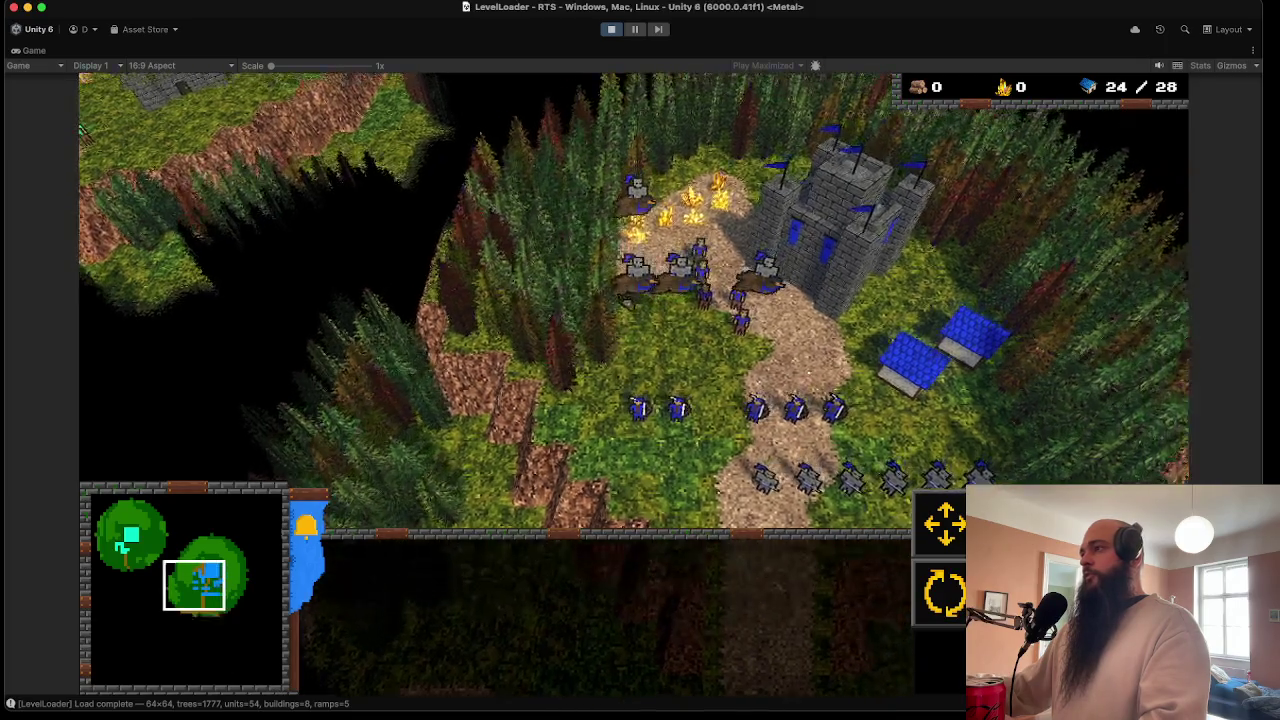
left_click(637, 285)
scroll(635, 300, "up", 3)
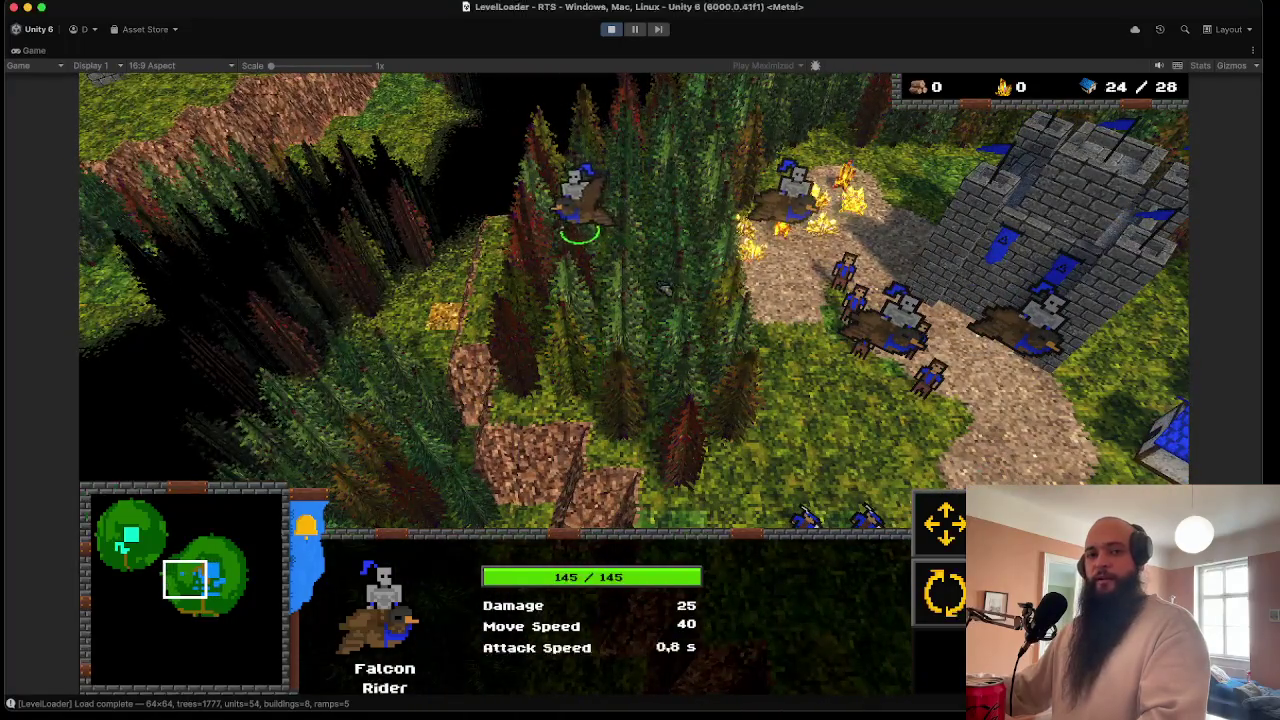
key("s")
right_click(580, 313)
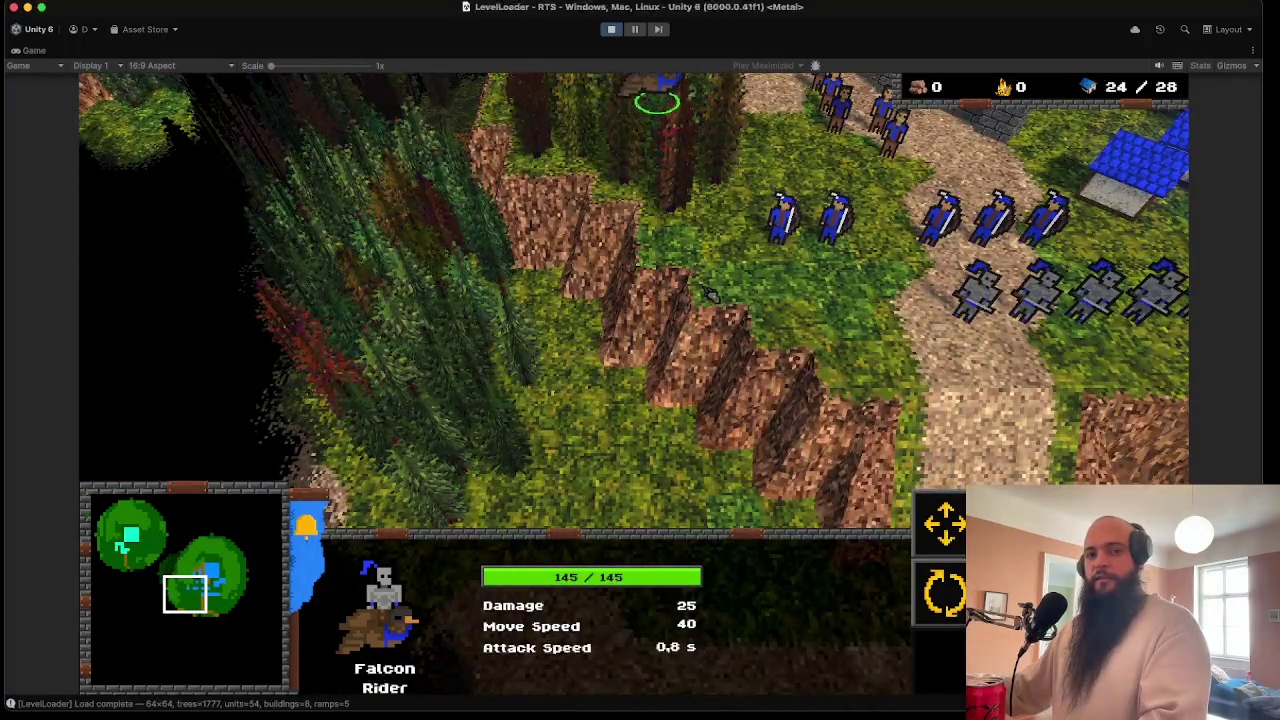
key("s")
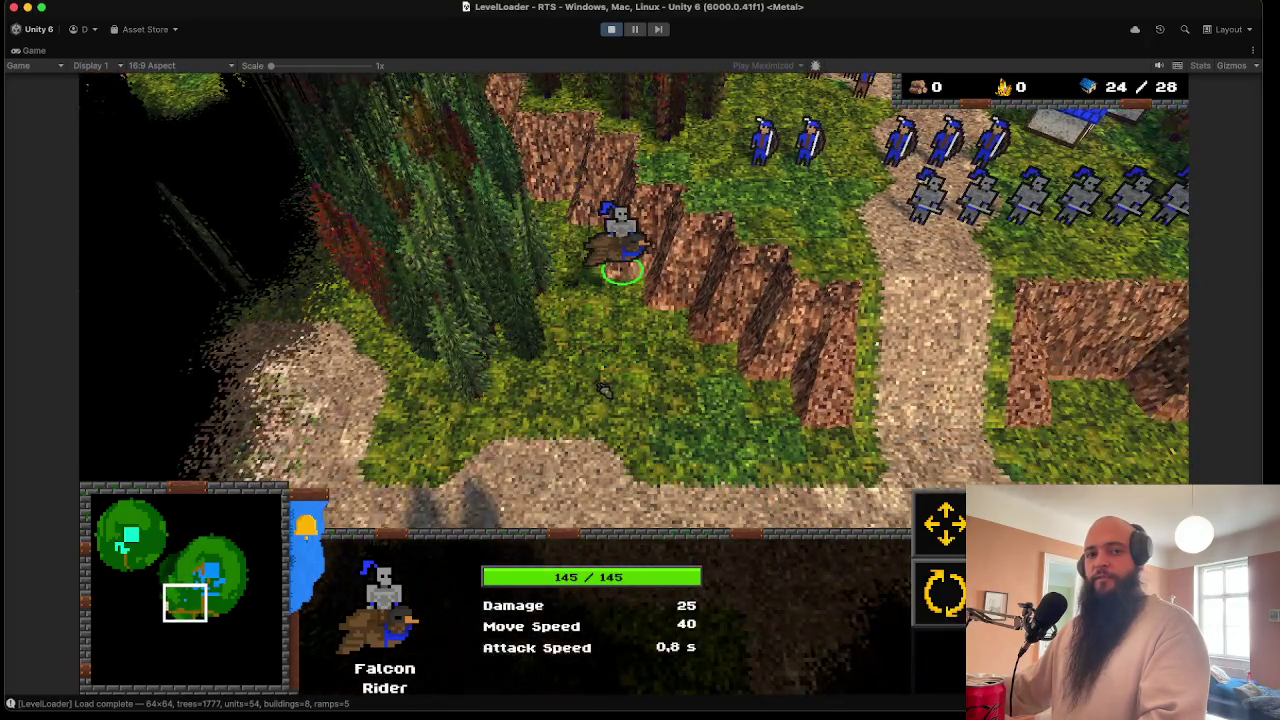
right_click(600, 393)
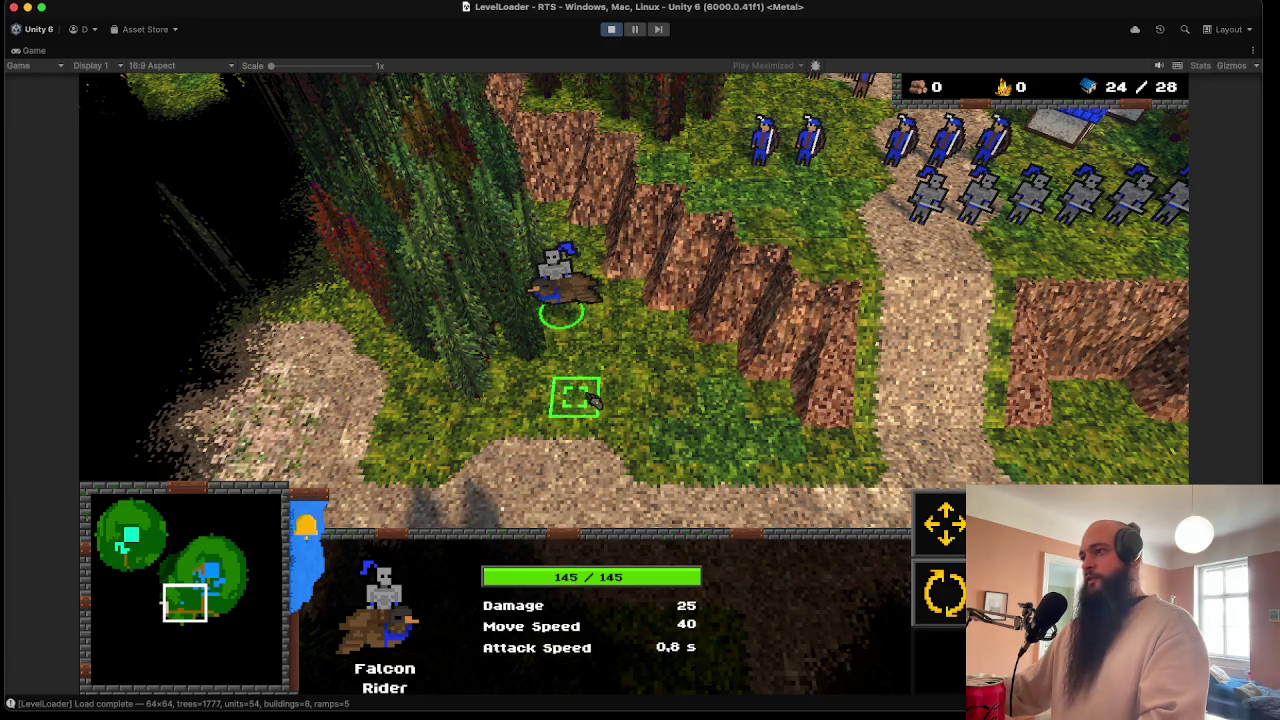
- Walk an Archer down the path and ramp toward the enemies
key("a")
left_click(800, 142)
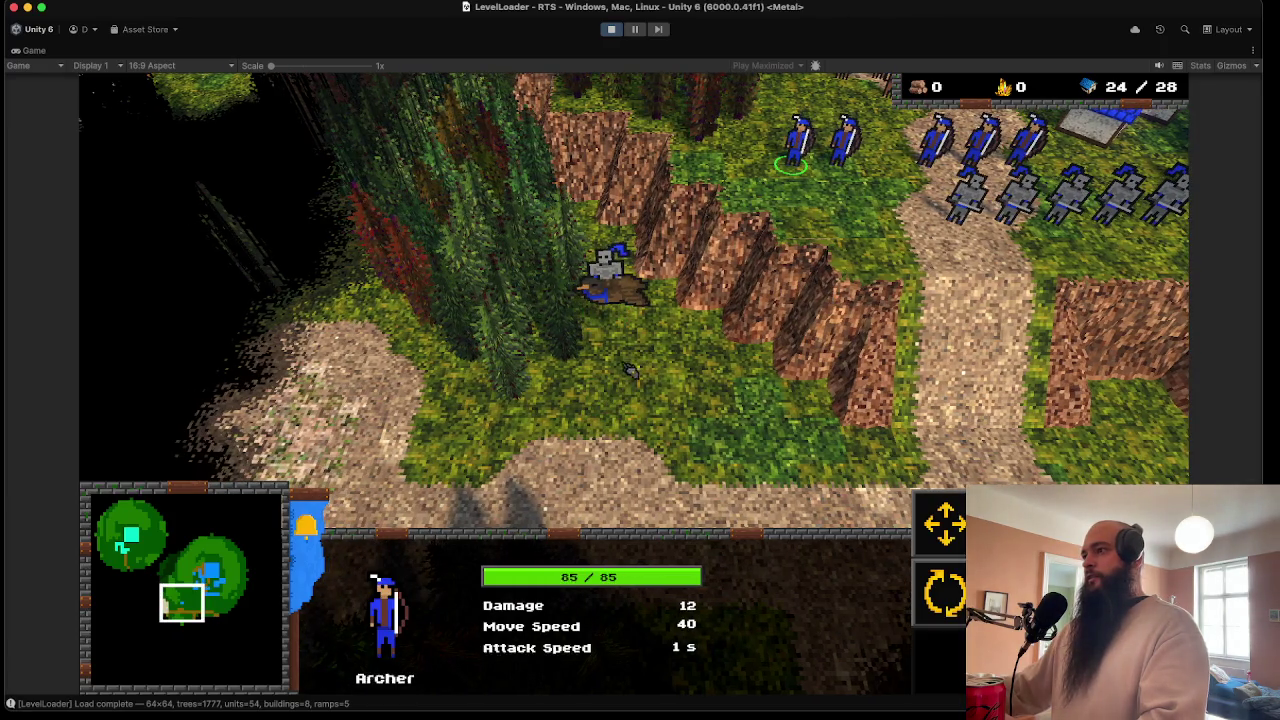
right_click(870, 252)
right_click(620, 385)
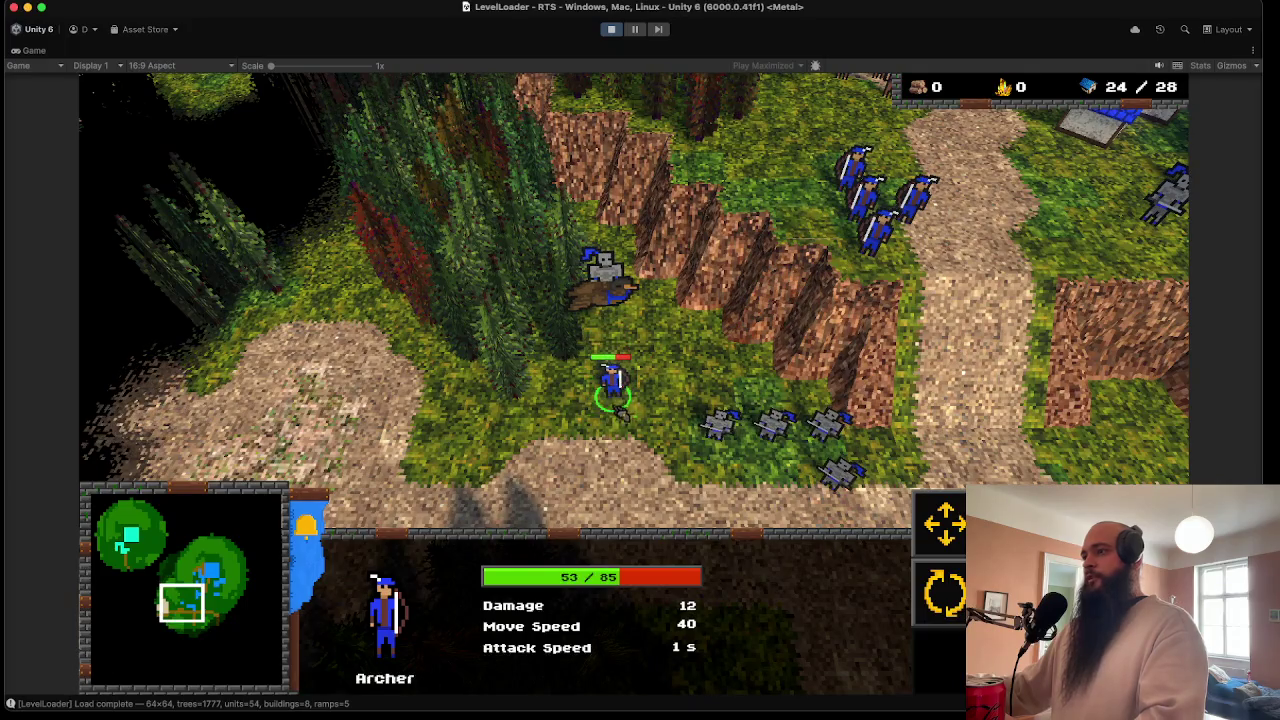
- Send the Falcon Rider to attack a grey enemy, then stop the play-test
left_click(612, 318)
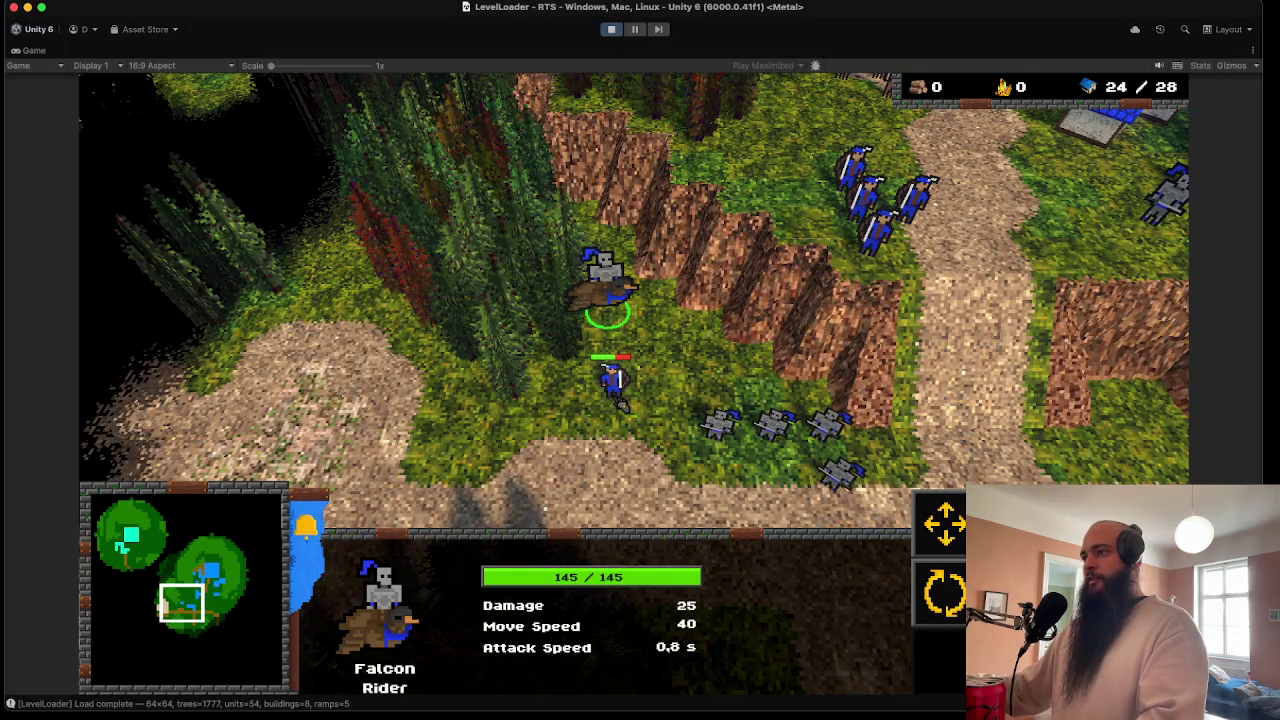
scroll(649, 410, "up", 3)
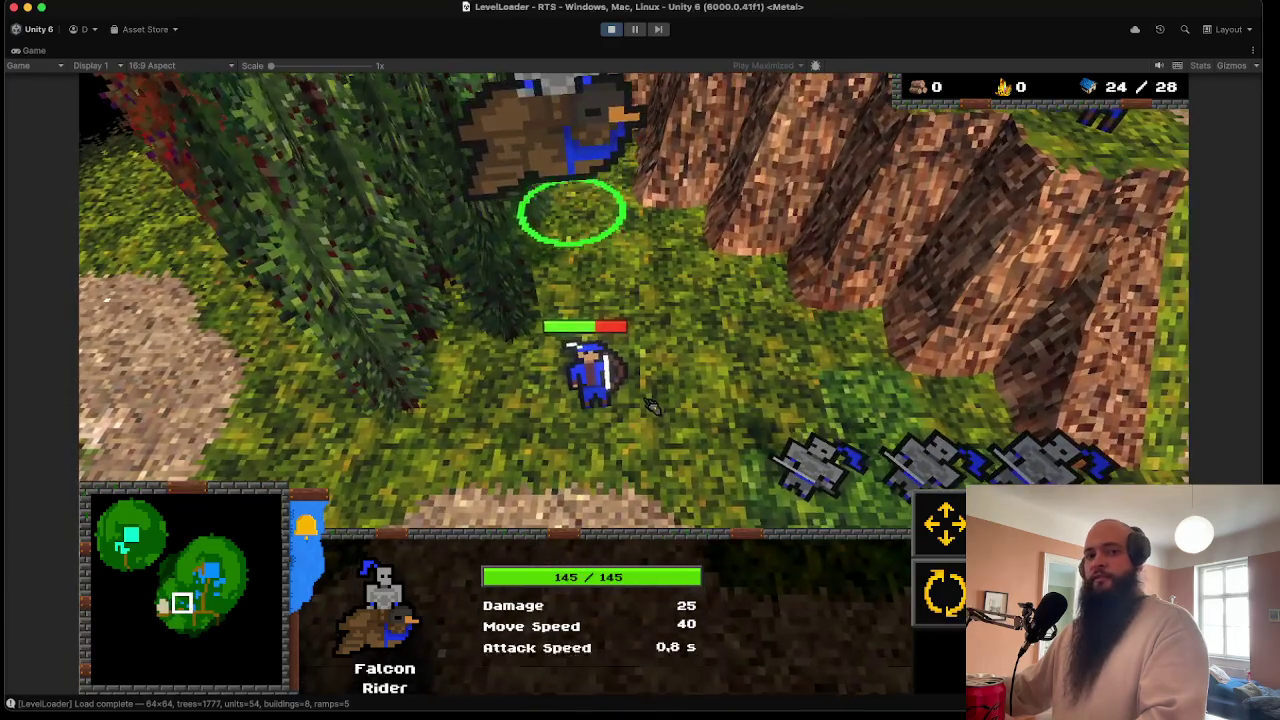
scroll(649, 410, "down", 5)
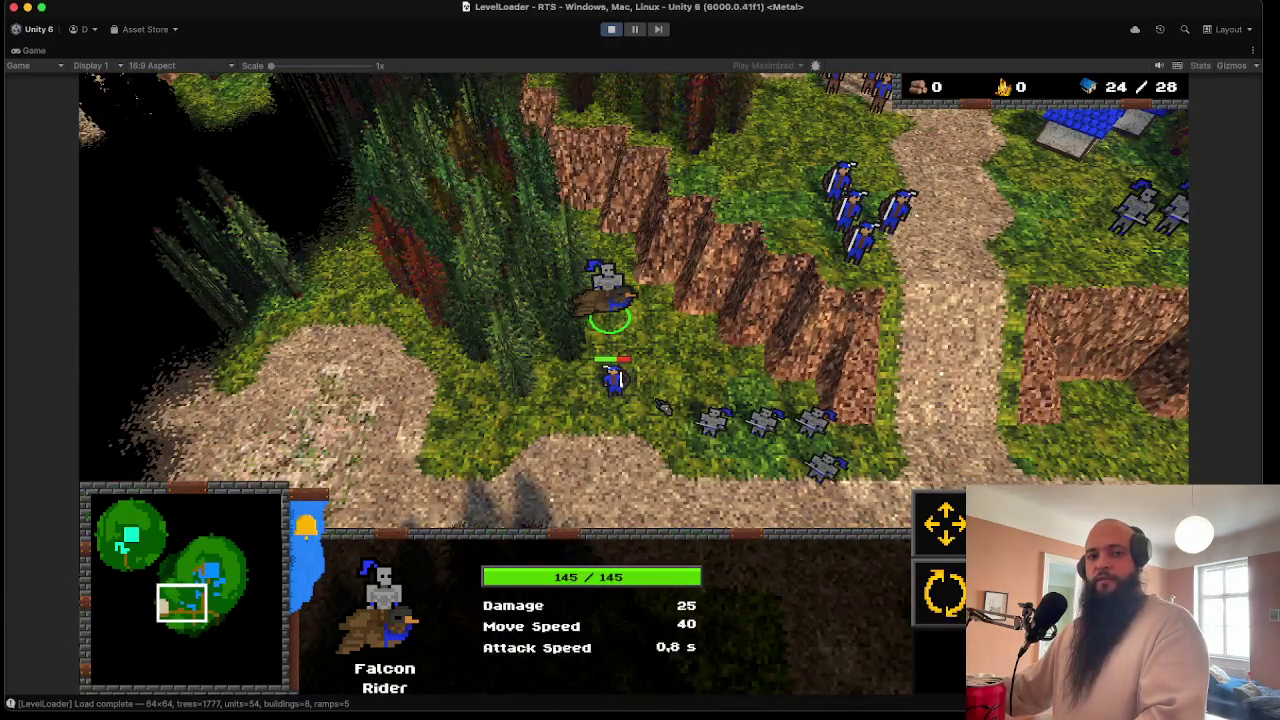
right_click(710, 435)
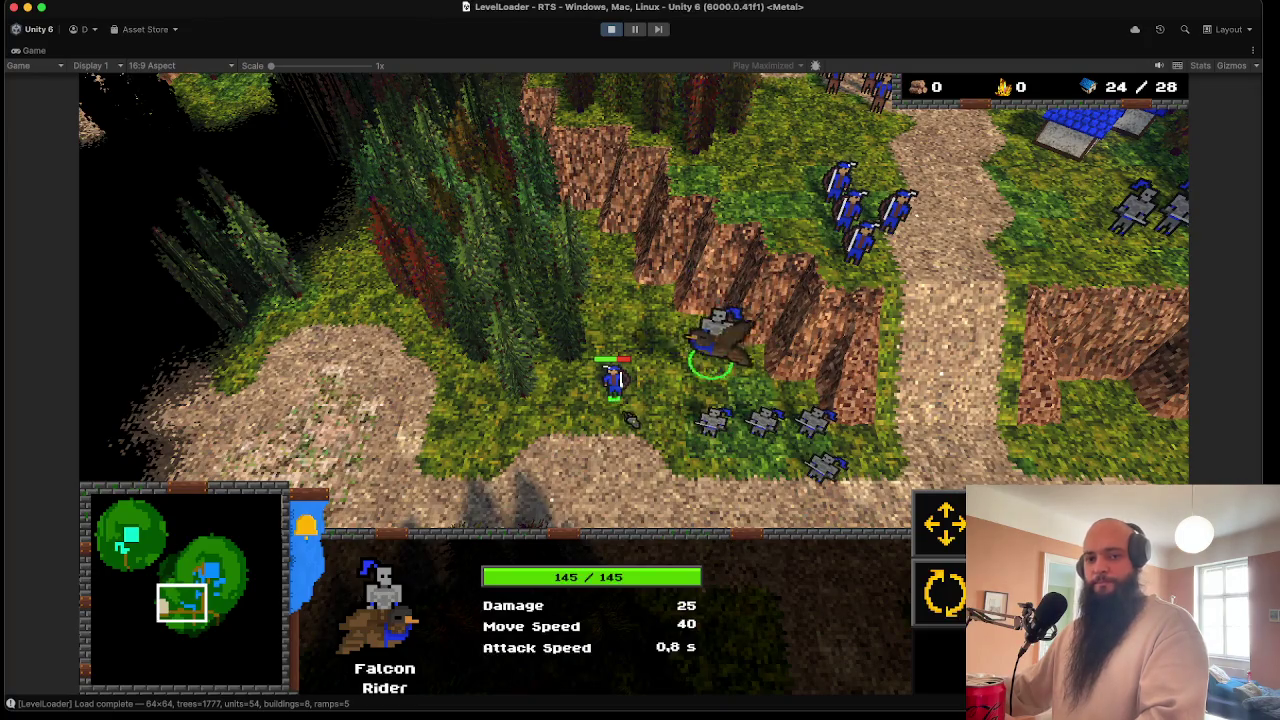
mouse_move(808, 49)
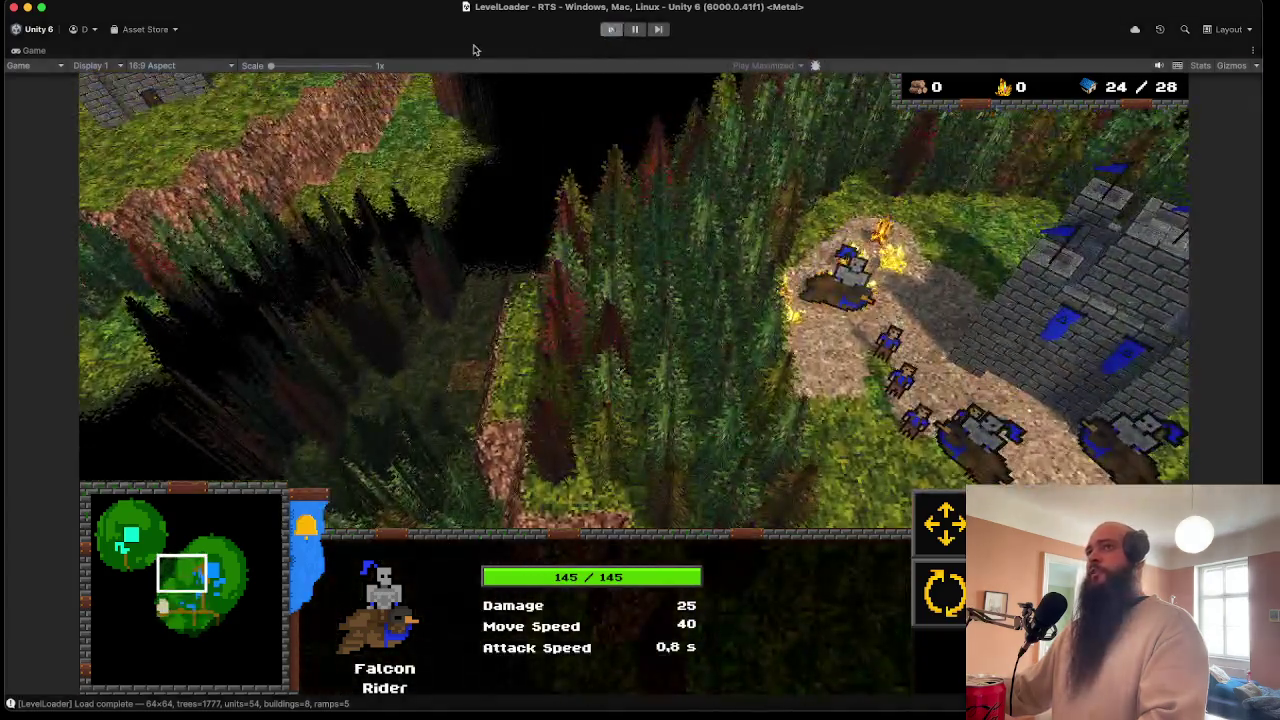
key("super+p")
left_click(72, 5)
- Save the scene and browse the Prefabs/Units folder, selecting Human_FalconRider
left_click(100, 54)
scroll(70, 640, "up", 5)
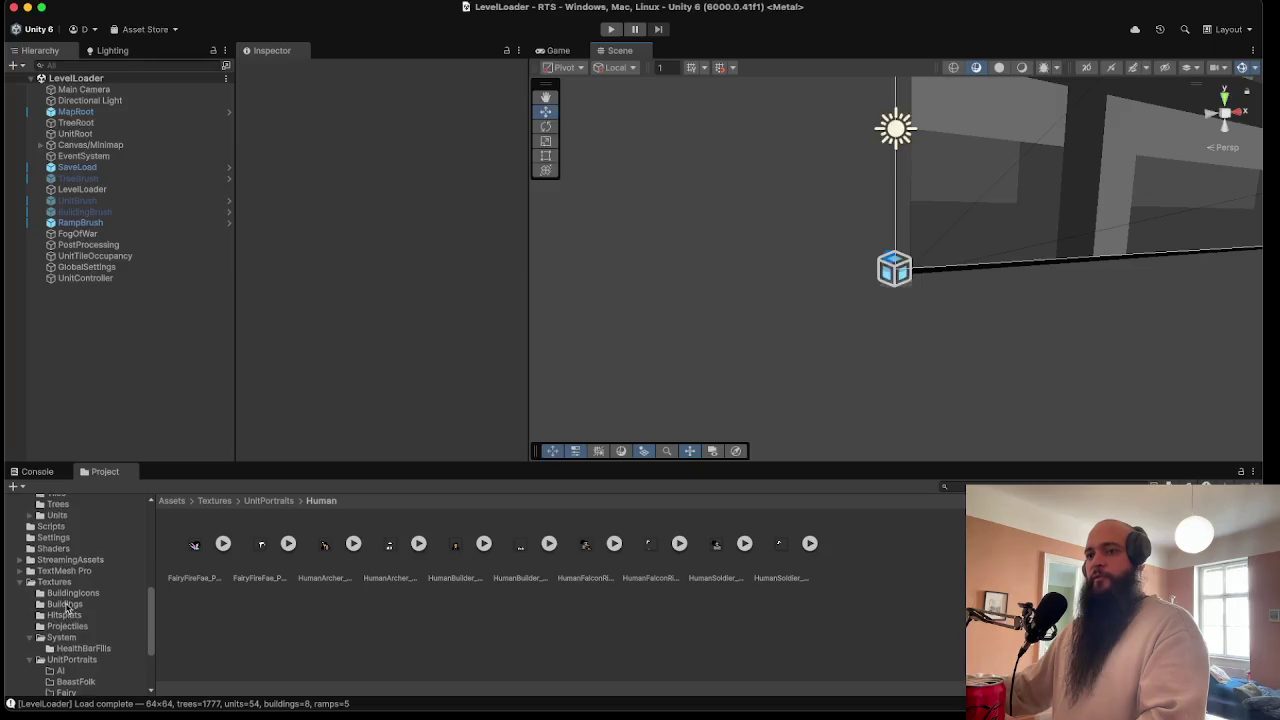
scroll(65, 610, "up", 3)
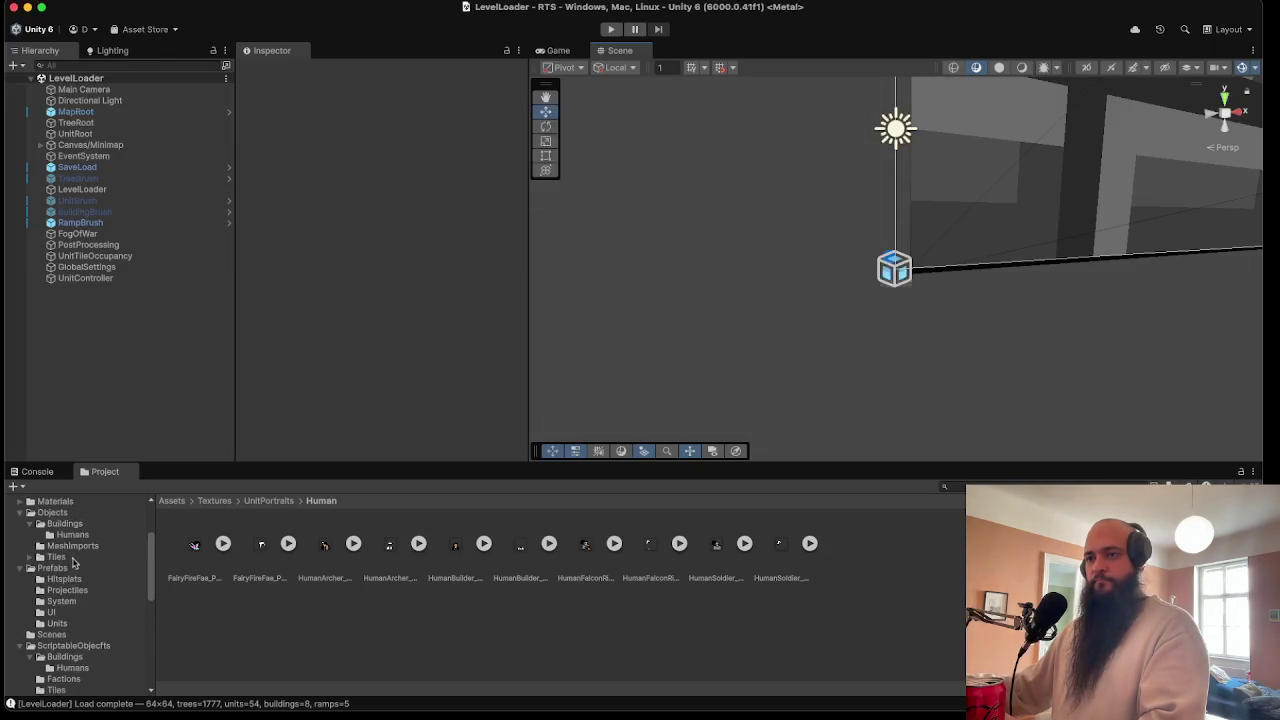
left_click(58, 623)
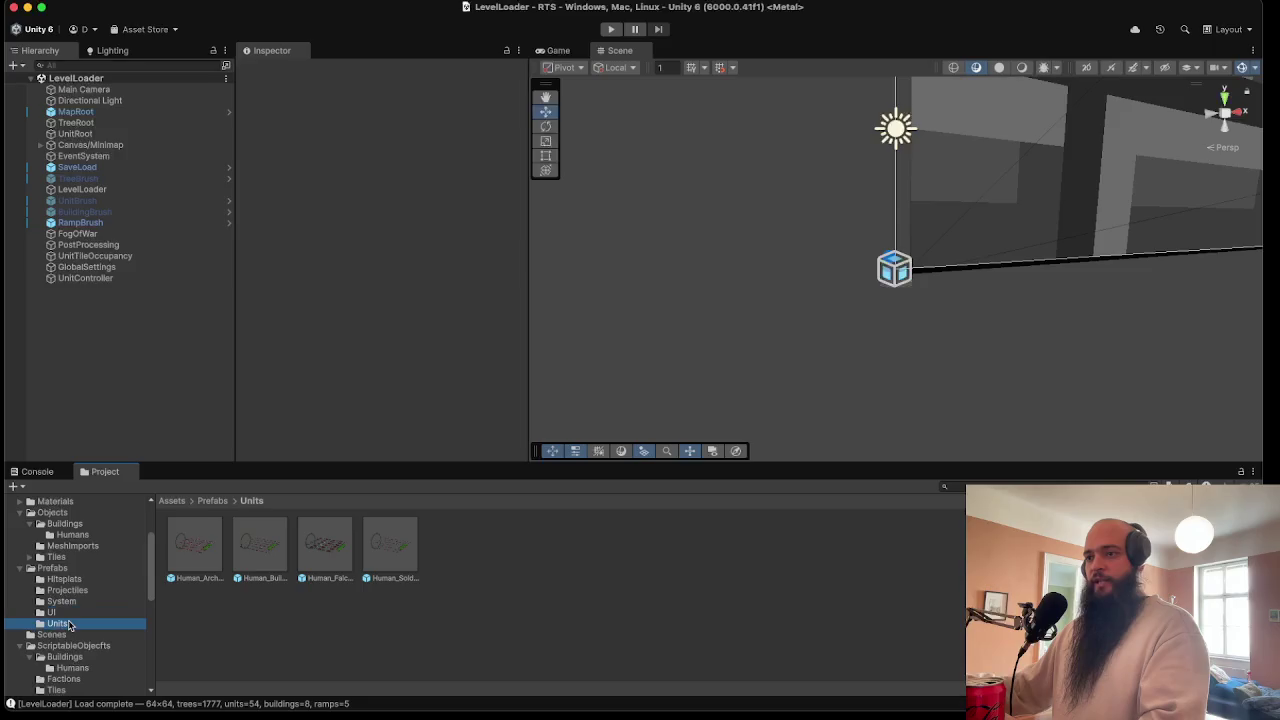
left_click(270, 565)
left_click(360, 555)
left_click(410, 554)
- Duplicate the Human_FalconRider prefab and rename the copy Fairy_FireFae
left_click(330, 558)
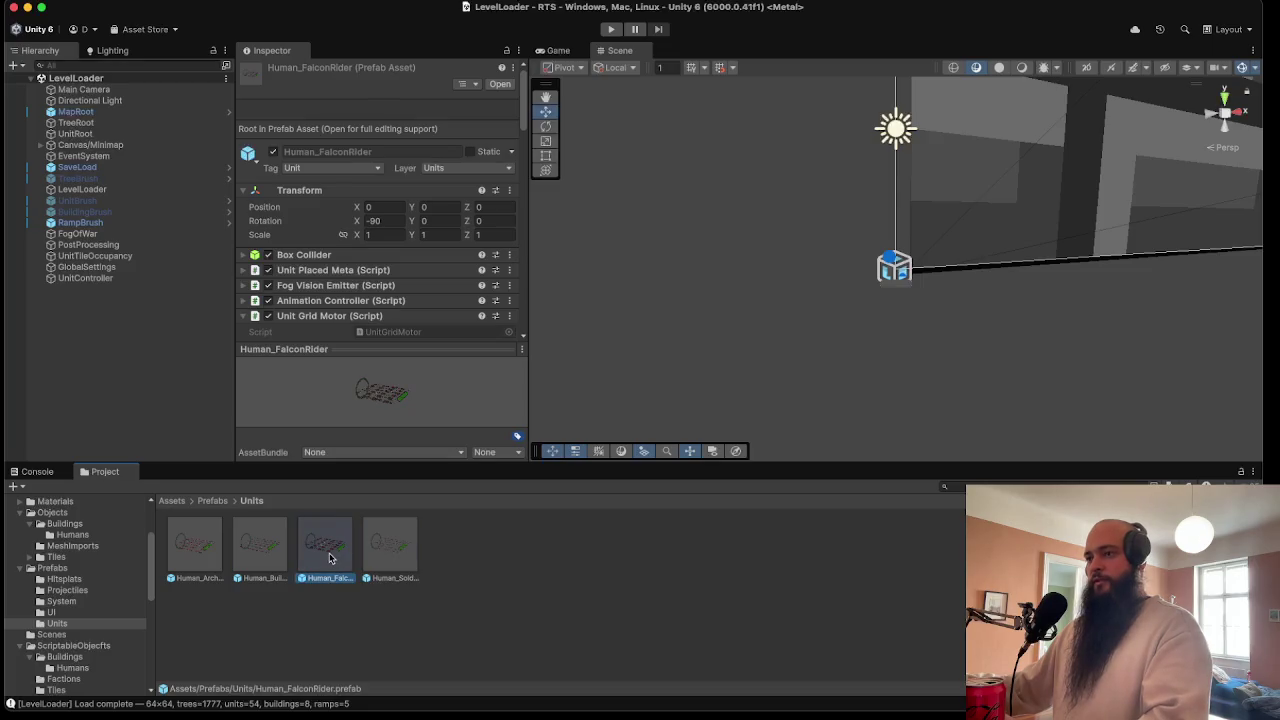
left_click(332, 650)
left_click(380, 565)
left_click(310, 555)
key("super+d")
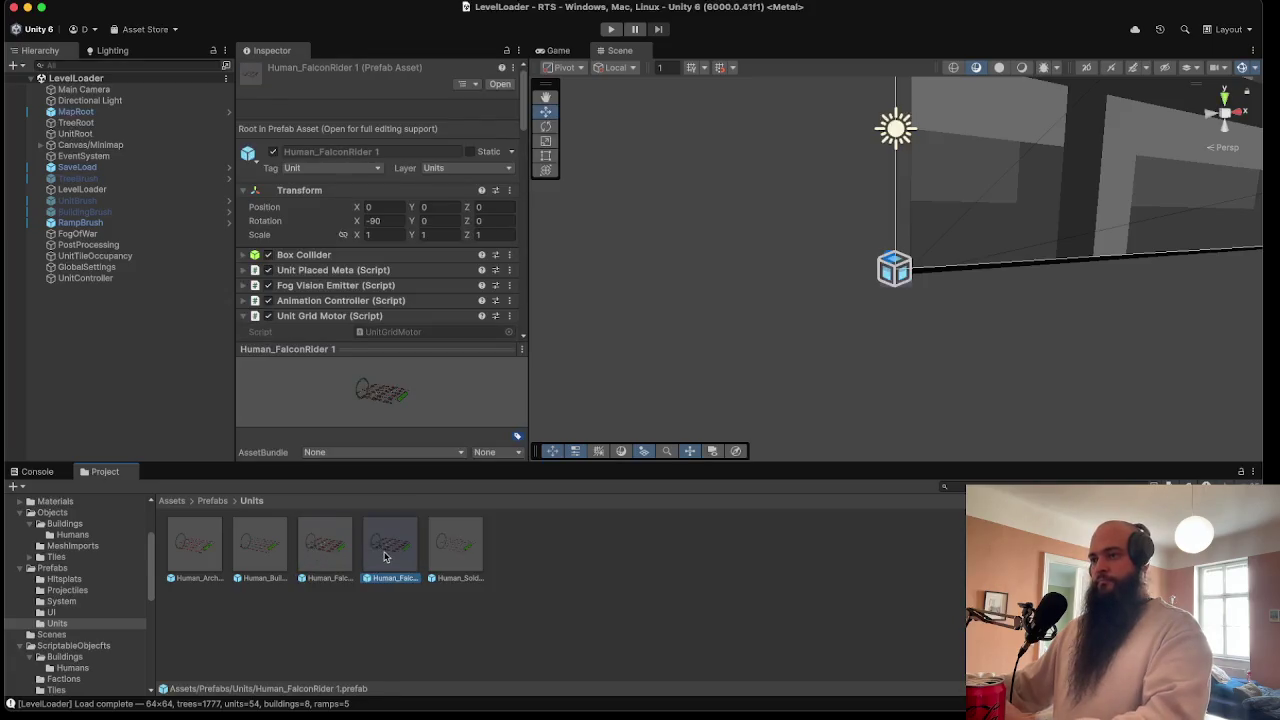
right_click(390, 557)
left_click(450, 556)
type("Fairy_FireFae")
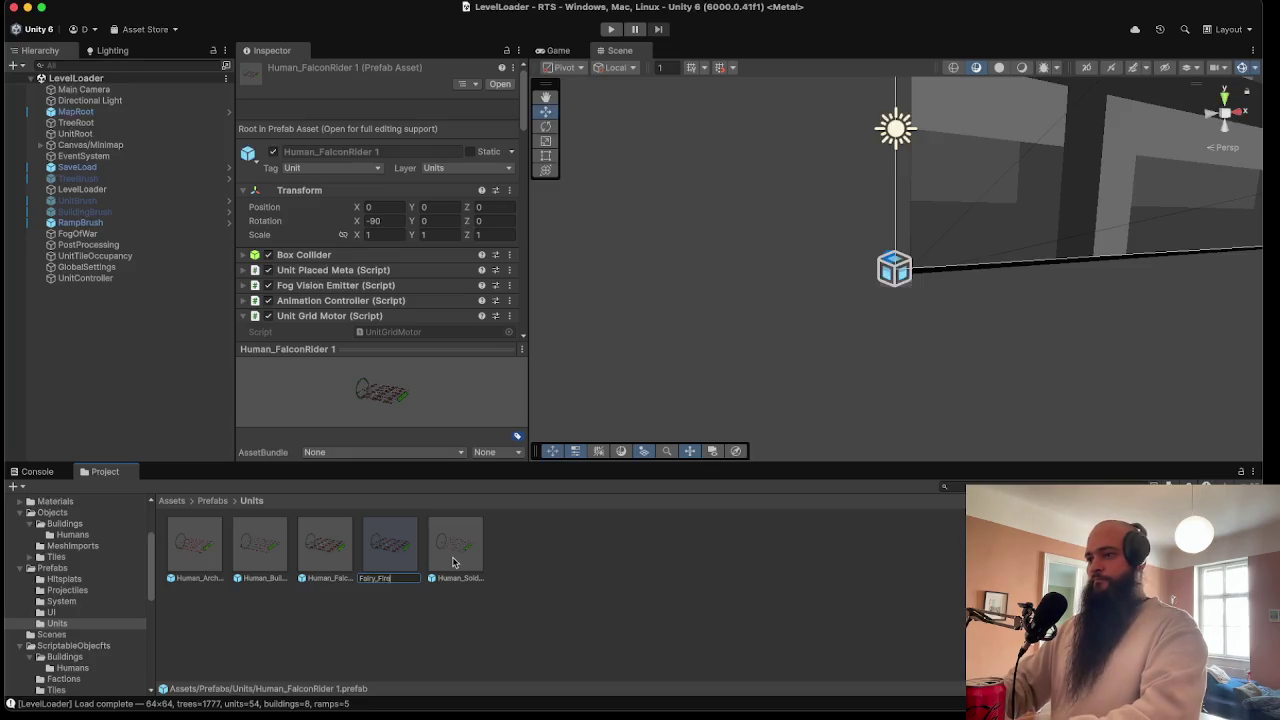
key("Return")
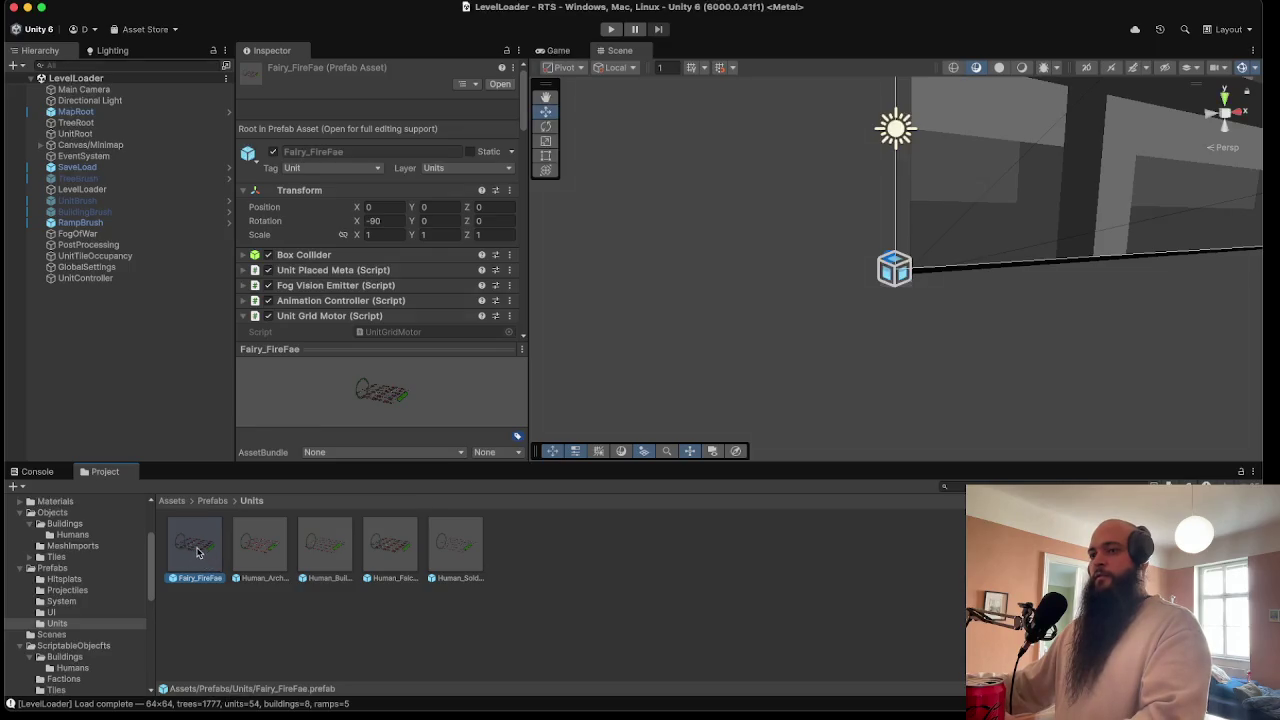
- Open Fairy_FireFae in Prefab Mode and ping its Quad's HumanFalconRider material
double_click(197, 551)
scroll(313, 272, "down", 5)
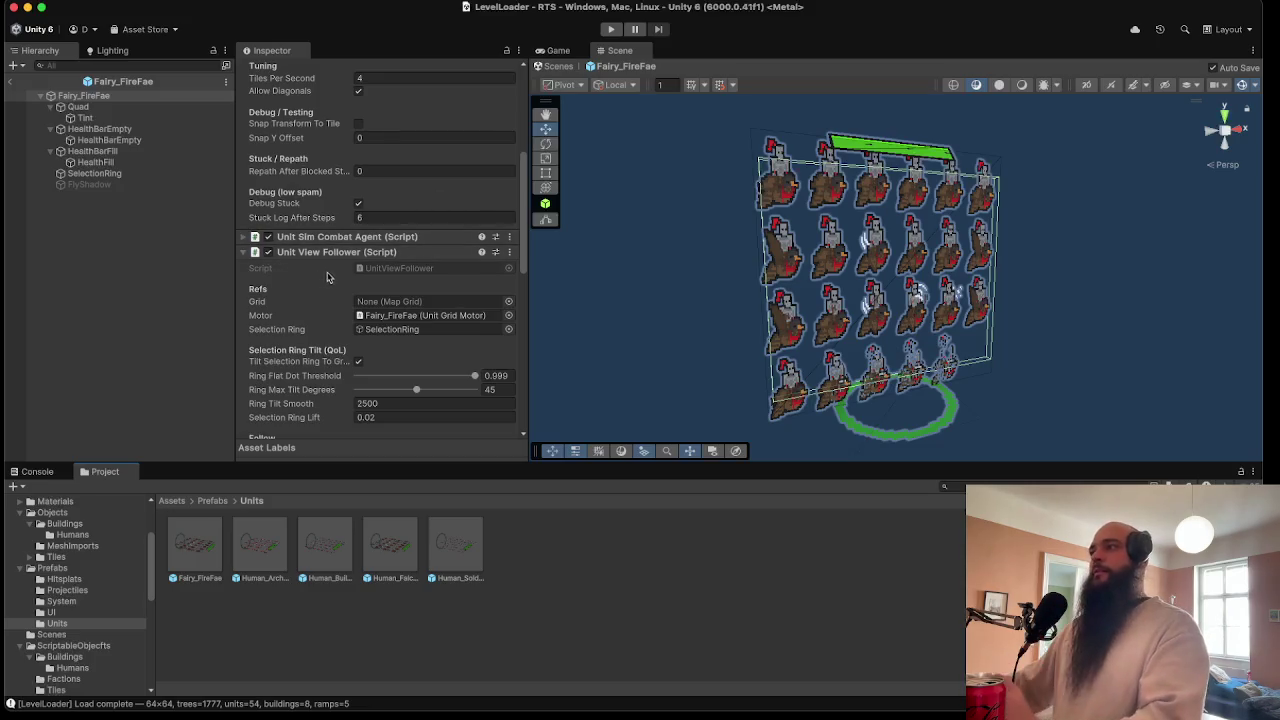
scroll(331, 275, "down", 3)
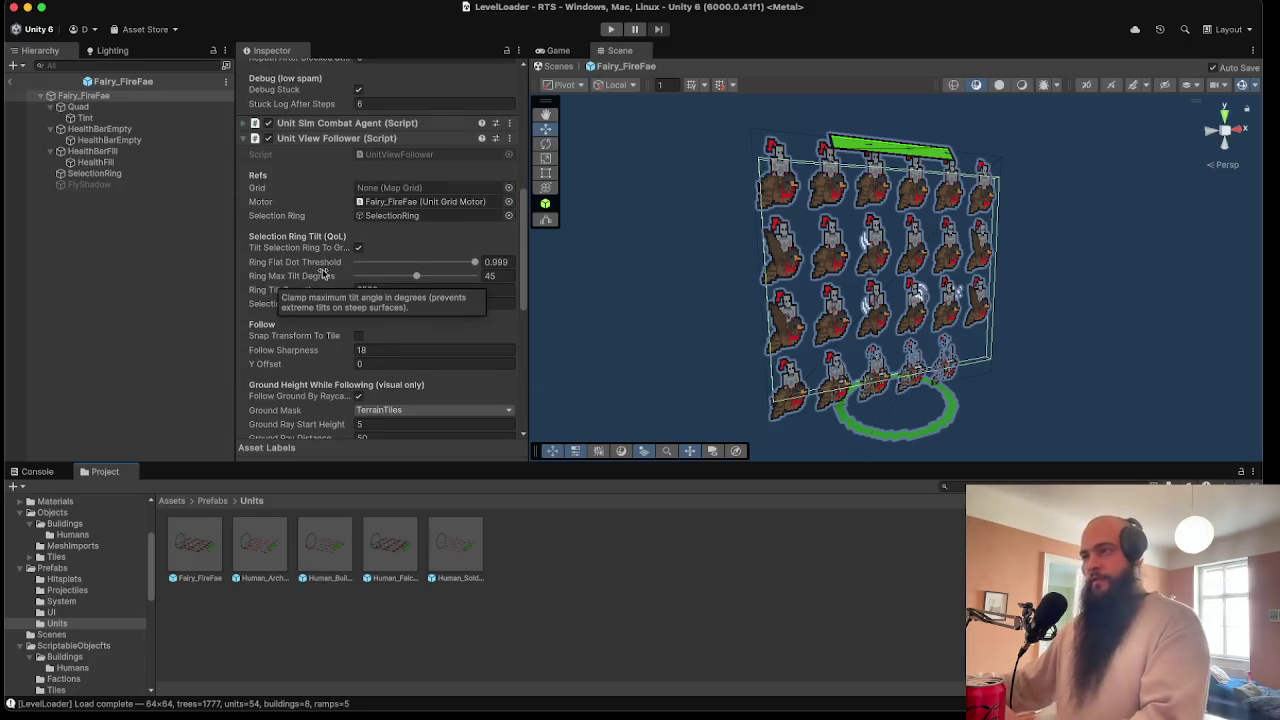
left_click(320, 139)
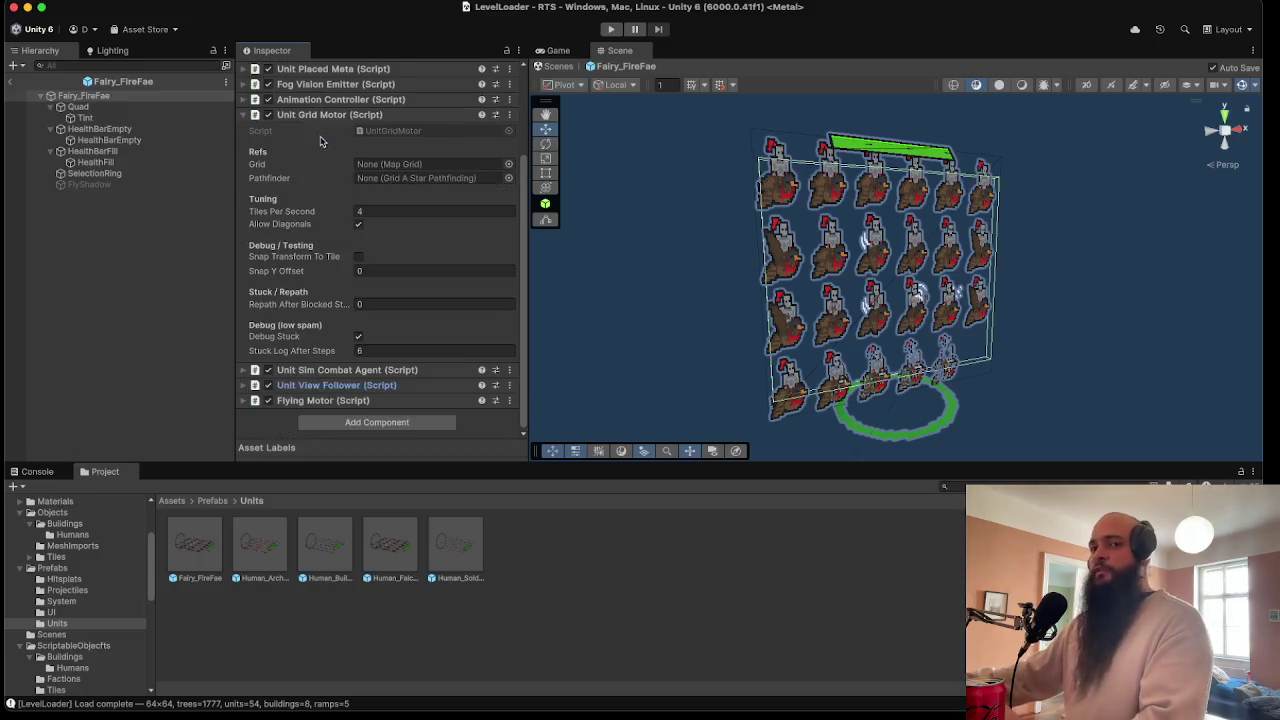
scroll(315, 200, "up", 3)
left_click(315, 232)
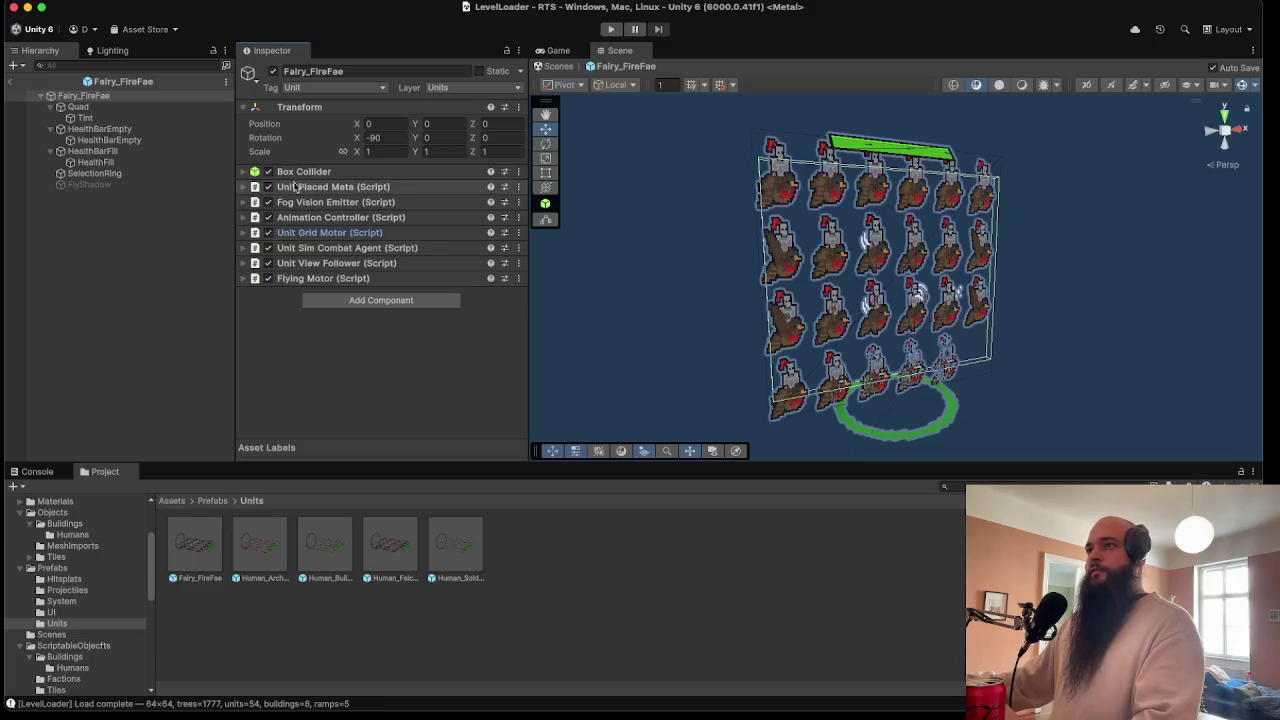
left_click(105, 118)
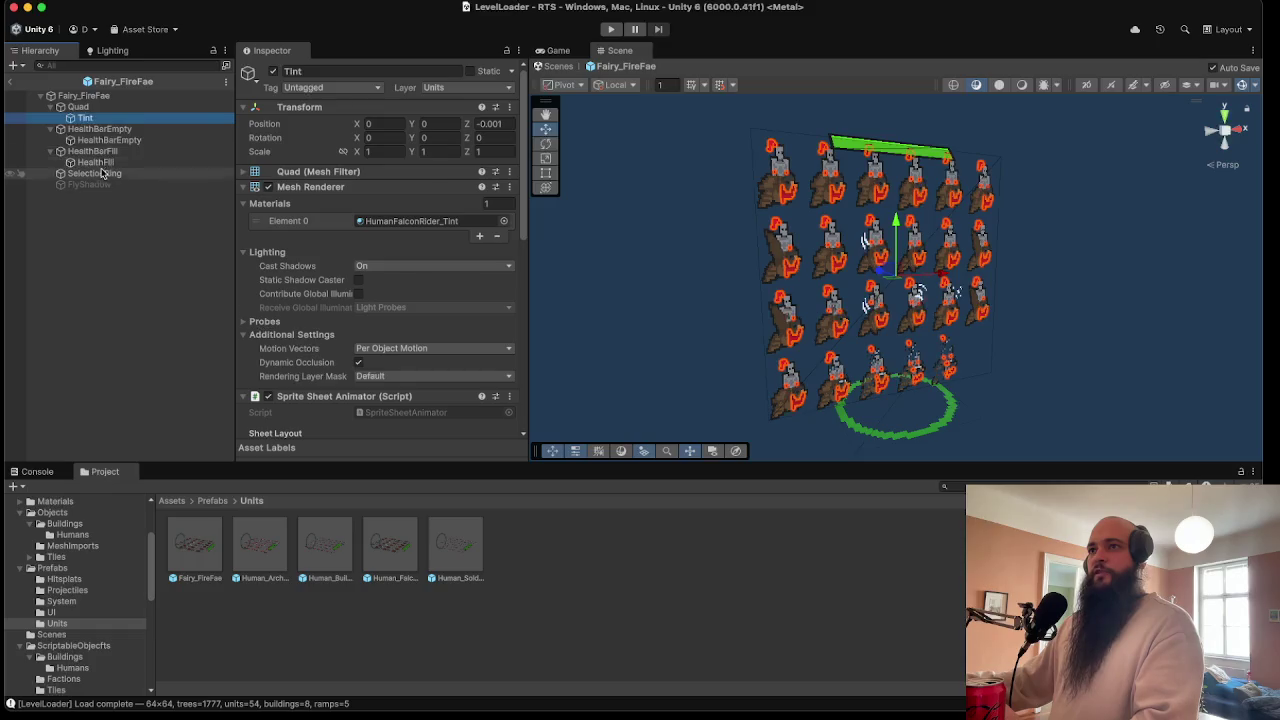
left_click(103, 110)
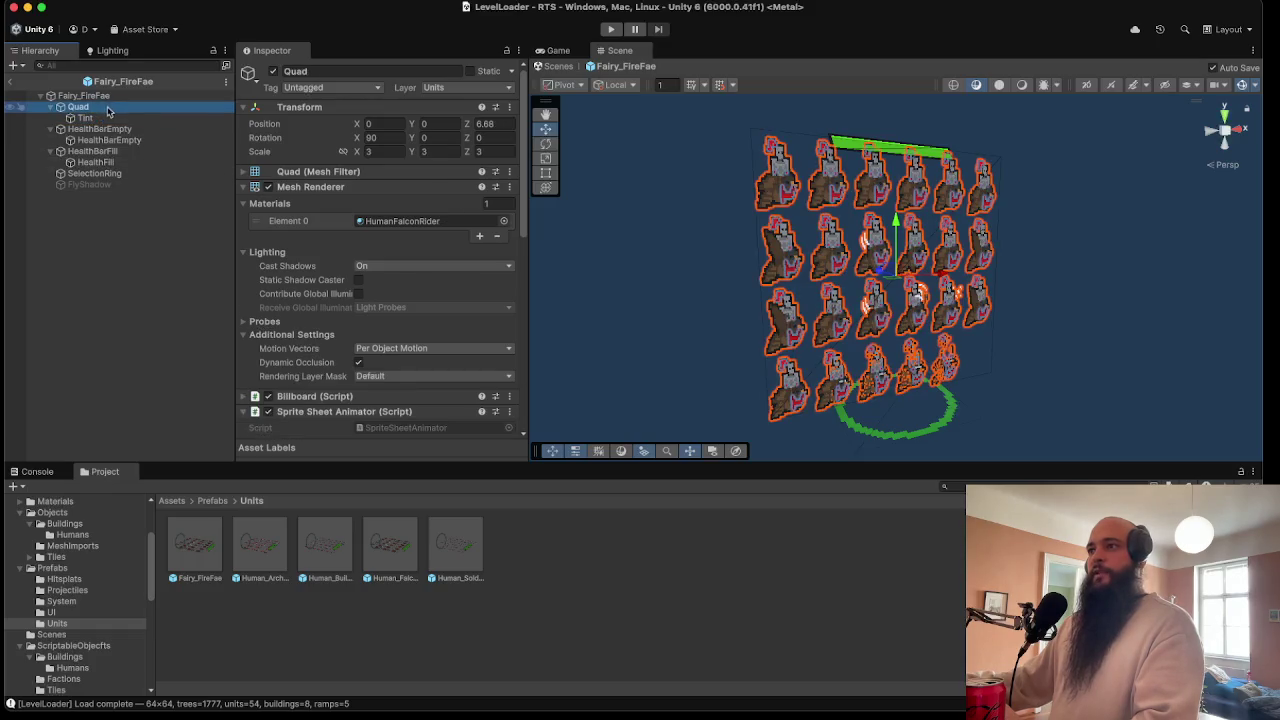
left_click(400, 221)
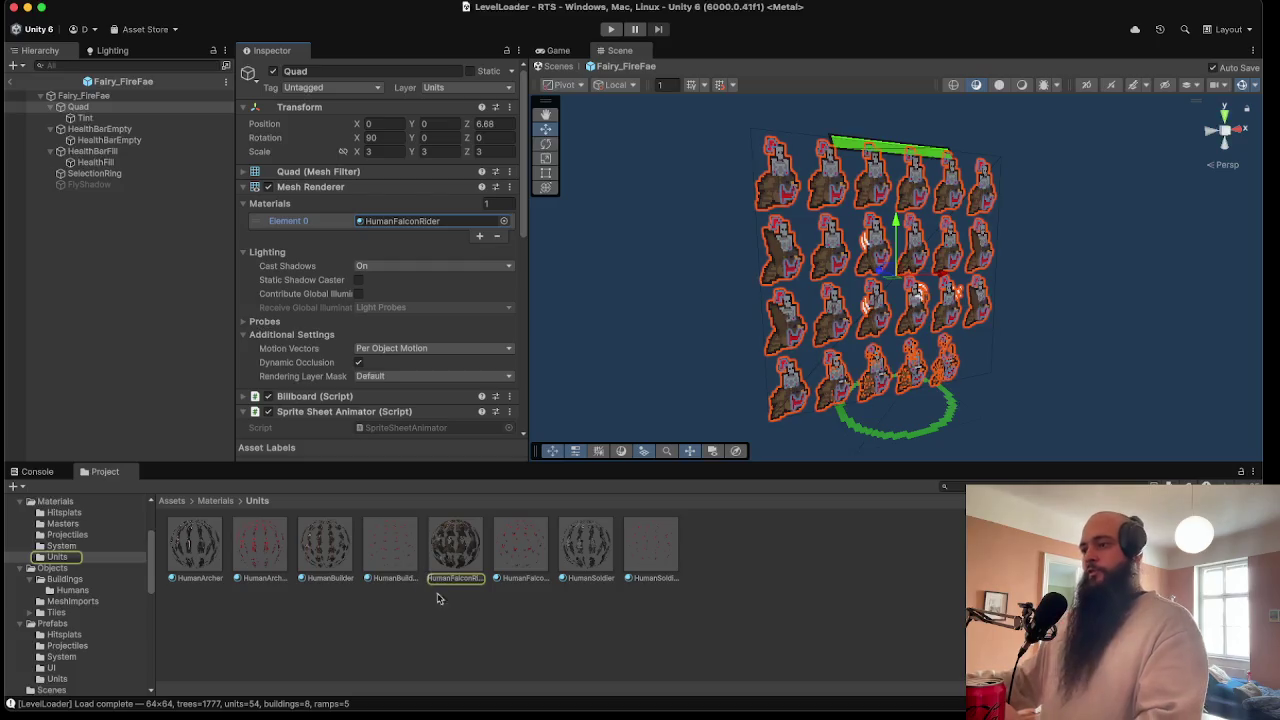
- Duplicate the HumanFalconRider material and rename the copy FairyFireFae
left_click(466, 561)
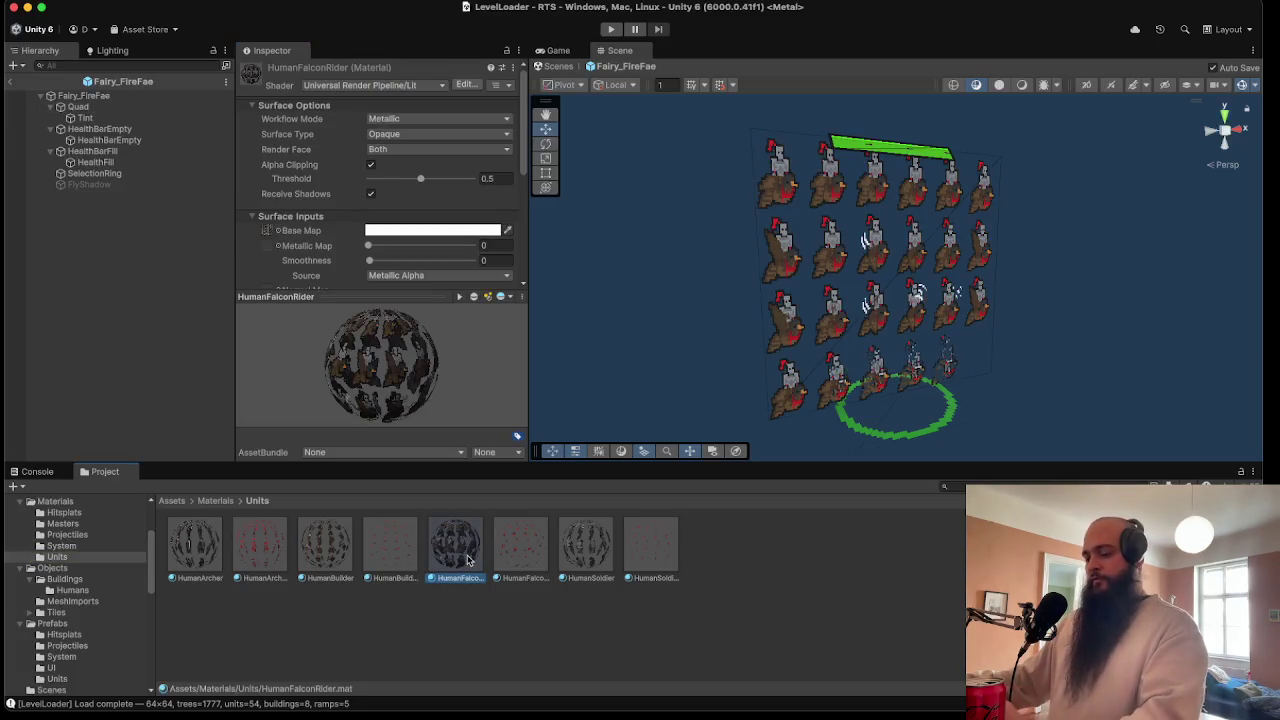
key("ctrl+d")
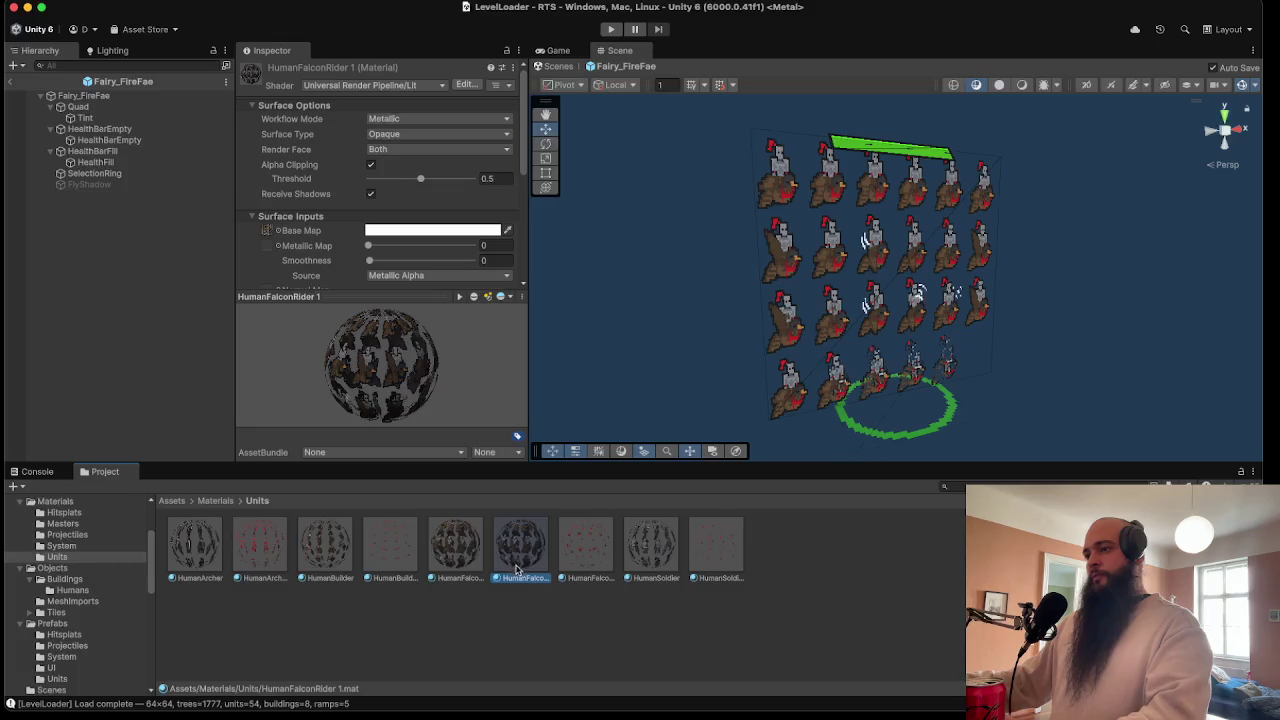
right_click(522, 558)
left_click(557, 556)
type("Fal")
type("Fire")
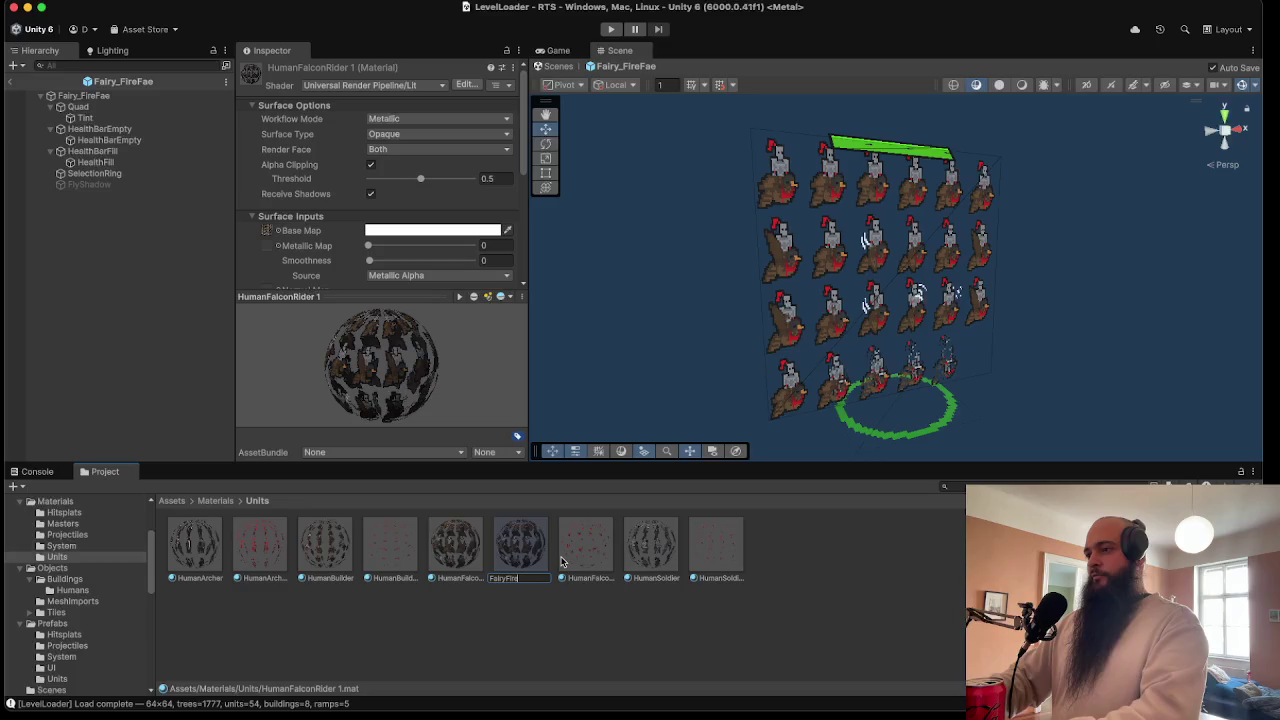
type("Fae")
key("Return")
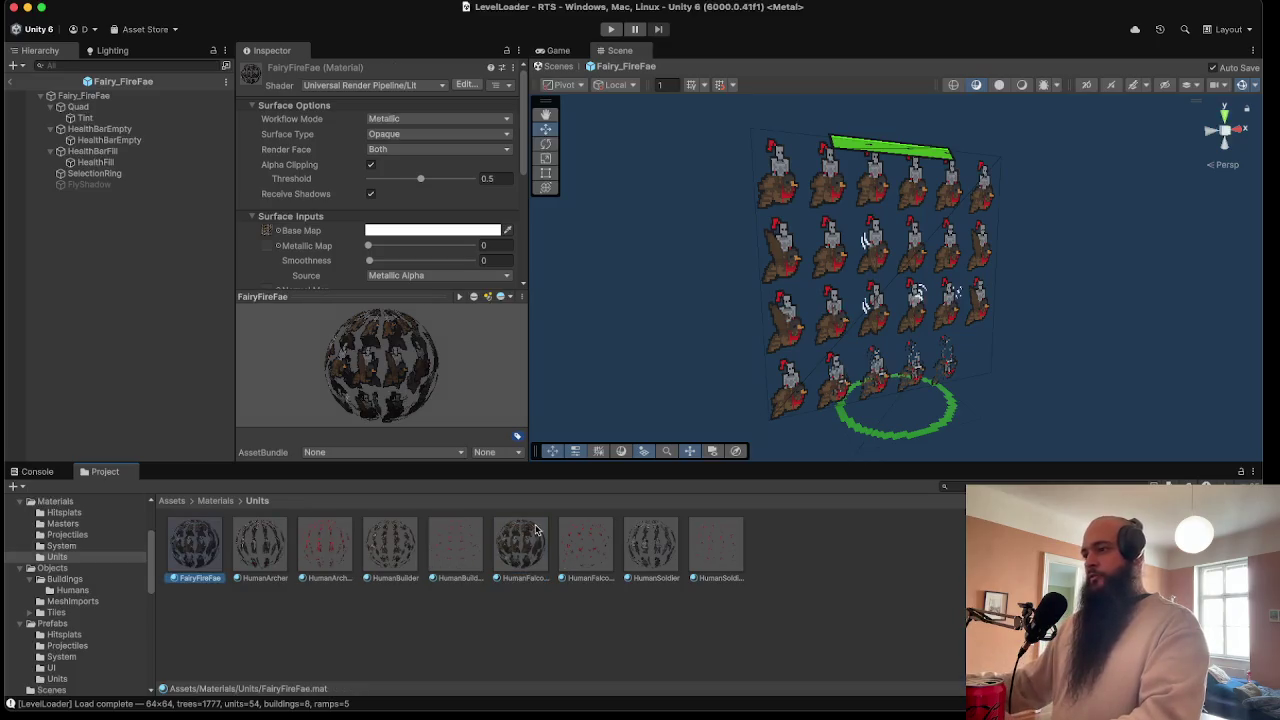
- Duplicate HumanFalconRider_Tint and rename the copy FairyFireFae_Tint
left_click(533, 541)
left_click(578, 538)
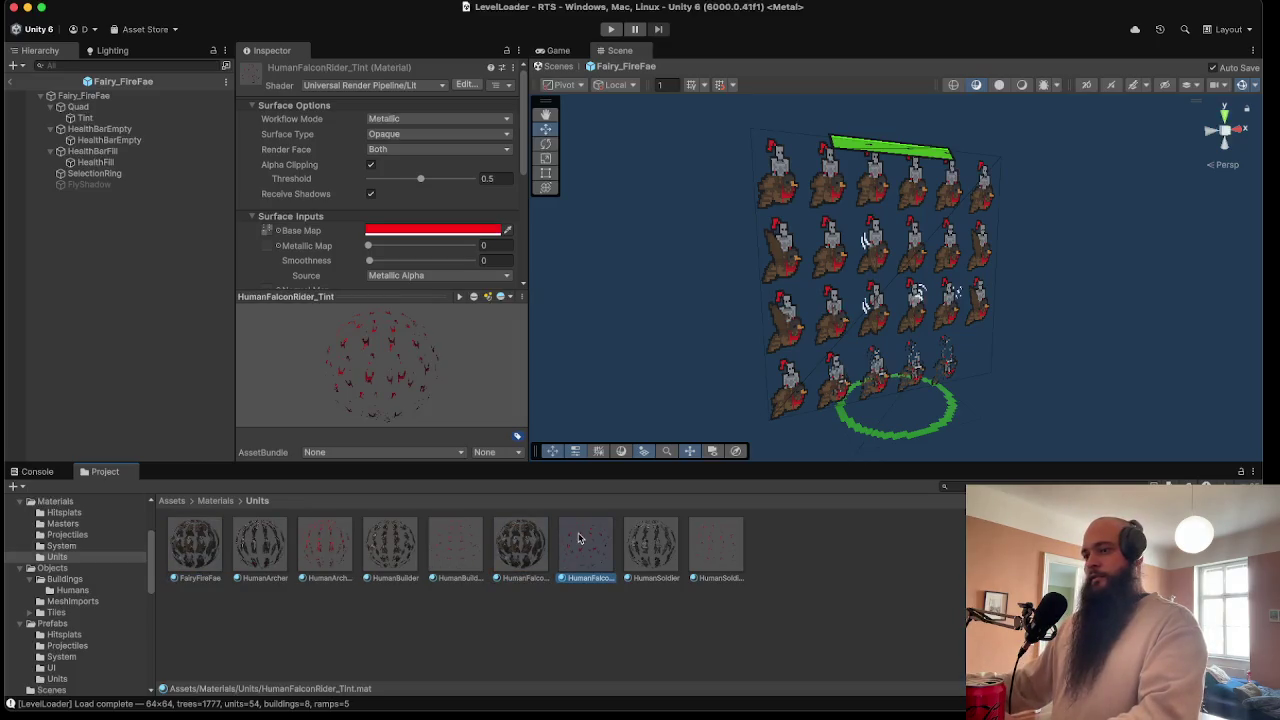
right_click(585, 541)
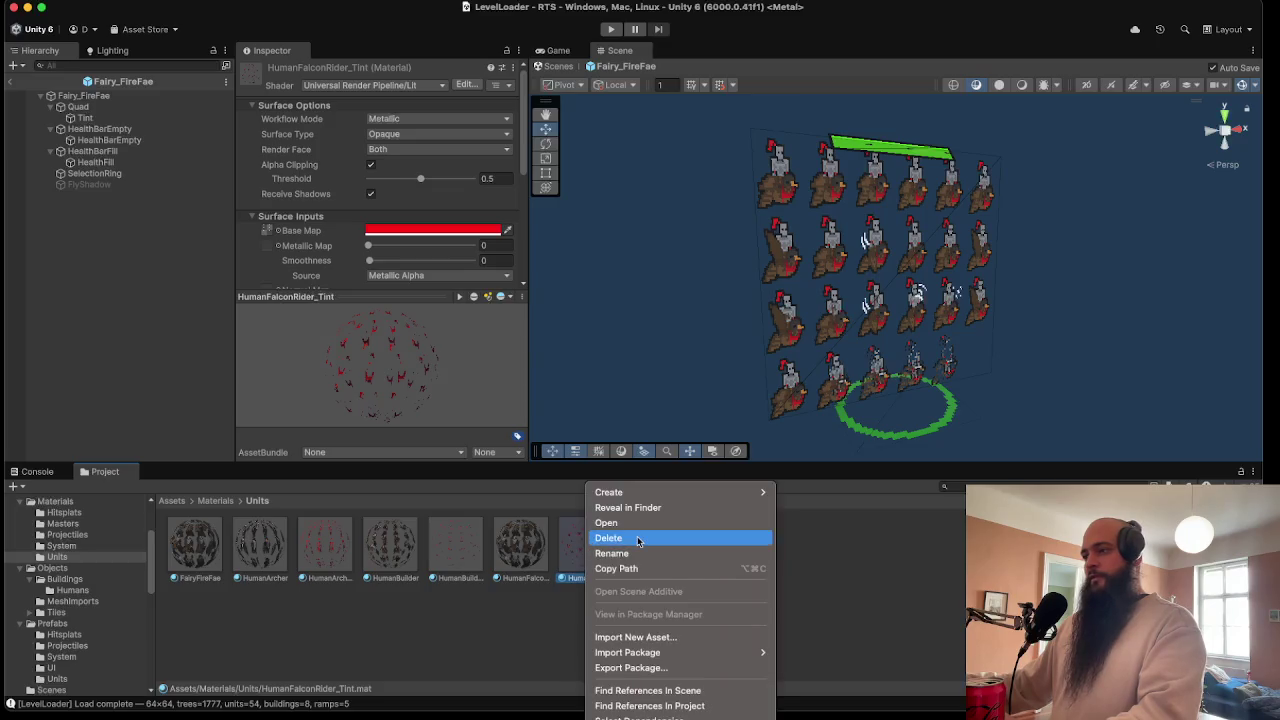
left_click(546, 537)
key("super+d")
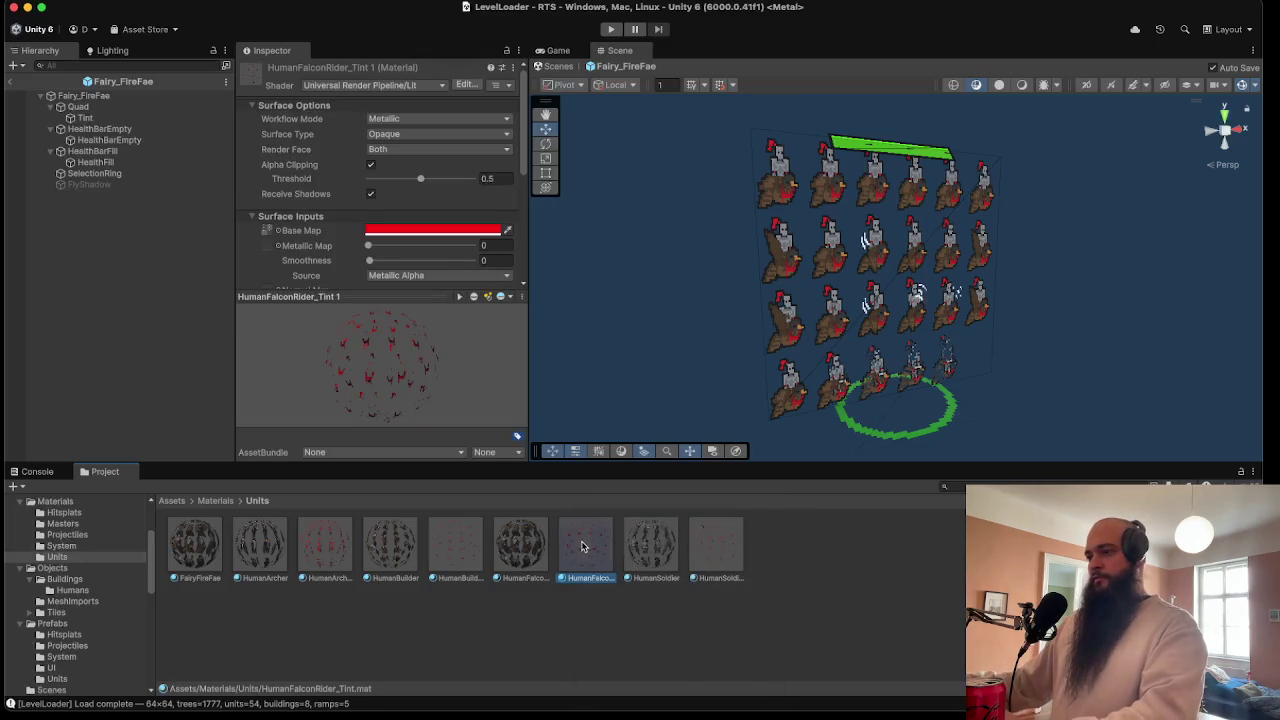
right_click(651, 547)
left_click(690, 549)
type("Fairy")
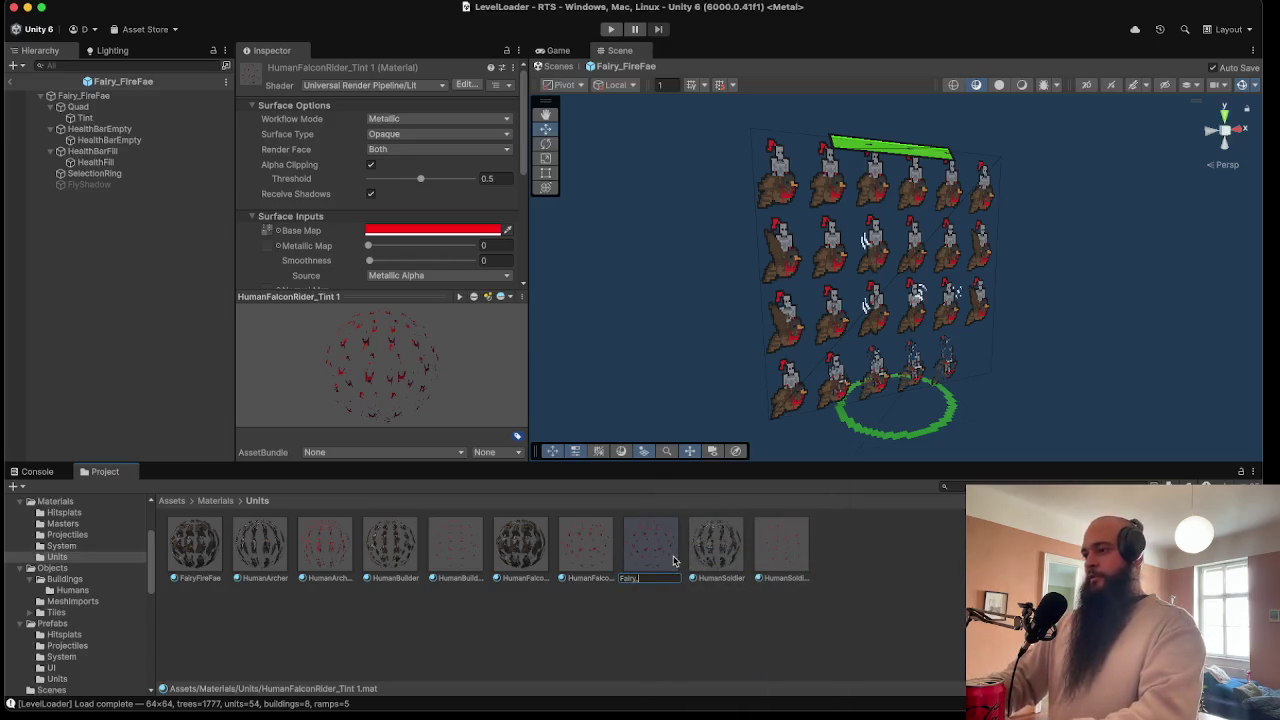
type("_Fi")
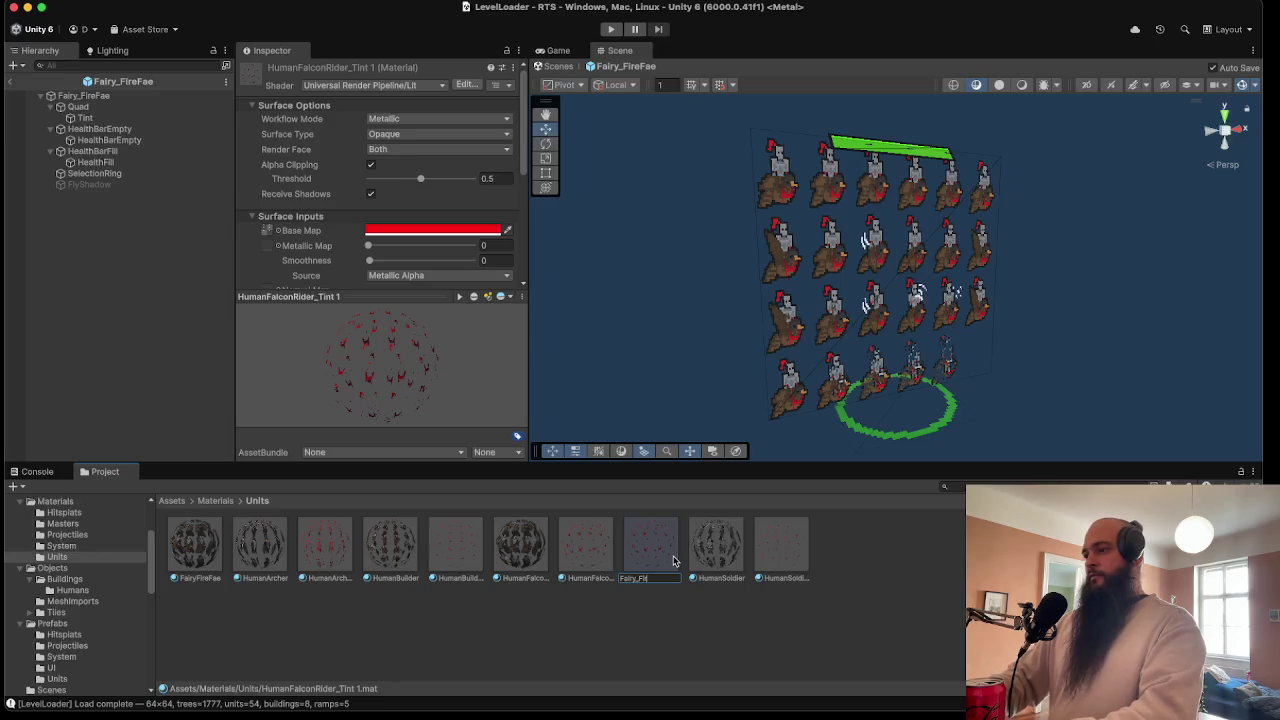
type("reire")
type("_Tint")
key("Return")
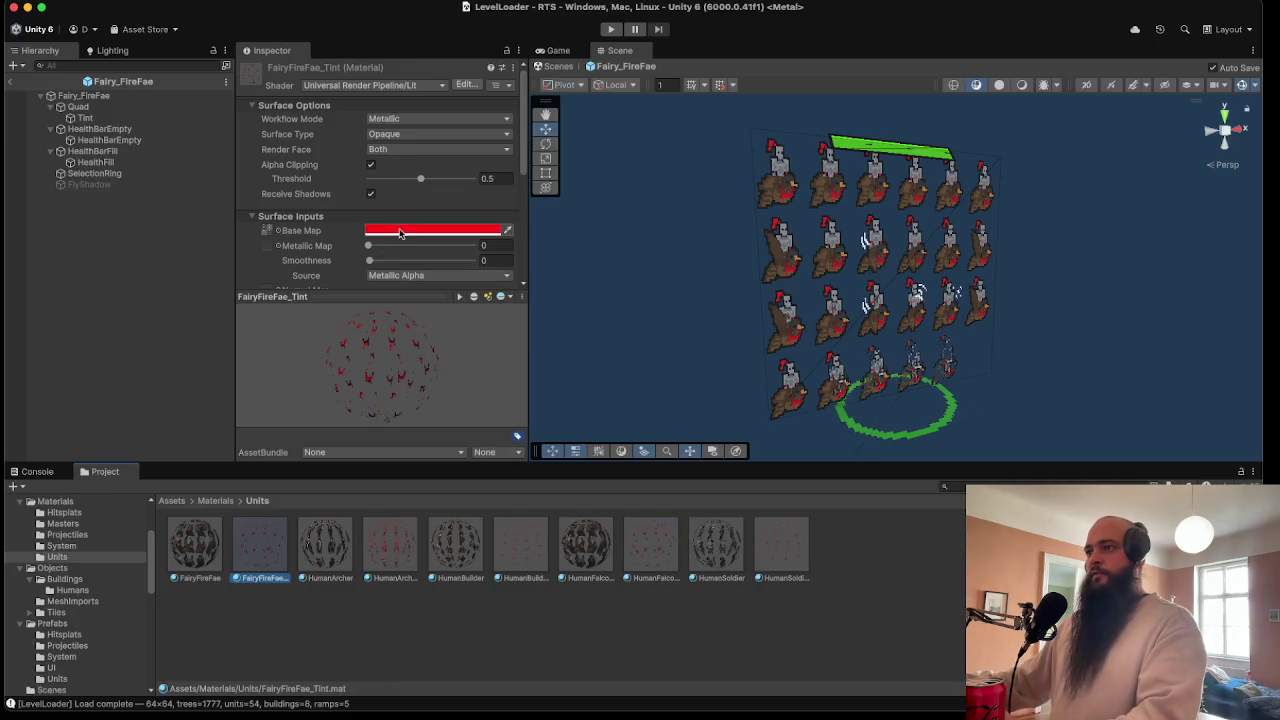
left_click(282, 232)
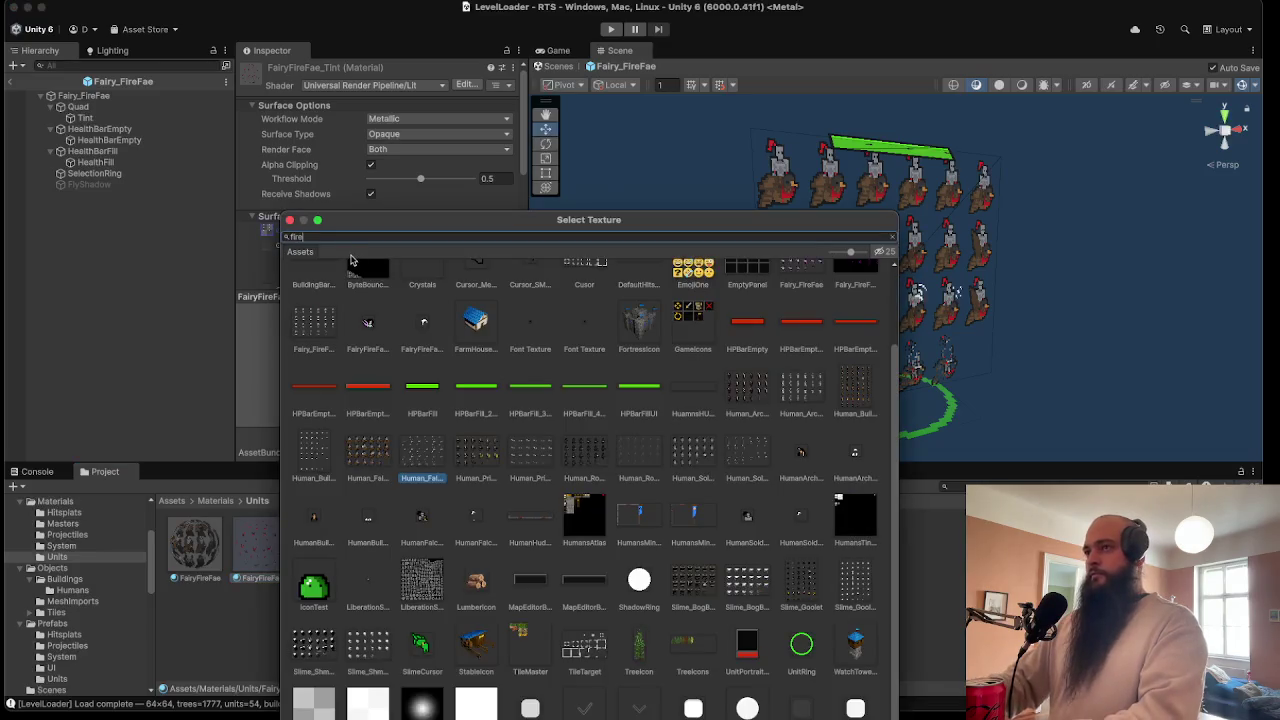
- Assign the matching Fairy_FireFae sprite-sheet textures as base maps of FairyFireFae_Tint and FairyFireFae
type("fireFa")
double_click(466, 293)
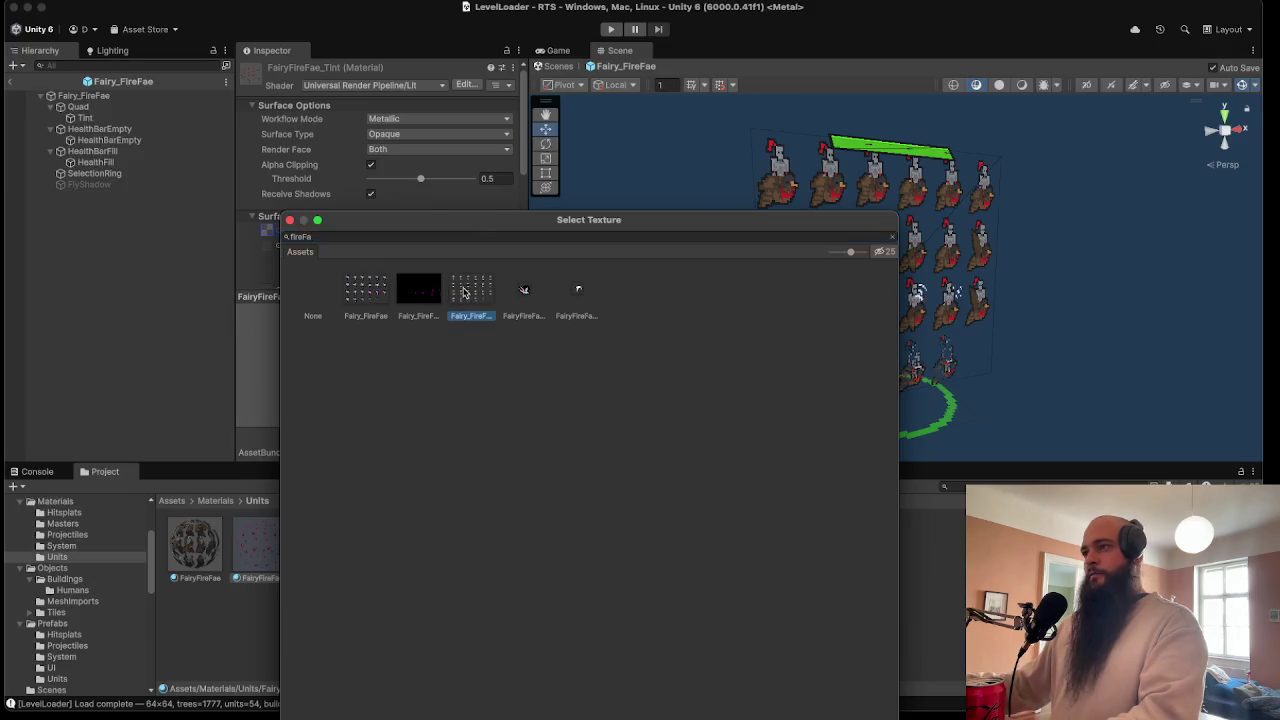
left_click(207, 557)
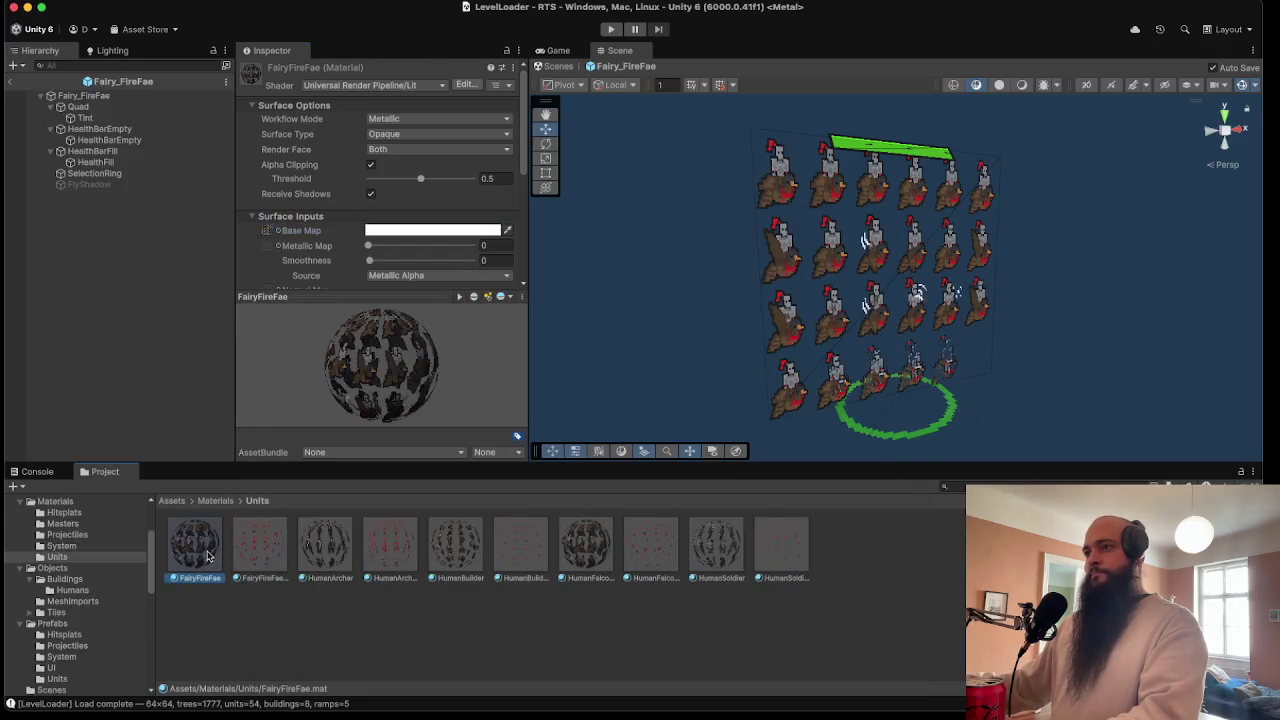
left_click(280, 231)
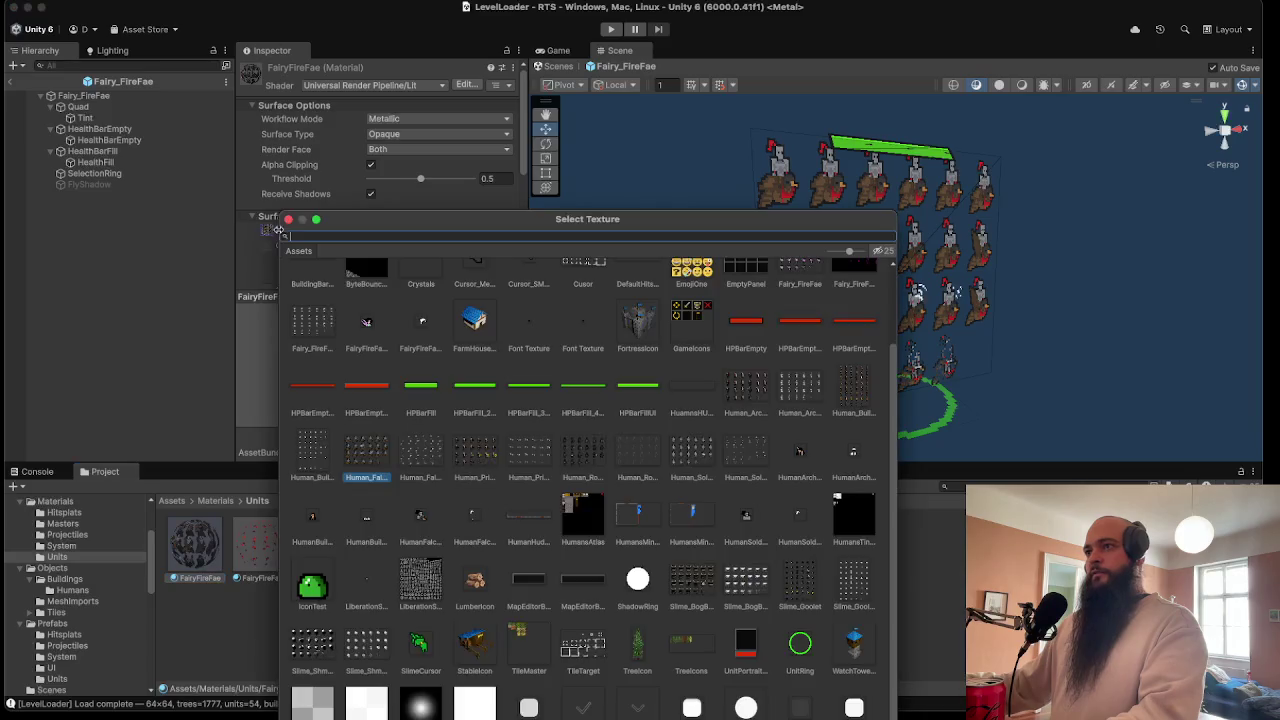
type("FireF")
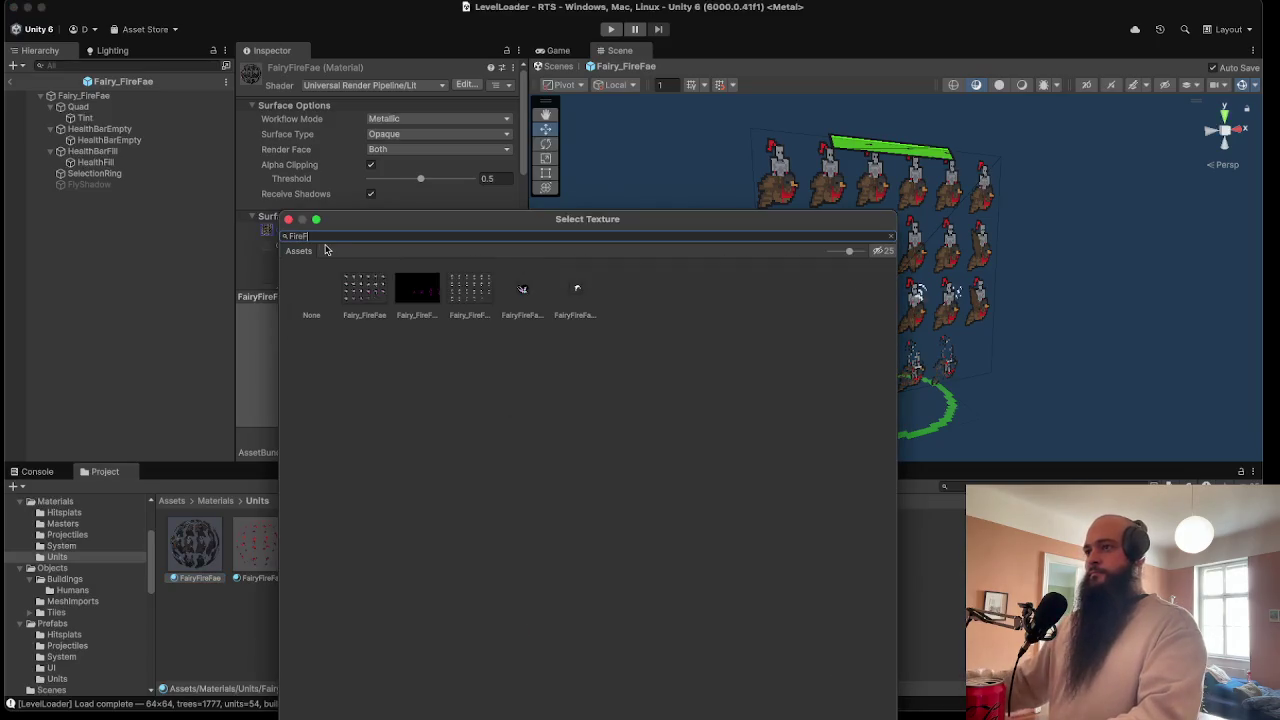
double_click(400, 285)
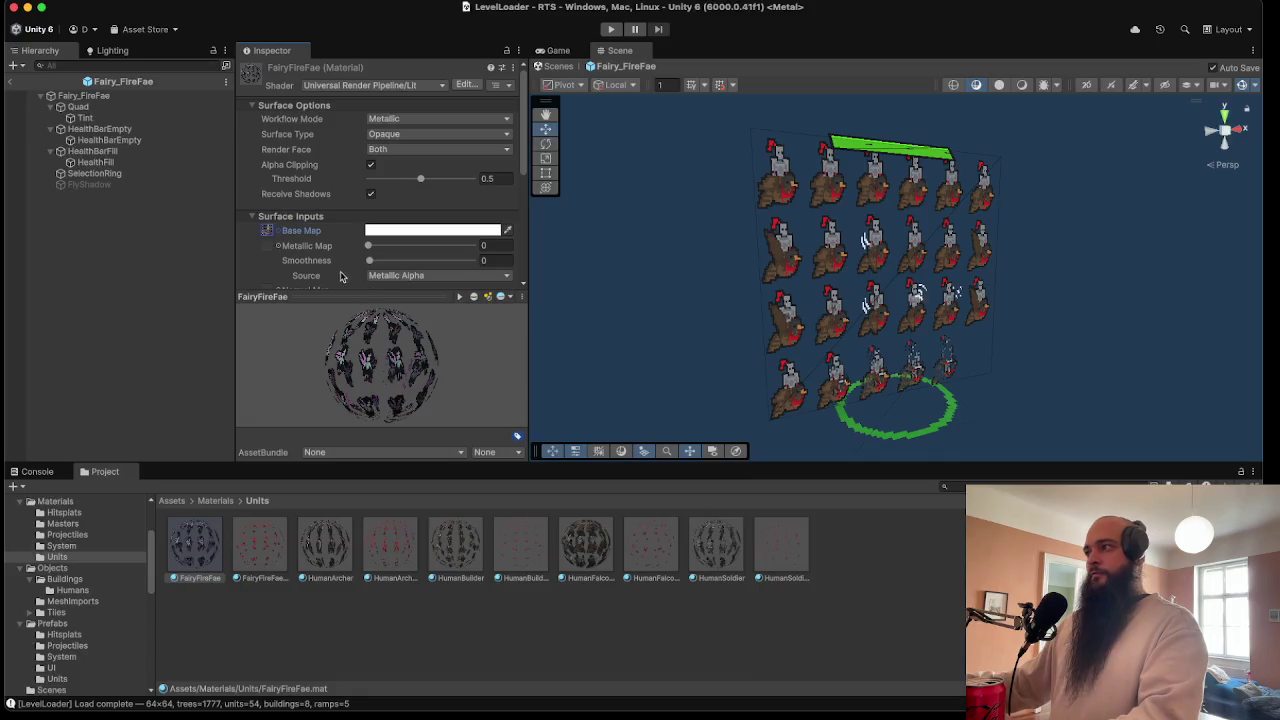
left_click(78, 106)
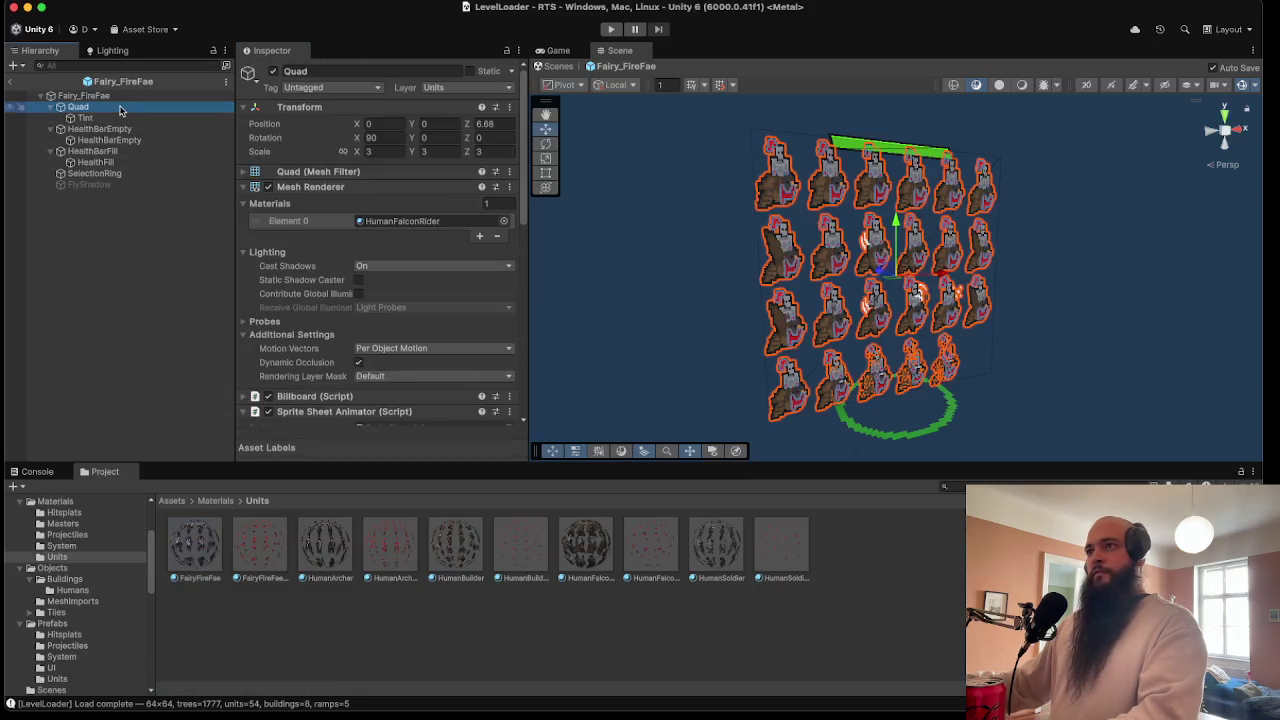
- Put FairyFireFae on the Quad's Mesh Renderer and FairyFireFae_Tint on the Tint object
mouse_move(181, 579)
left_mouse_down()
mouse_move(395, 232)
mouse_move(407, 184)
left_mouse_up()
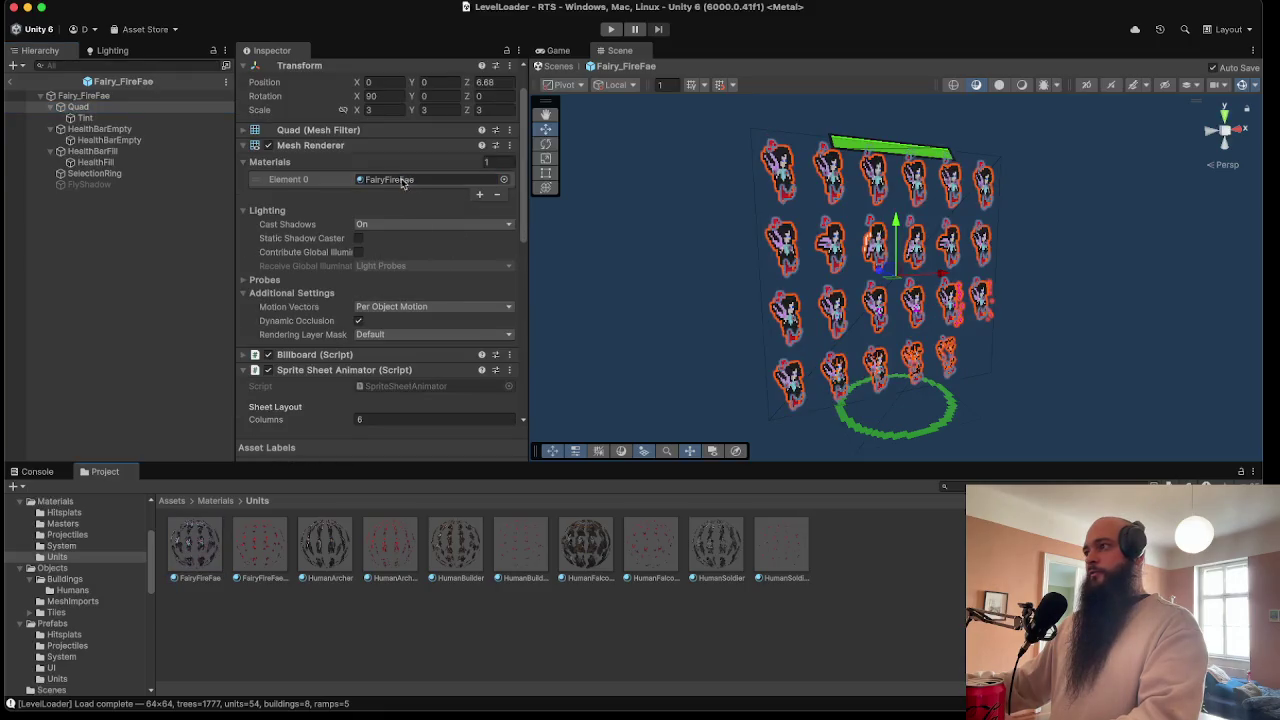
left_click(85, 118)
mouse_move(240, 551)
left_mouse_down()
mouse_move(449, 234)
mouse_move(432, 180)
left_mouse_up()
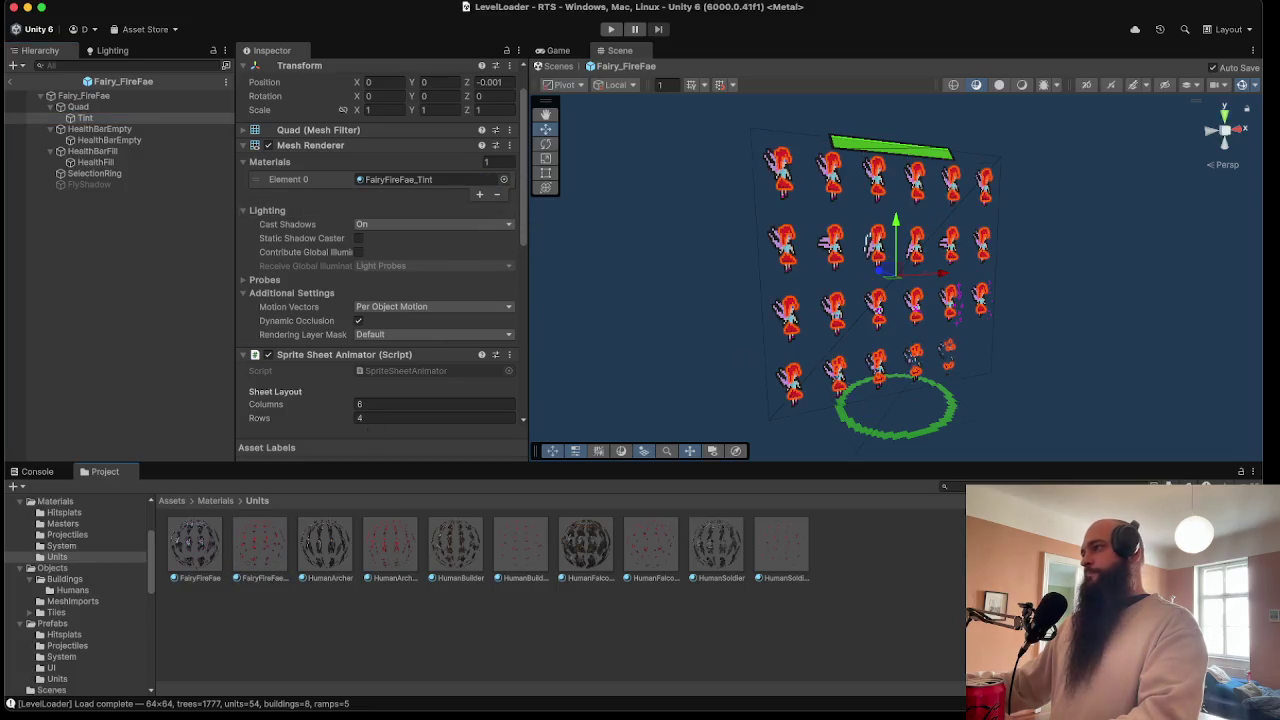
left_click(885, 300)
mouse_move(885, 300)
left_mouse_down()
mouse_move(880, 290)
mouse_move(885, 300)
left_mouse_up()
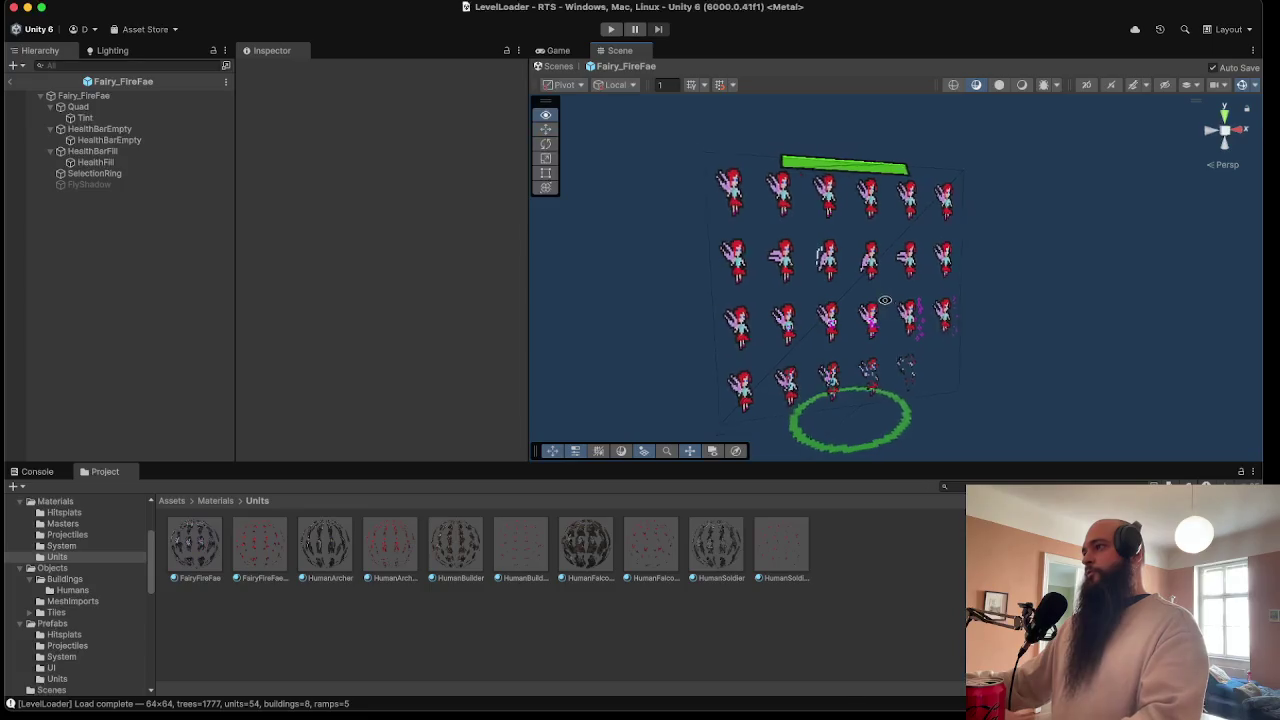
scroll(865, 295, "up", 5)
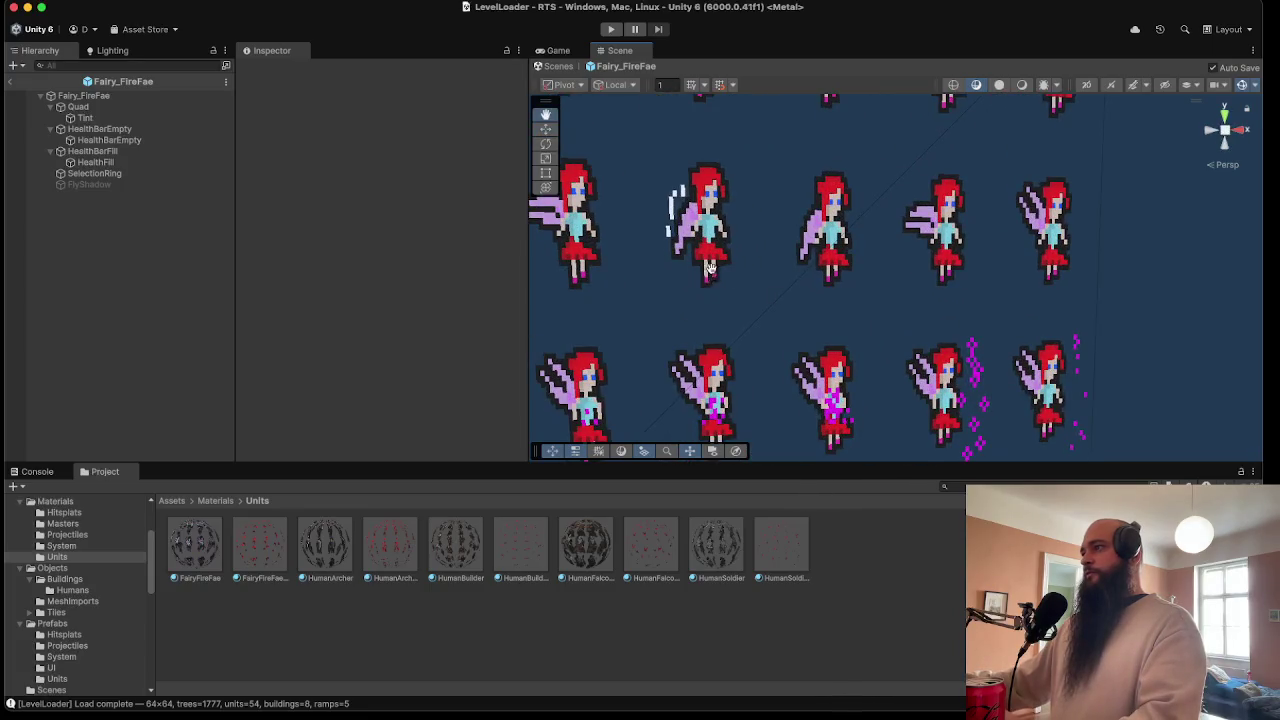
scroll(897, 353, "down", 5)
mouse_move(1051, 398)
left_mouse_down()
mouse_move(1069, 329)
mouse_move(1037, 342)
left_mouse_up()
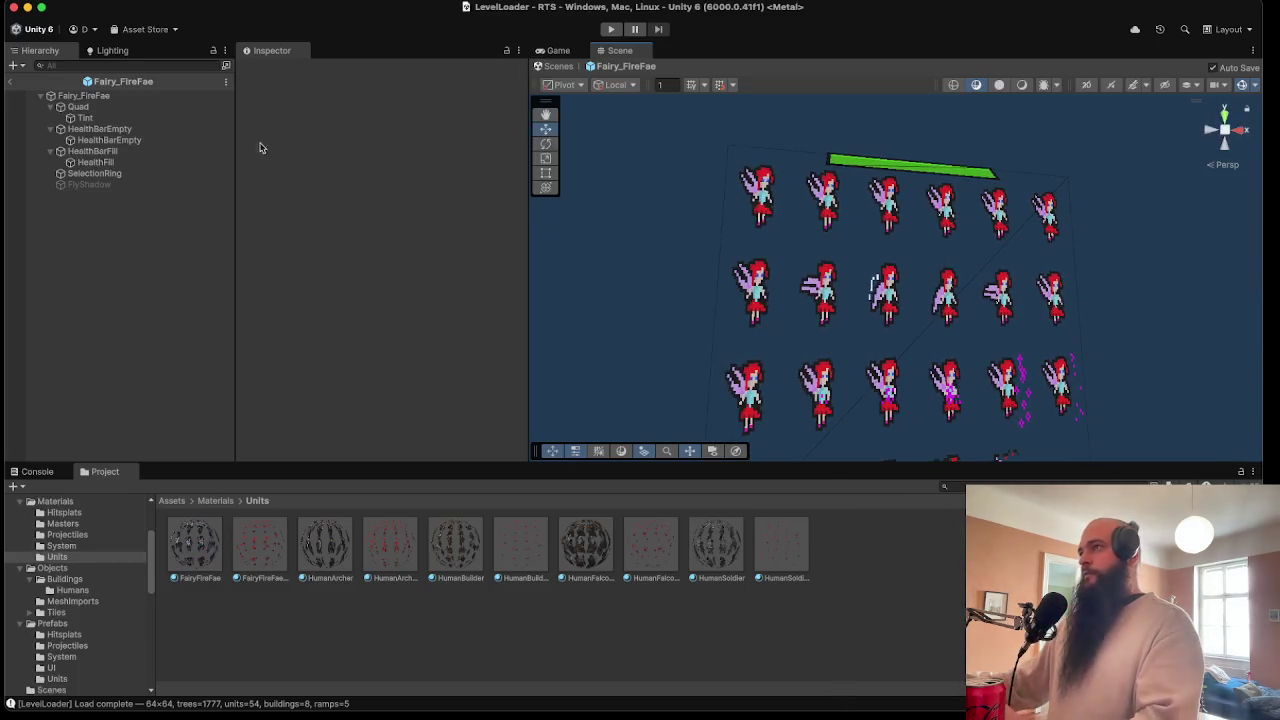
- Exit prefab mode to LevelLoader and select the Fairy_FireFae prefab in Prefabs/Units
left_click(10, 84)
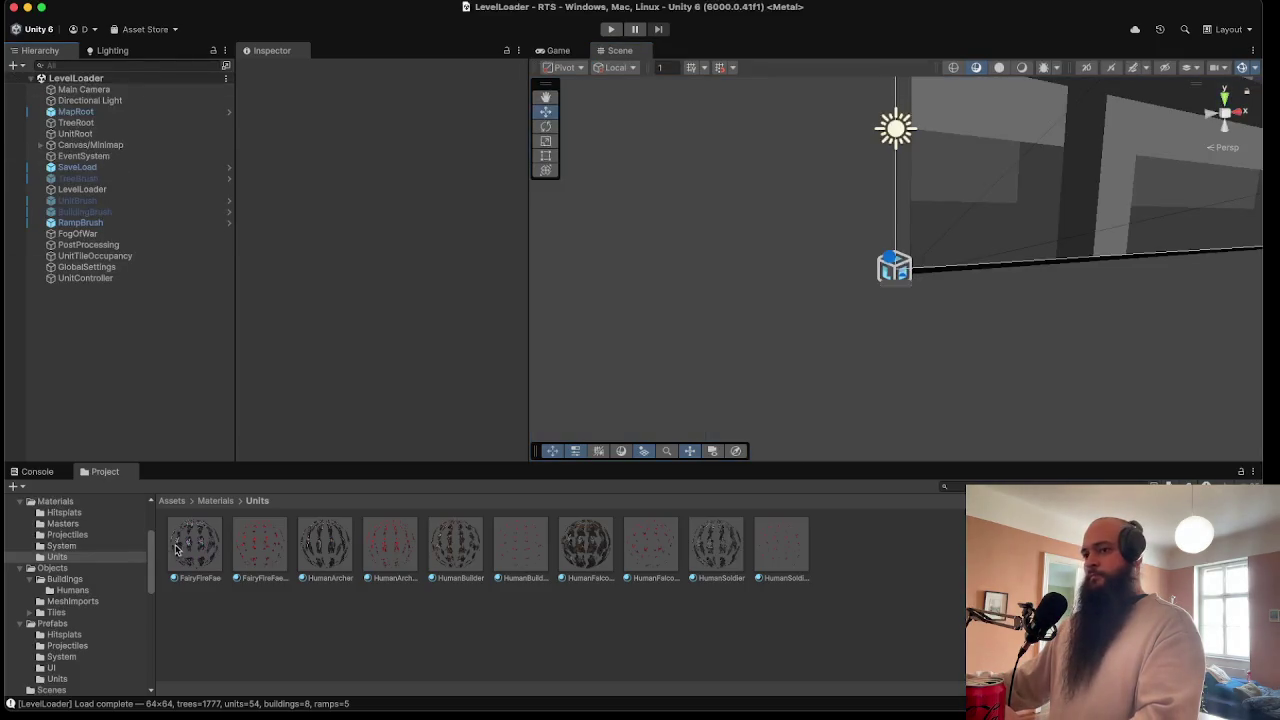
scroll(88, 580, "up", 3)
scroll(86, 590, "down", 5)
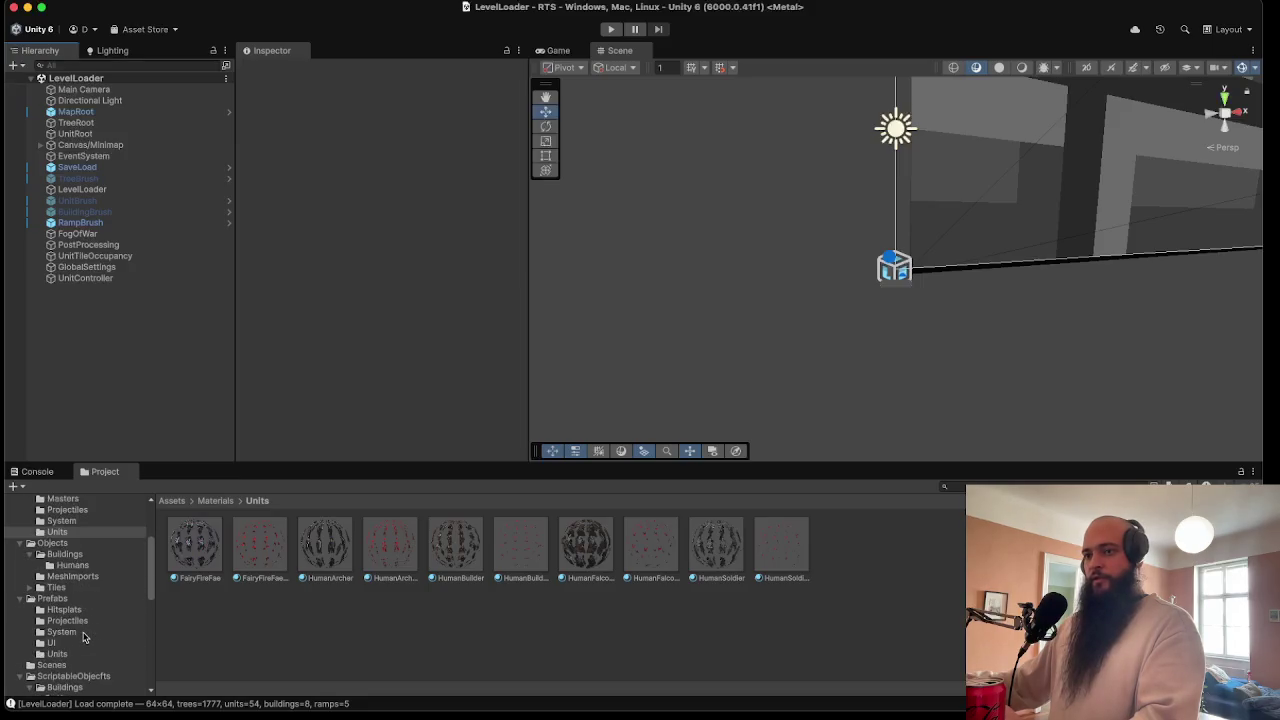
left_click(87, 634)
left_click(74, 645)
left_click(74, 653)
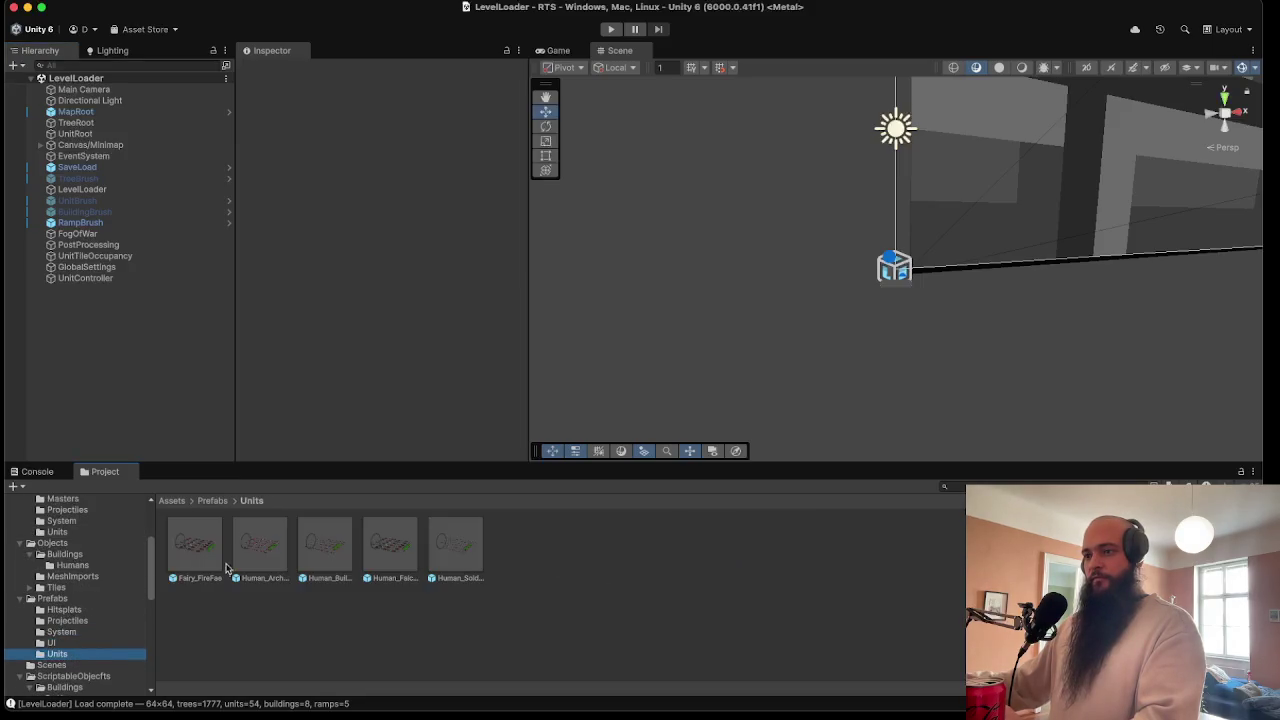
left_click(208, 557)
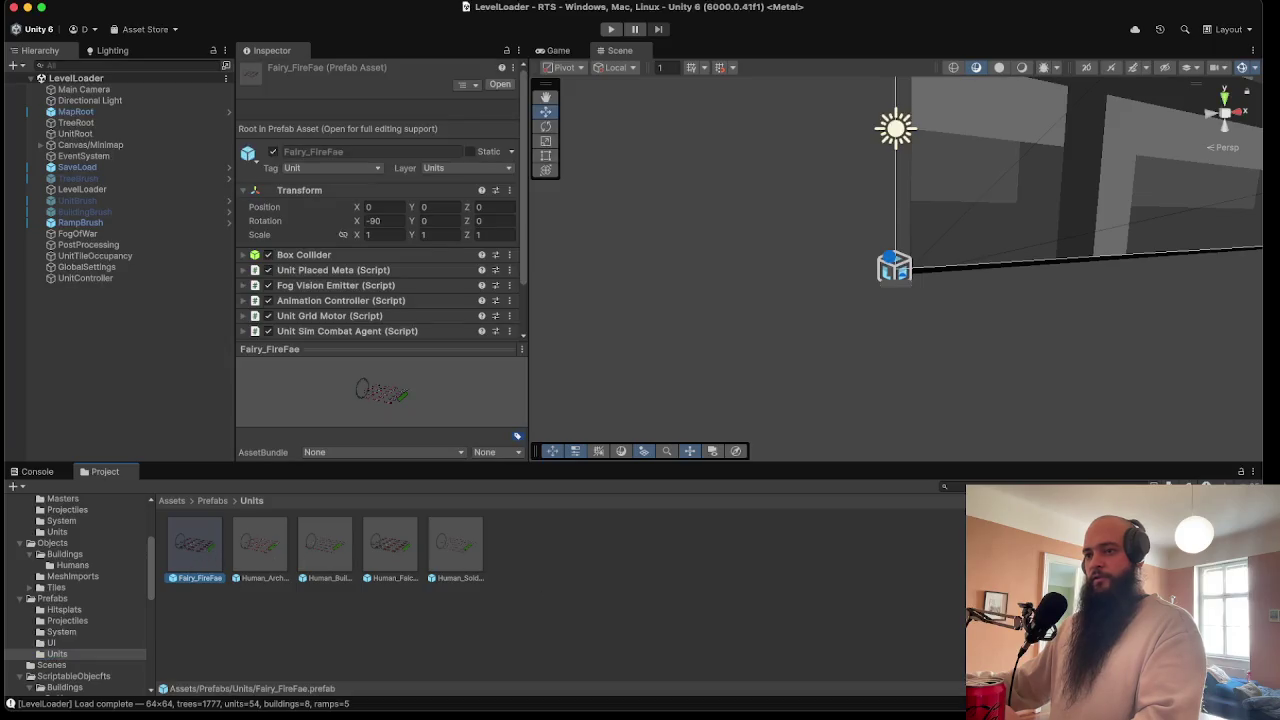
- Navigate the Project tree to the ScriptableObjects/Units folder
scroll(113, 620, "down", 3)
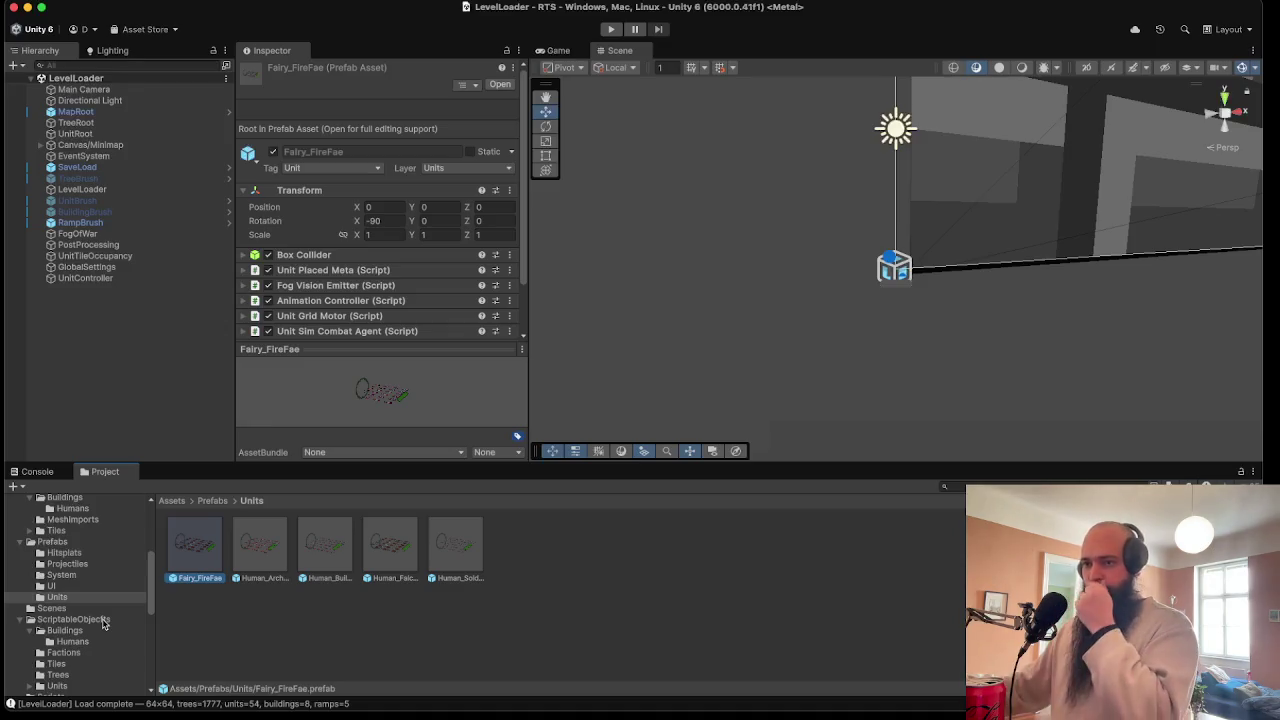
scroll(99, 638, "down", 1)
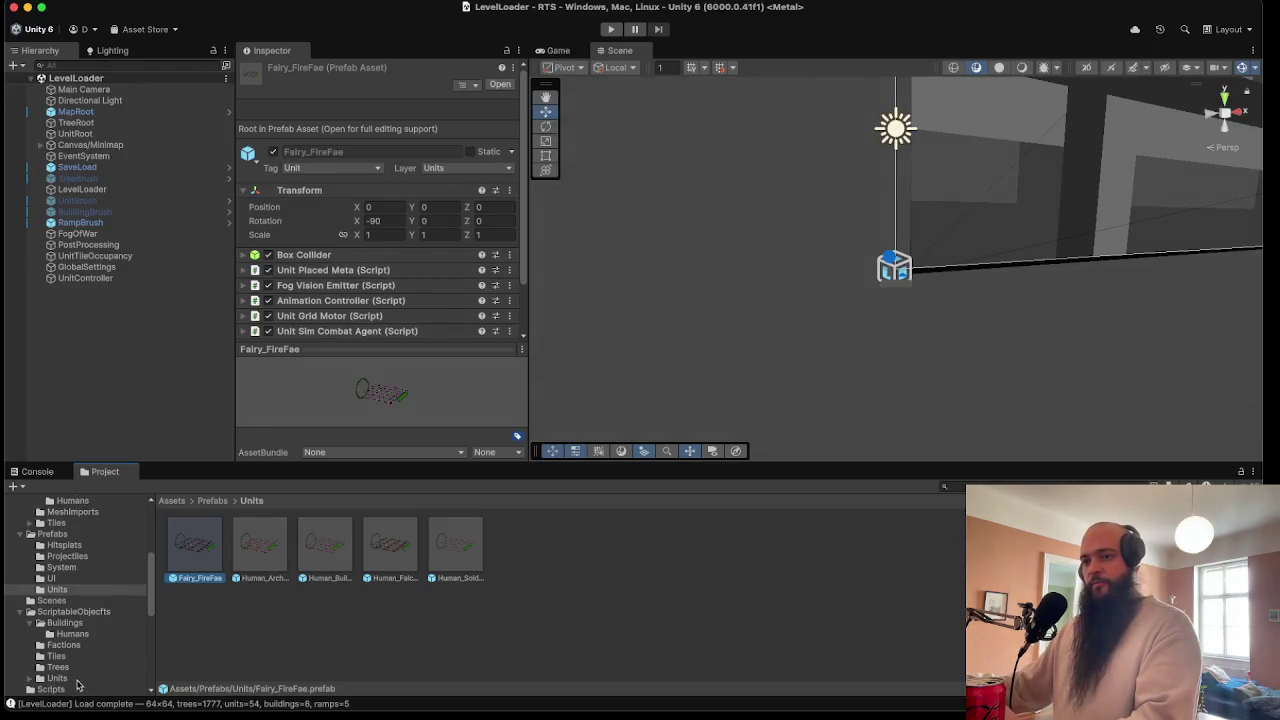
left_click(79, 684)
left_click(31, 679)
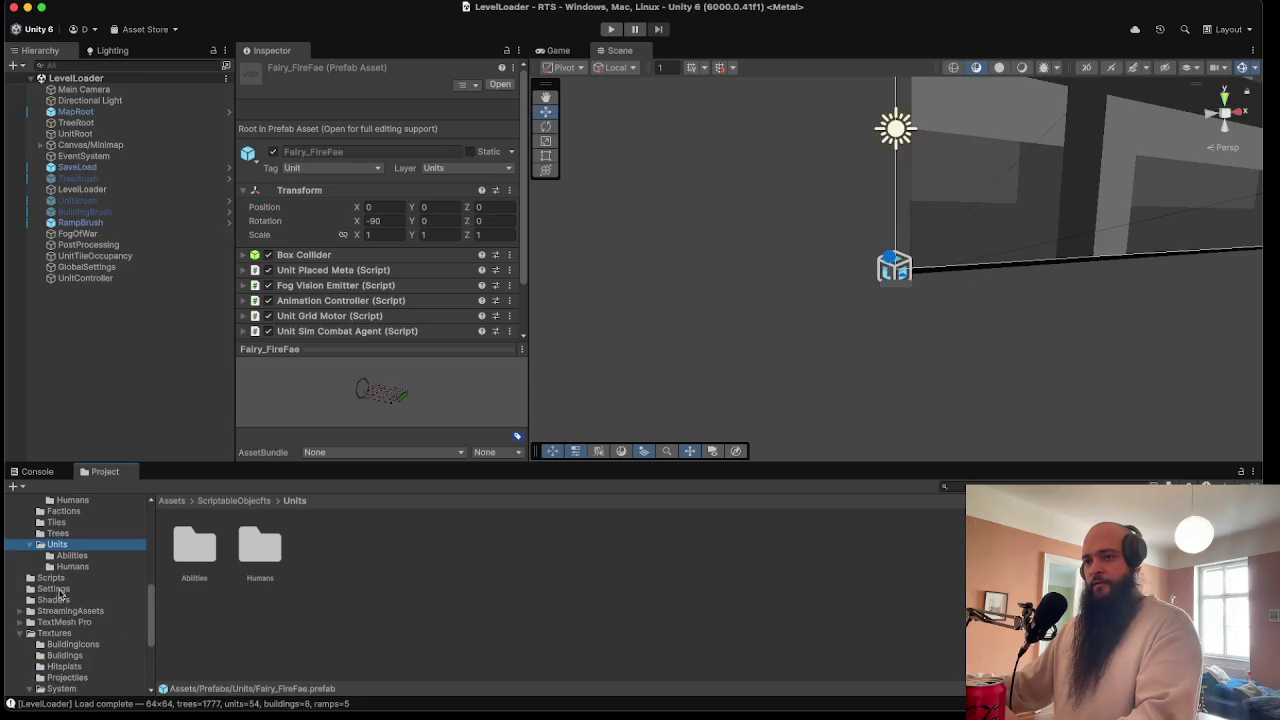
- Create a Fairies folder inside ScriptableObjects/Units
left_click(78, 567)
left_click(75, 547)
right_click(262, 617)
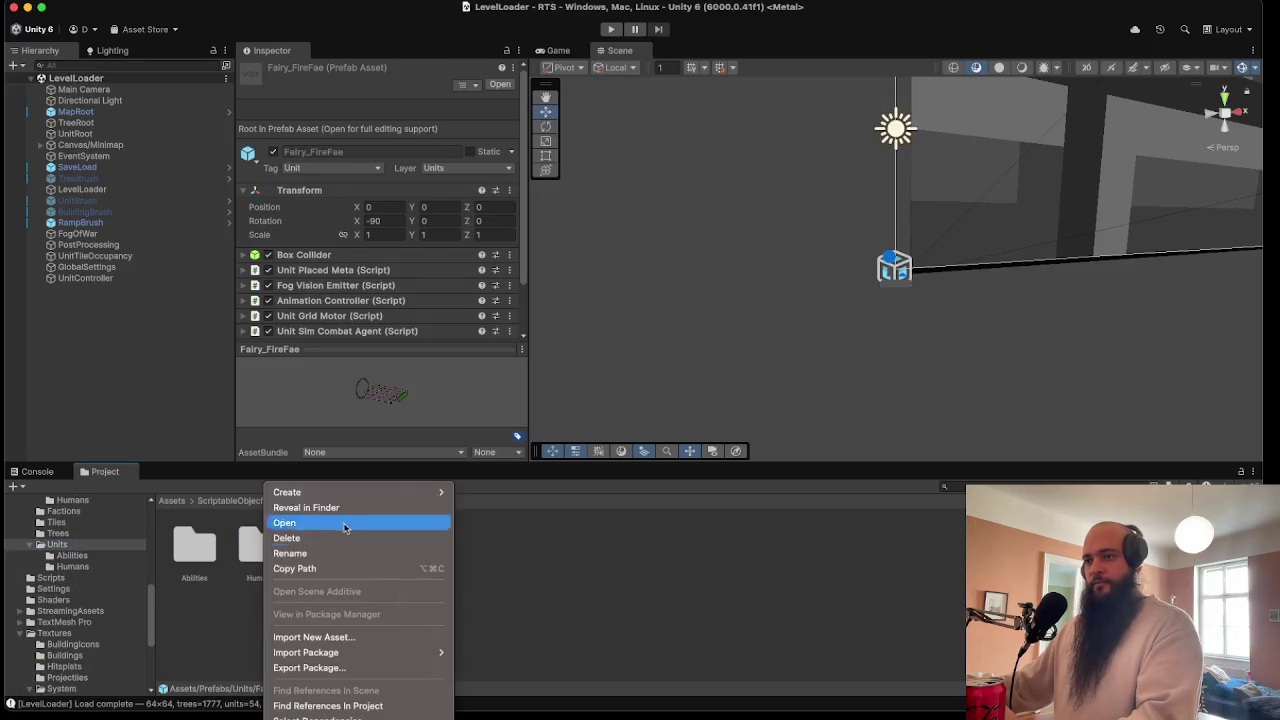
mouse_move(420, 492)
left_click(499, 477)
type("Faction")
type("s")
key("Return")
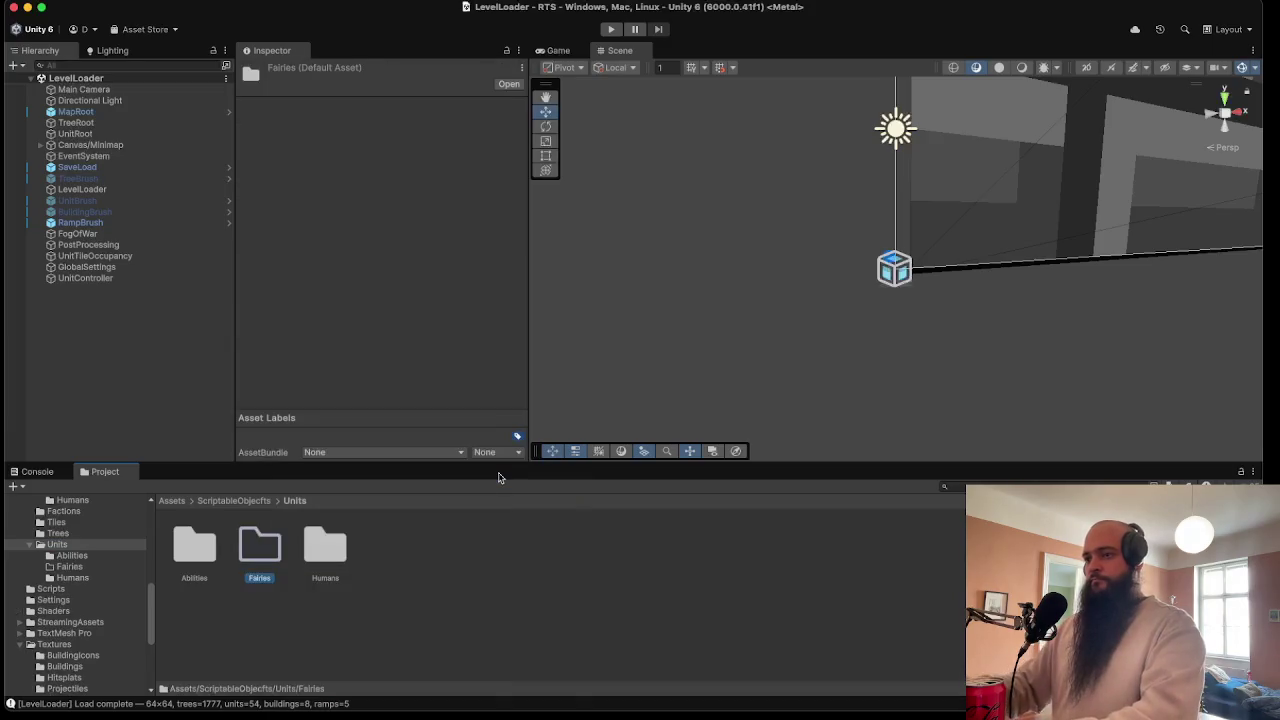
double_click(263, 558)
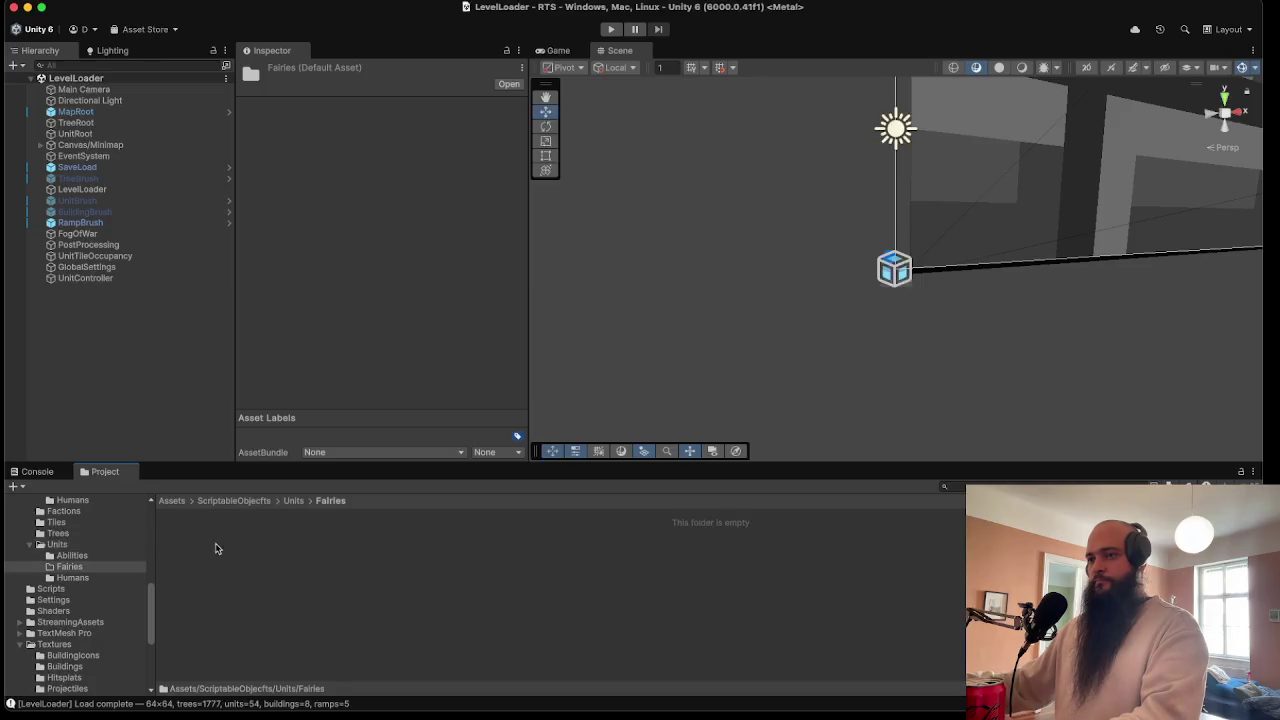
- Create a new unit type asset in Fairies, then delete it
right_click(216, 548)
mouse_move(297, 497)
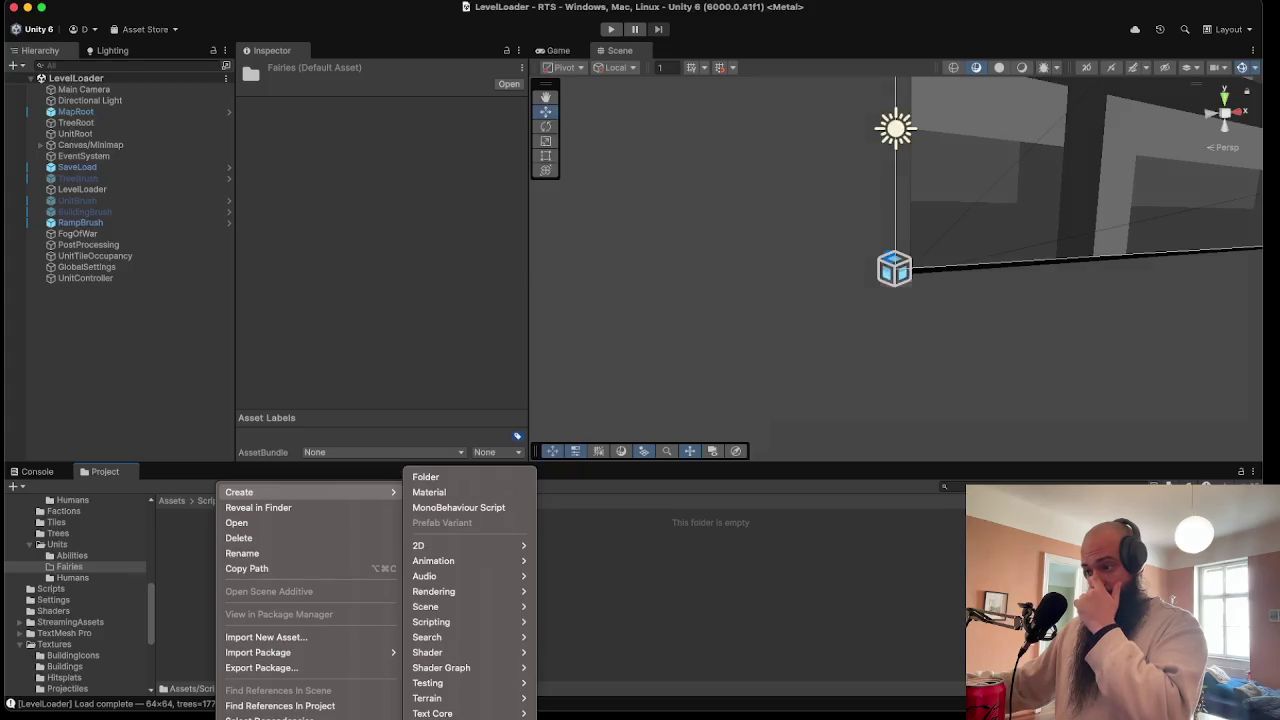
left_click(440, 705)
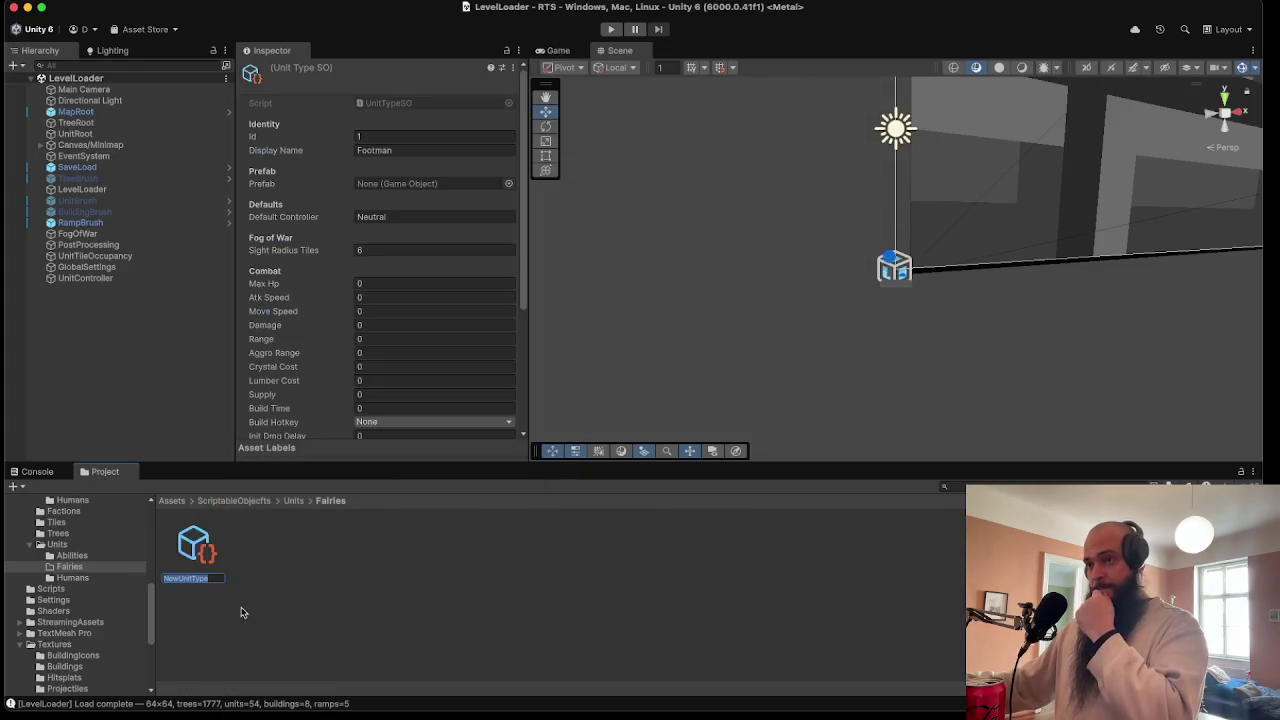
right_click(202, 552)
left_click(235, 541)
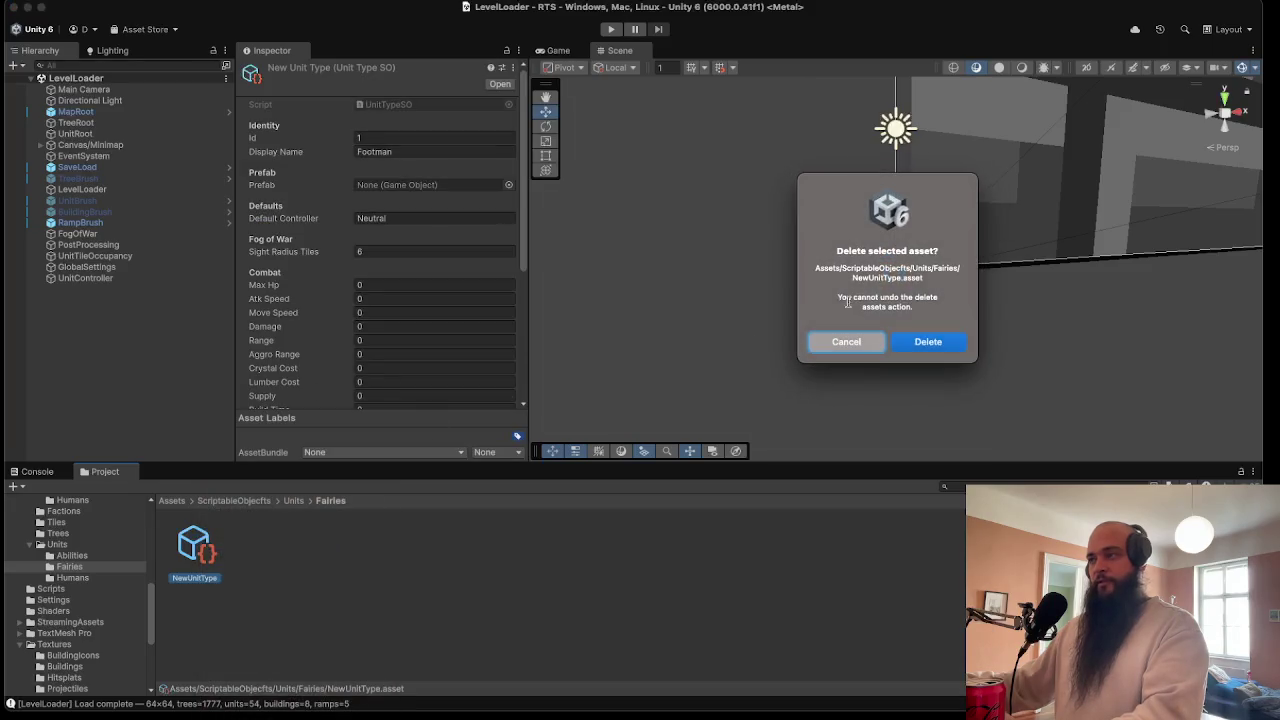
left_click(946, 350)
- Duplicate the HumanFalconRider unit definition into Fairies and rename it FairyFireFae
left_click(88, 578)
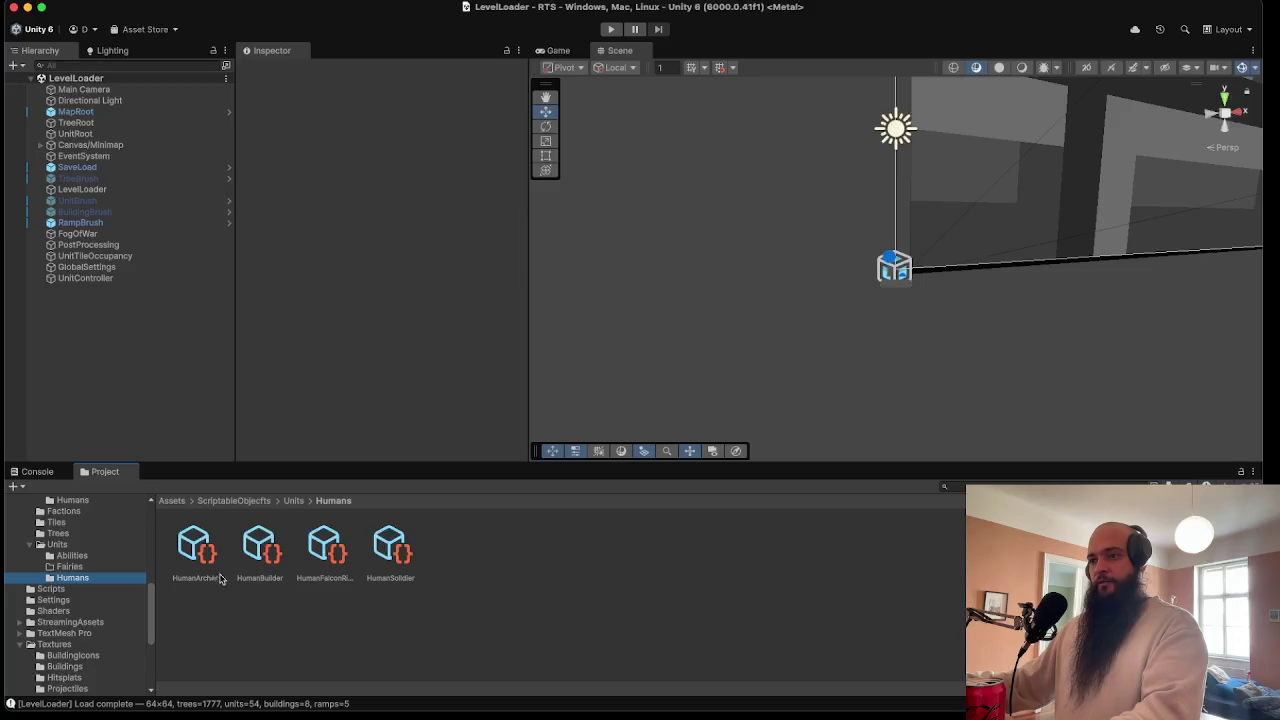
left_click(314, 545)
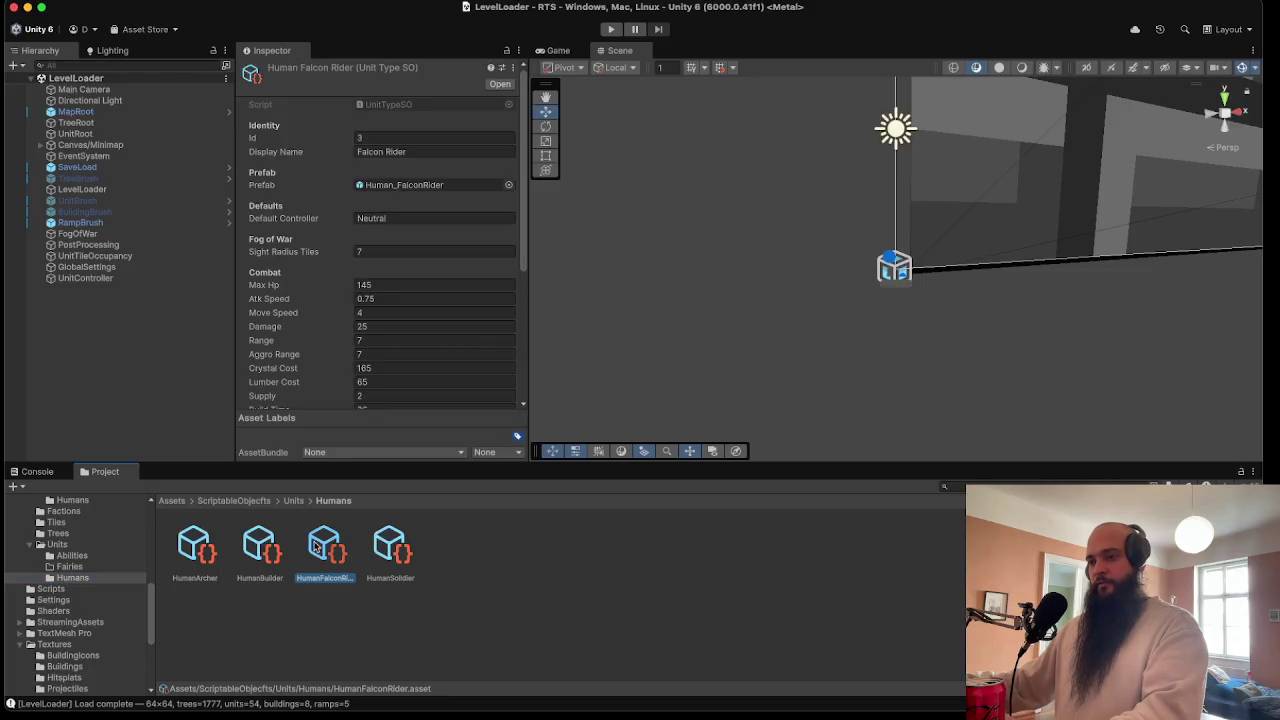
key("super+d")
left_click_drag(390, 550, 80, 567)
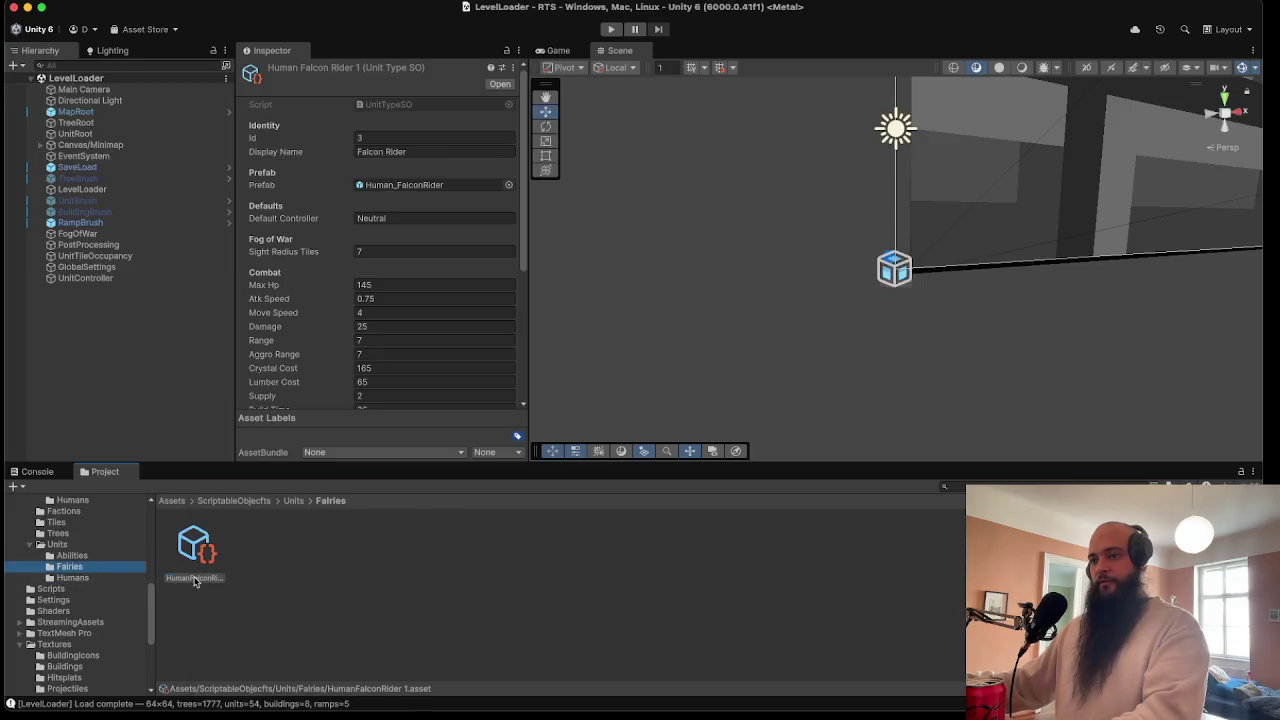
right_click(195, 580)
left_click(234, 556)
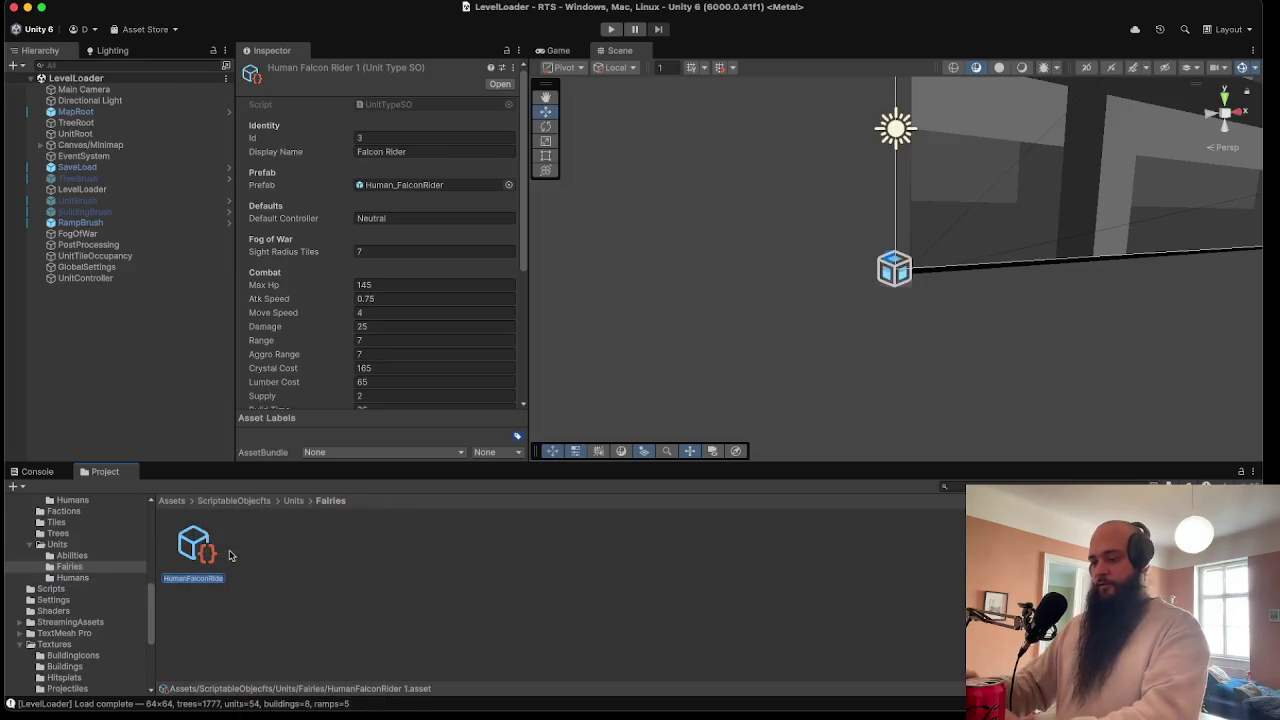
type("FairyFireFae")
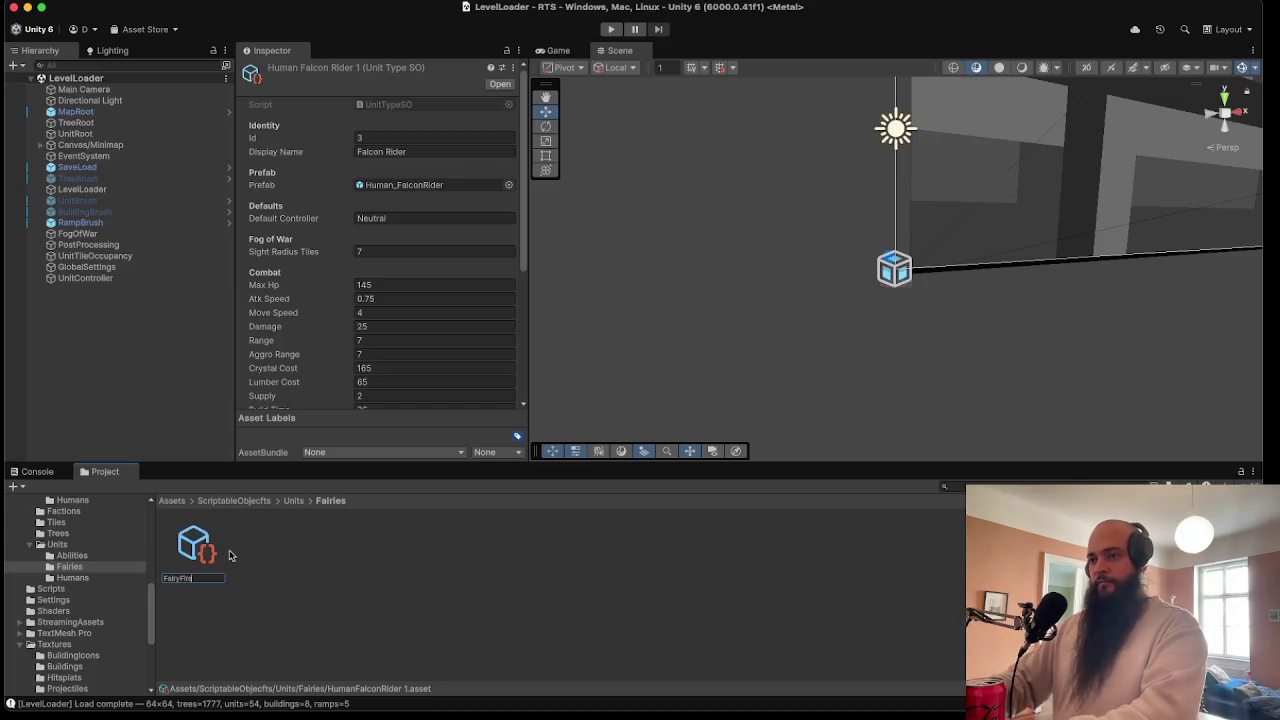
key("Return")
- Set the display name to Fire Fae and assign the Fairy_FireFae prefab
left_click(415, 152)
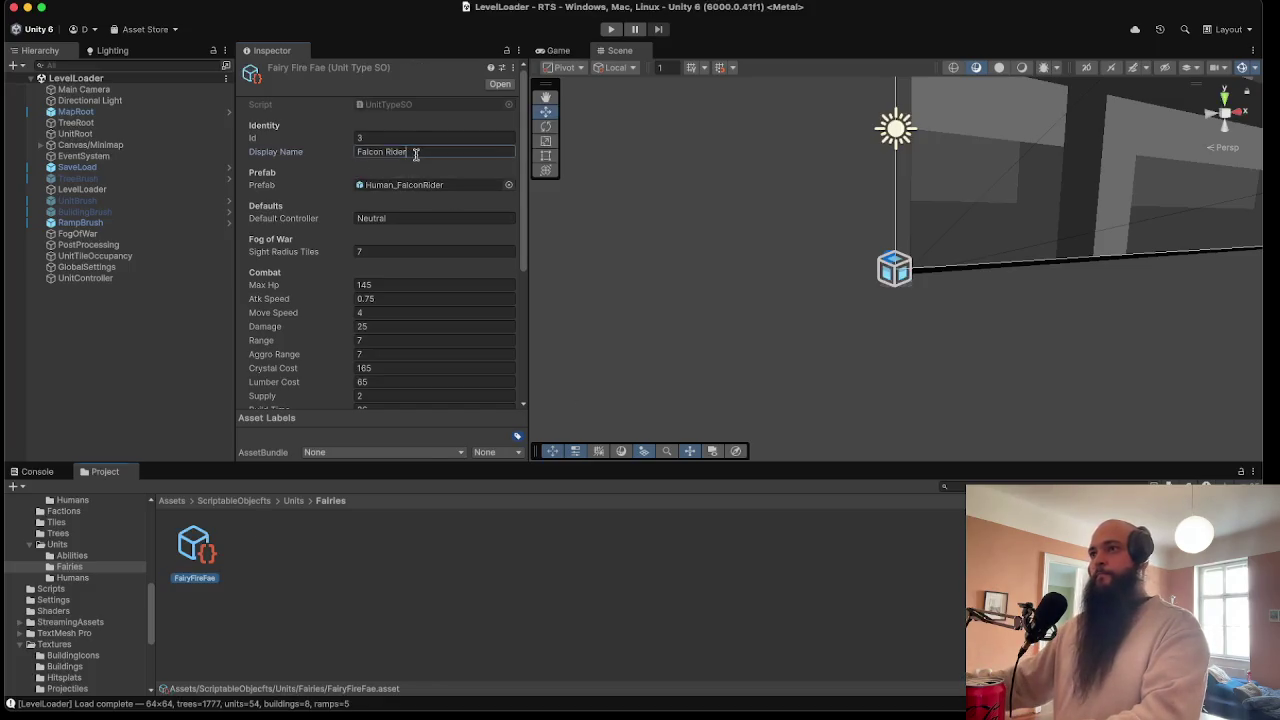
type("Fire Fae")
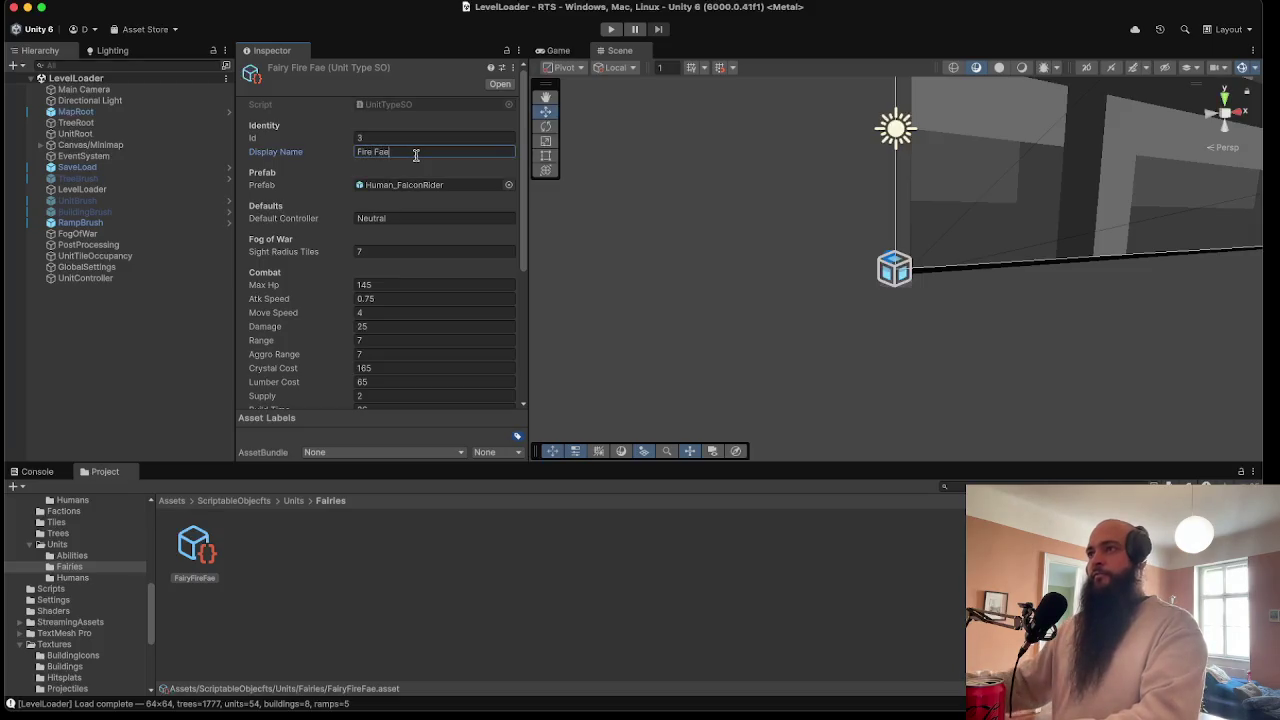
left_click(508, 185)
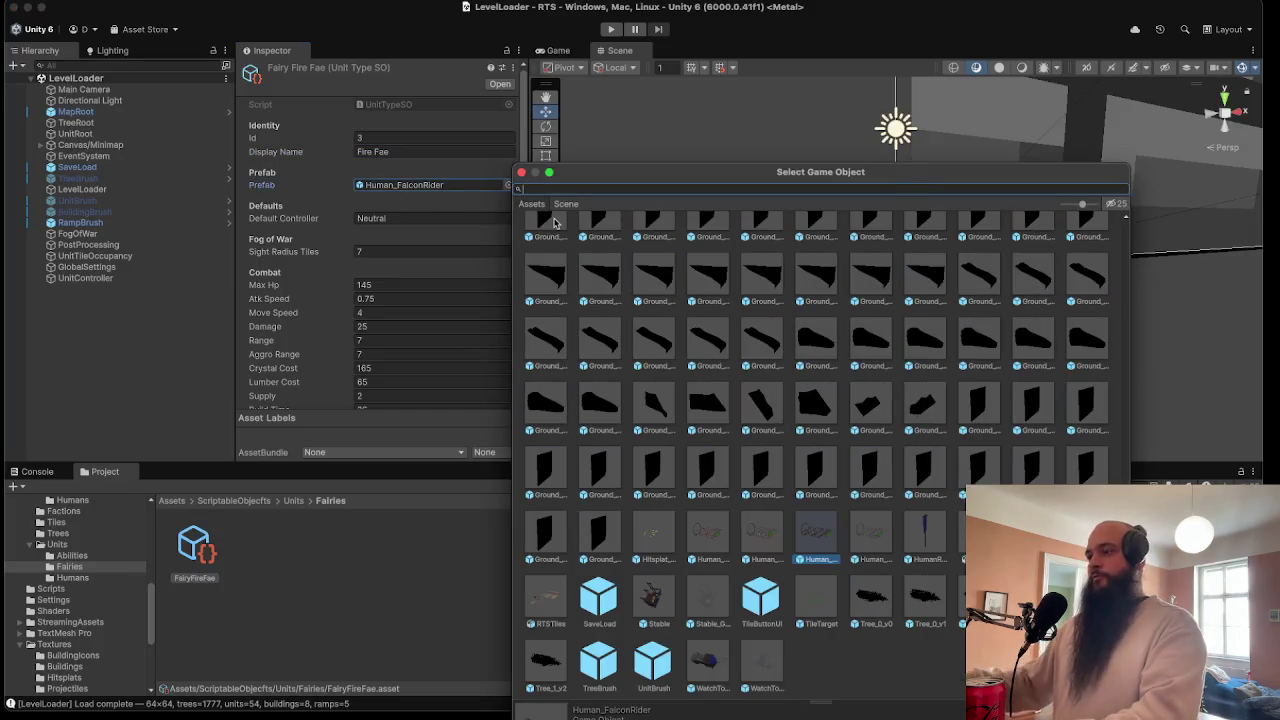
type("Fire")
double_click(605, 248)
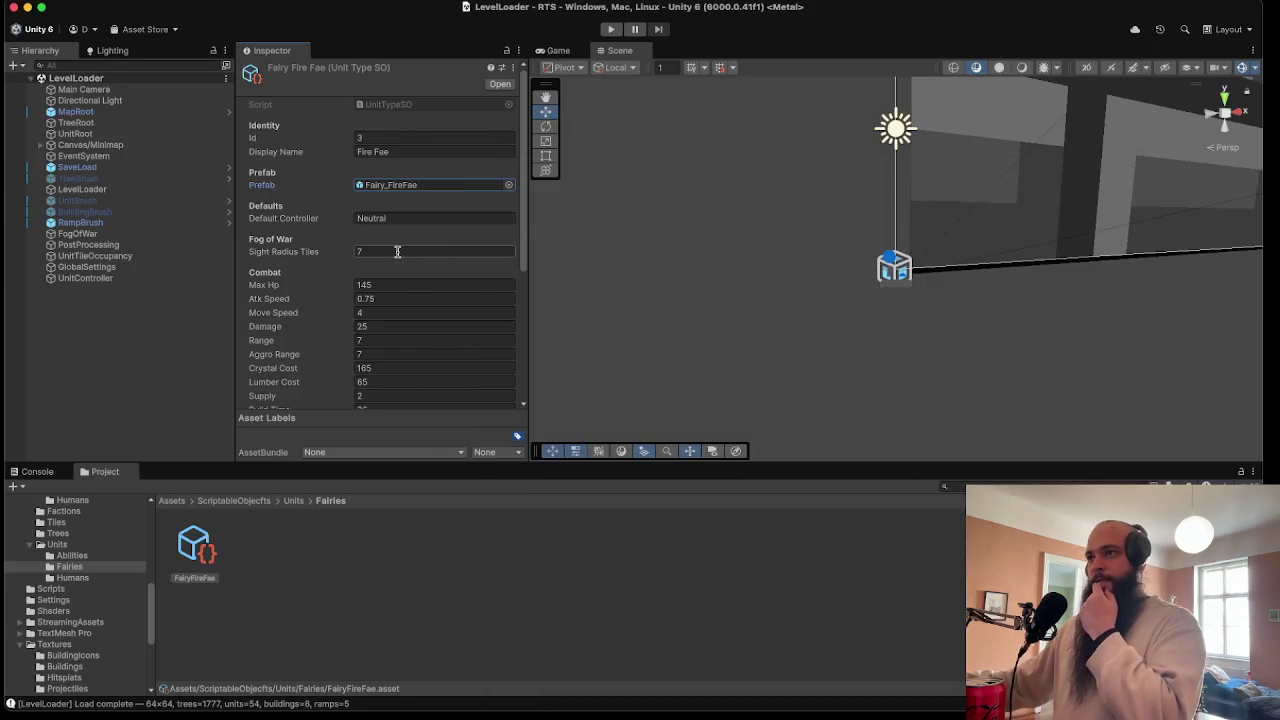
left_click(391, 285)
type("65")
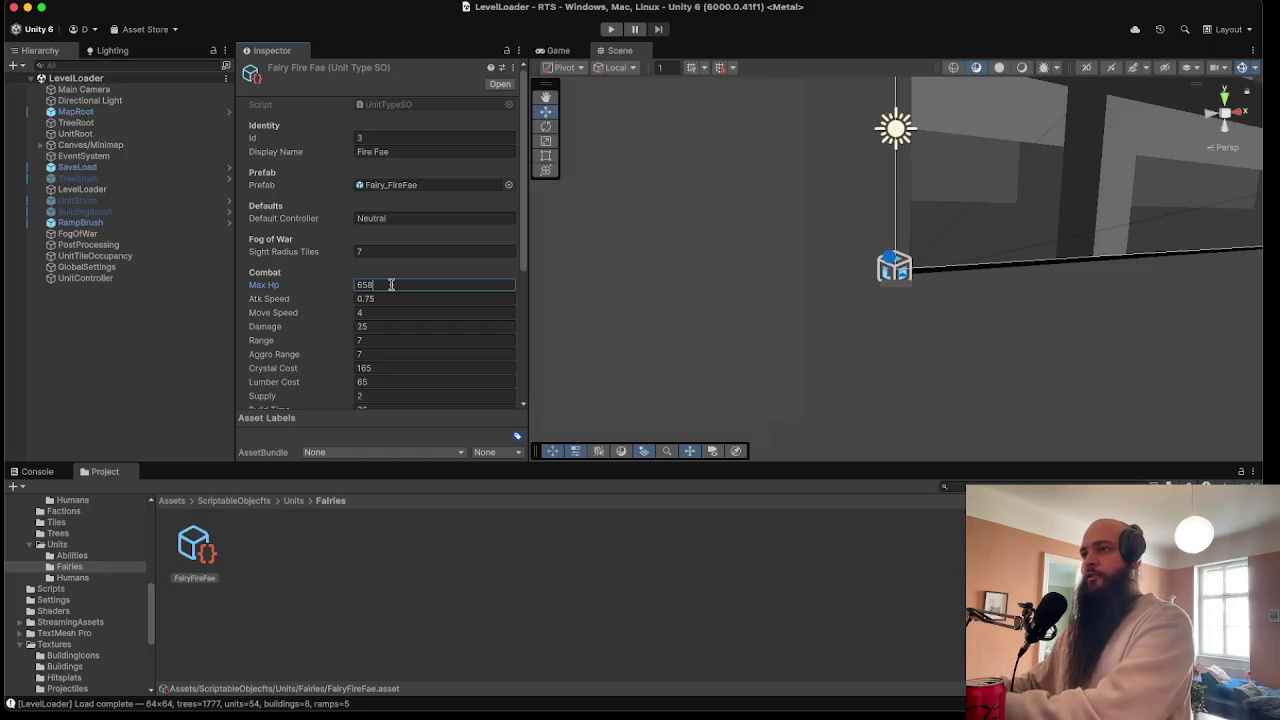
- Set Max Hp 65, Damage 9, Range 5 and Aggro Range 5
key("Tab")
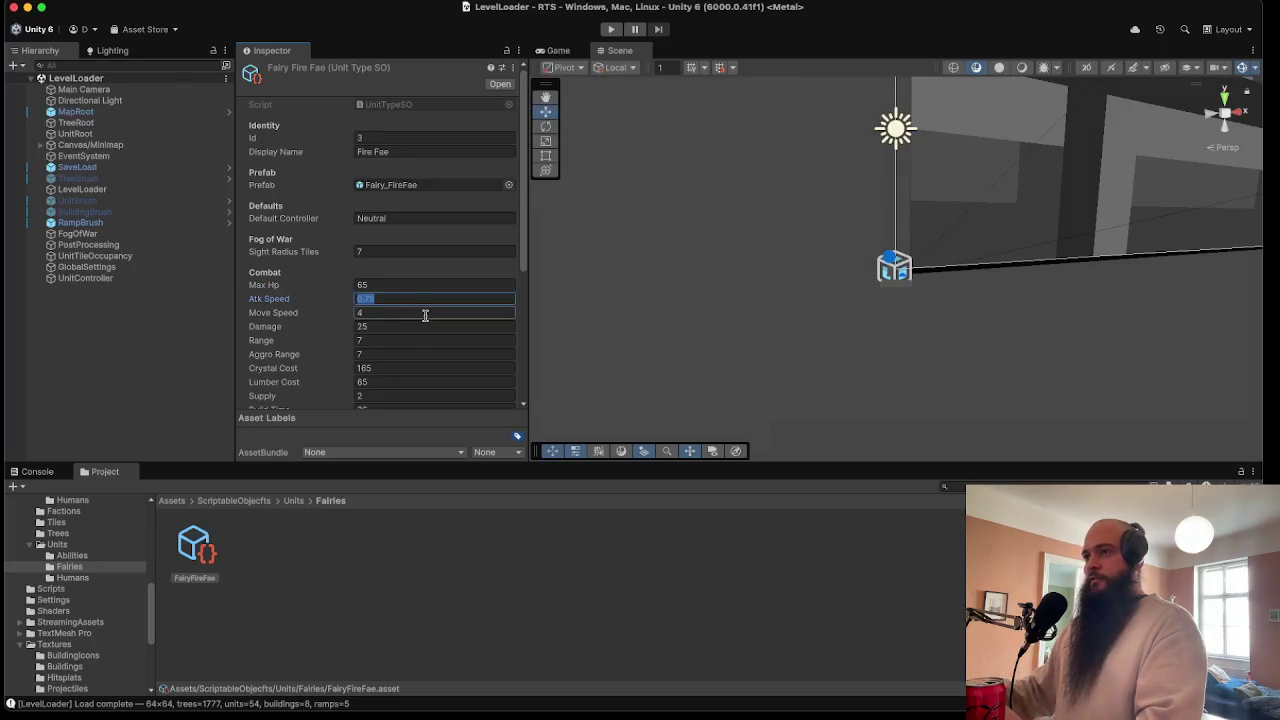
key("Tab")
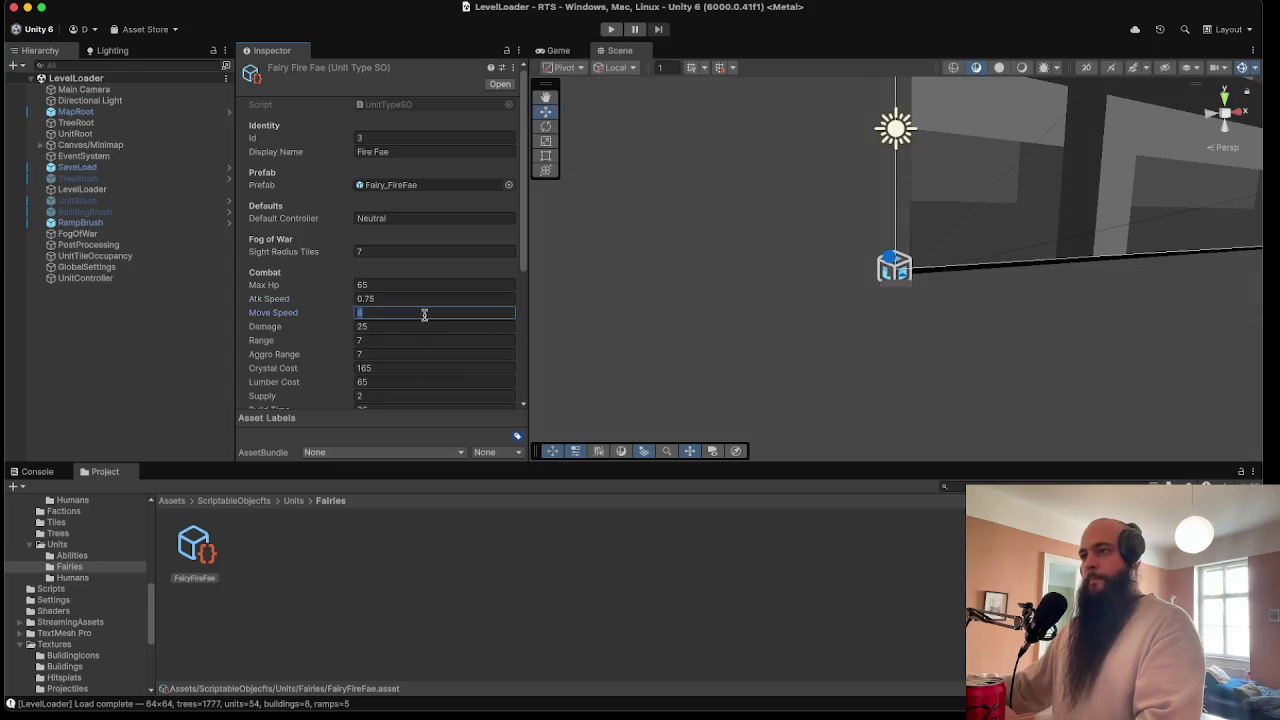
left_click(415, 327)
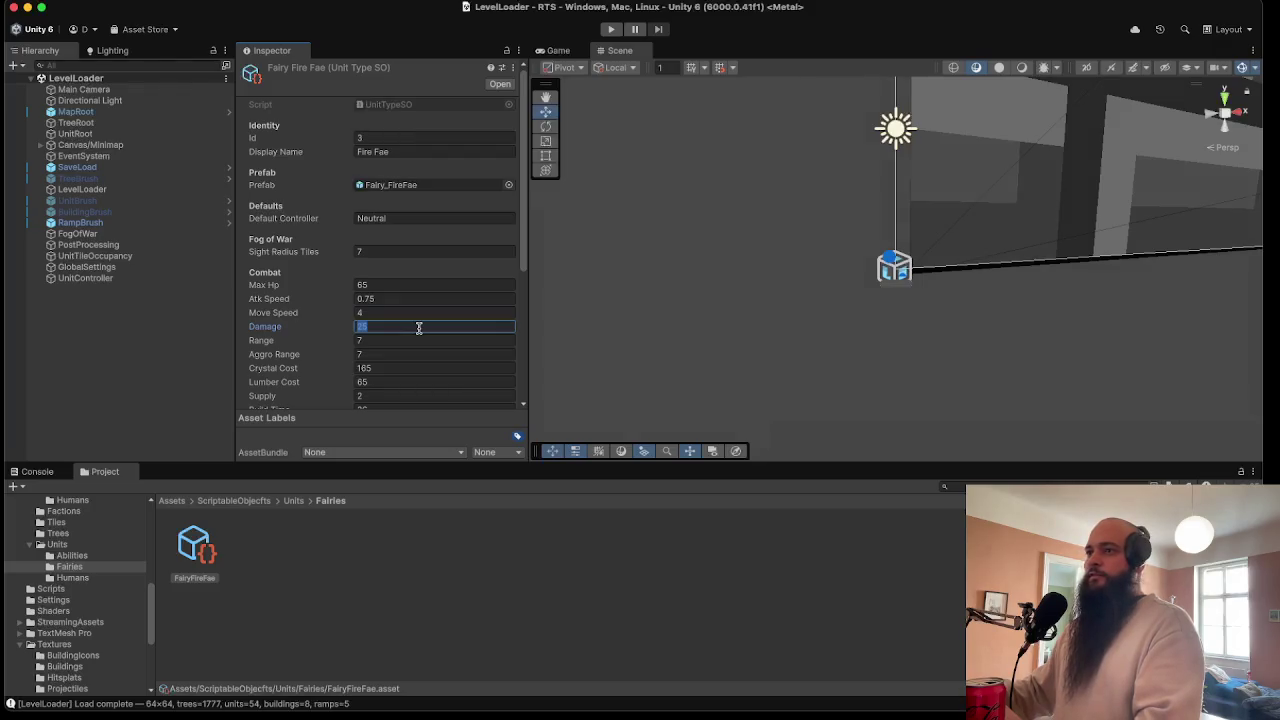
type("9")
left_click(395, 339)
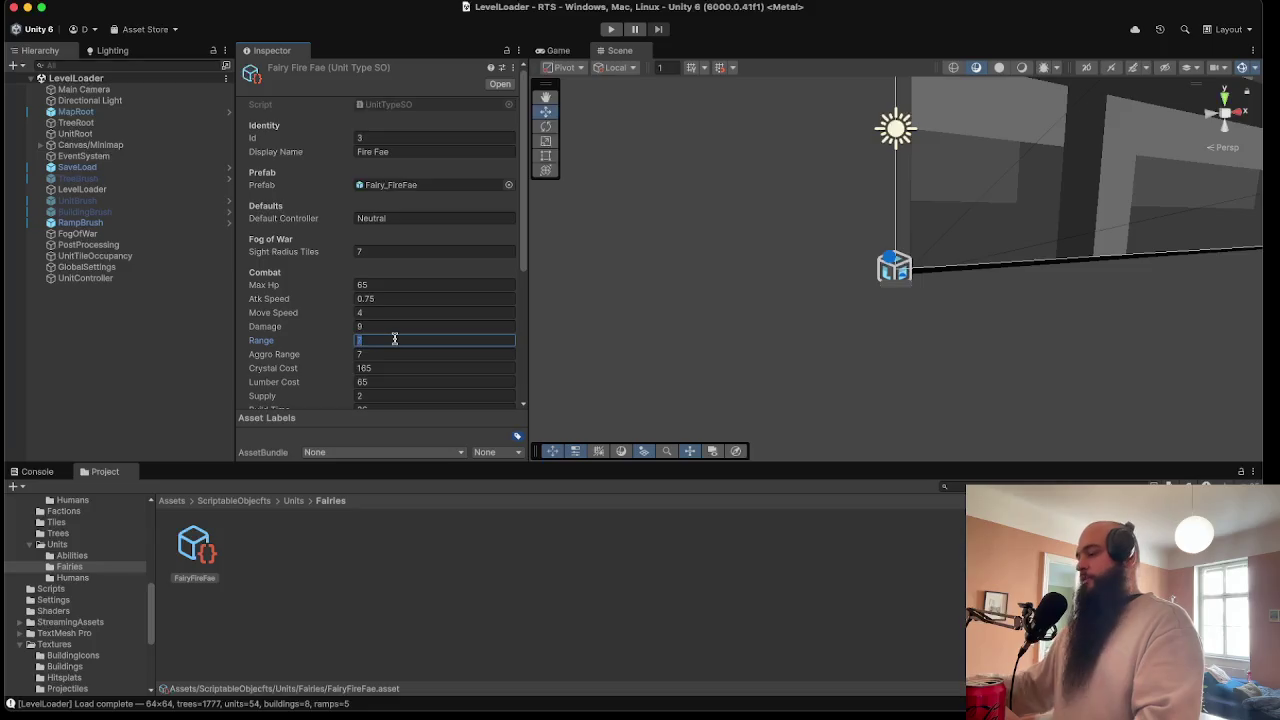
type("5")
left_click(392, 350)
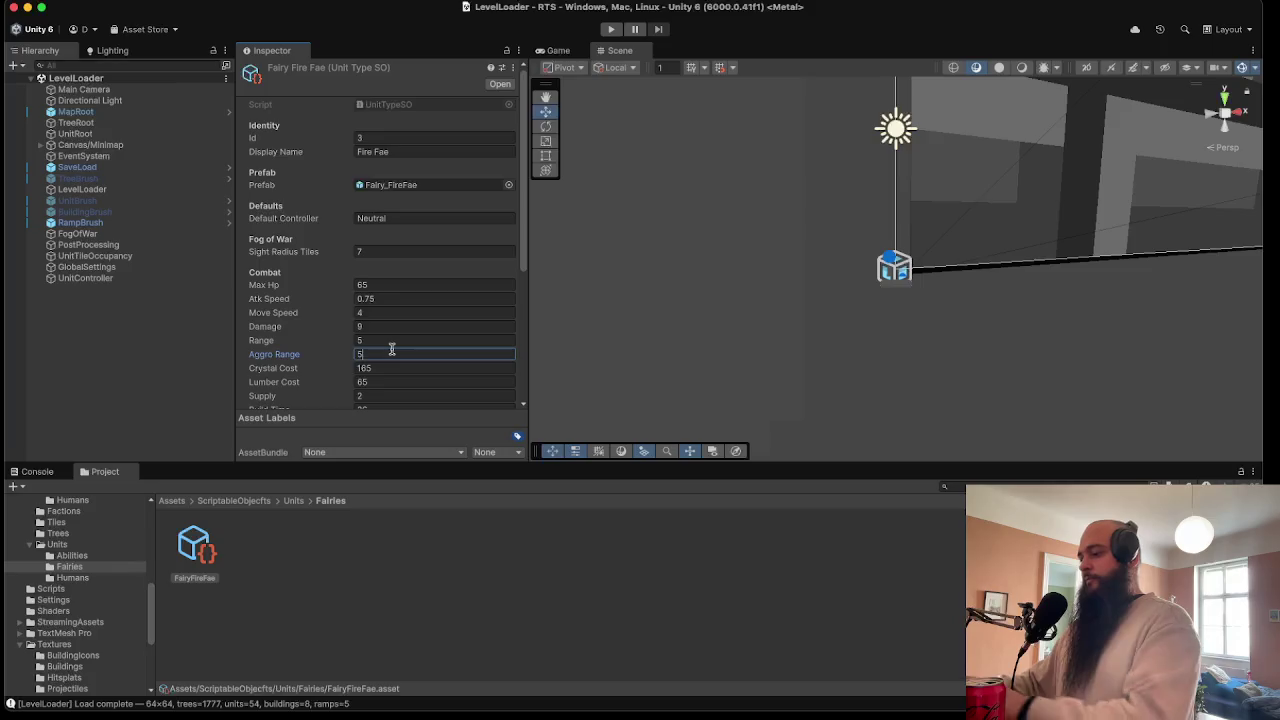
type("4")
key("BackSpace")
type("5")
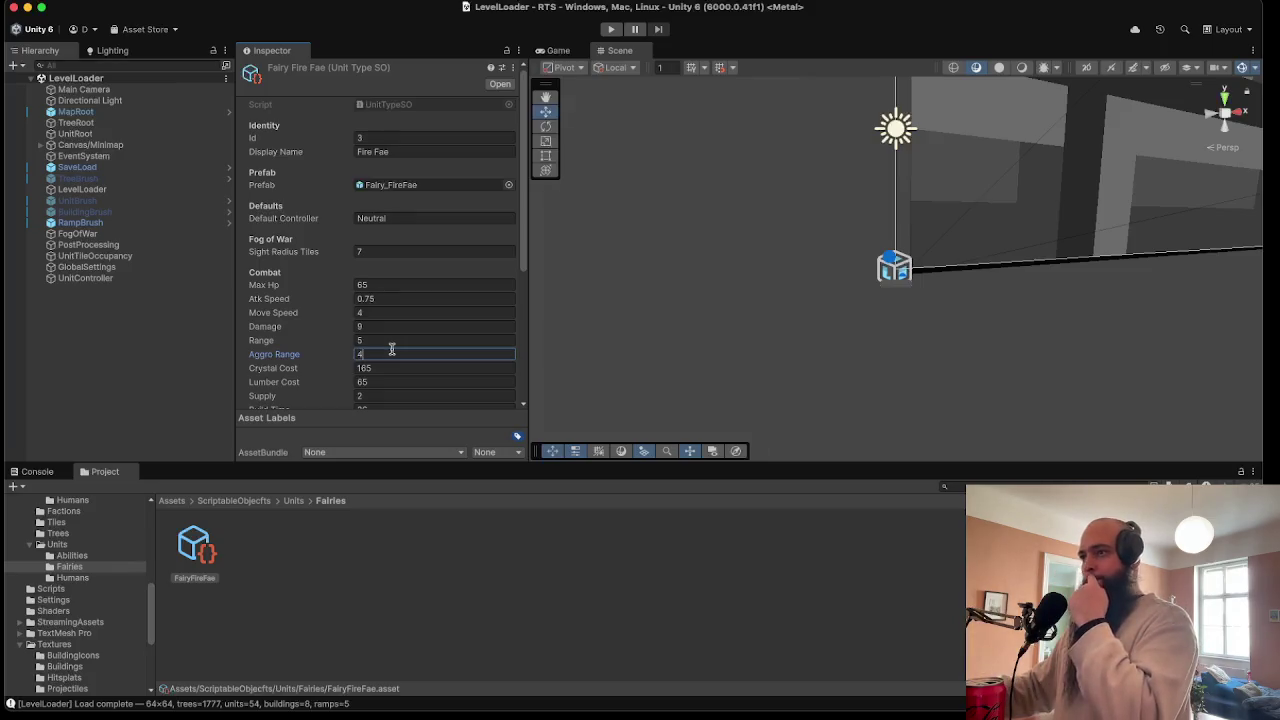
left_click(382, 366)
- Compare the archer, builder, falcon rider and soldier stats, then reselect FairyFireFae
left_click(72, 578)
left_click(195, 548)
left_click(262, 550)
left_click(326, 548)
left_click(390, 548)
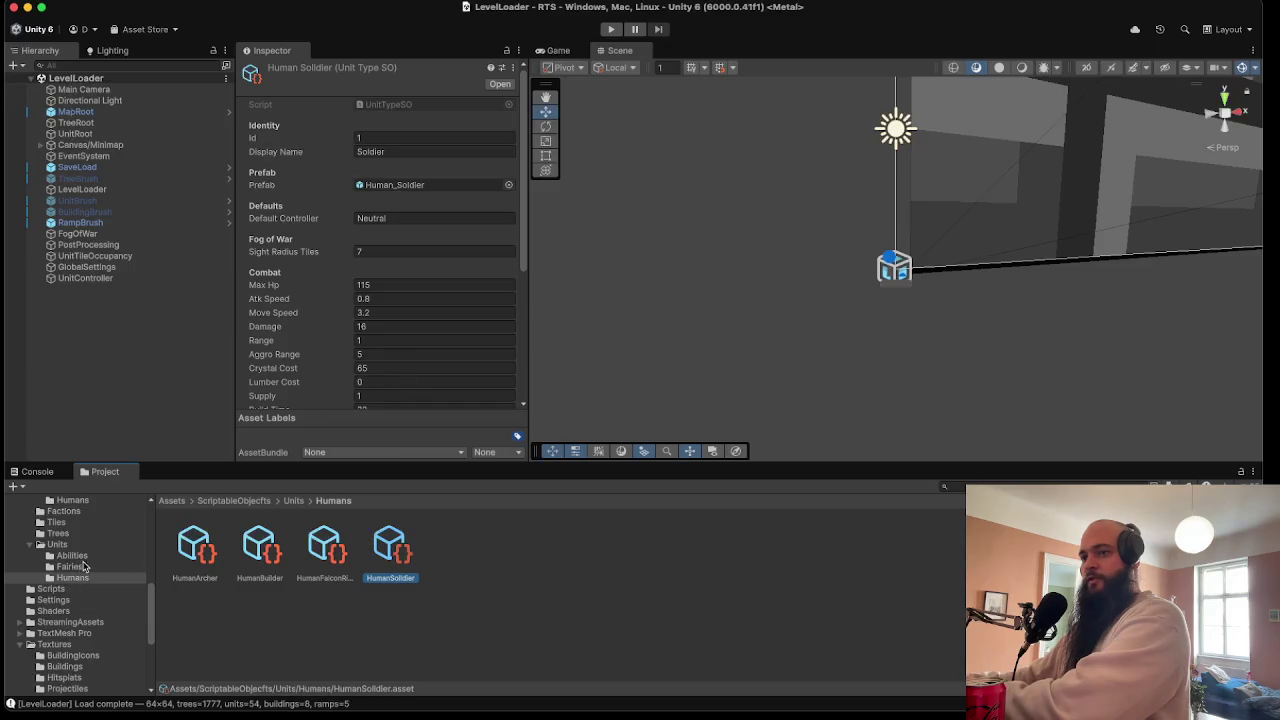
left_click(72, 567)
left_click(197, 550)
- Set Crystal Cost 50, Lumber Cost 0, Supply 1 and enter the Build Time
left_click(392, 369)
type("50")
key("Tab")
type("0")
key("Tab")
type("1")
key("Tab")
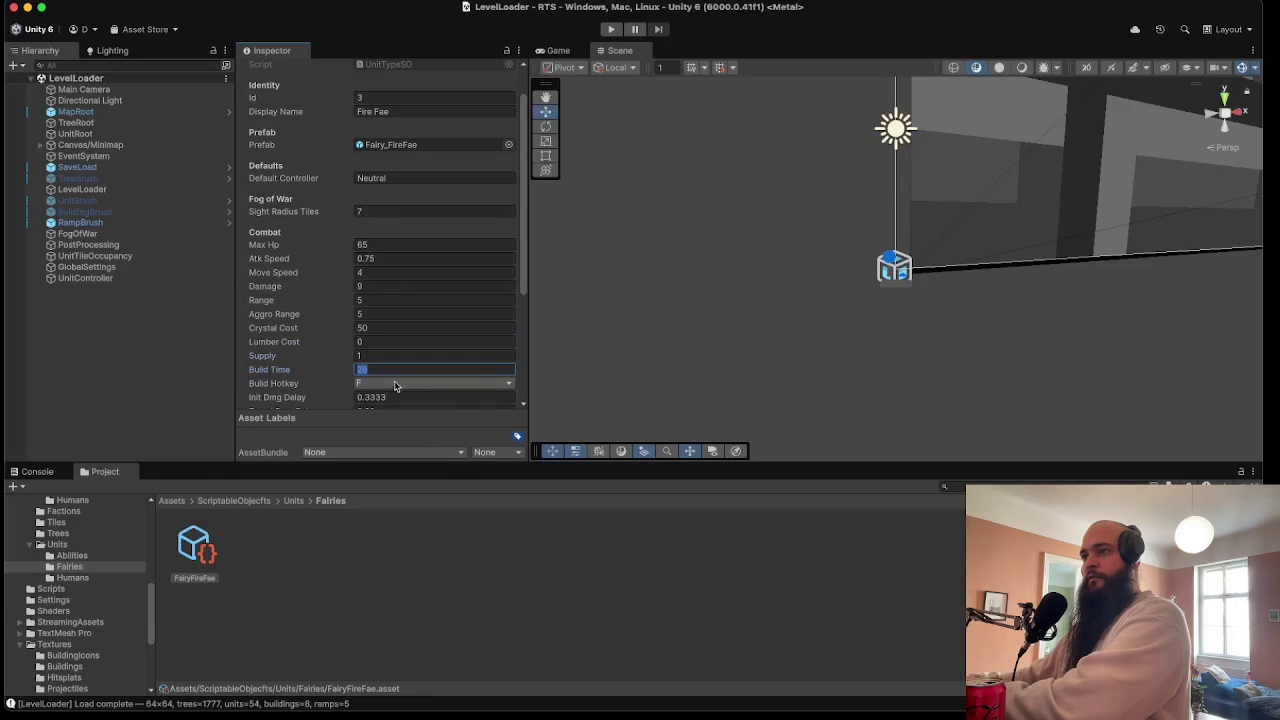
type("10")
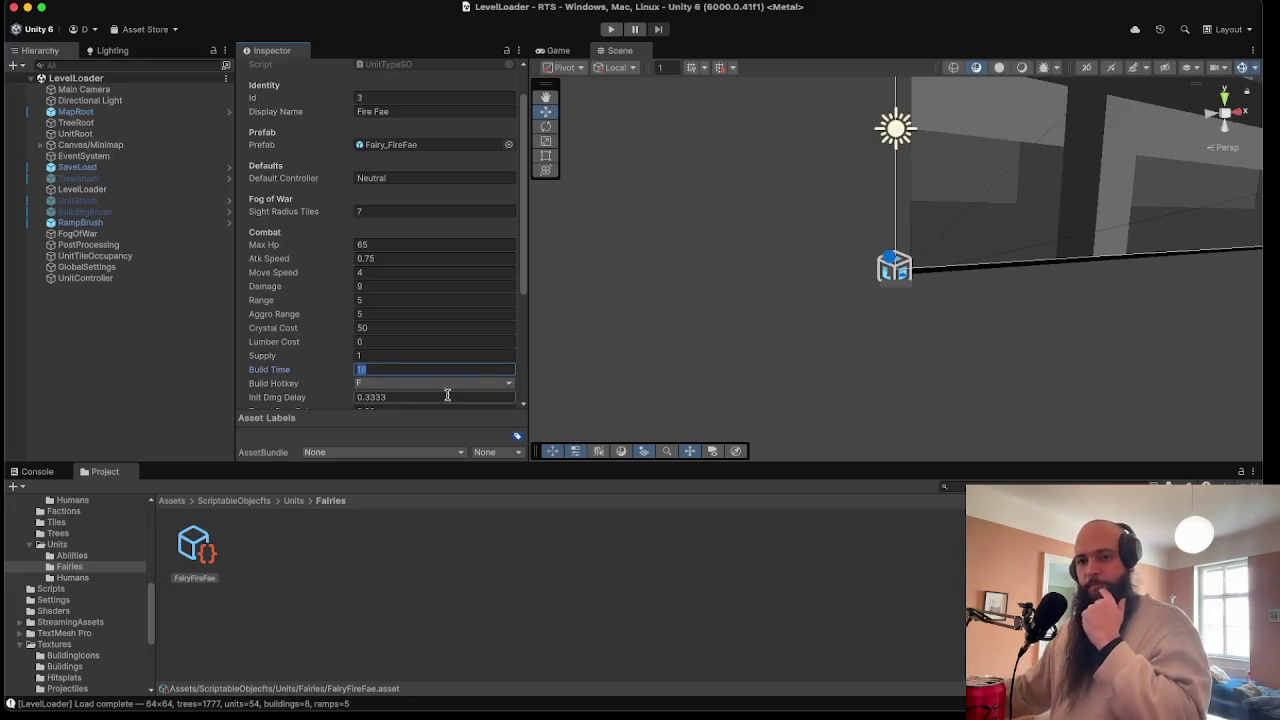
scroll(419, 319, "down", 1)
scroll(419, 319, "down", 3)
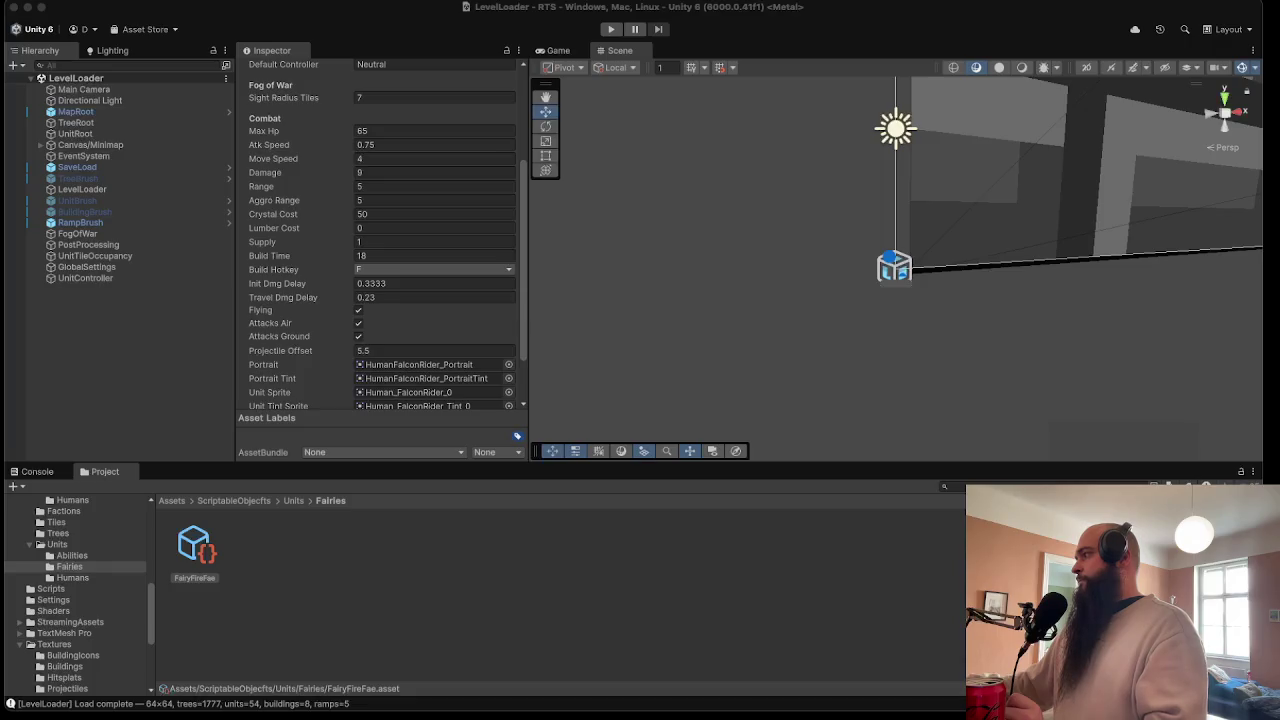
- Set Init Dmg Delay to 0.4166 and Travel Dmg Delay to 0
left_click(406, 283)
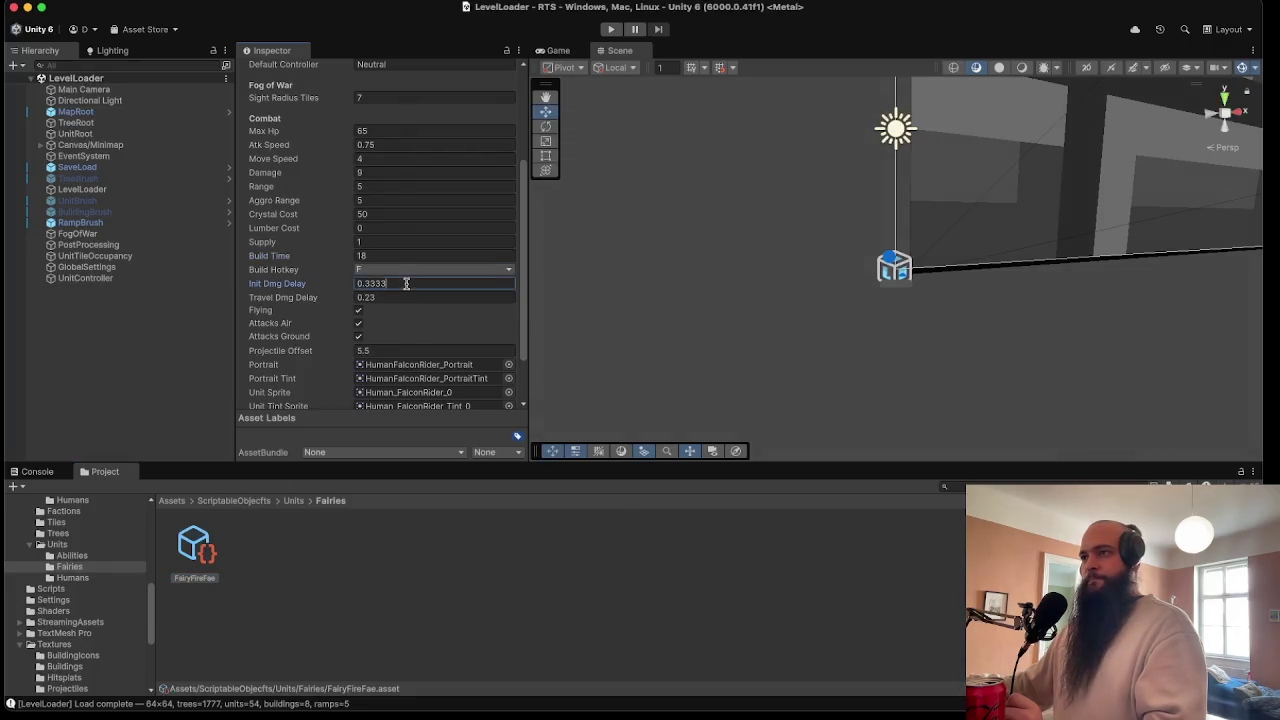
key("super+a")
type("0")
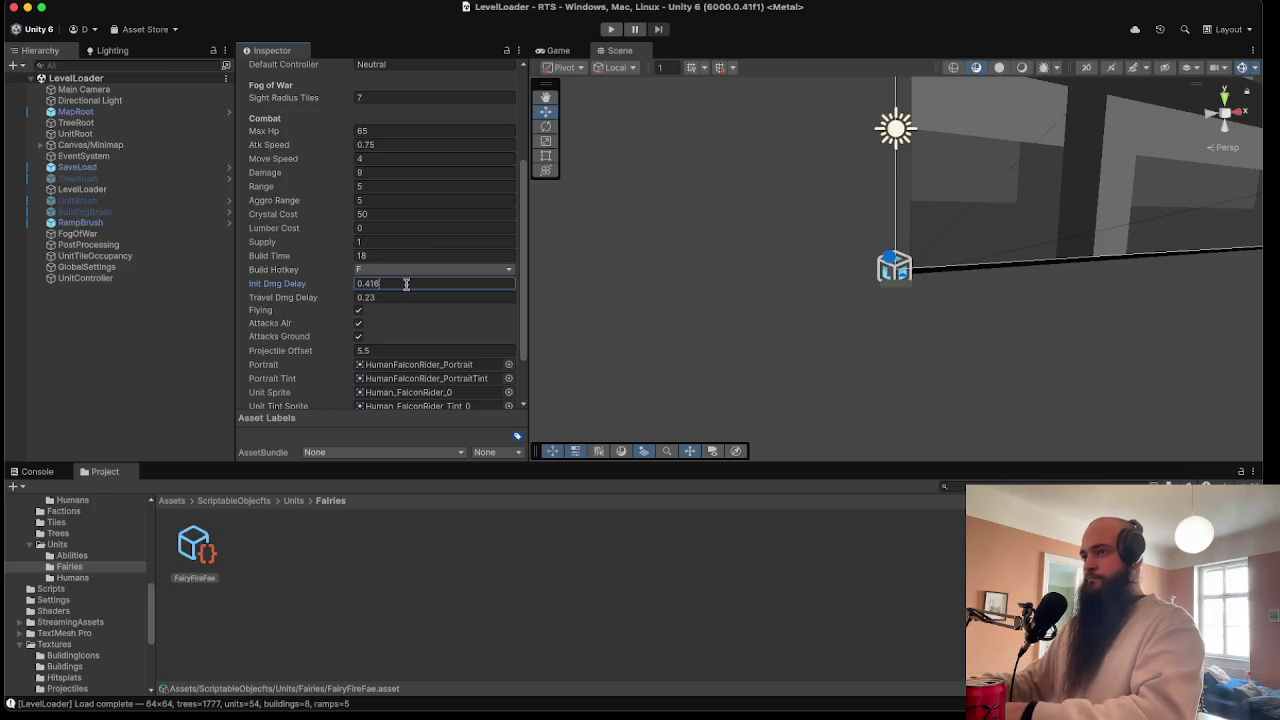
left_click(406, 296)
type("0")
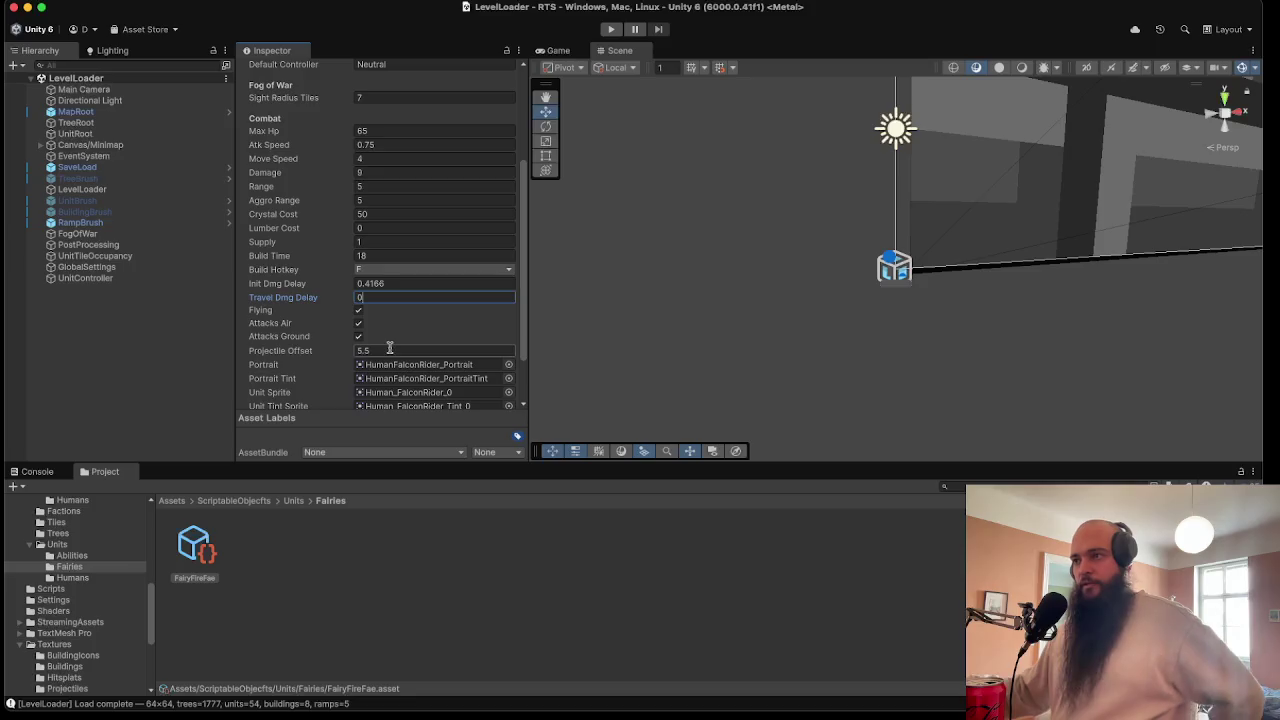
scroll(395, 350, "down", 3)
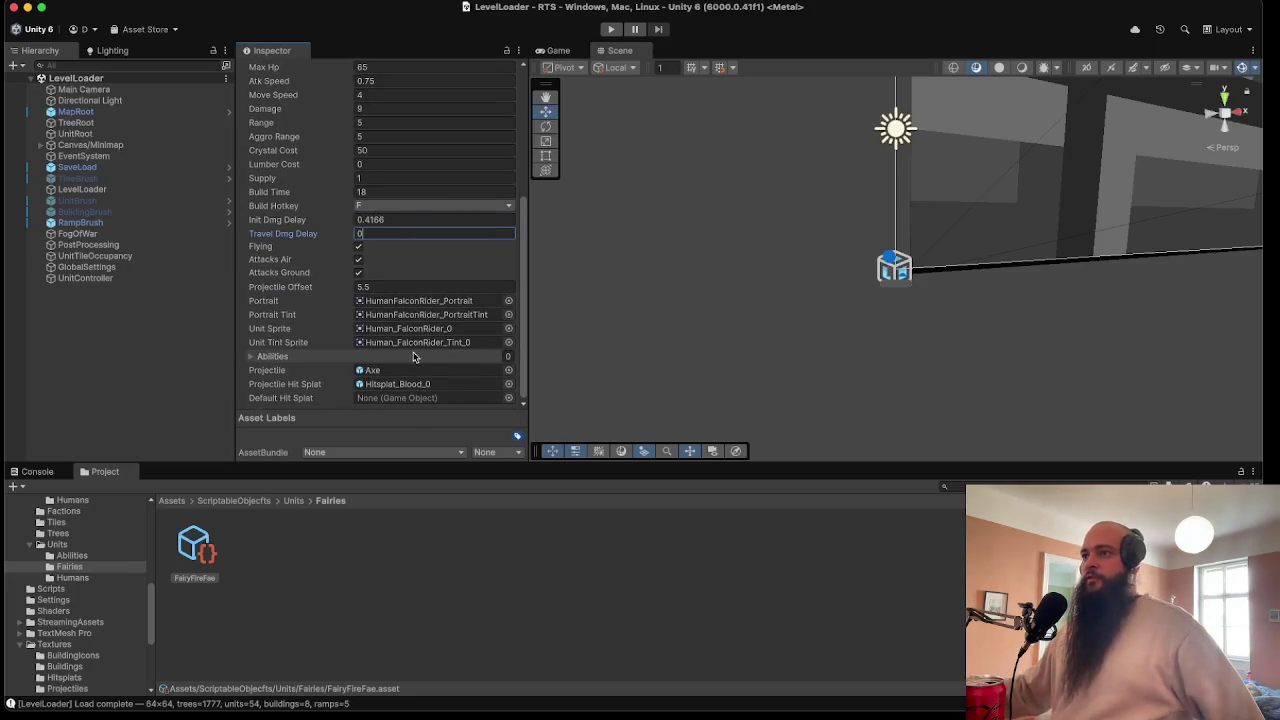
- Set both Projectile and Projectile Hit Splat to None
left_click(514, 370)
double_click(545, 378)
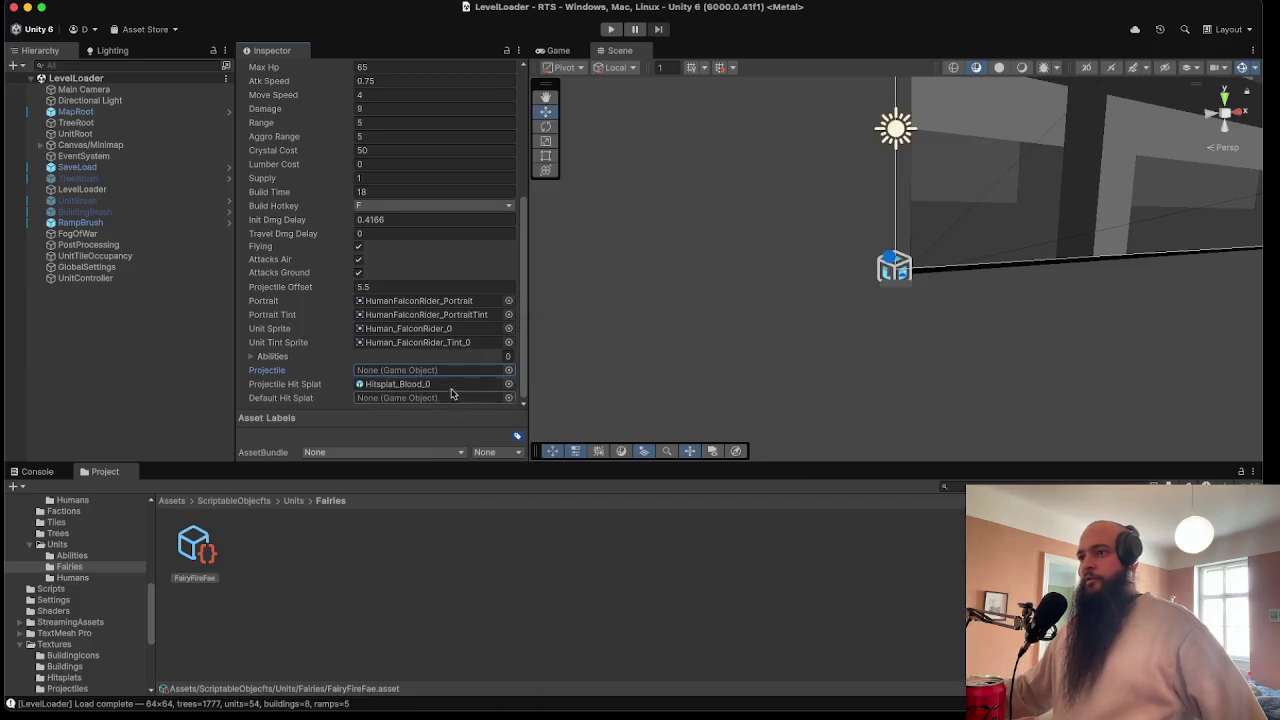
left_click(508, 388)
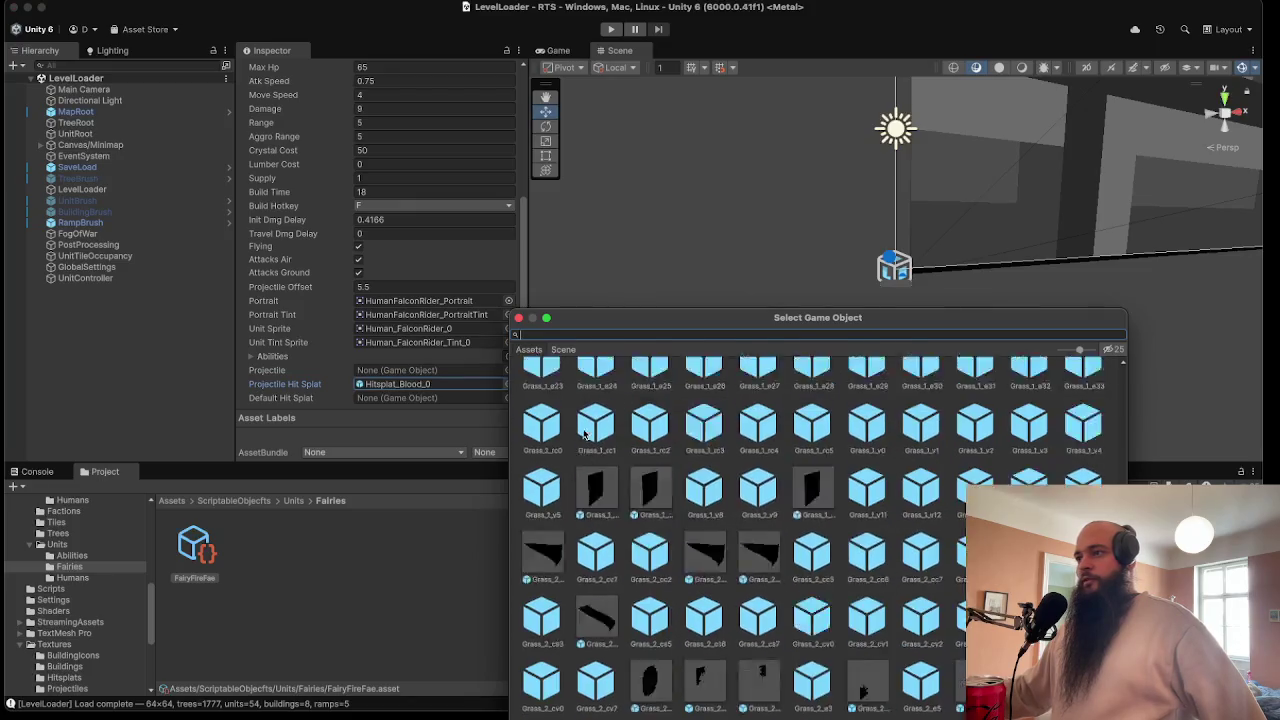
scroll(585, 432, "up", 10)
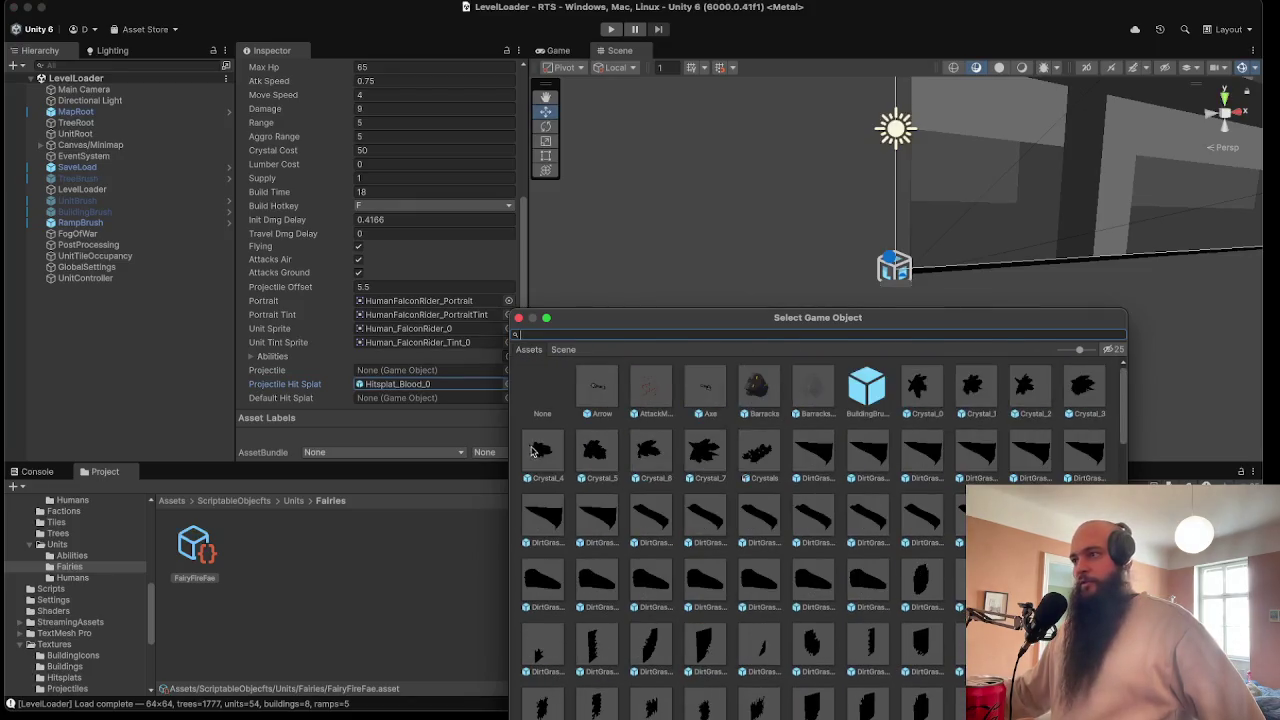
double_click(540, 390)
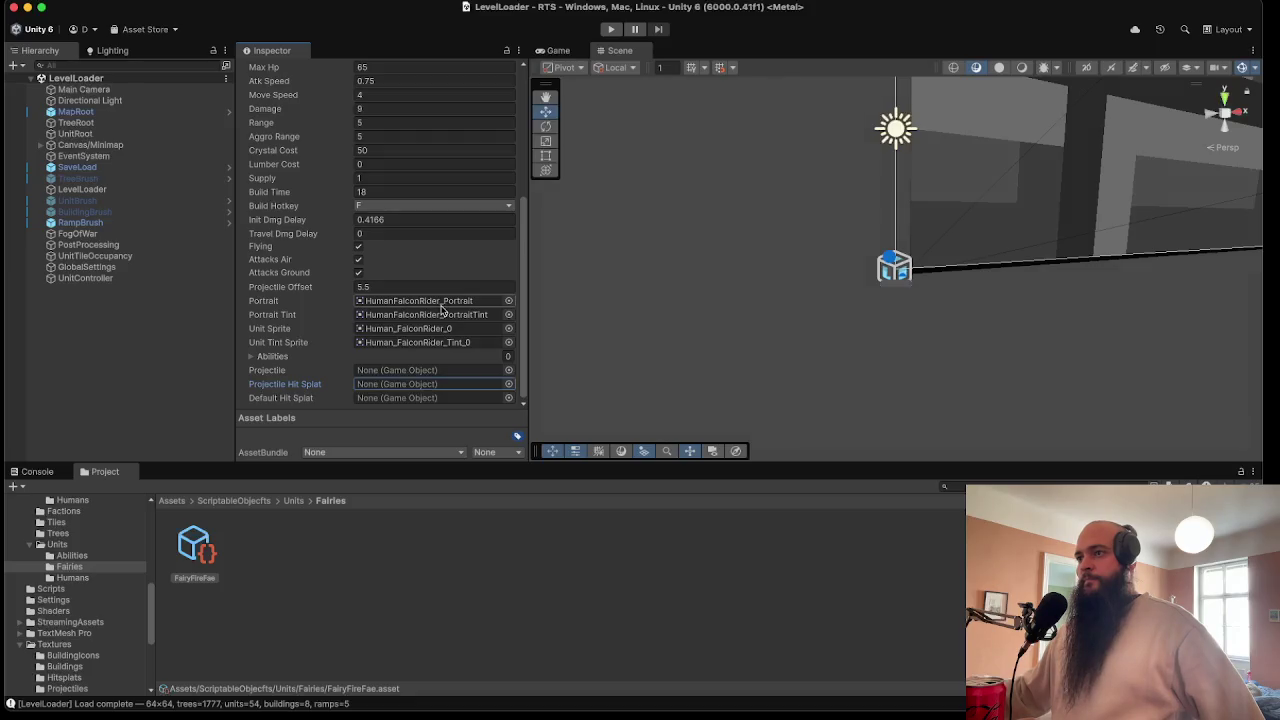
- Choose Hitsplat_Blood_0 as the Default Hit Splat
left_click(508, 398)
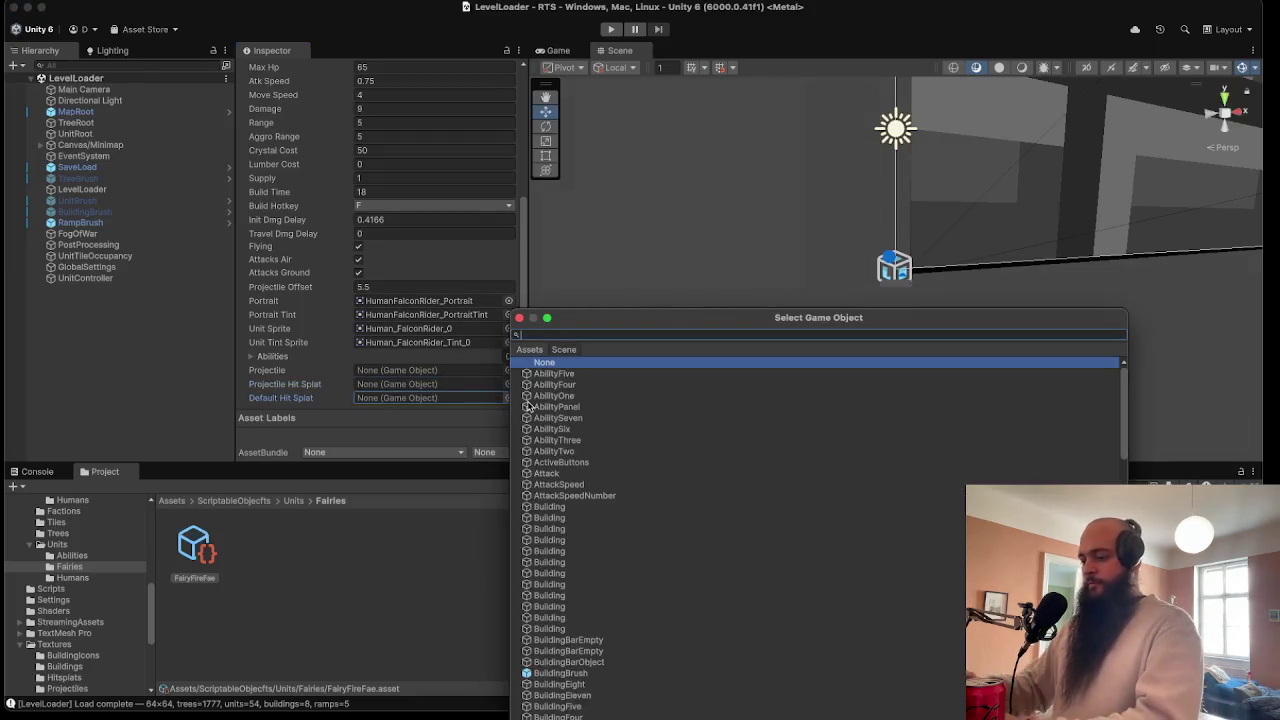
type("Hit")
key("BackSpace")
key("BackSpace")
key("BackSpace")
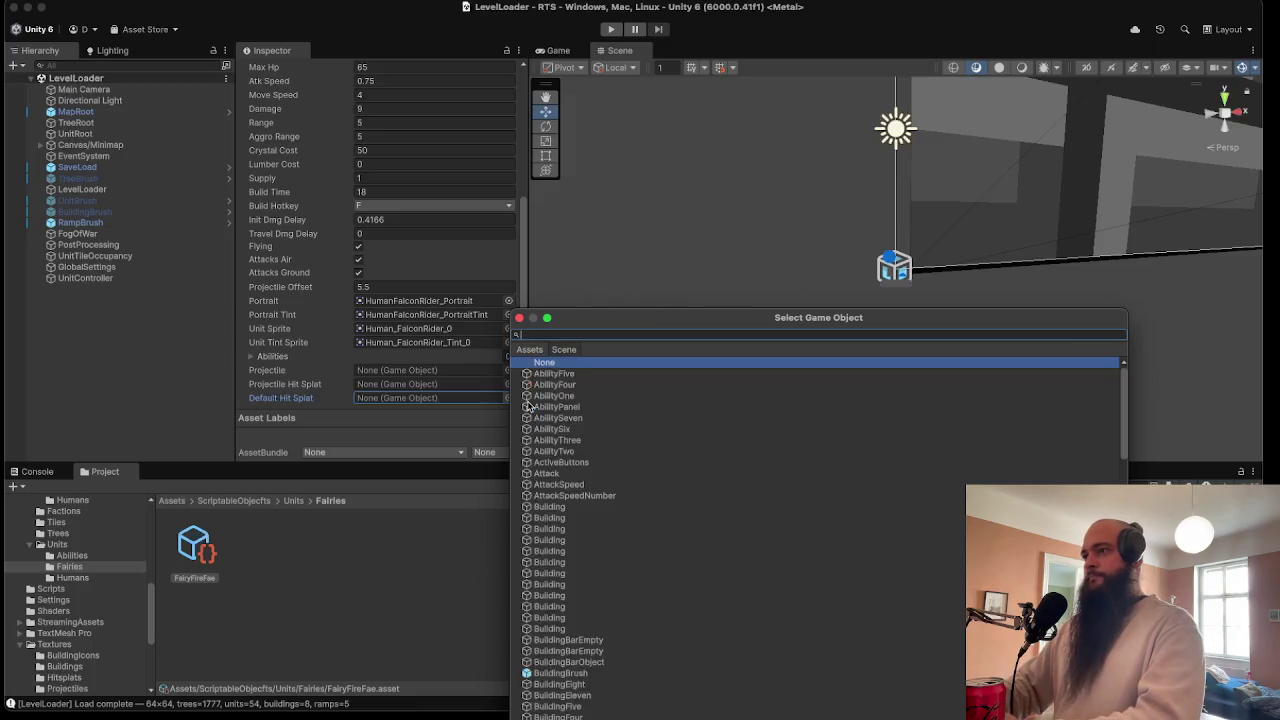
type("blood")
left_click(548, 345)
double_click(603, 397)
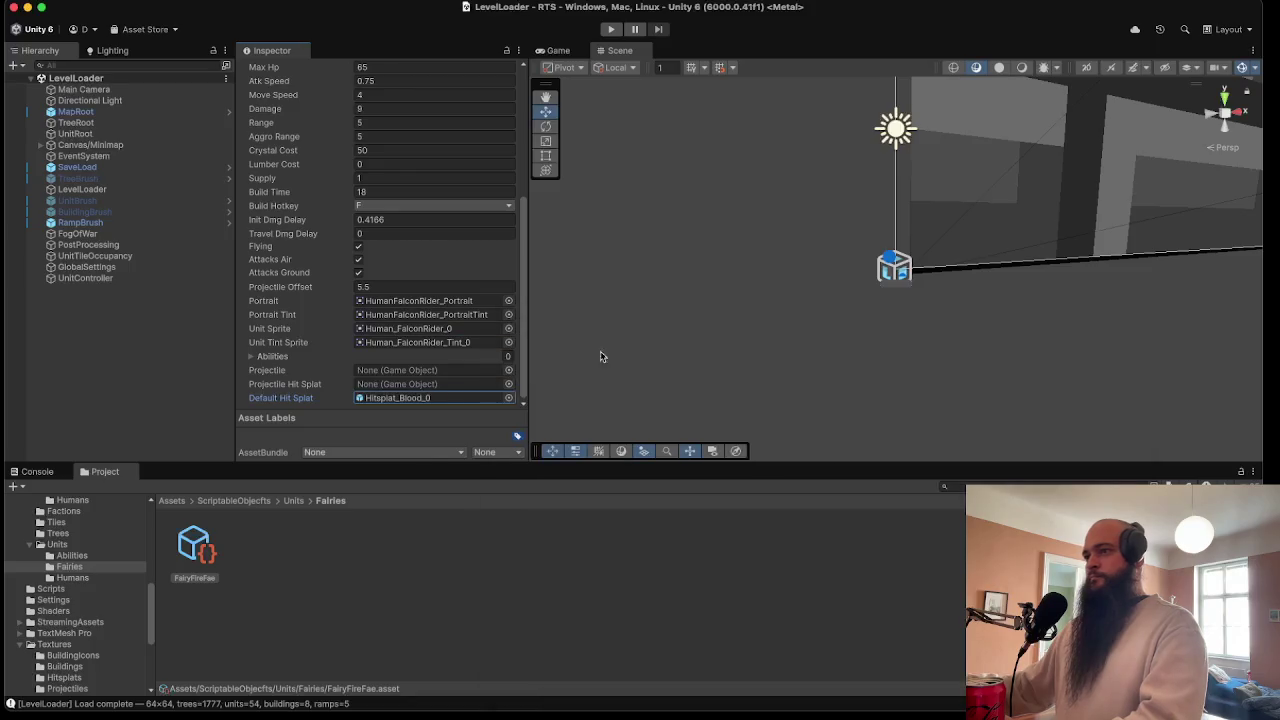
left_click(328, 580)
left_click(194, 548)
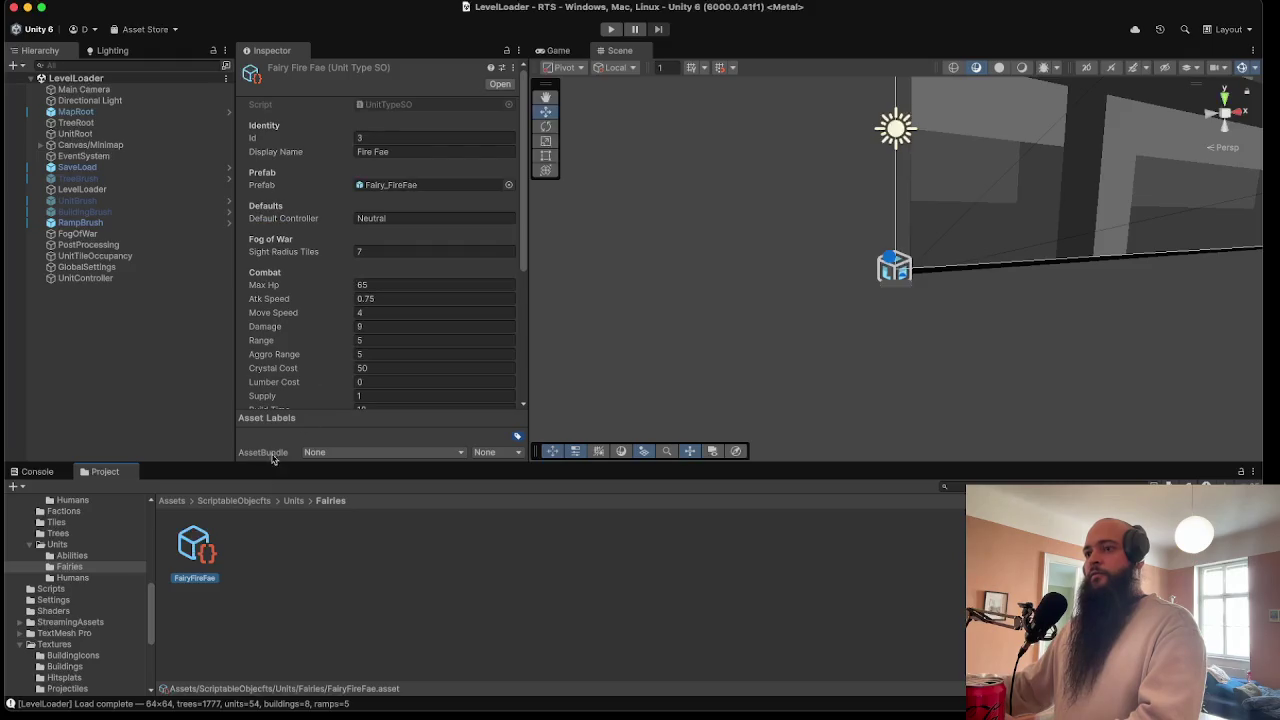
- Compare with the human units' settings, edit FairyFireFae's Id, and save
left_click(72, 578)
left_click(194, 546)
left_click(259, 546)
left_click(330, 546)
left_click(399, 549)
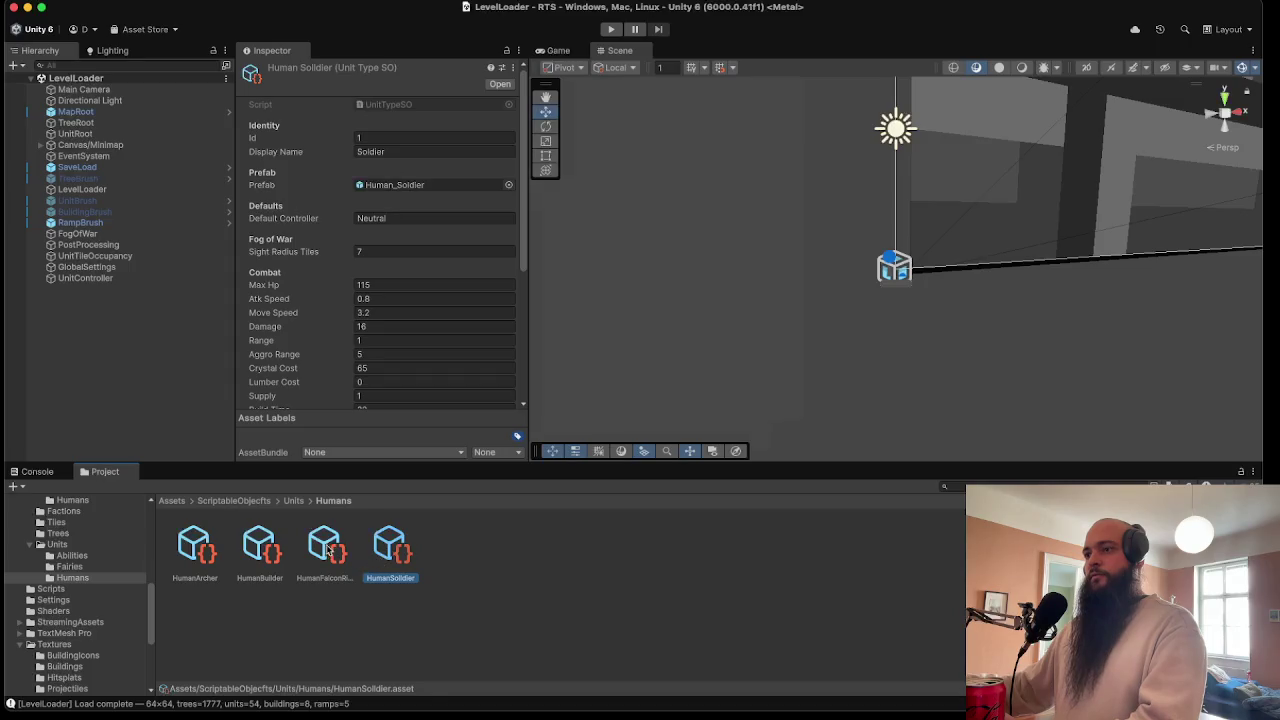
left_click(69, 566)
left_click(194, 546)
left_click(374, 137)
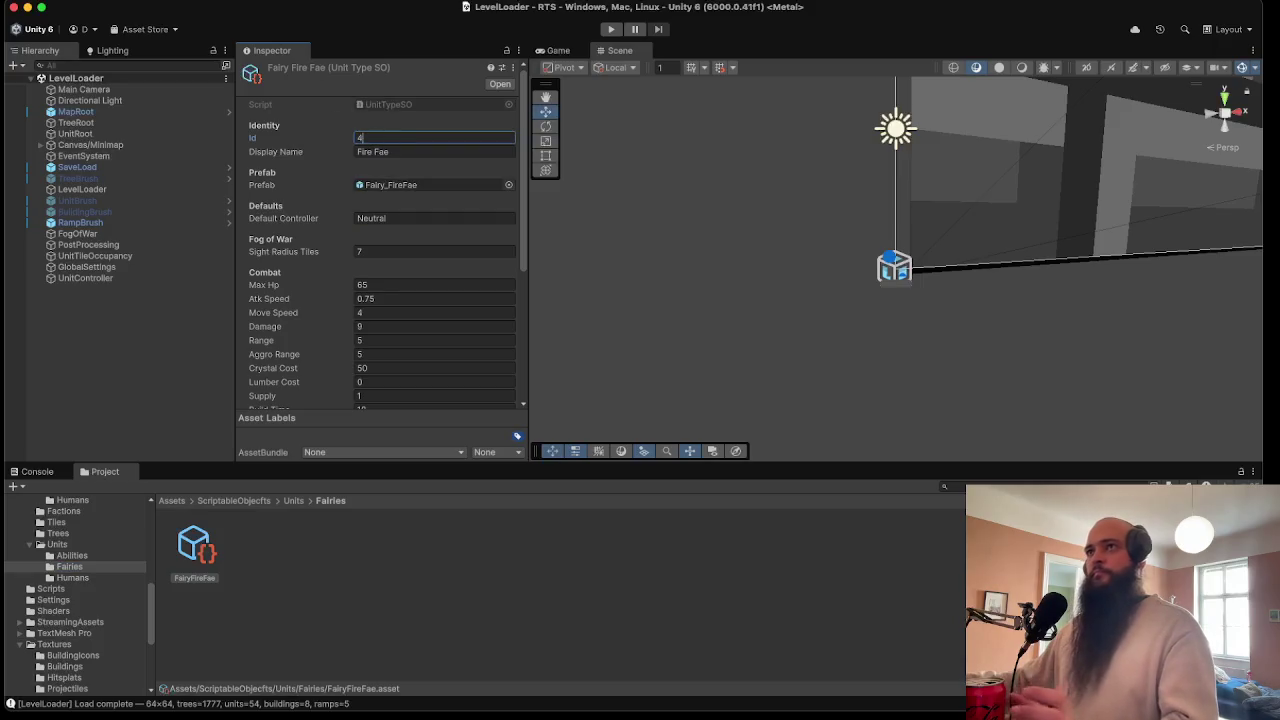
left_click(80, 0)
left_click(100, 52)
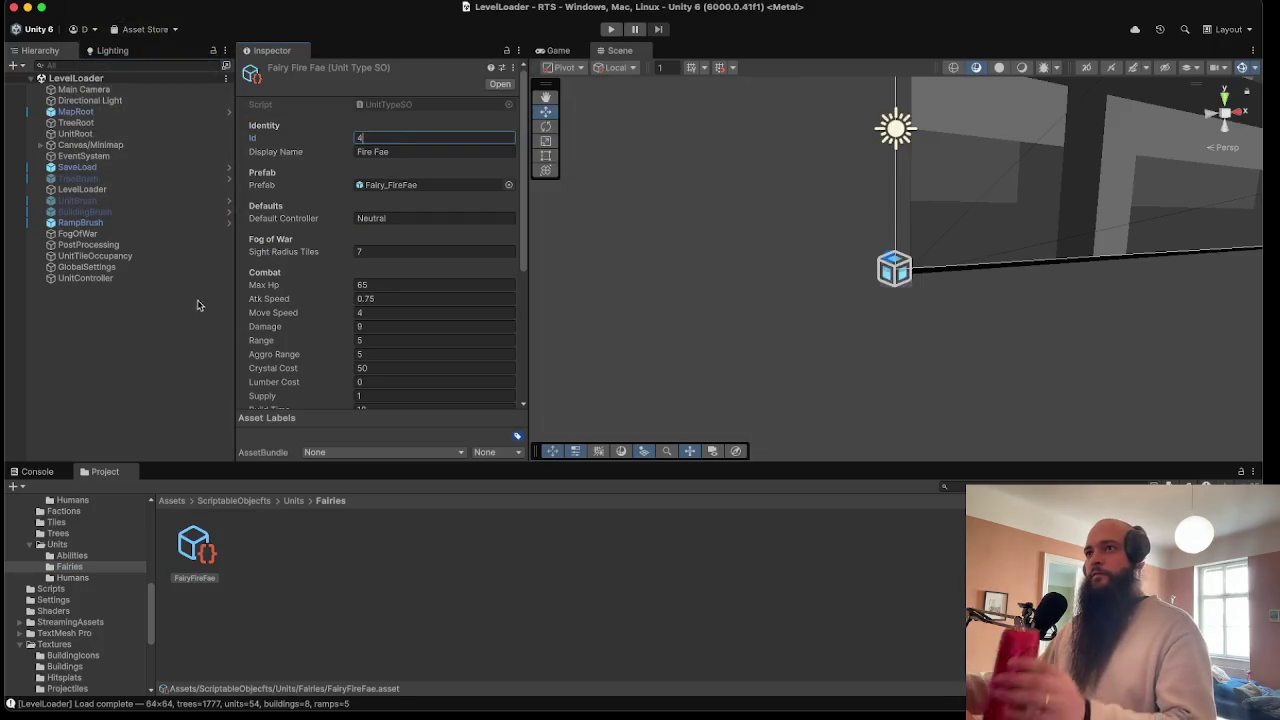
- Switch to the Game view and open the MapEditor scene from a project search
left_click(566, 52)
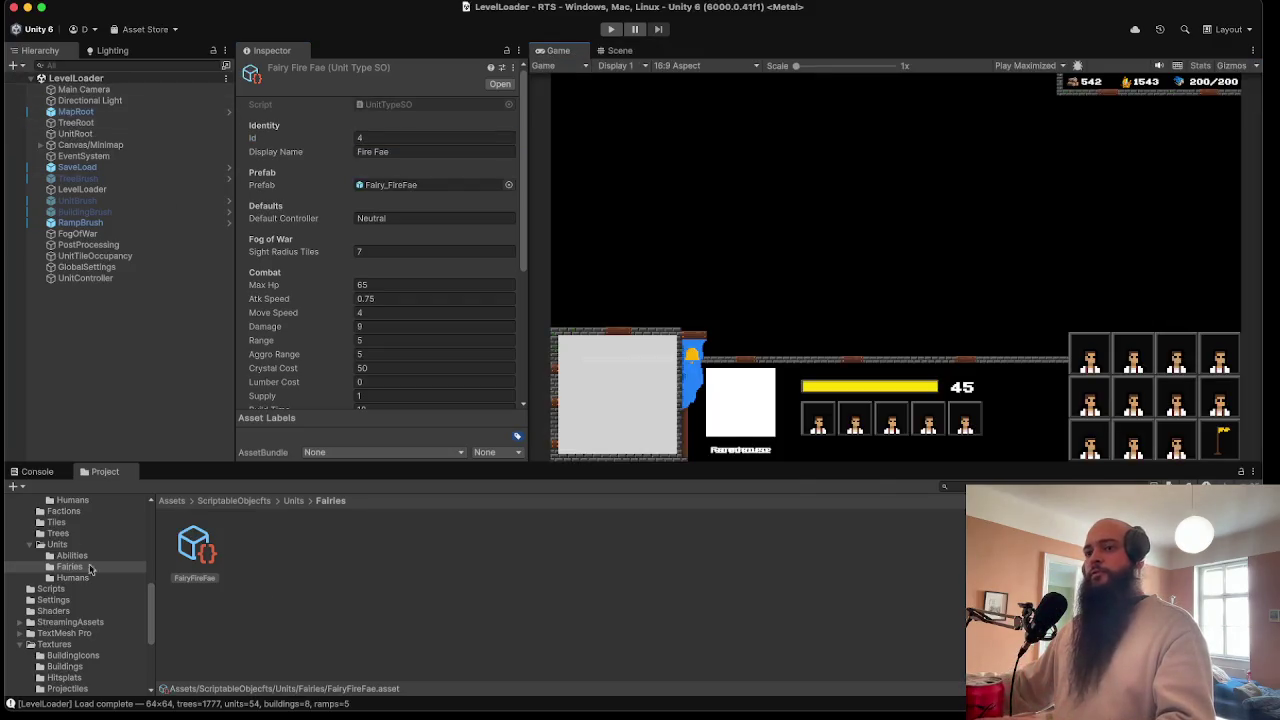
left_click(965, 487)
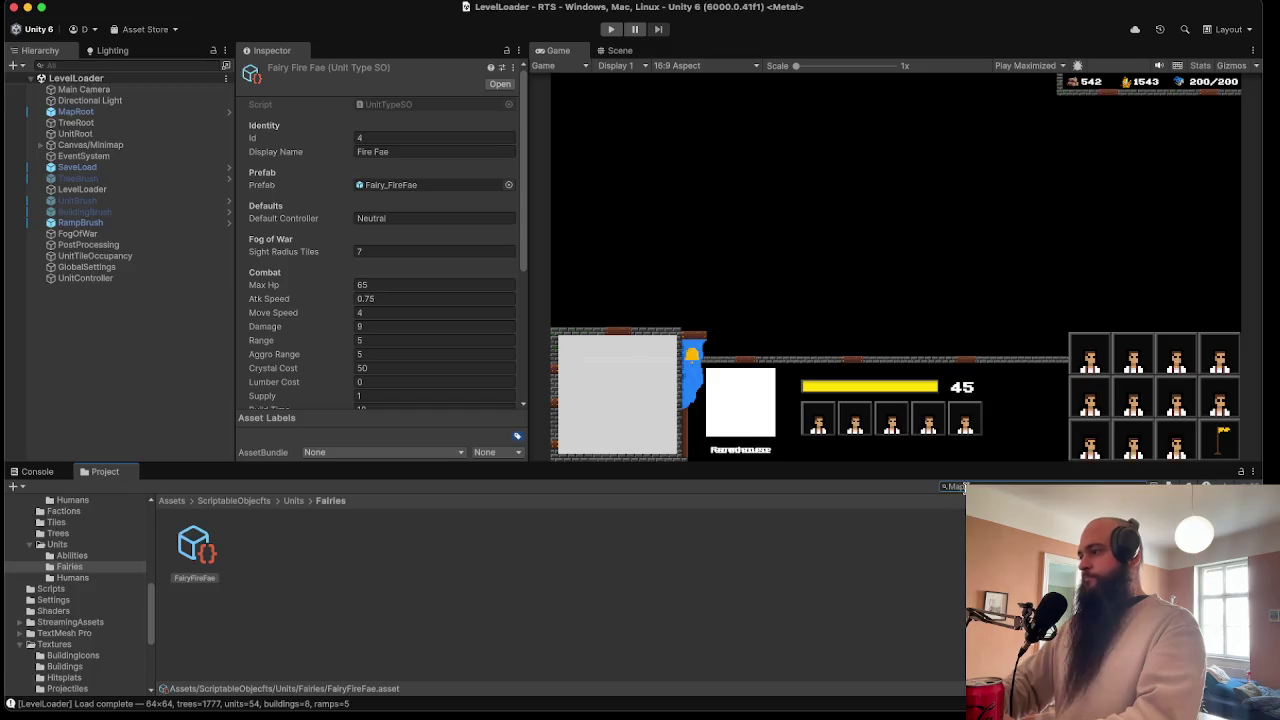
type("MapEditor")
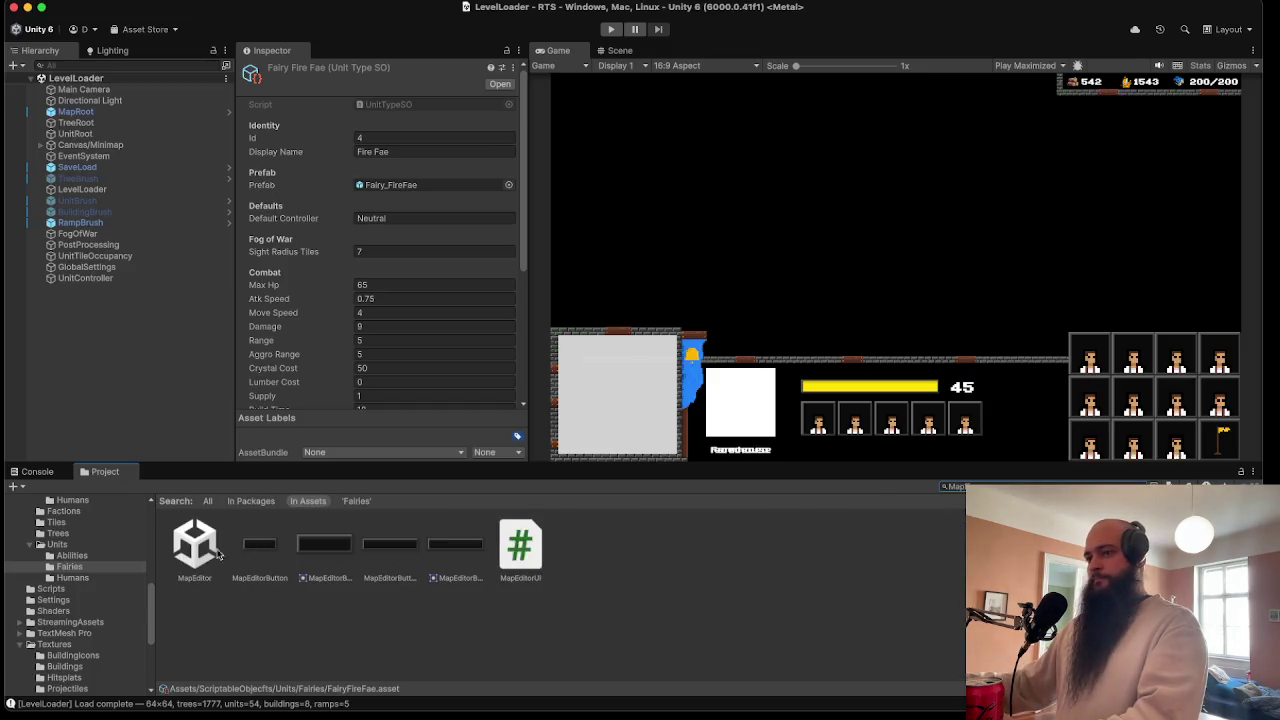
double_click(218, 553)
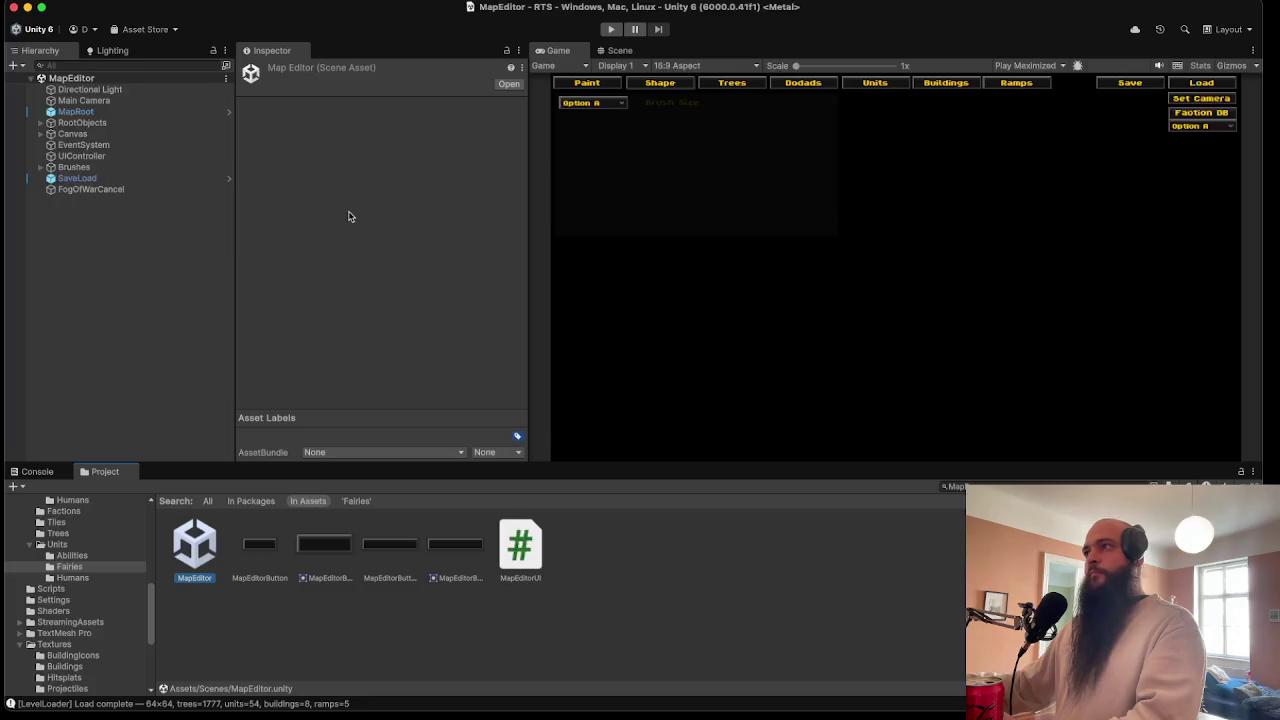
- Add FairyFireFae as Element 4 of the UnitBrush's Unit Types
left_click(40, 167)
left_click(110, 191)
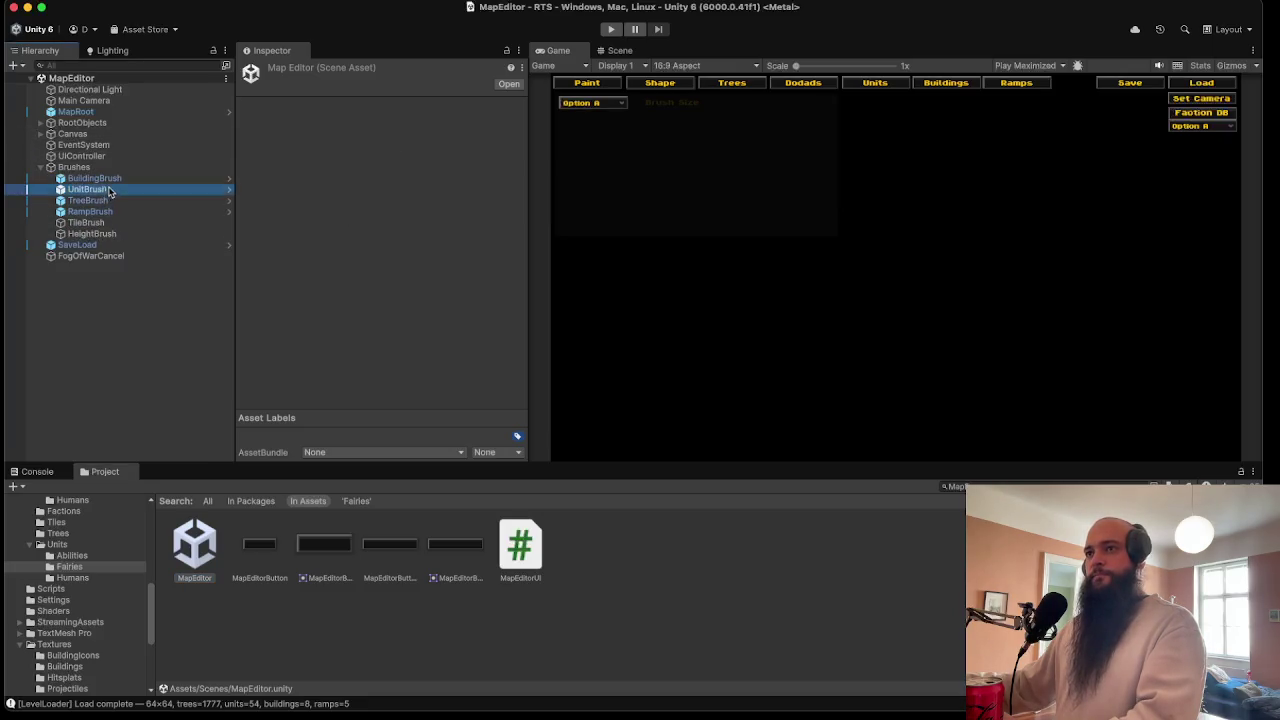
scroll(395, 202, "down", 5)
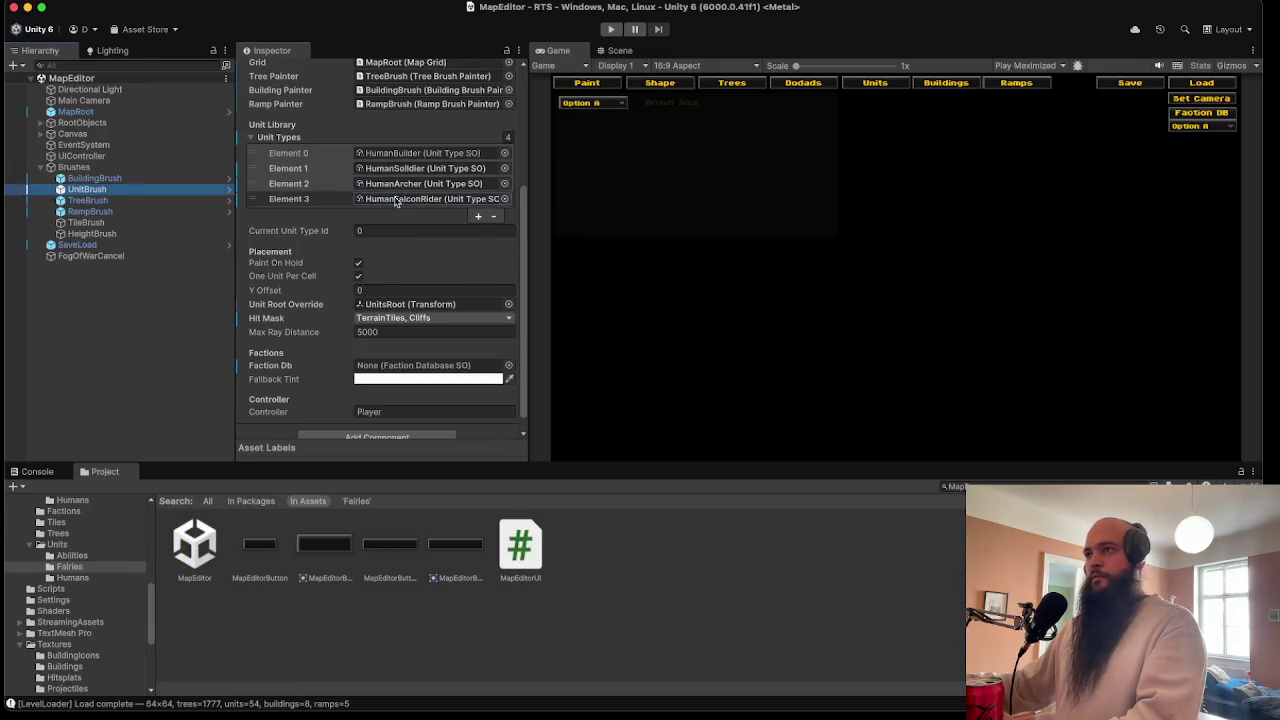
left_click(395, 200)
left_click(70, 567)
mouse_move(195, 548)
left_mouse_down()
mouse_move(220, 520)
mouse_move(330, 112)
mouse_move(280, 140)
left_mouse_up()
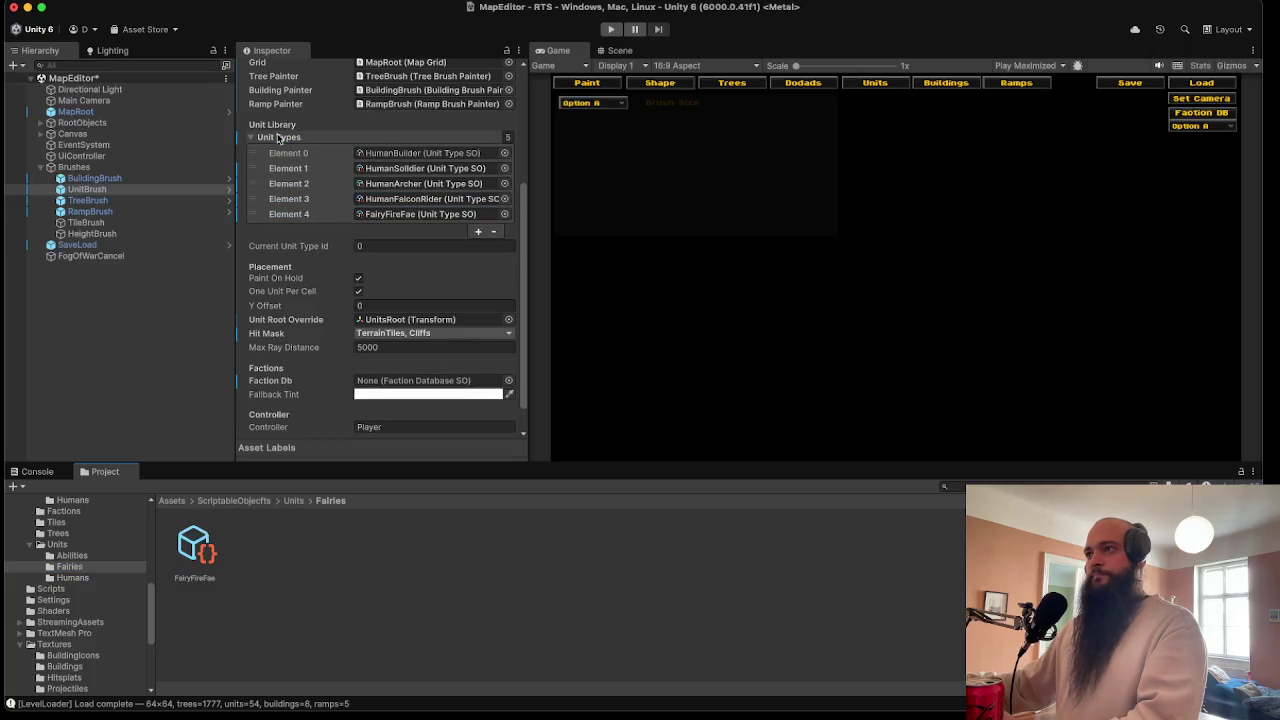
left_click(612, 30)
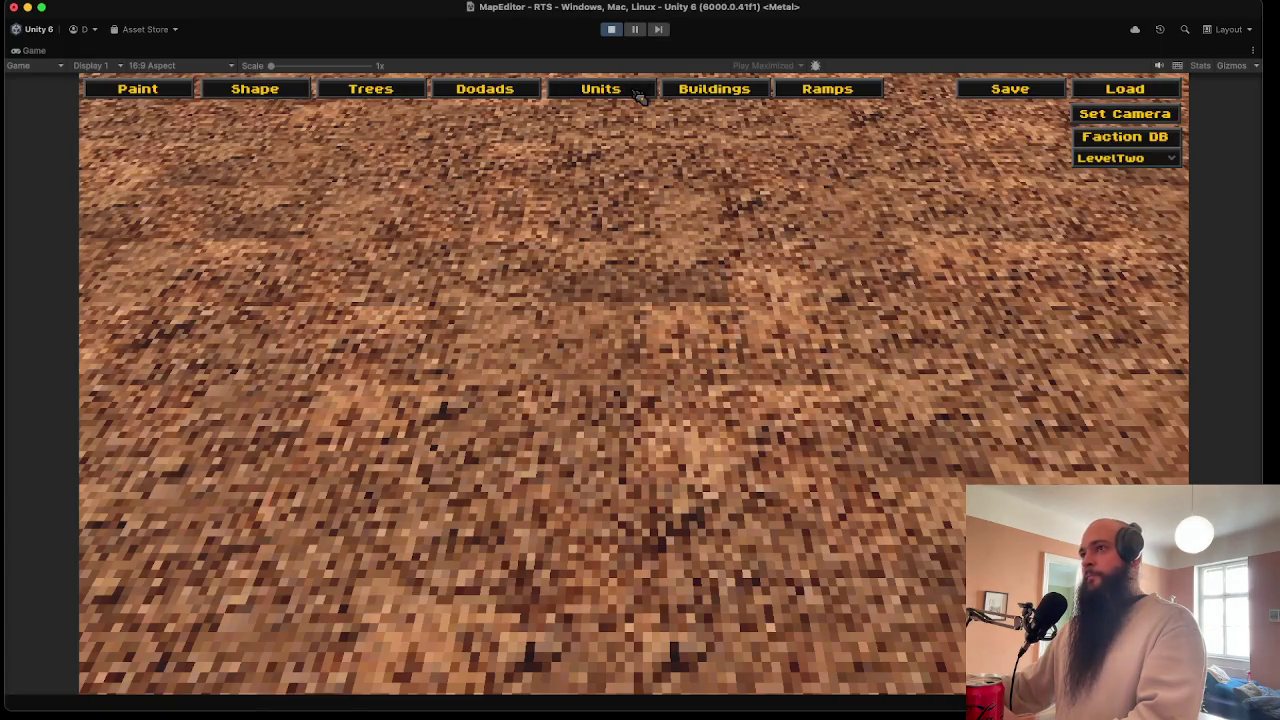
left_click(640, 95)
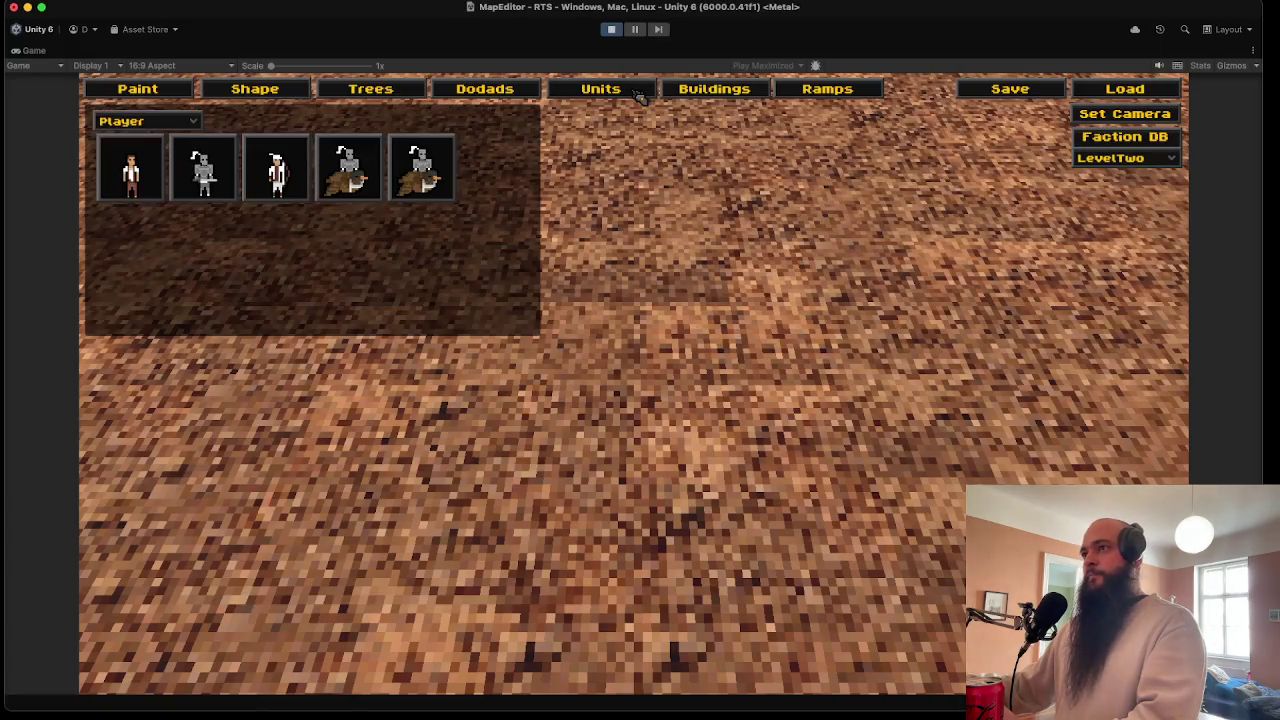
left_click(432, 184)
left_click(634, 298)
left_click(680, 300)
scroll(638, 376, "down", 3)
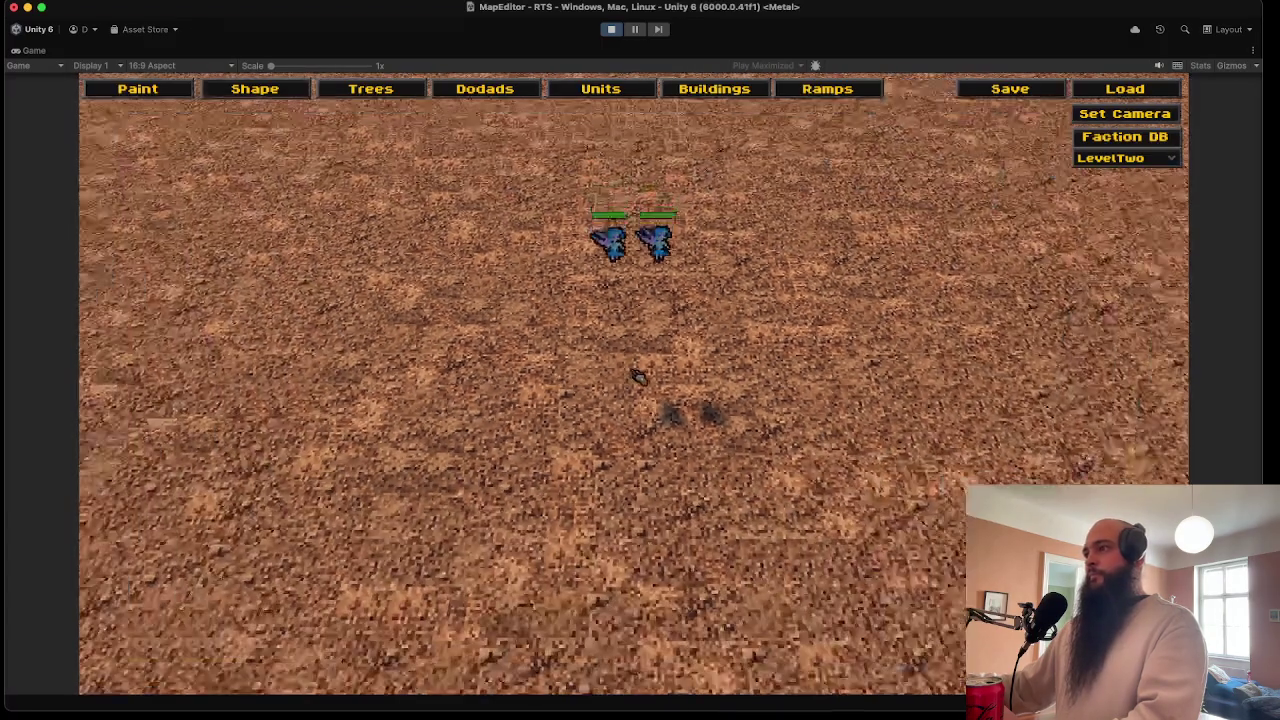
mouse_move(638, 376)
left_mouse_down()
mouse_move(660, 380)
mouse_move(454, 259)
left_mouse_up()
left_click_drag(700, 285, 770, 285)
mouse_move(785, 215)
left_mouse_down()
mouse_move(815, 270)
mouse_move(680, 434)
mouse_move(663, 366)
mouse_move(843, 354)
left_mouse_up()
left_click(616, 30)
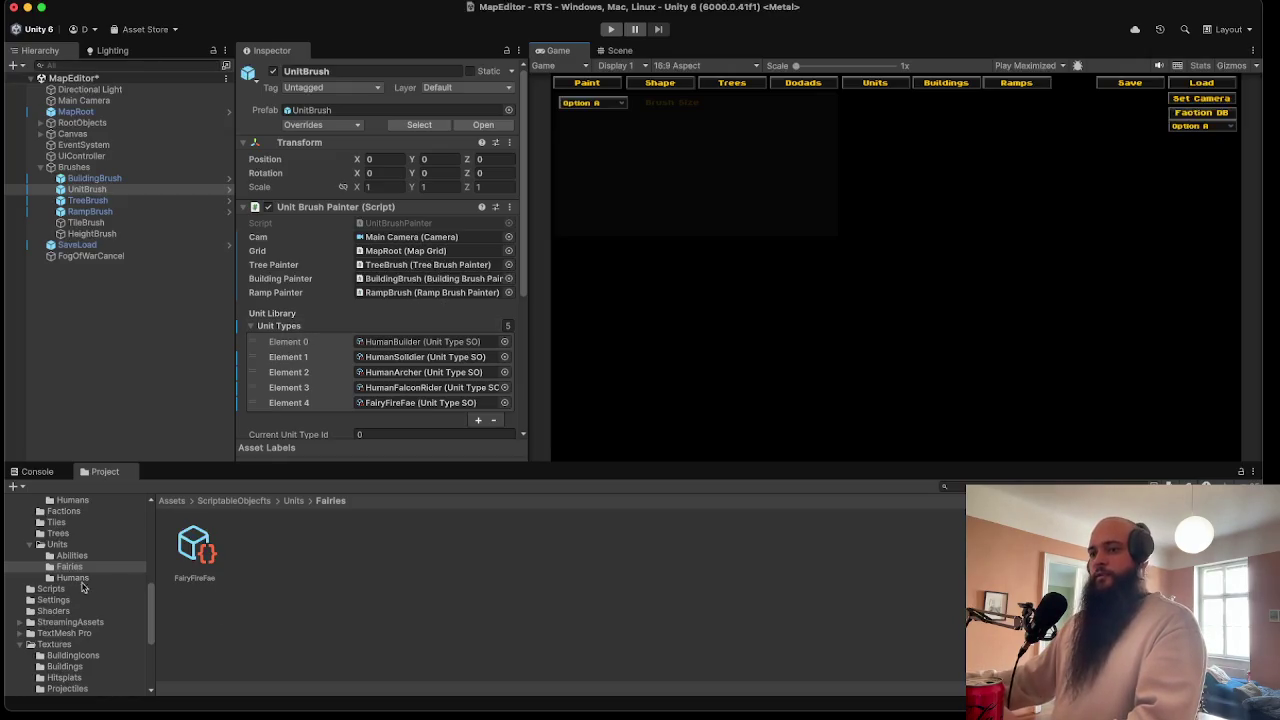
- Assign FairyFireFae_Portrait and FairyFireFae_PortraitTint to the FairyFireFae unit's Portrait and Portrait Tint fields
left_click(183, 562)
scroll(415, 343, "down", 5)
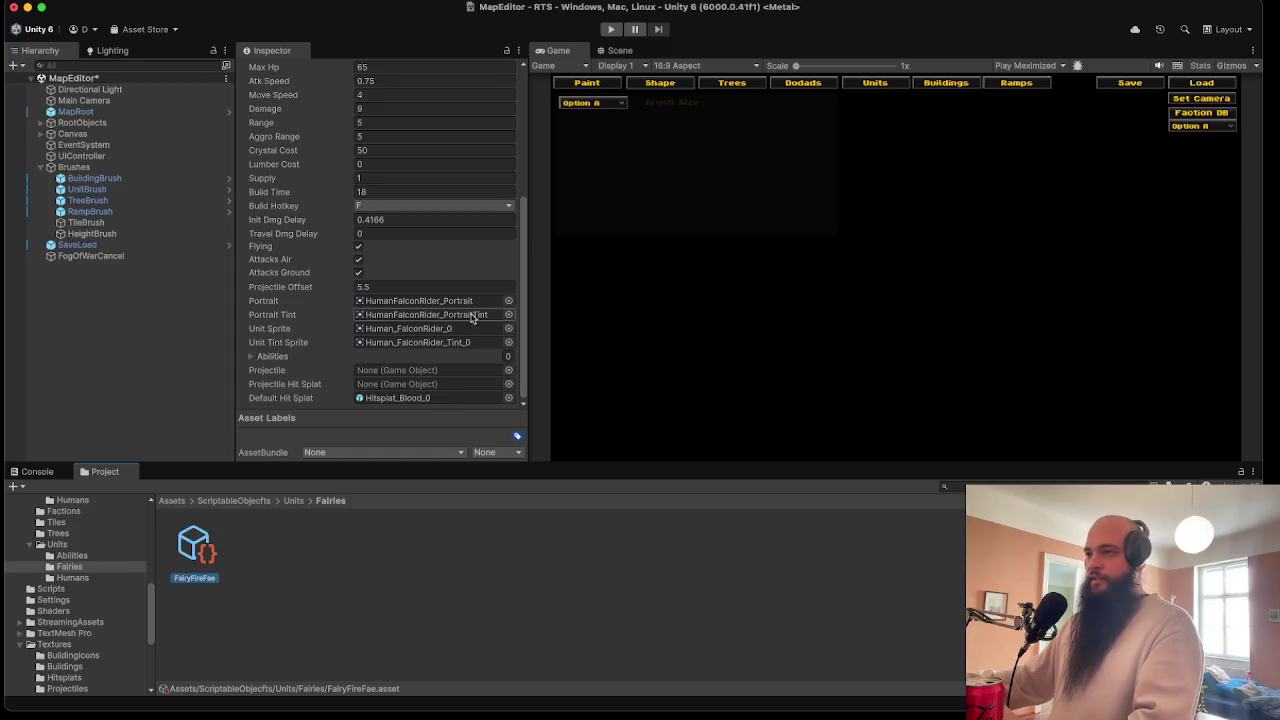
left_click(407, 302)
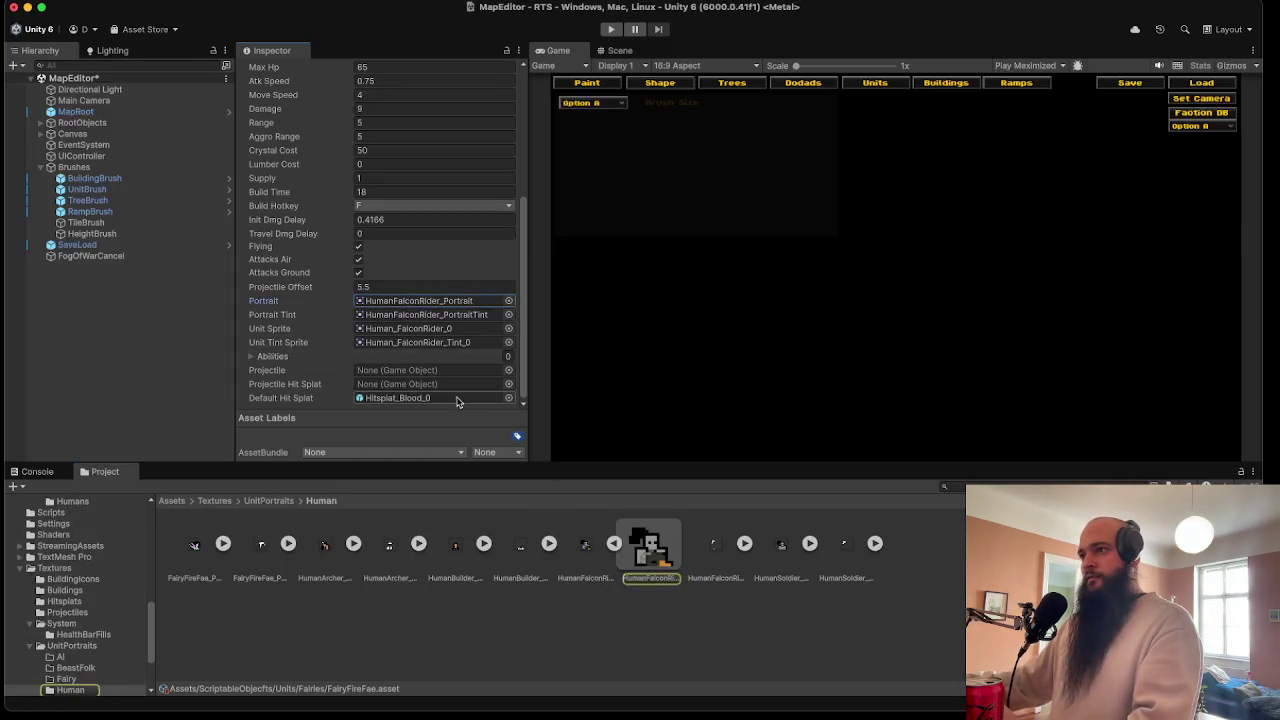
left_click_drag(187, 558, 412, 302)
mouse_move(265, 537)
left_mouse_down()
mouse_move(414, 331)
mouse_move(410, 314)
left_mouse_up()
- Select the Fairy_FireFae sprite sheet in the Textures/Units/Fairy folder
left_click(437, 331)
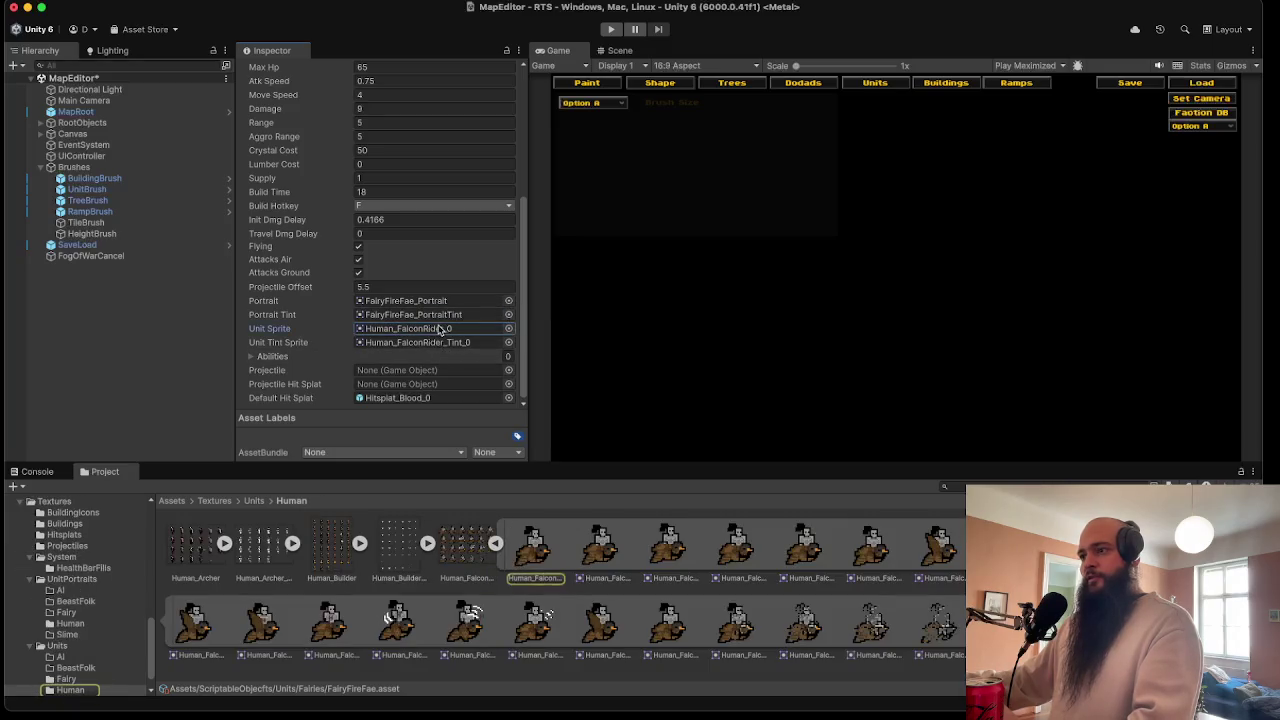
left_click(496, 543)
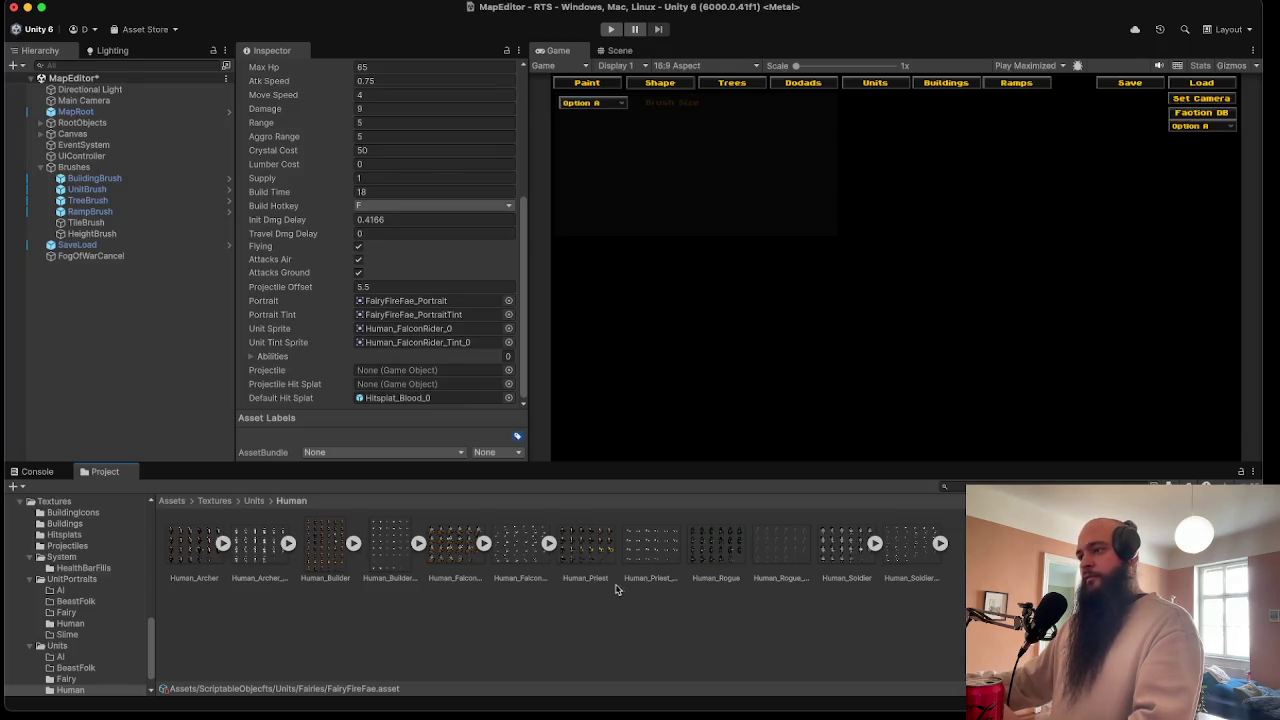
left_click(88, 682)
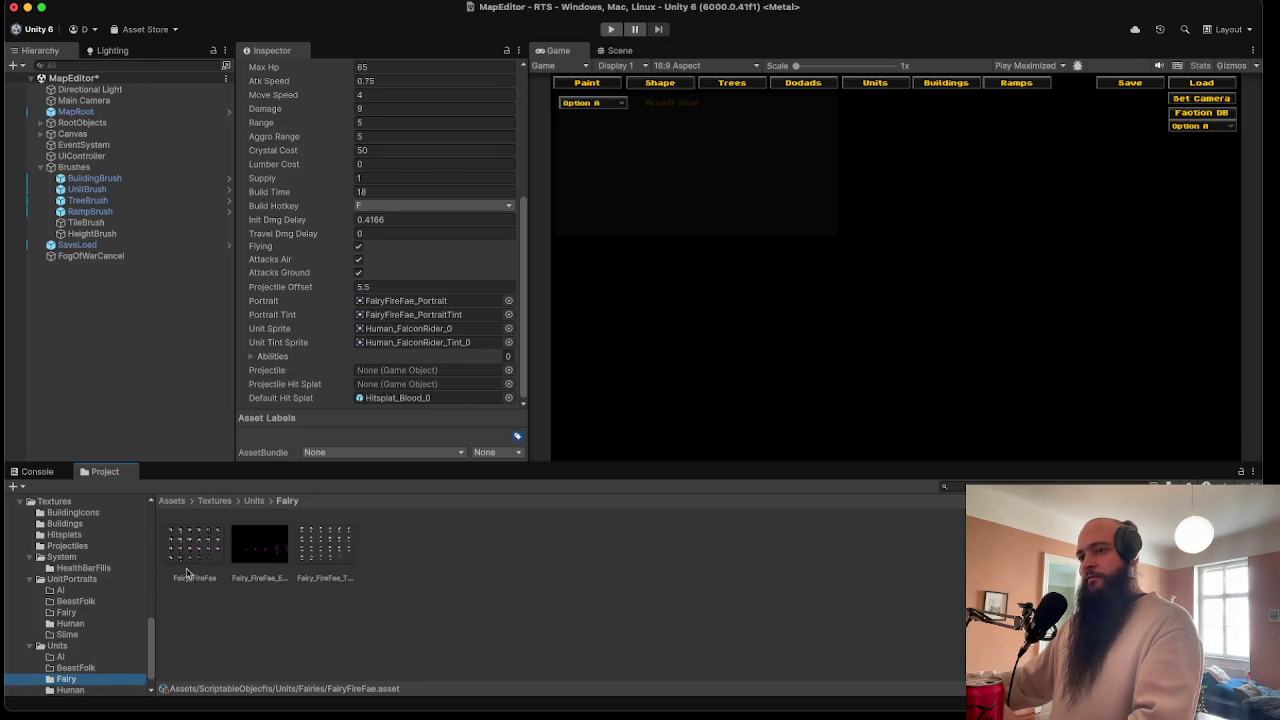
left_click(194, 545)
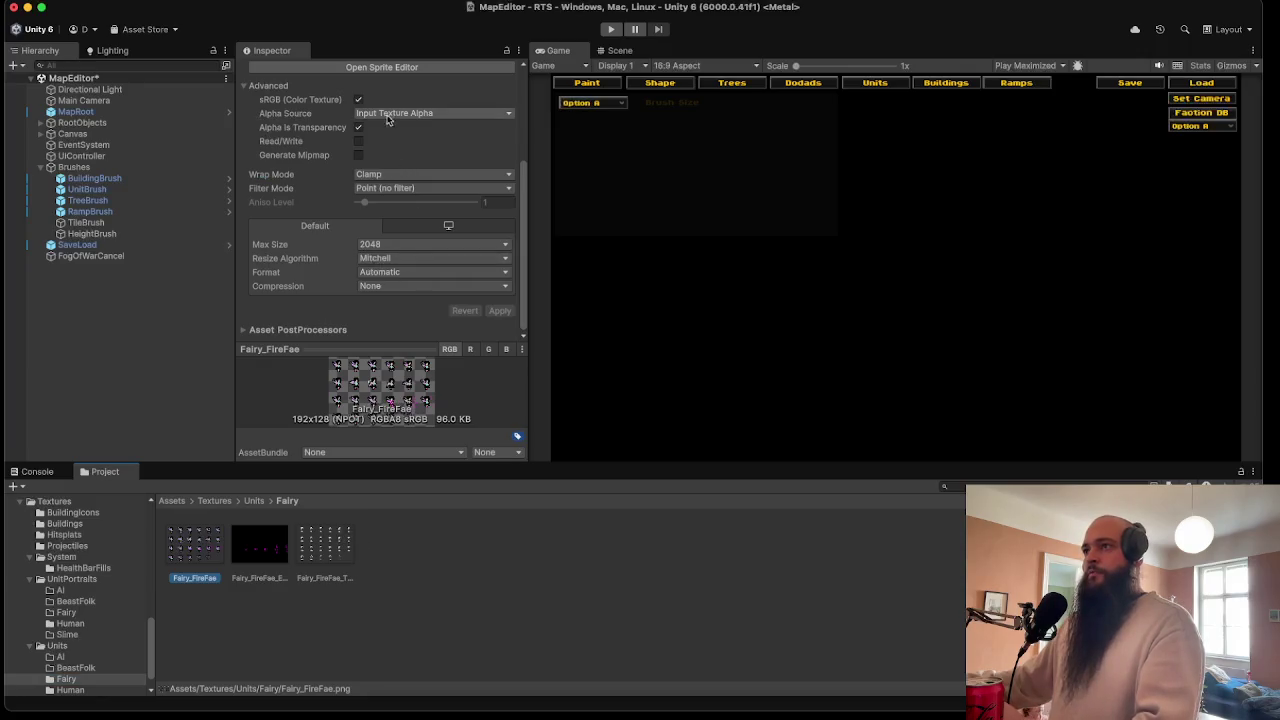
- Slice Fairy_FireFae in the Sprite Editor by cell size 32×32 and apply the slices
scroll(390, 120, "up", 3)
left_click(390, 202)
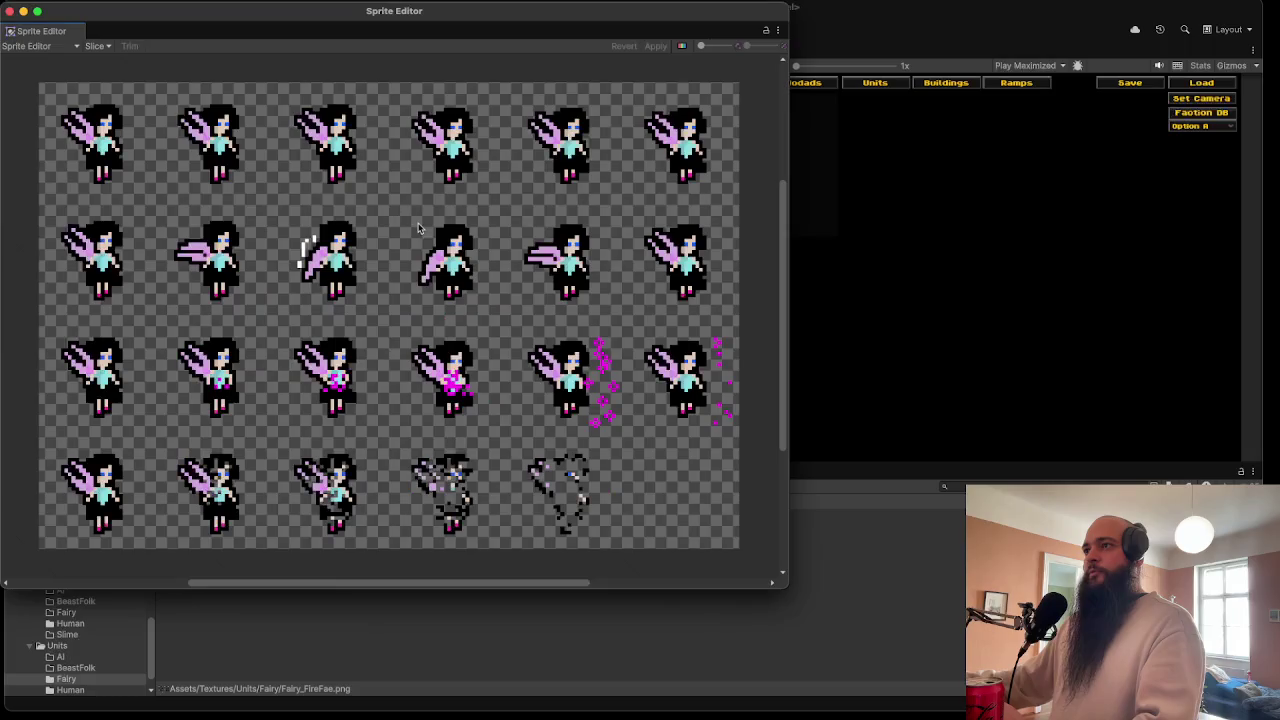
left_click(103, 45)
left_click(192, 66)
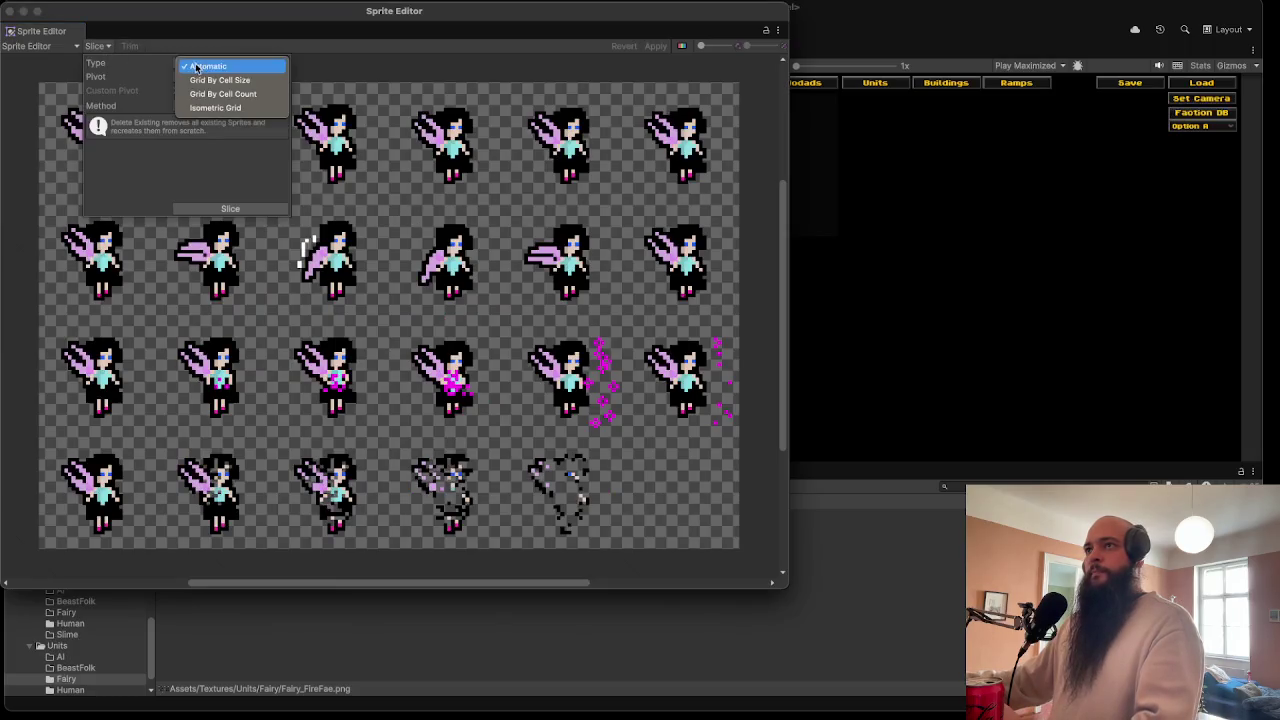
left_click(222, 80)
left_click(205, 77)
type("32")
key("Tab")
type("32")
left_click(222, 213)
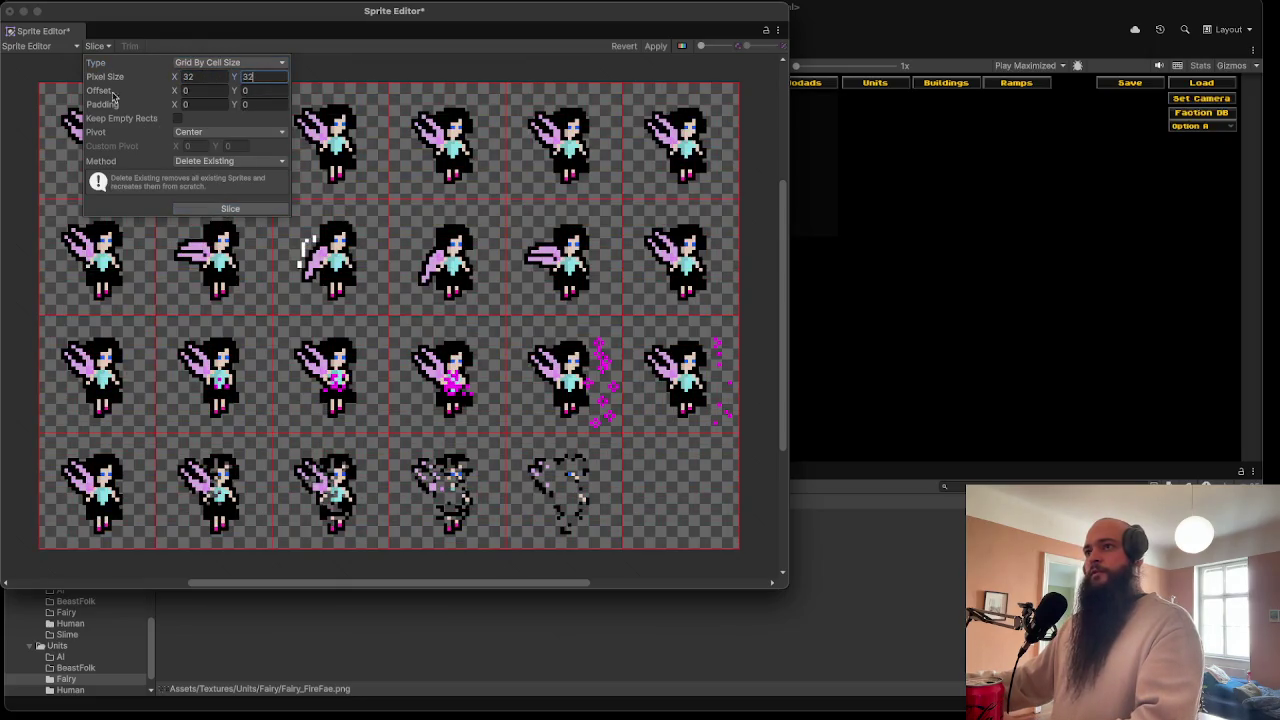
left_click(10, 12)
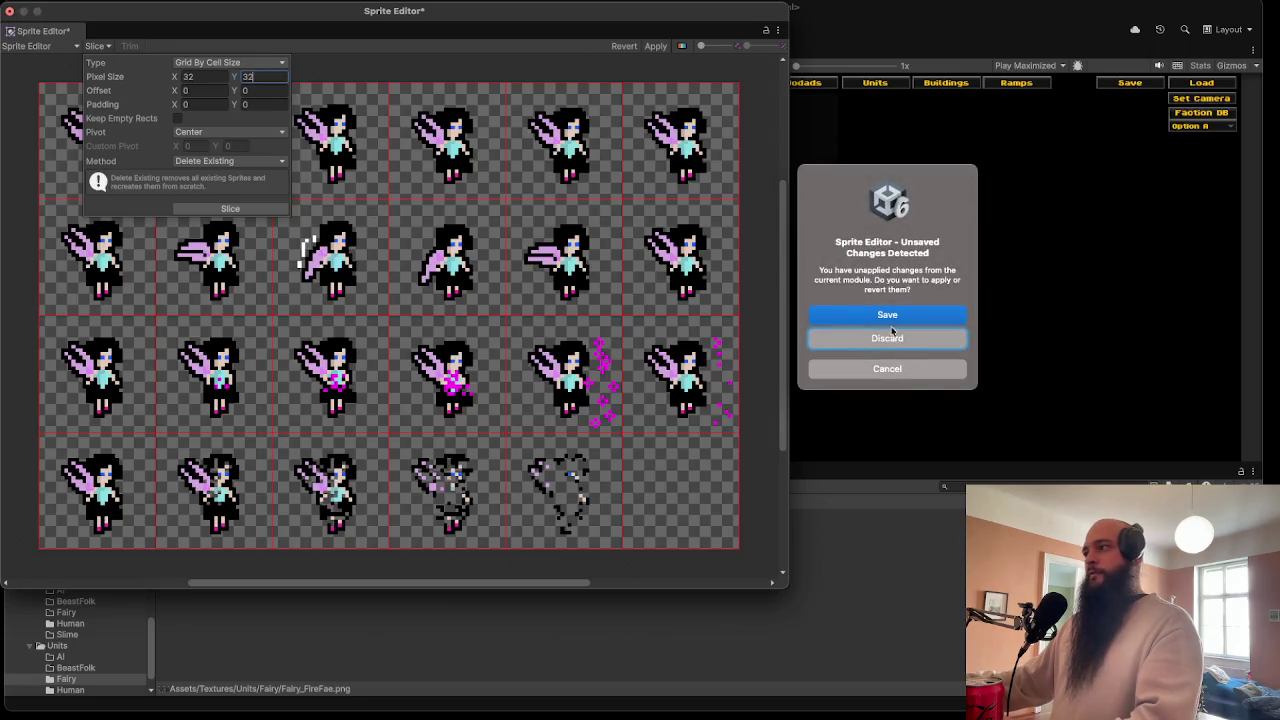
left_click(890, 335)
- Slice Fairy_FireFae_Tint the same way into 32×32 sprites and check its sliced frames
left_click(325, 553)
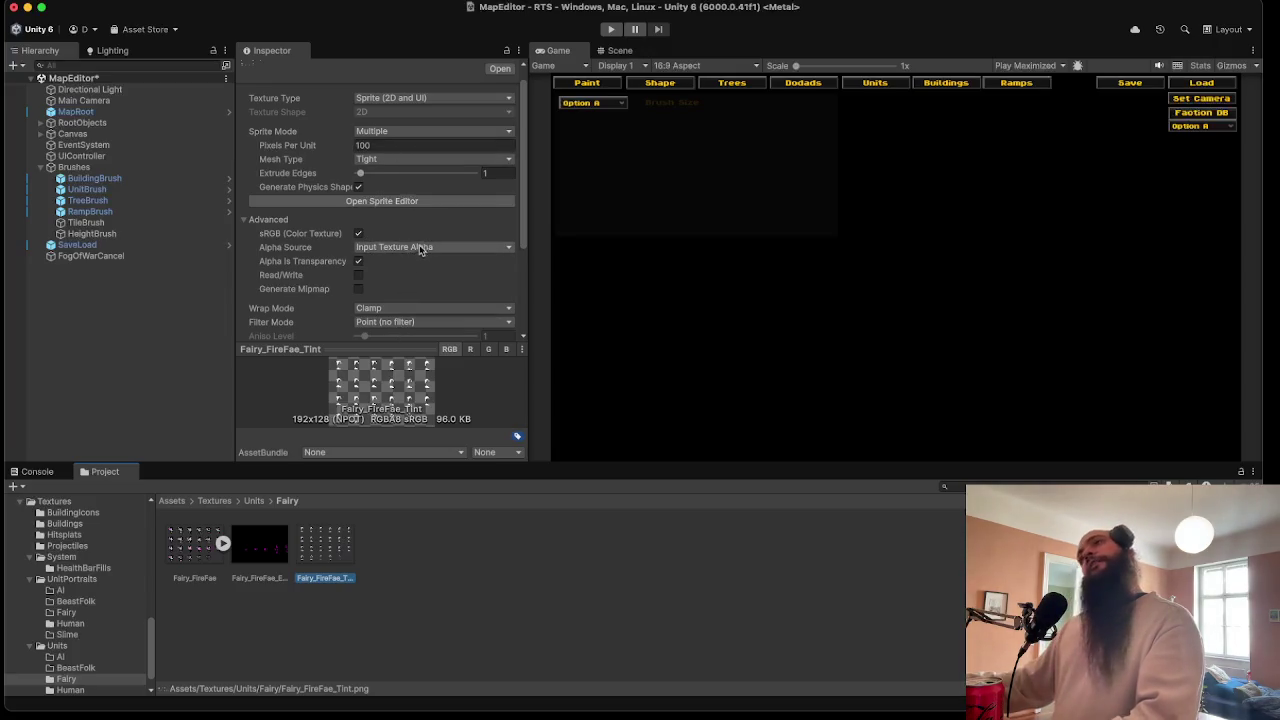
left_click(402, 199)
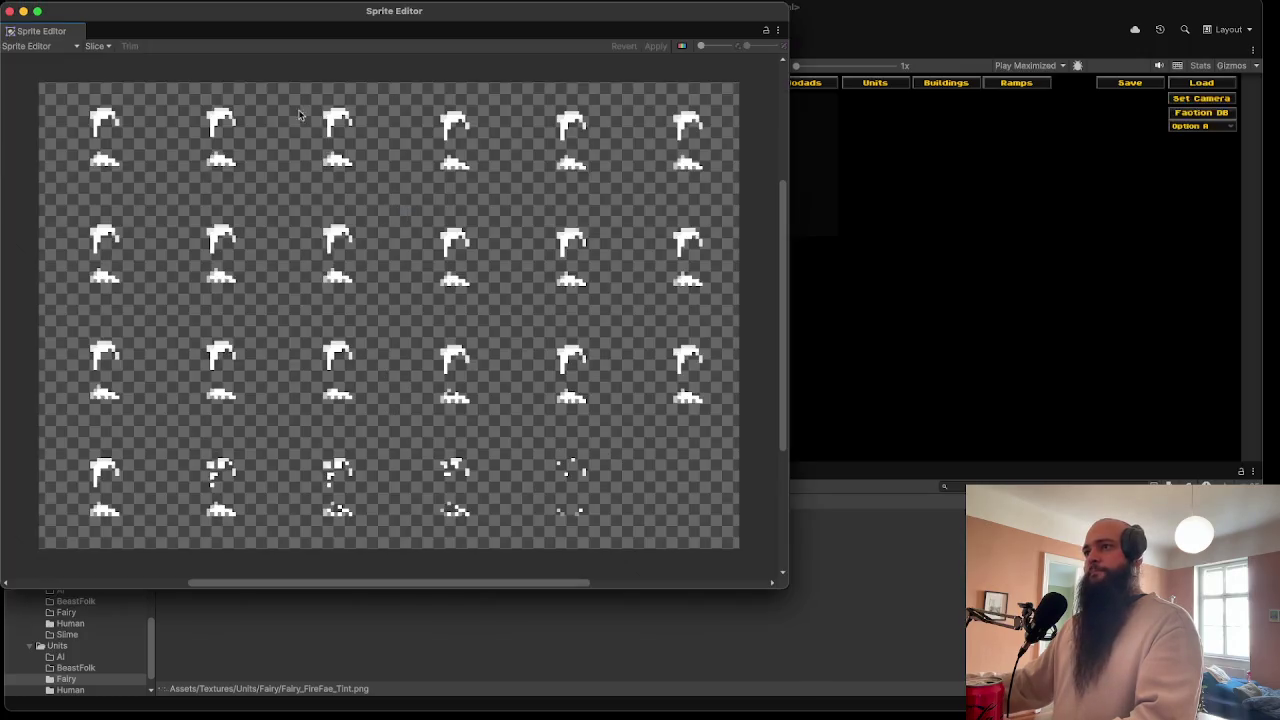
left_click(100, 46)
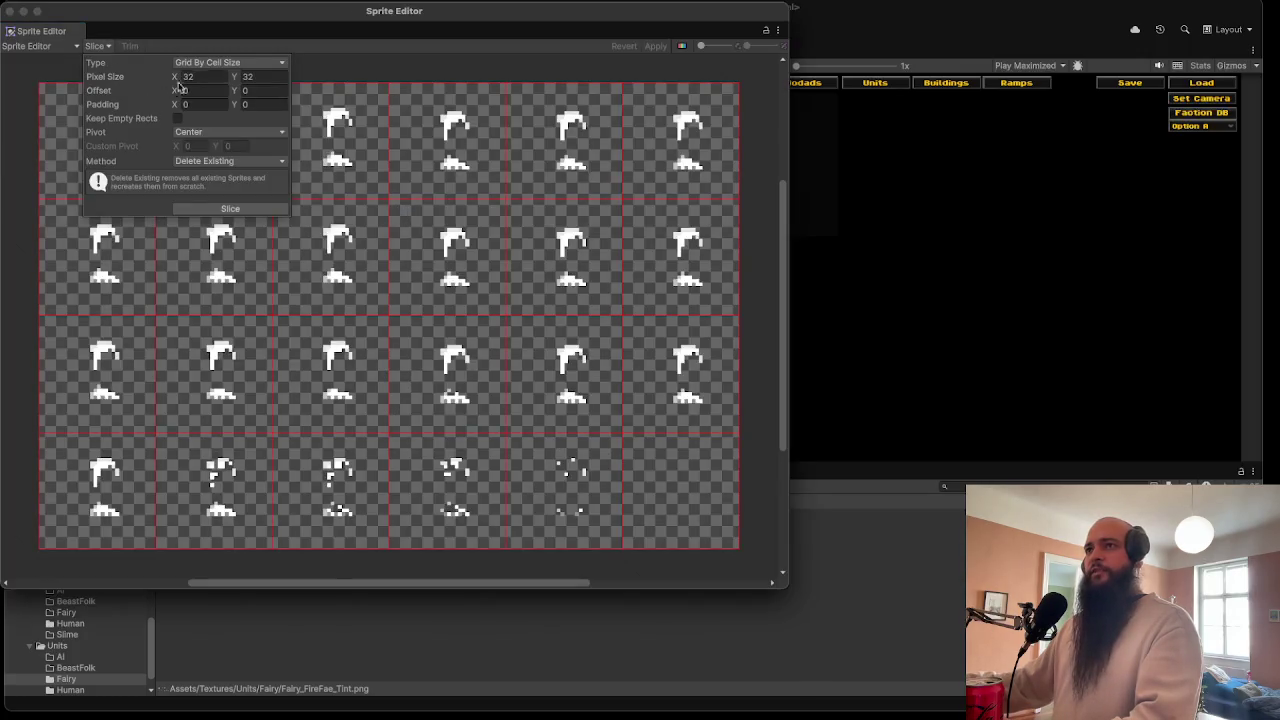
left_click(230, 208)
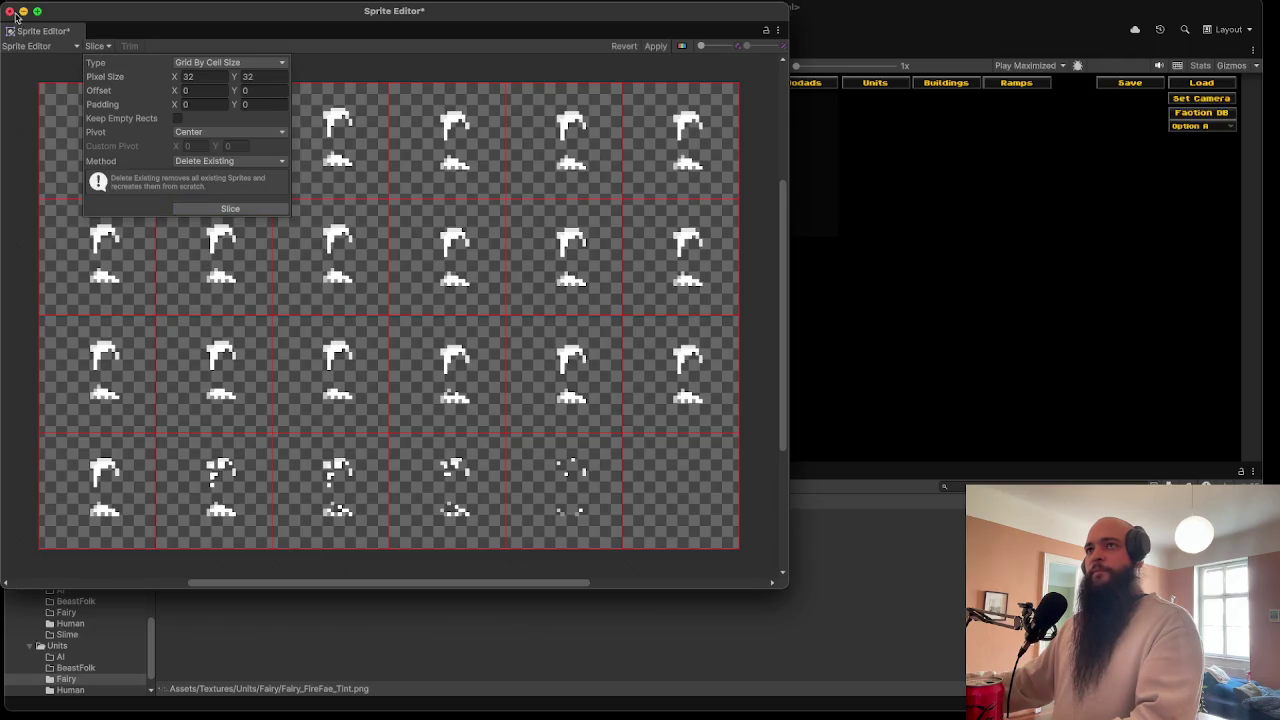
left_click(853, 310)
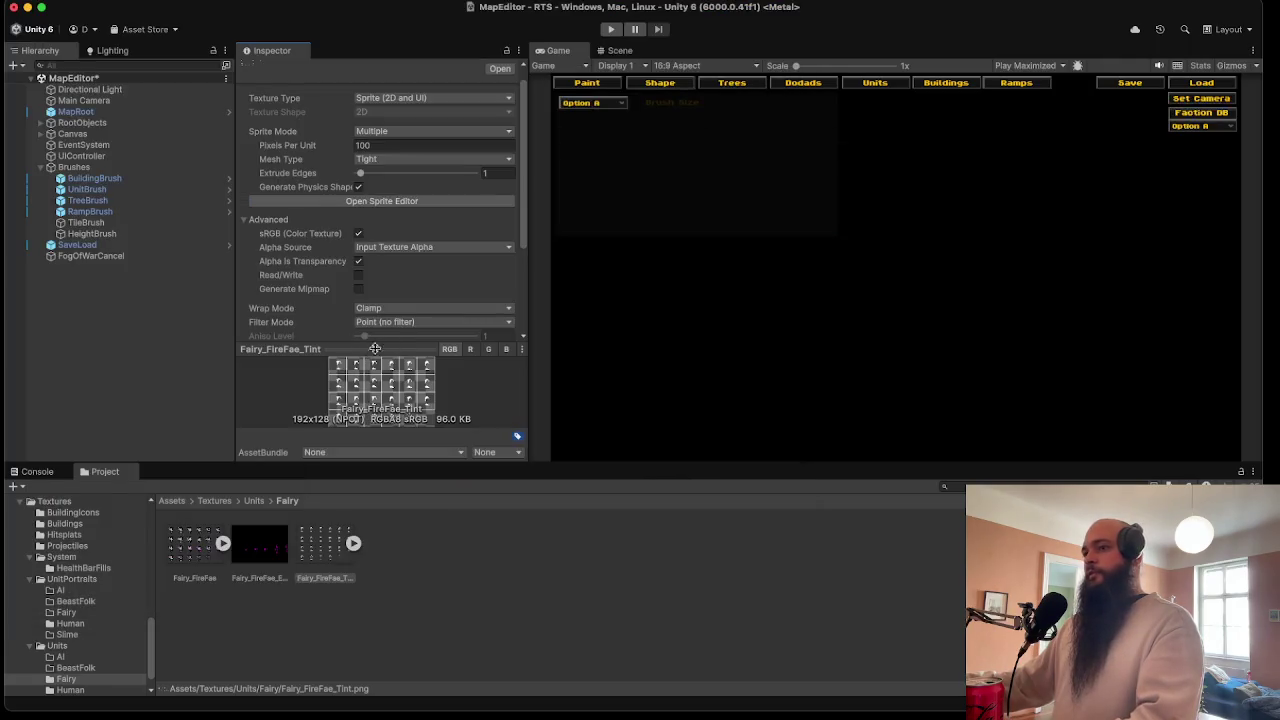
left_click(353, 543)
left_click(353, 543)
left_click(222, 543)
- Select the FairyFireFae unit asset in the Fairies folder and locate its falcon rider unit sprite
left_click(222, 543)
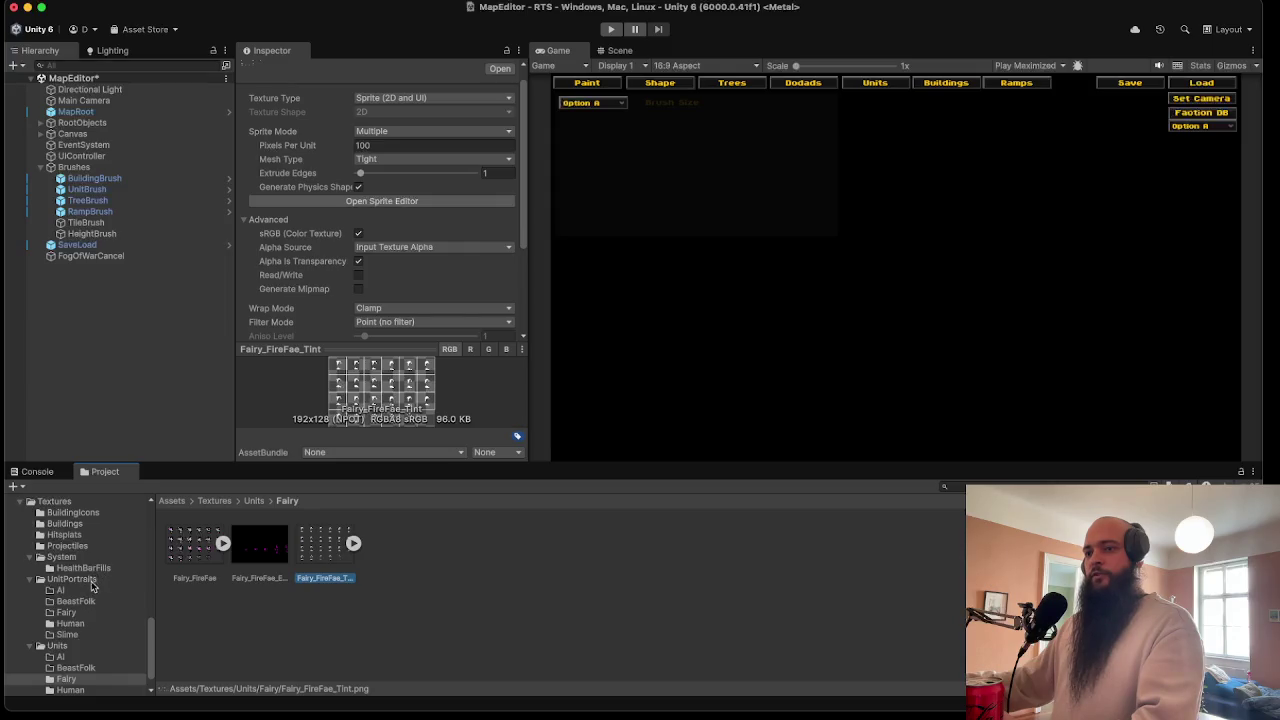
scroll(86, 592, "up", 6)
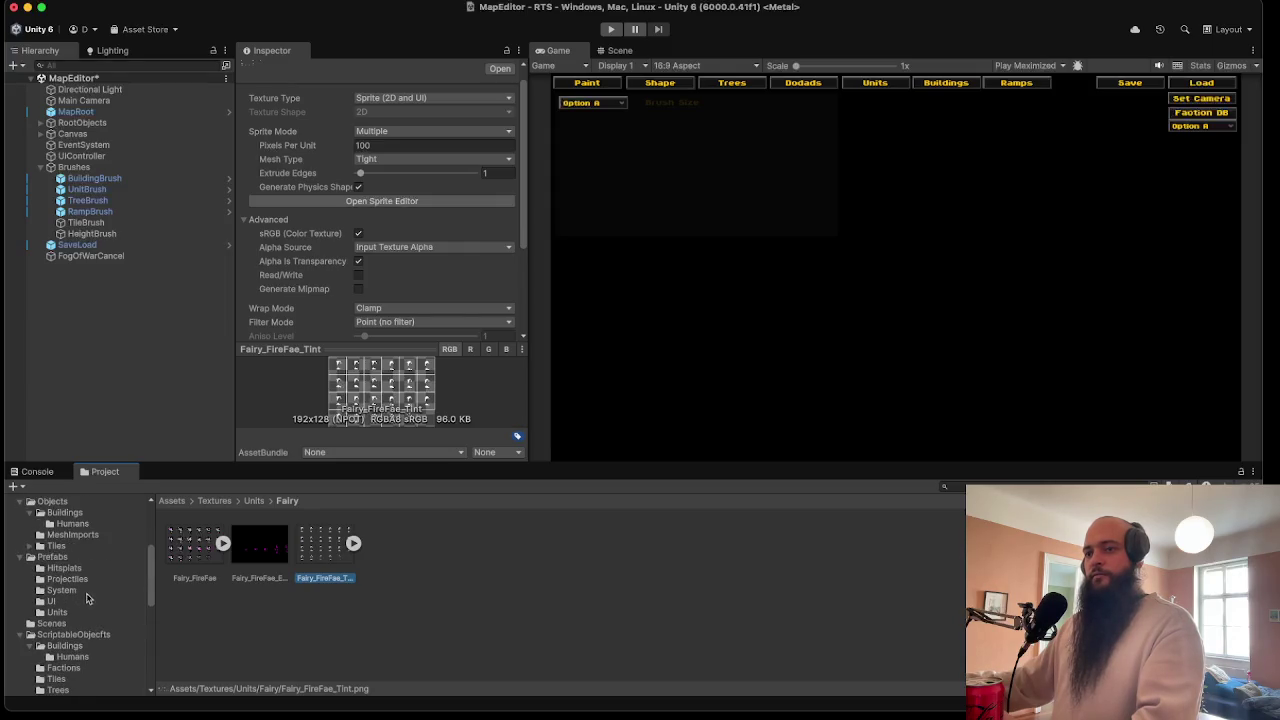
left_click(85, 603)
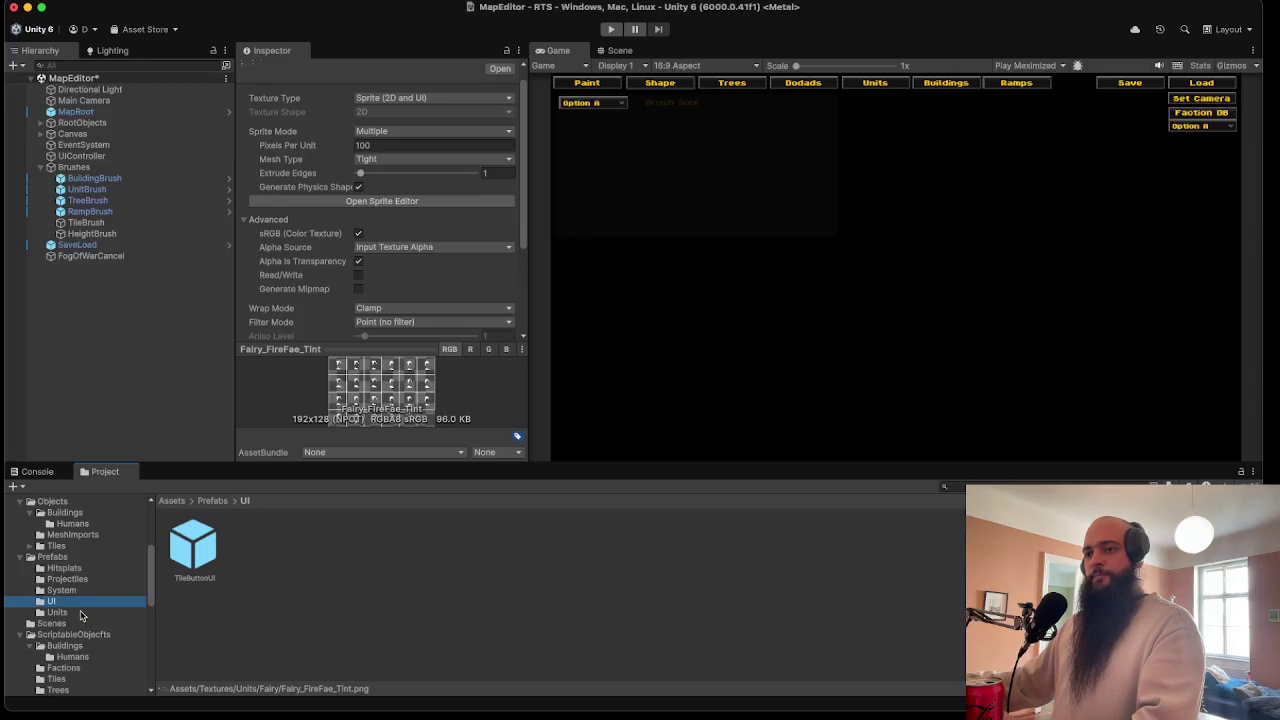
scroll(70, 650, "down", 4)
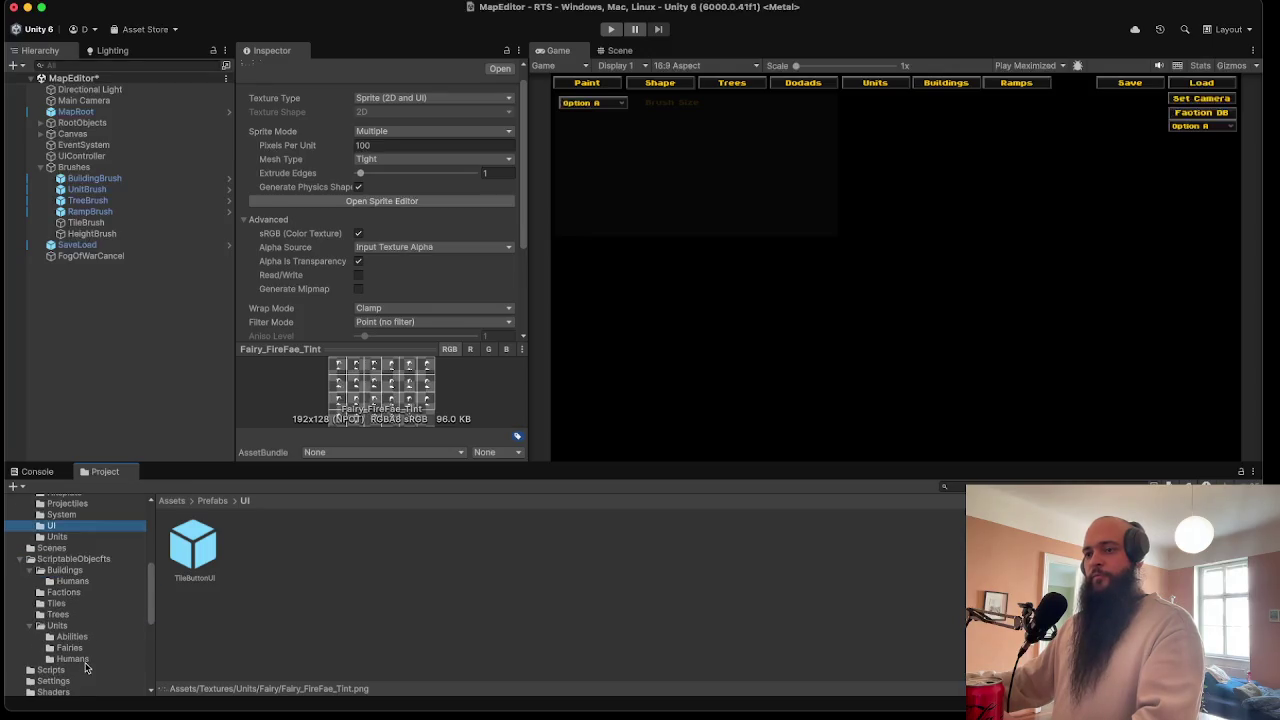
left_click(70, 648)
left_click(194, 545)
scroll(423, 365, "down", 5)
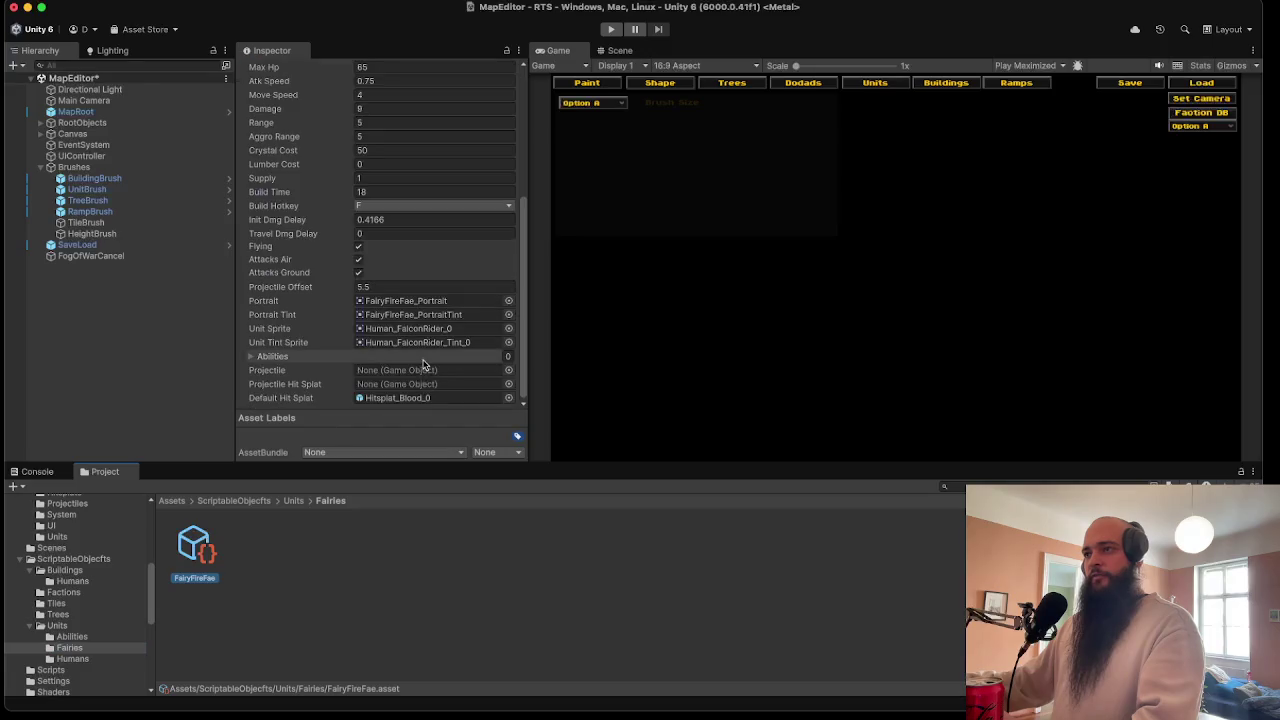
left_click(420, 328)
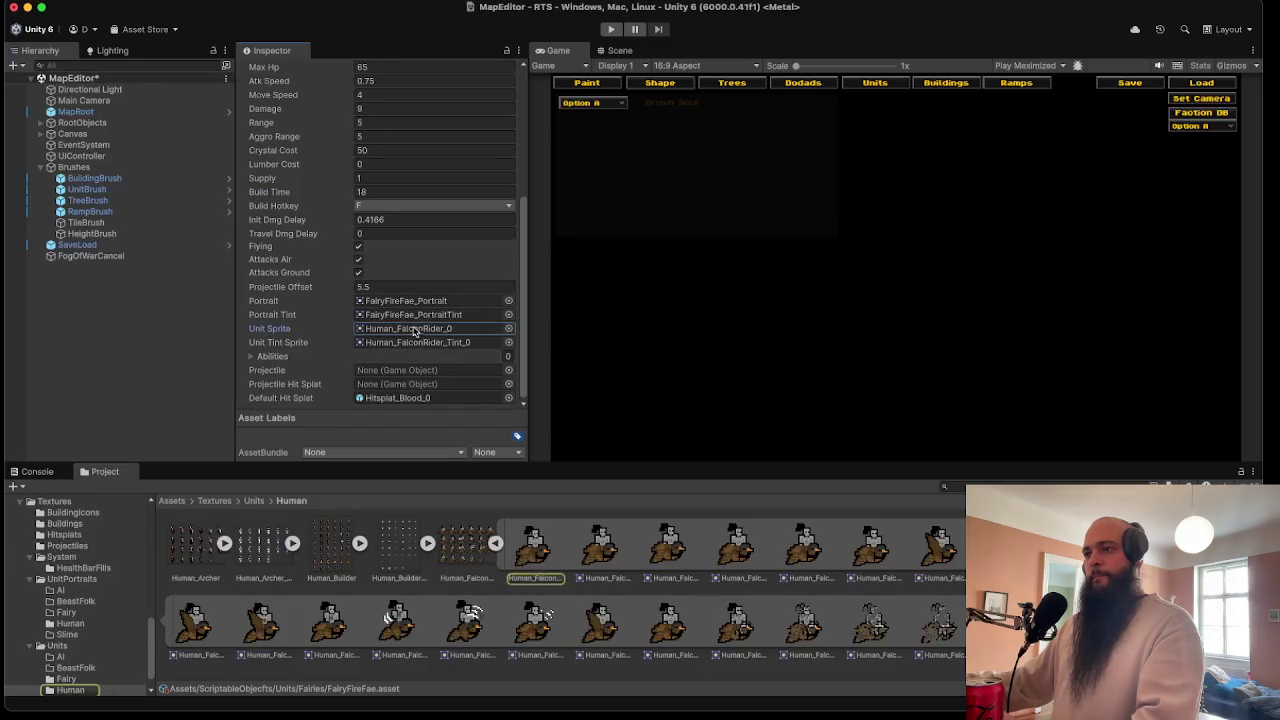
left_click(494, 543)
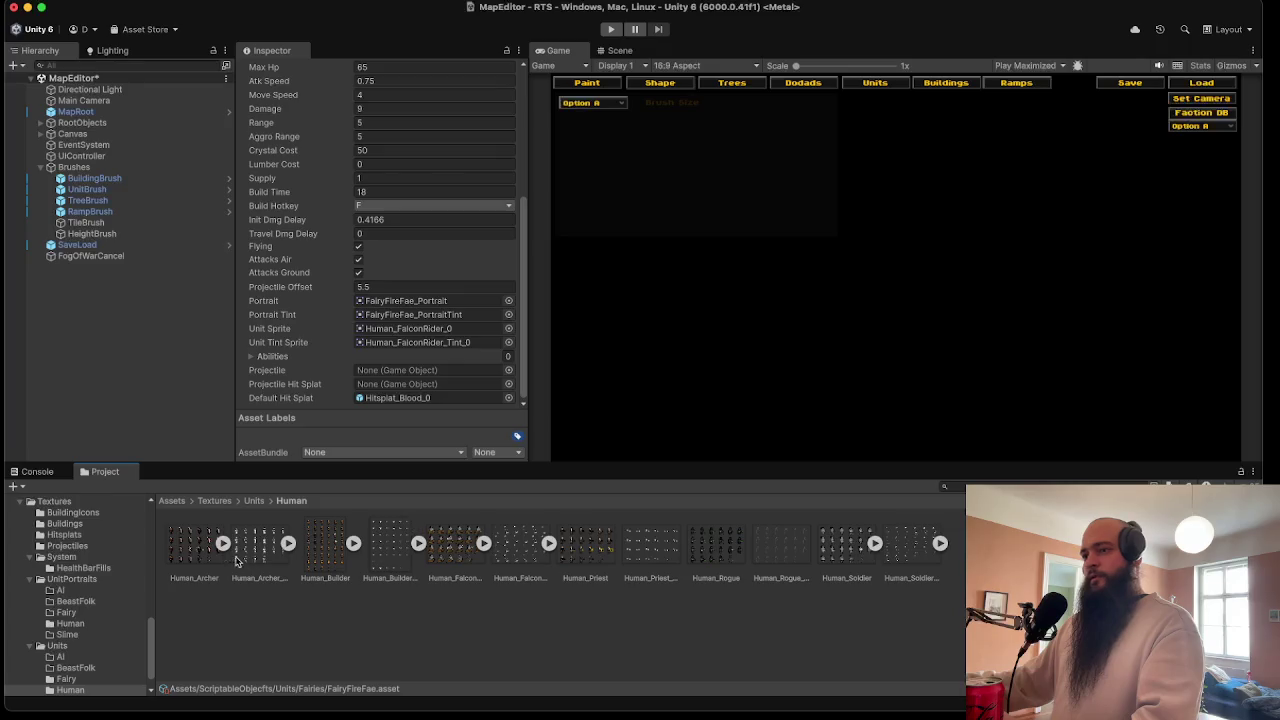
- Set Unit Sprite to Fairy_FireFae_0 and Unit Tint Sprite to Fairy_FireFae_Tint_0, then save the project
left_click(70, 679)
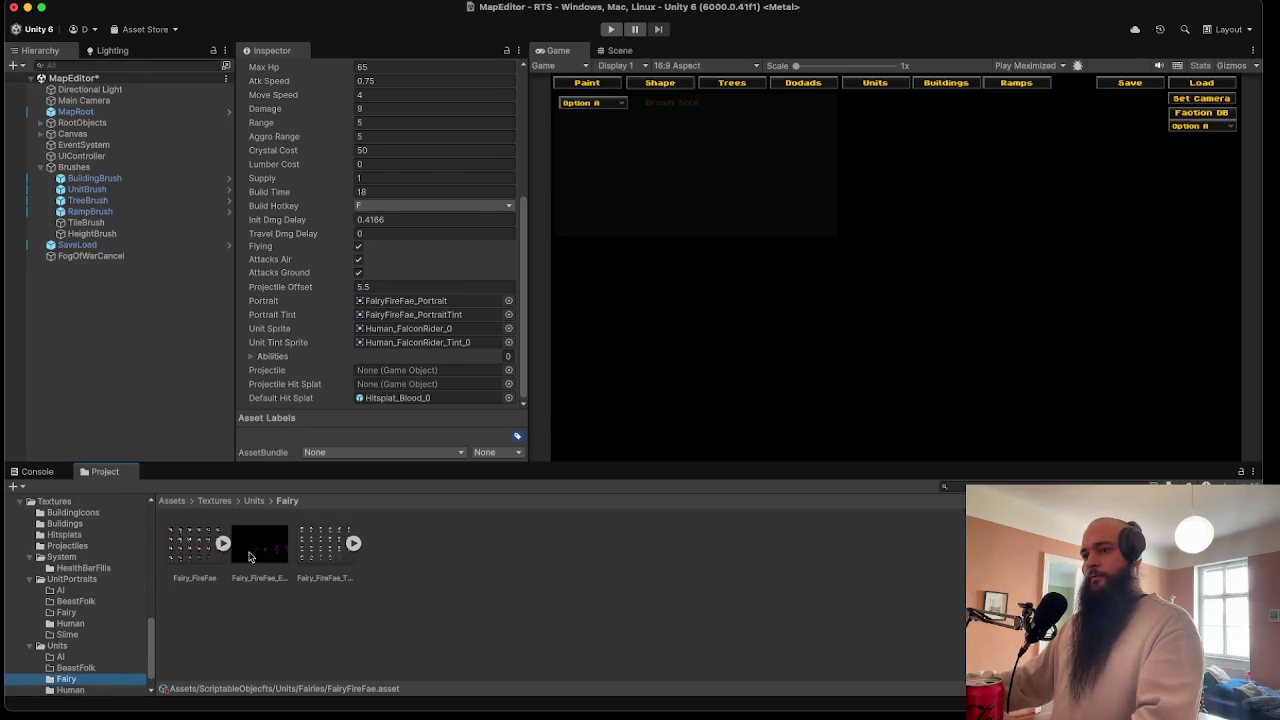
left_click(224, 543)
left_click_drag(264, 545, 430, 328)
left_click(224, 543)
left_click(361, 543)
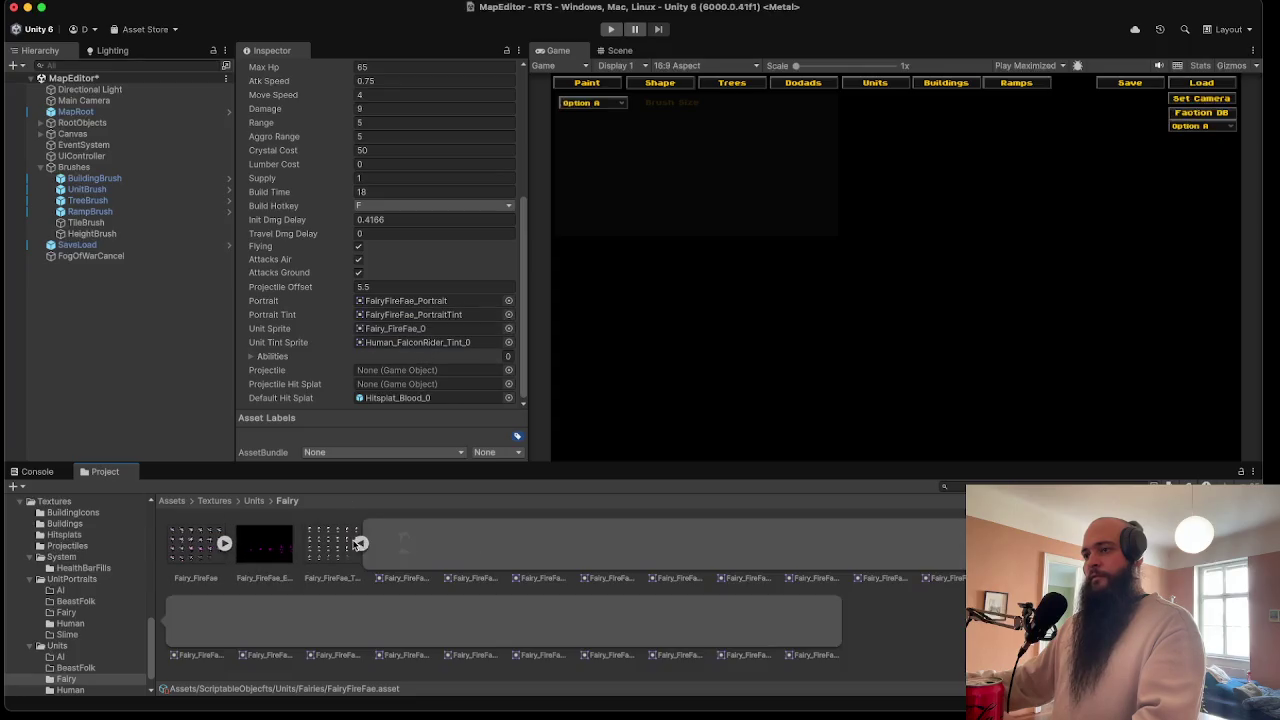
mouse_move(404, 545)
left_mouse_down()
mouse_move(427, 346)
mouse_move(440, 345)
mouse_move(403, 500)
mouse_move(404, 555)
mouse_move(450, 342)
left_mouse_up()
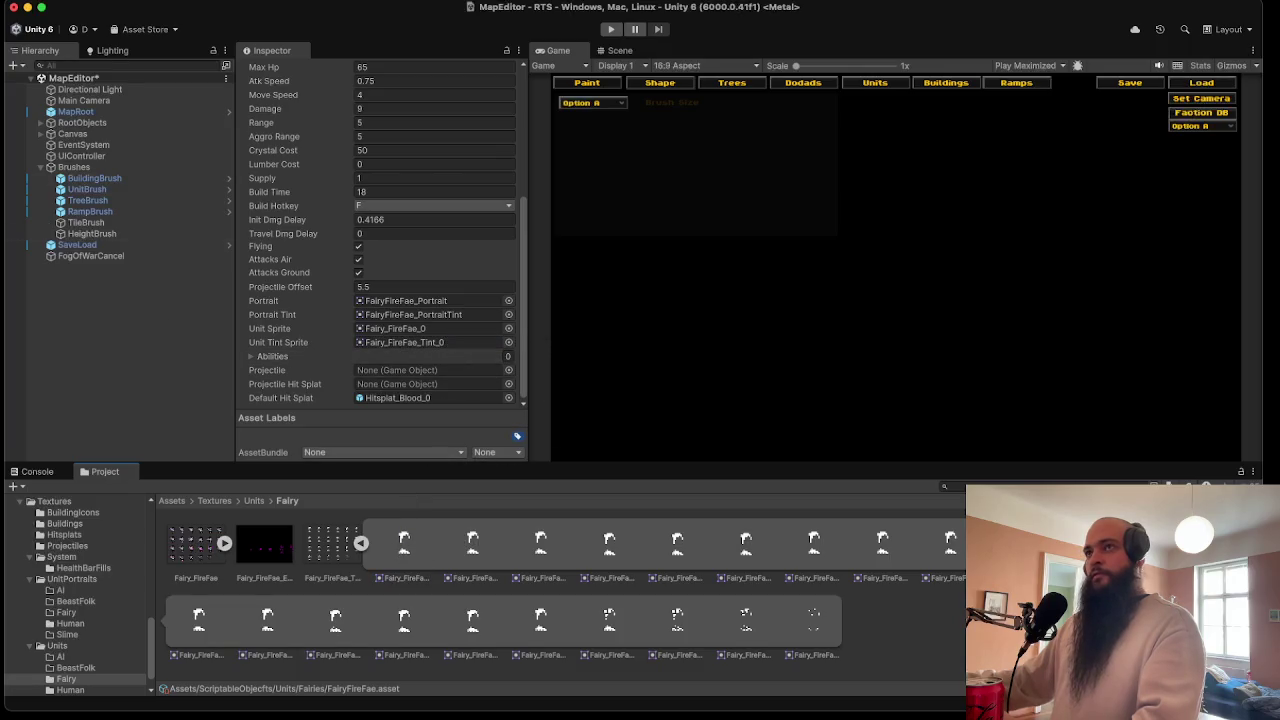
left_click(85, 0)
left_click(99, 60)
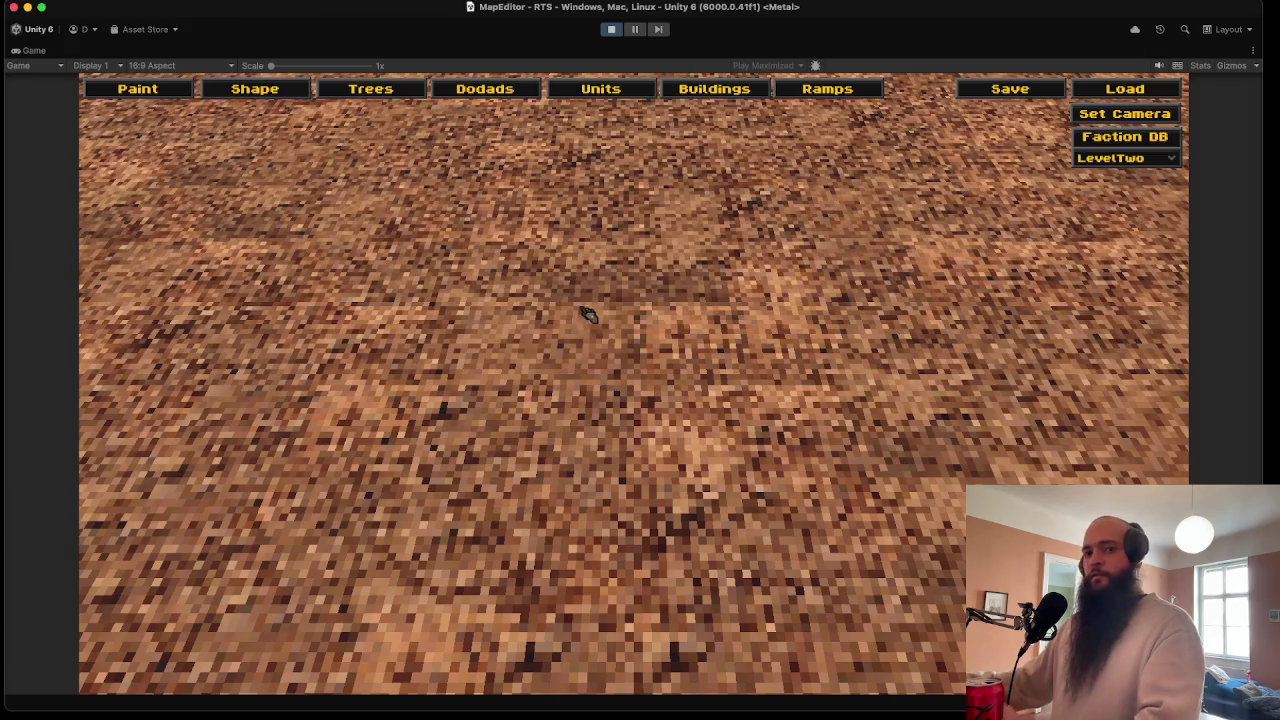
- Place Fire Fae units on the terrain from the Units panel in the running game
left_click(617, 462)
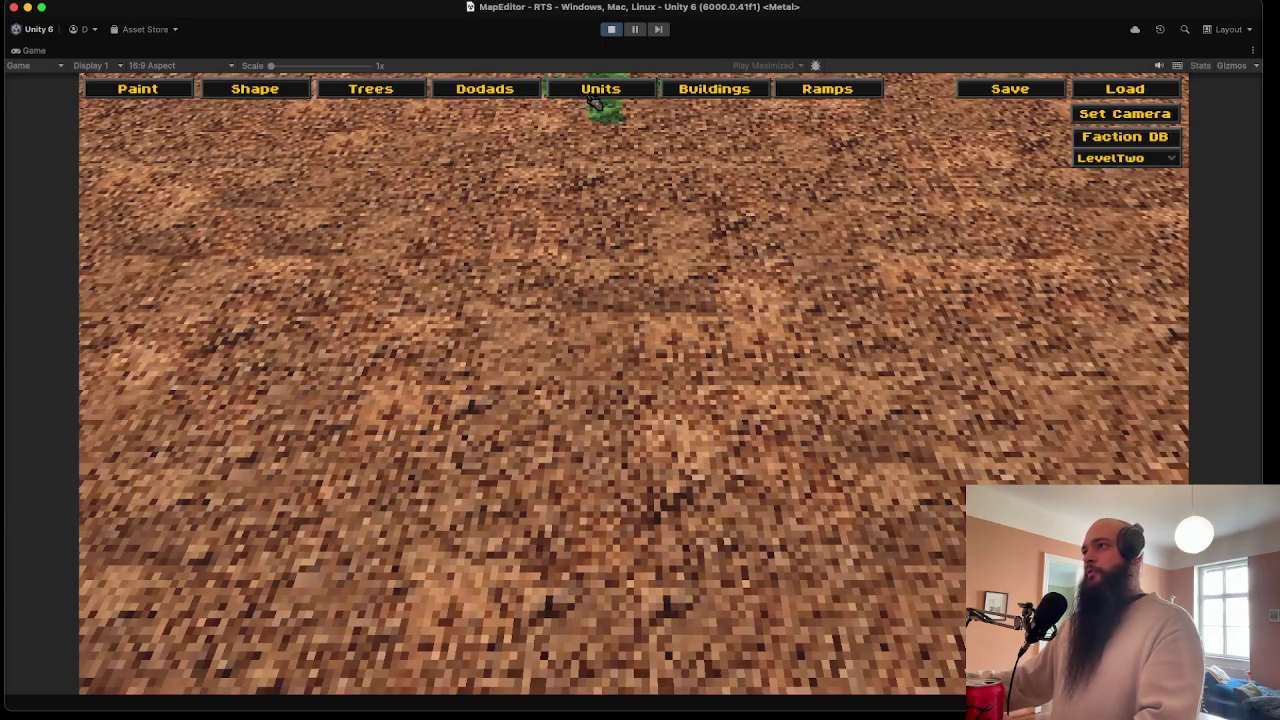
left_click(601, 95)
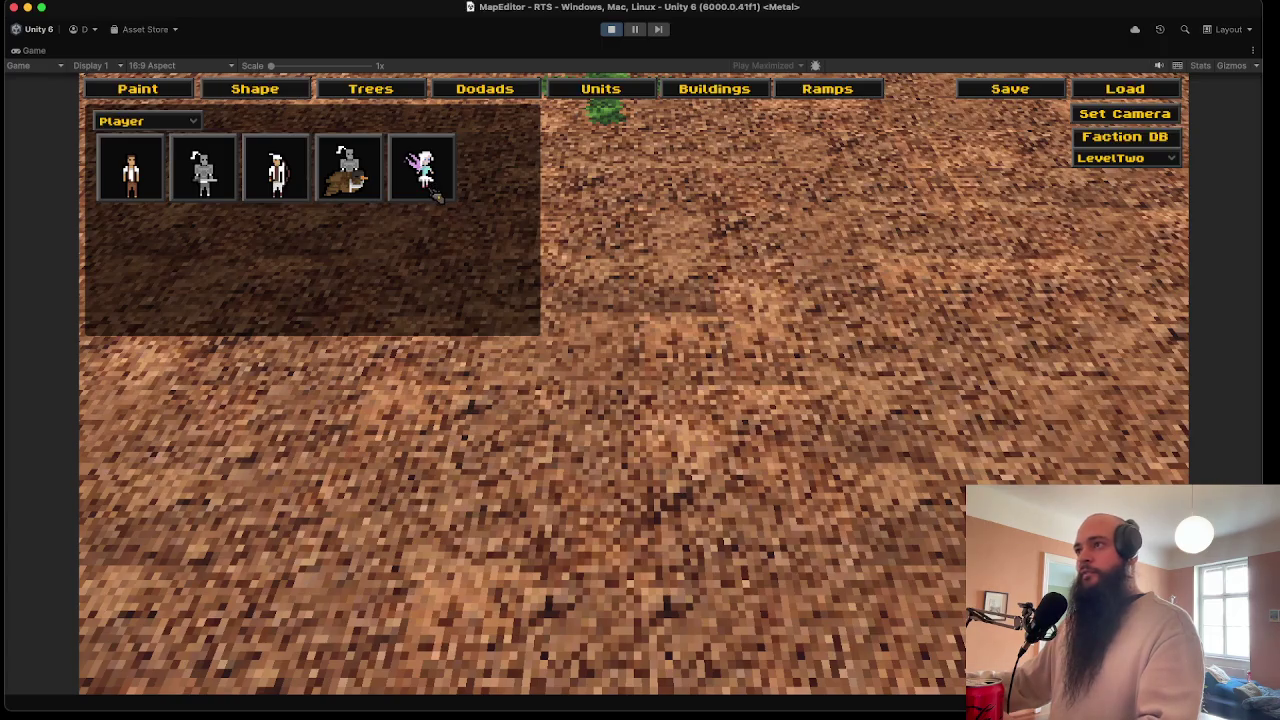
left_click(605, 110)
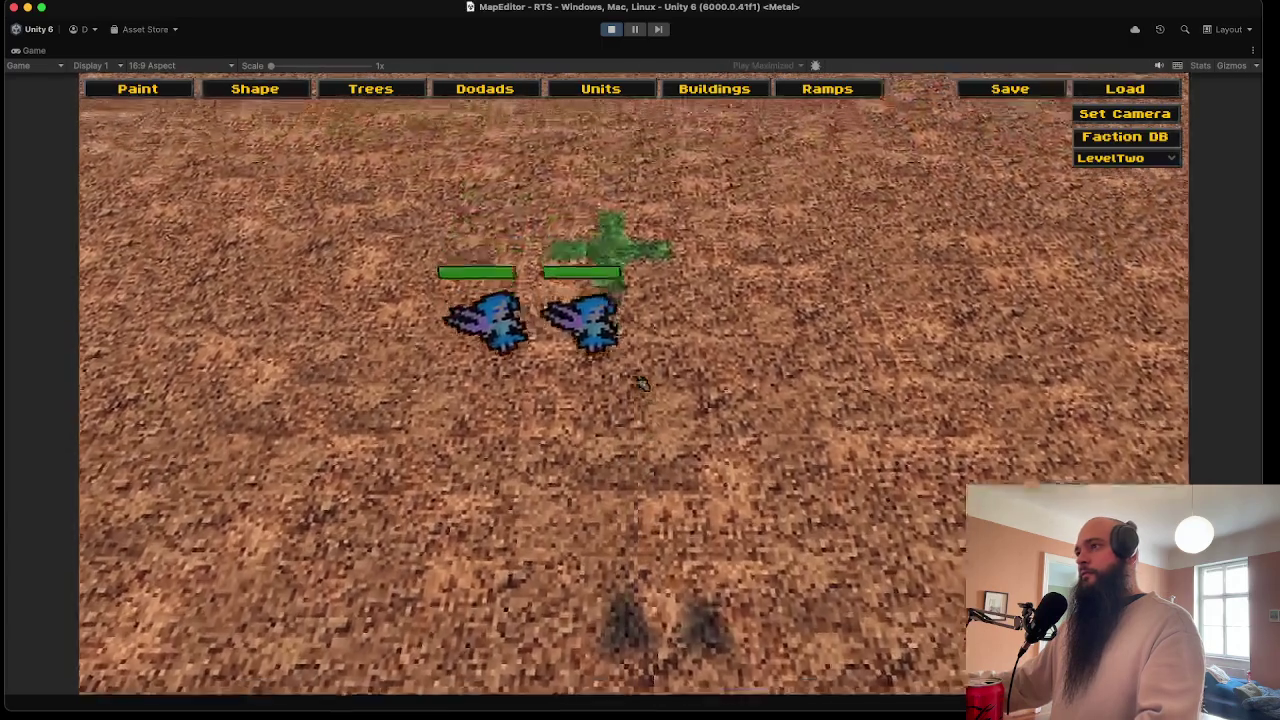
scroll(640, 383, "down", 5)
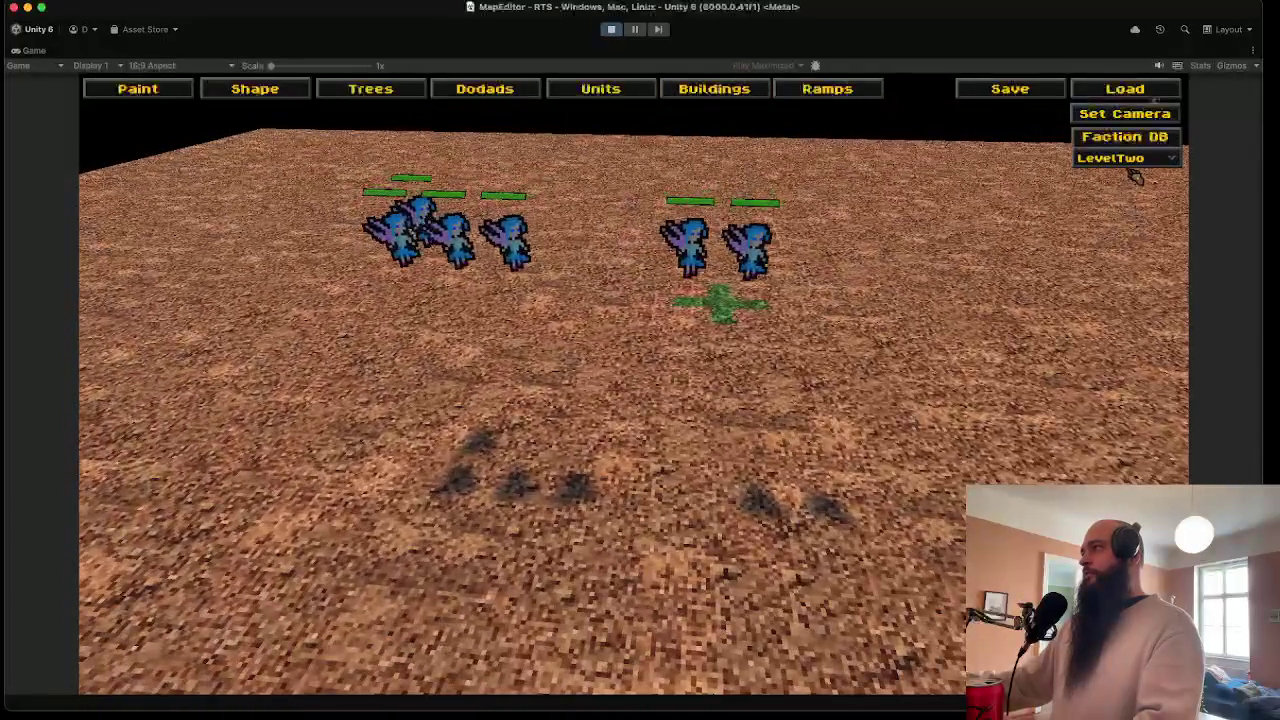
- Switch the level to LevelOne and back to LevelTwo, then stop Play mode
left_click(1130, 160)
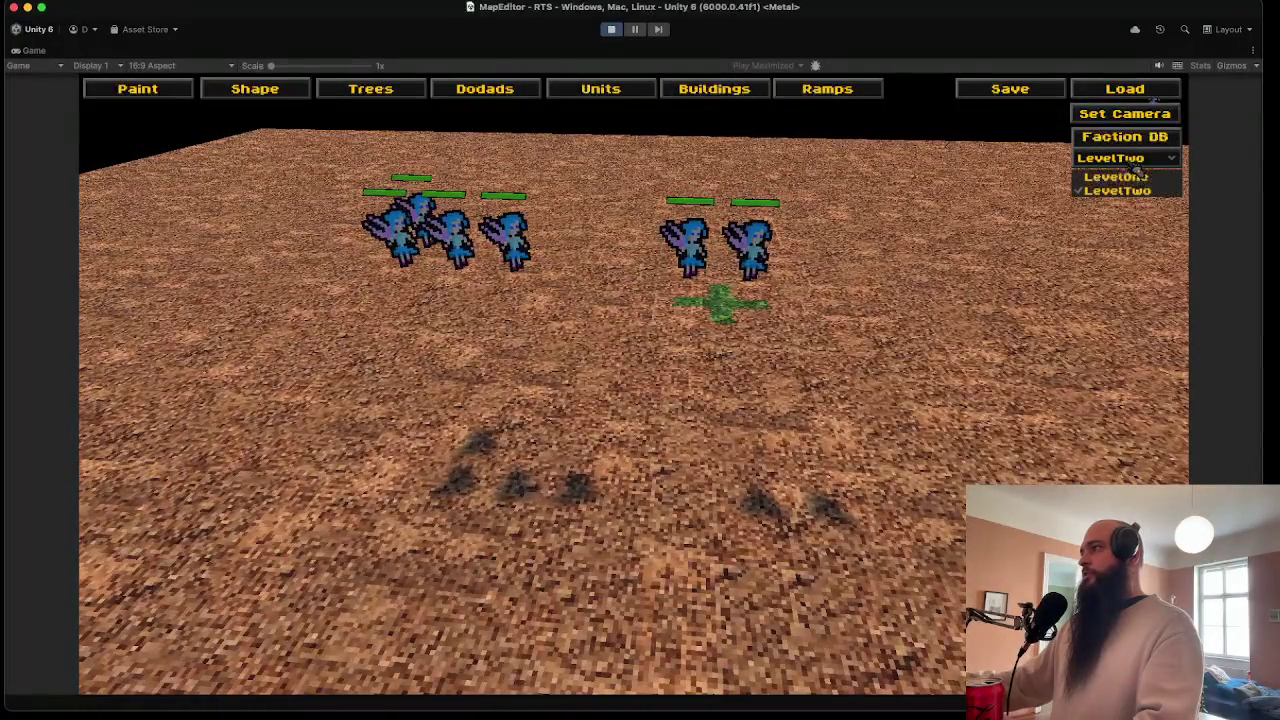
left_click(1133, 175)
left_click(1135, 160)
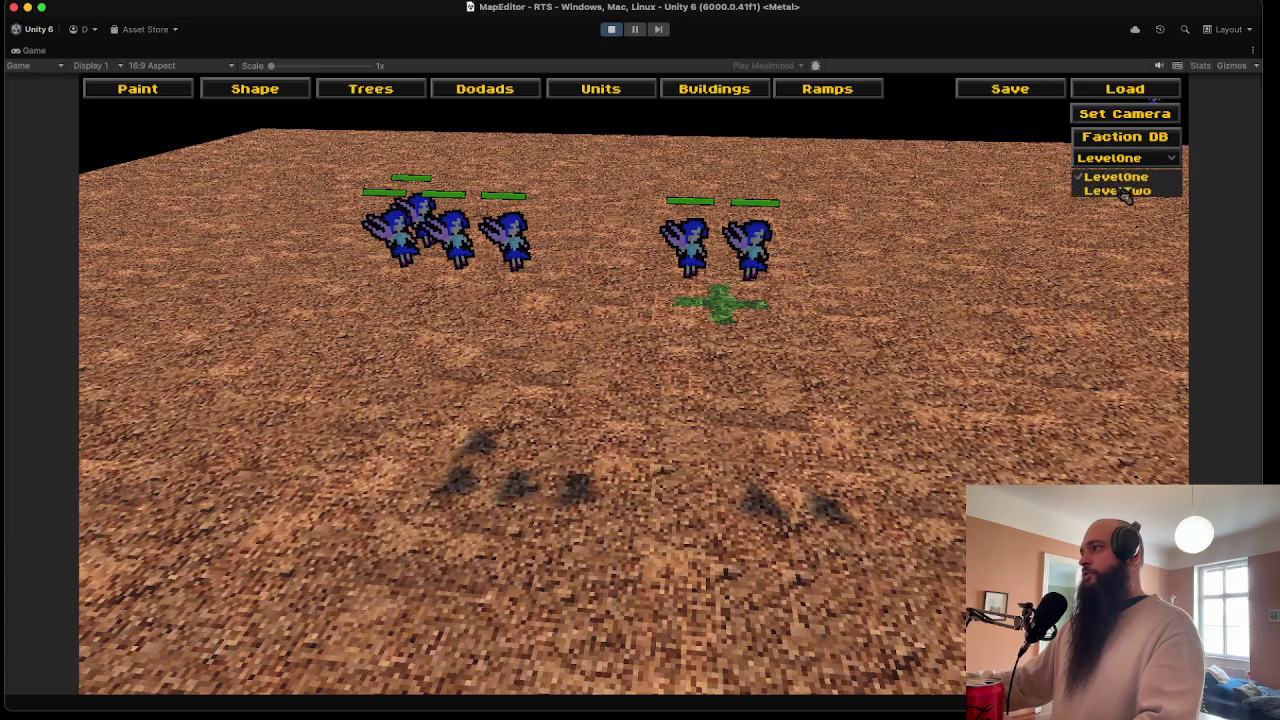
left_click(1125, 191)
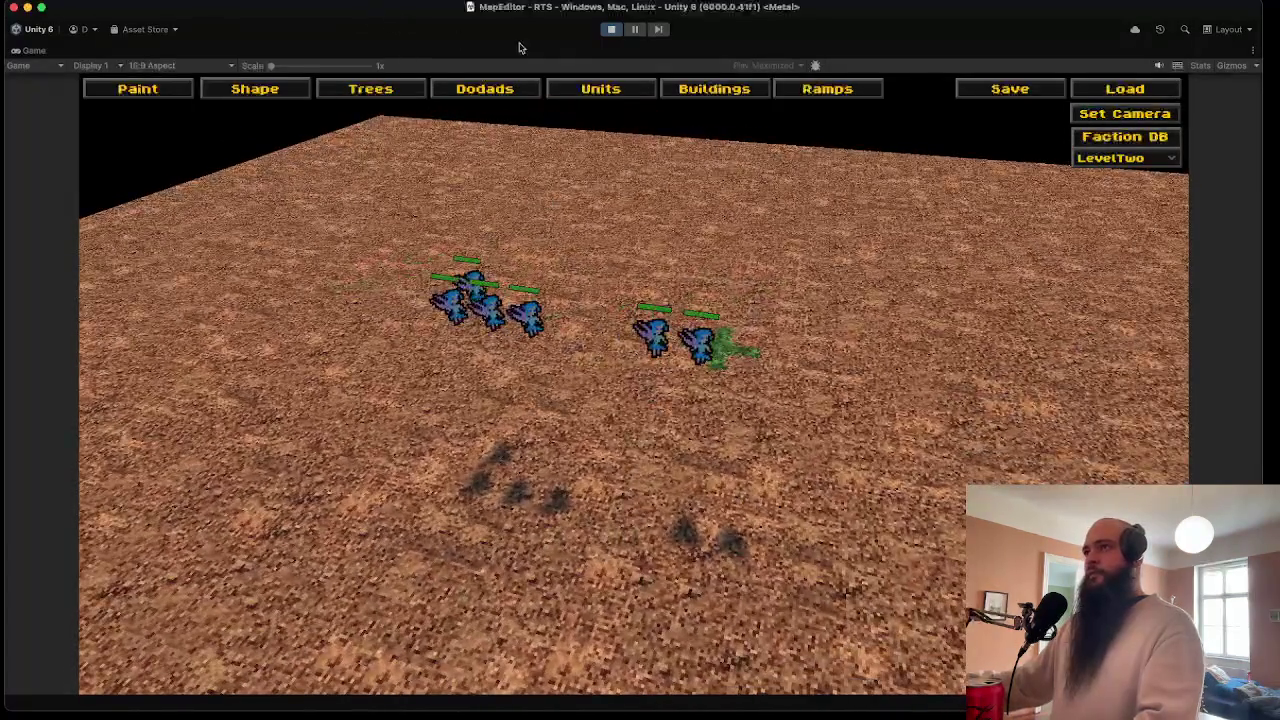
left_click(611, 29)
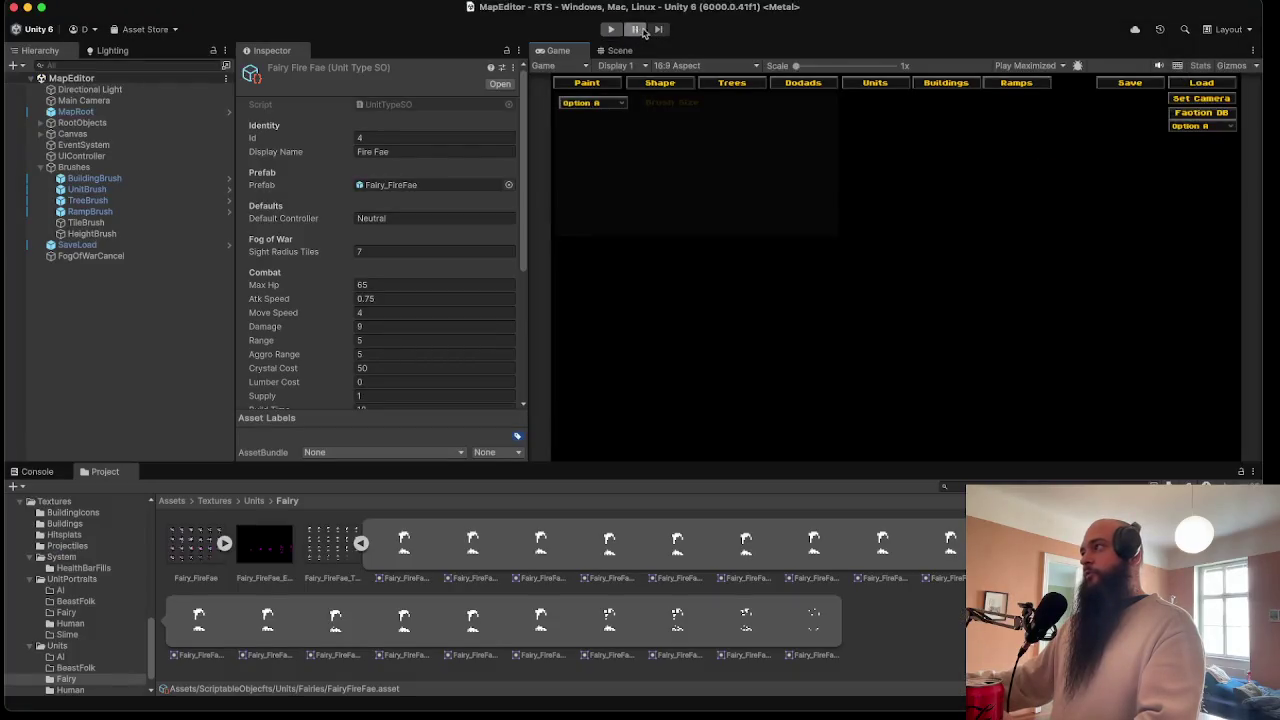
- Enter Play mode and load StreamingAssets/Levels/LevelTestStream.lvl
left_click(611, 30)
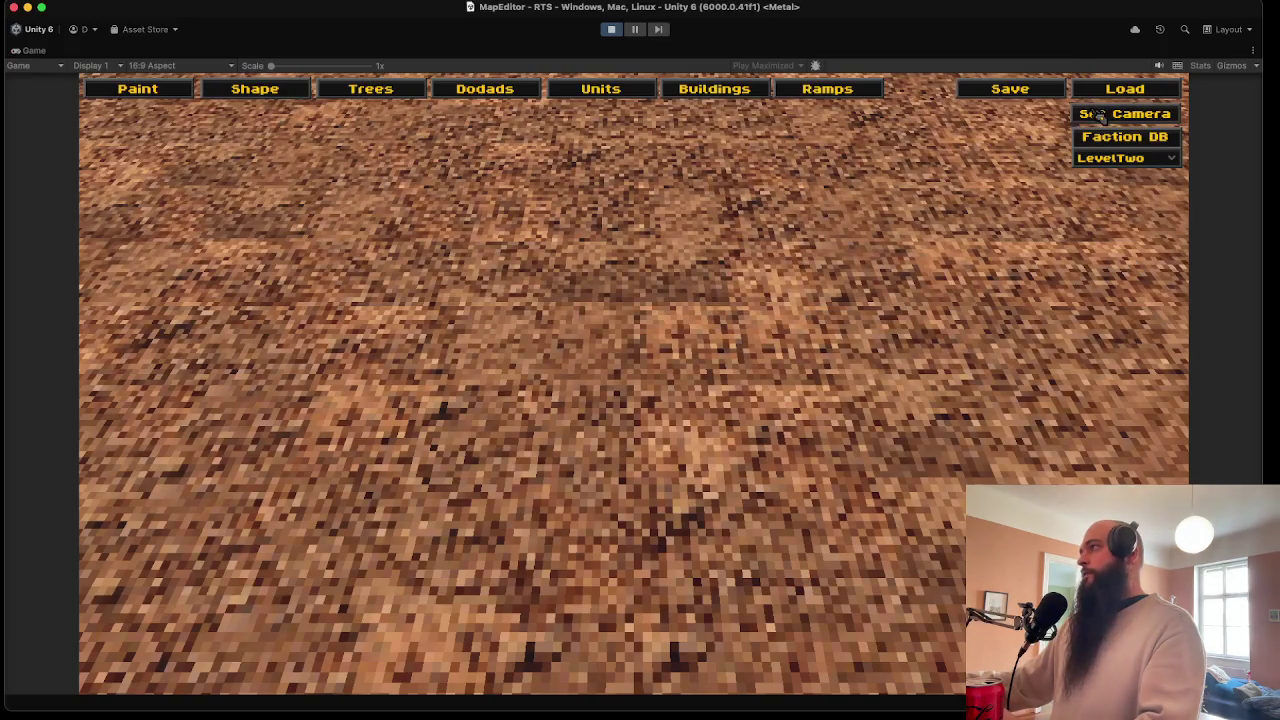
left_click(1124, 92)
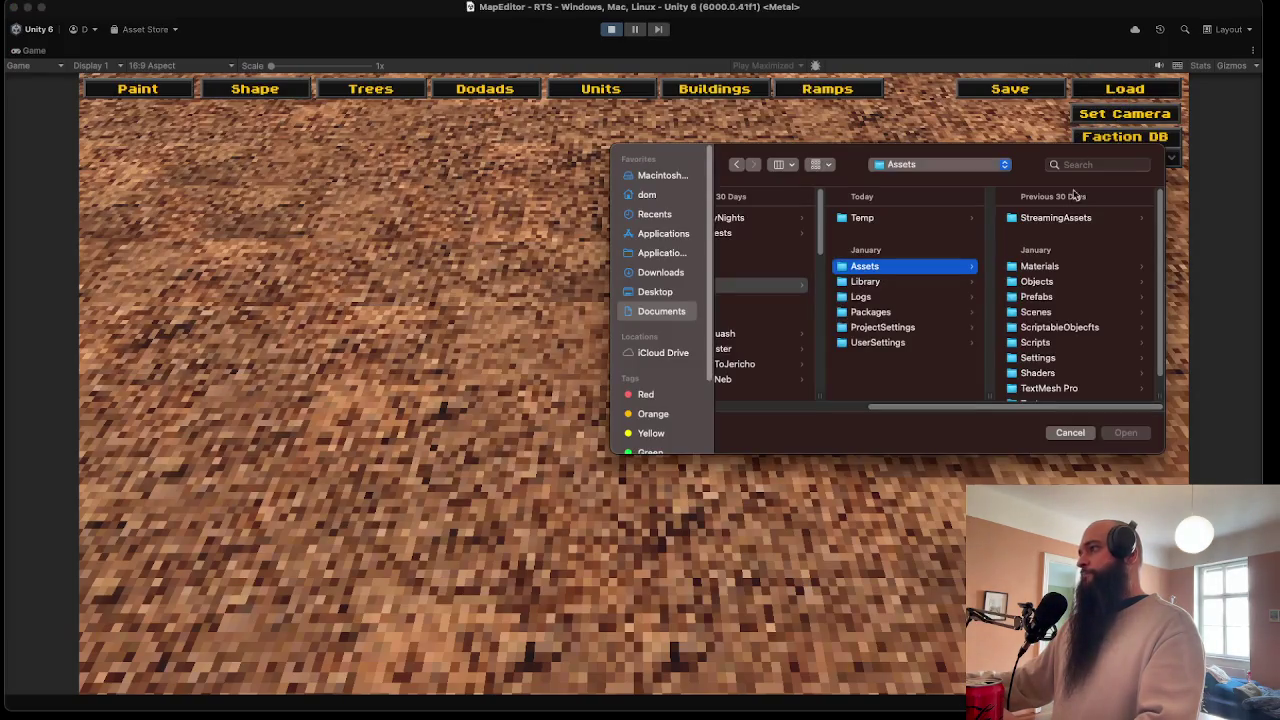
left_click(1058, 315)
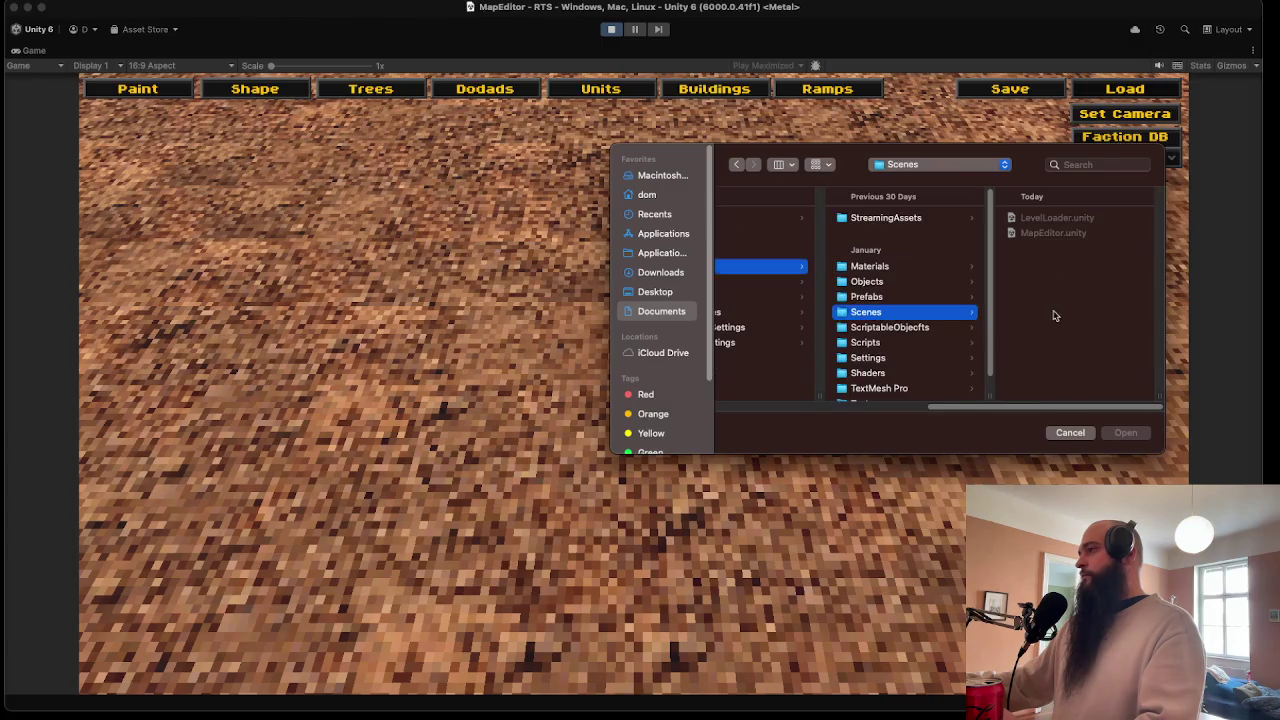
left_click(919, 218)
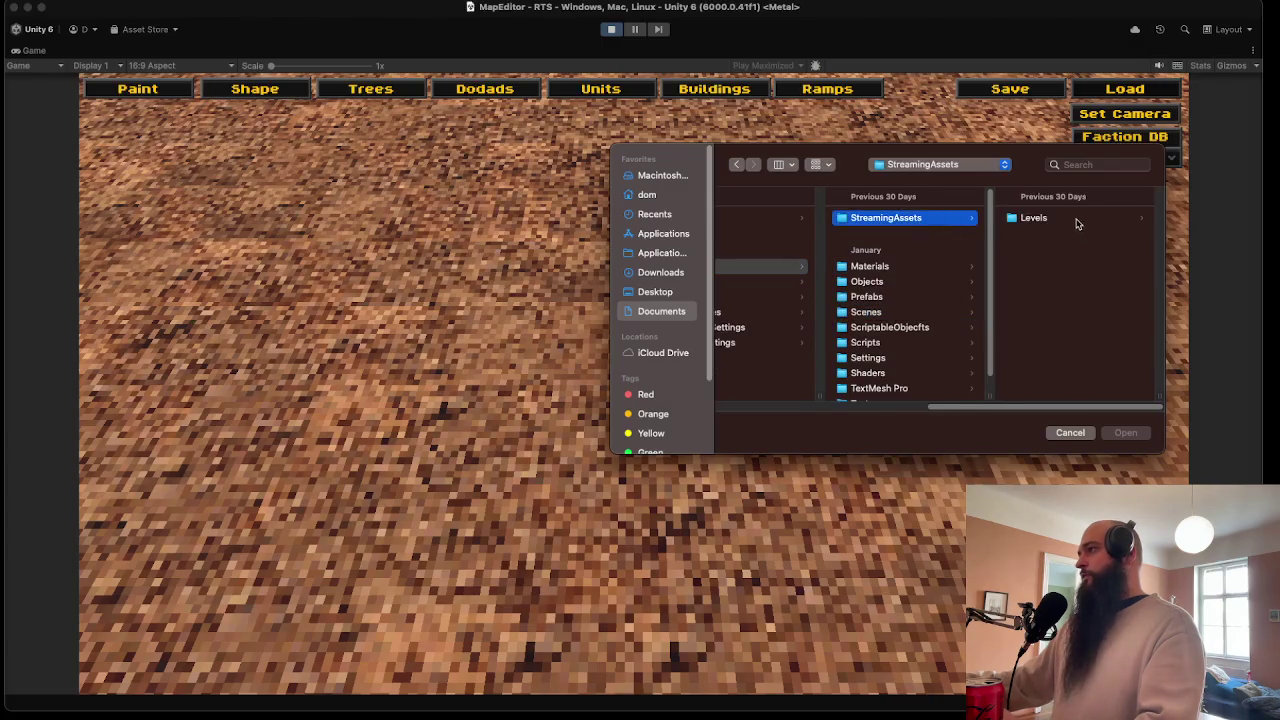
left_click(1074, 223)
left_click(1065, 222)
left_click(1126, 434)
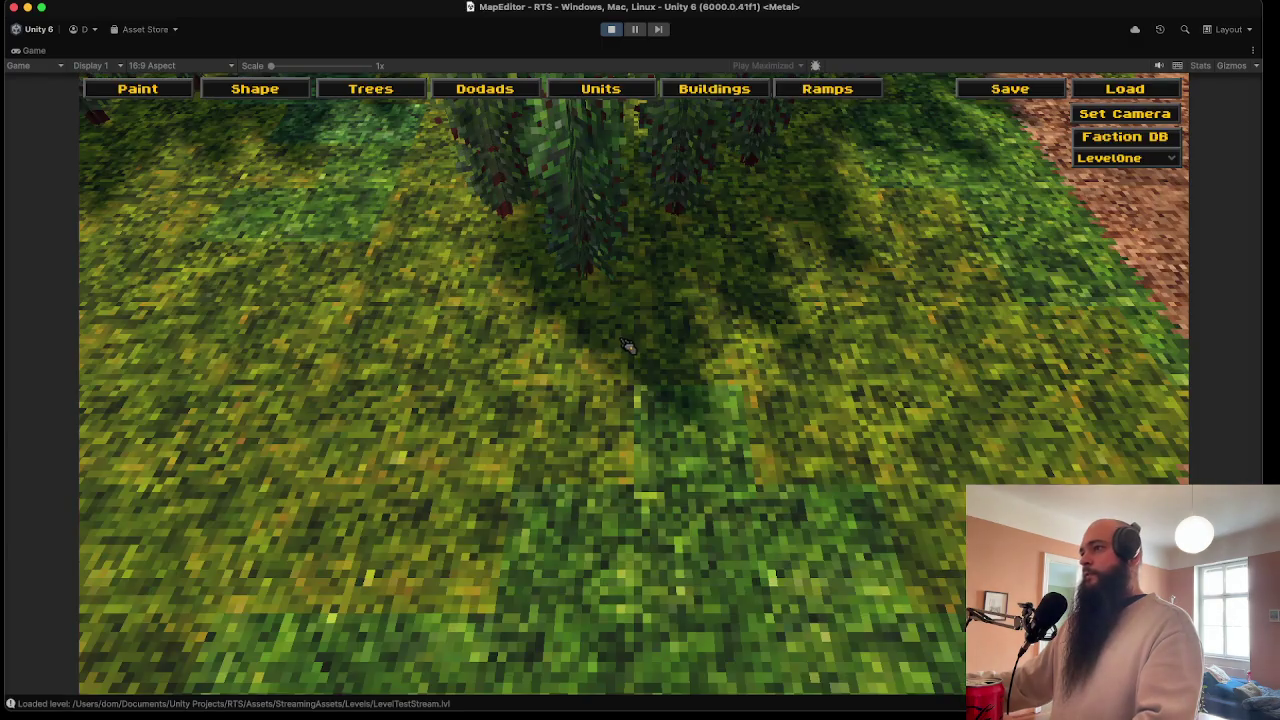
- Orbit and zoom the camera to view the Fire Fae fairies beside the blue castle
scroll(531, 320, "up", 5)
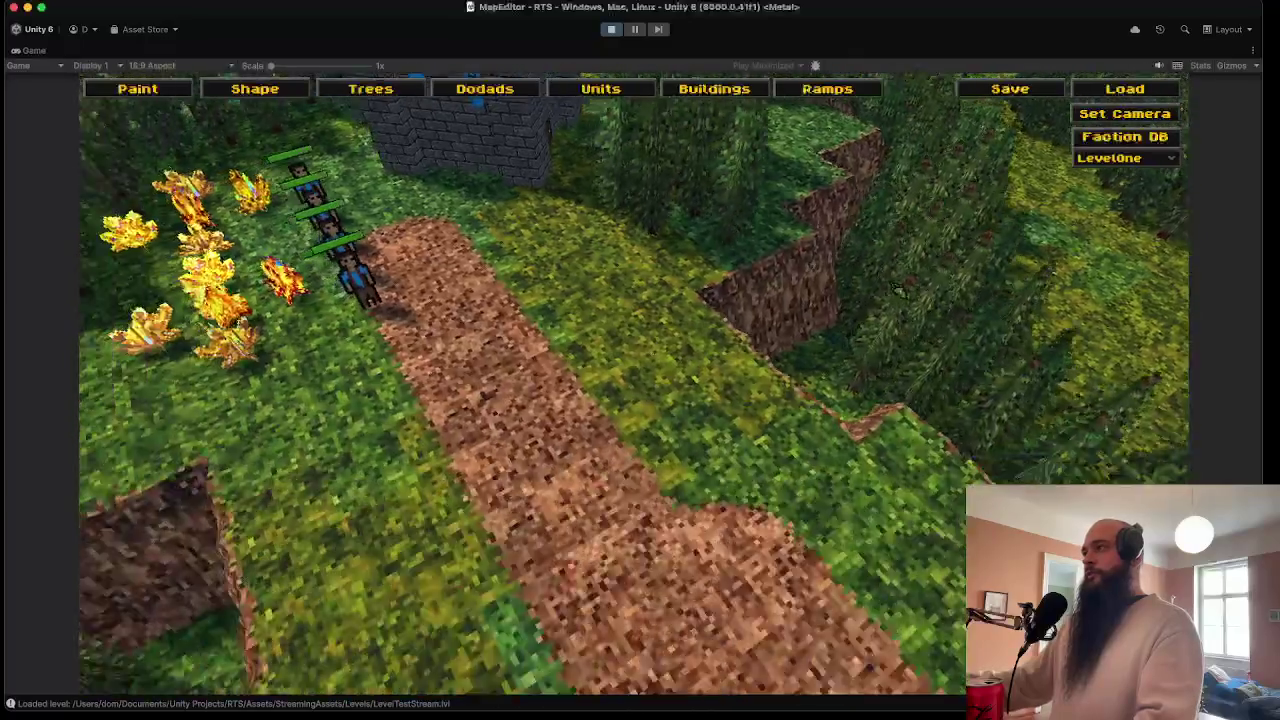
scroll(898, 290, "down", 3)
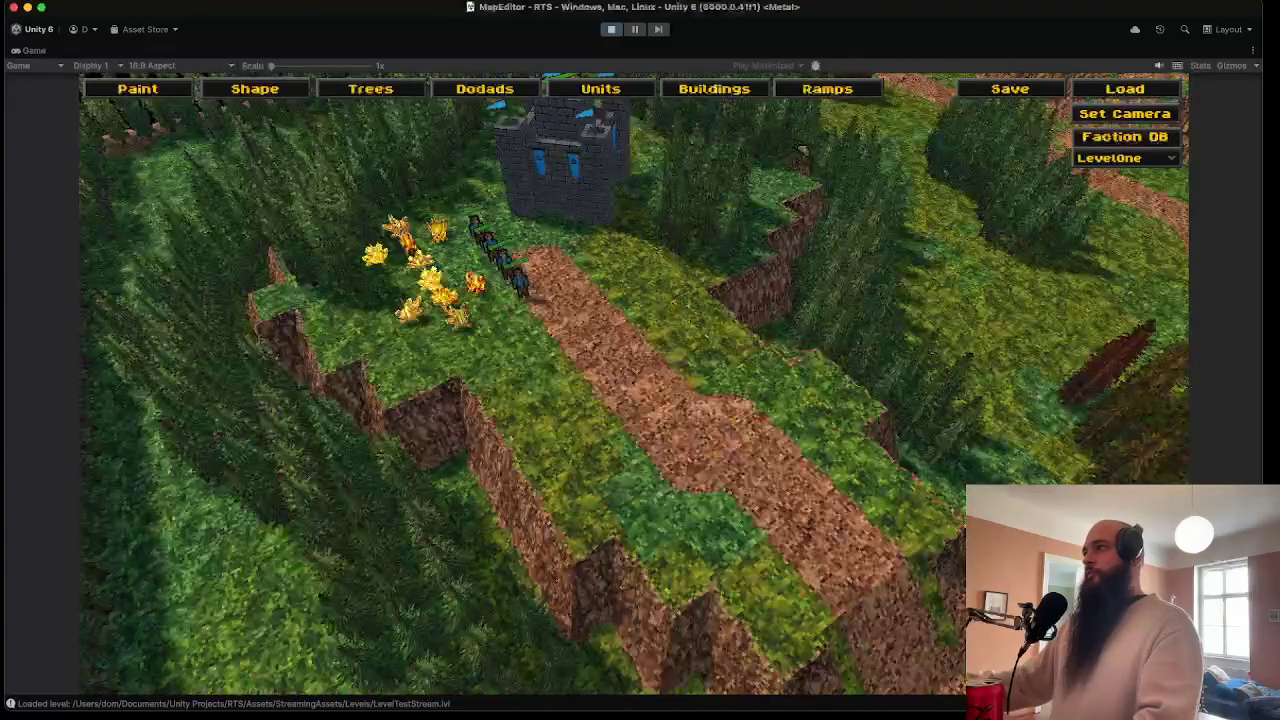
left_click(600, 95)
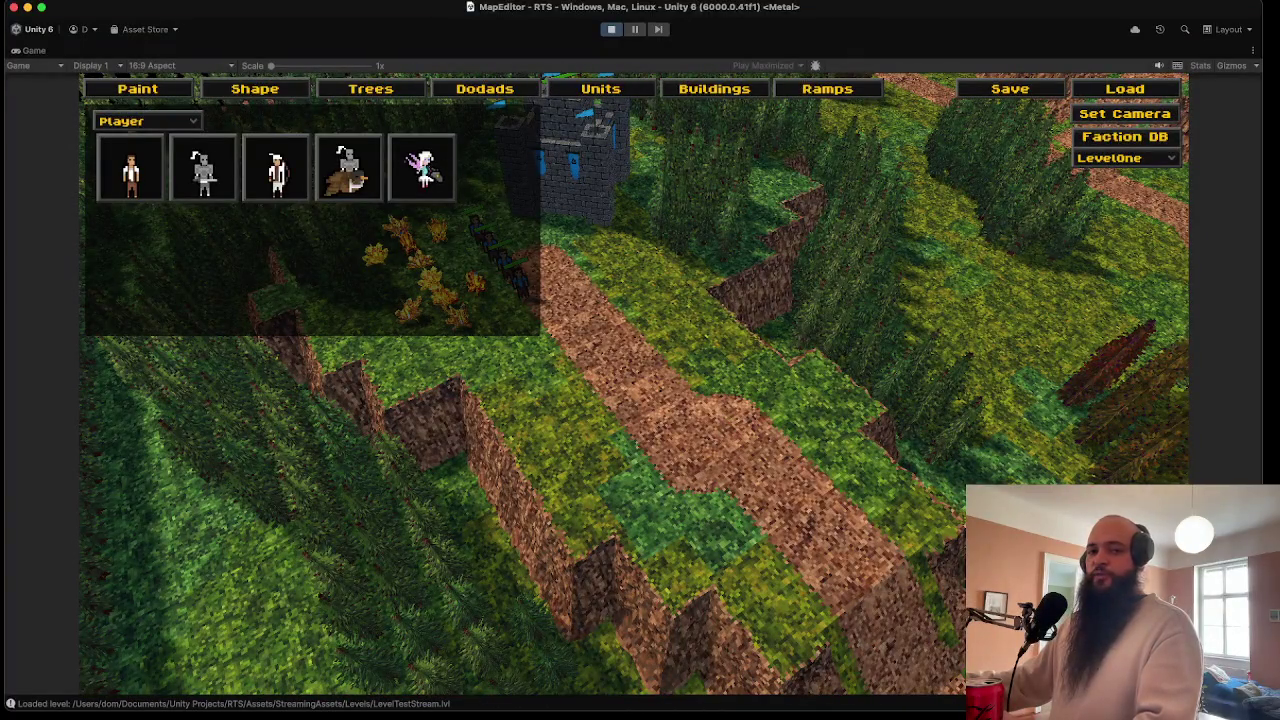
key("Escape")
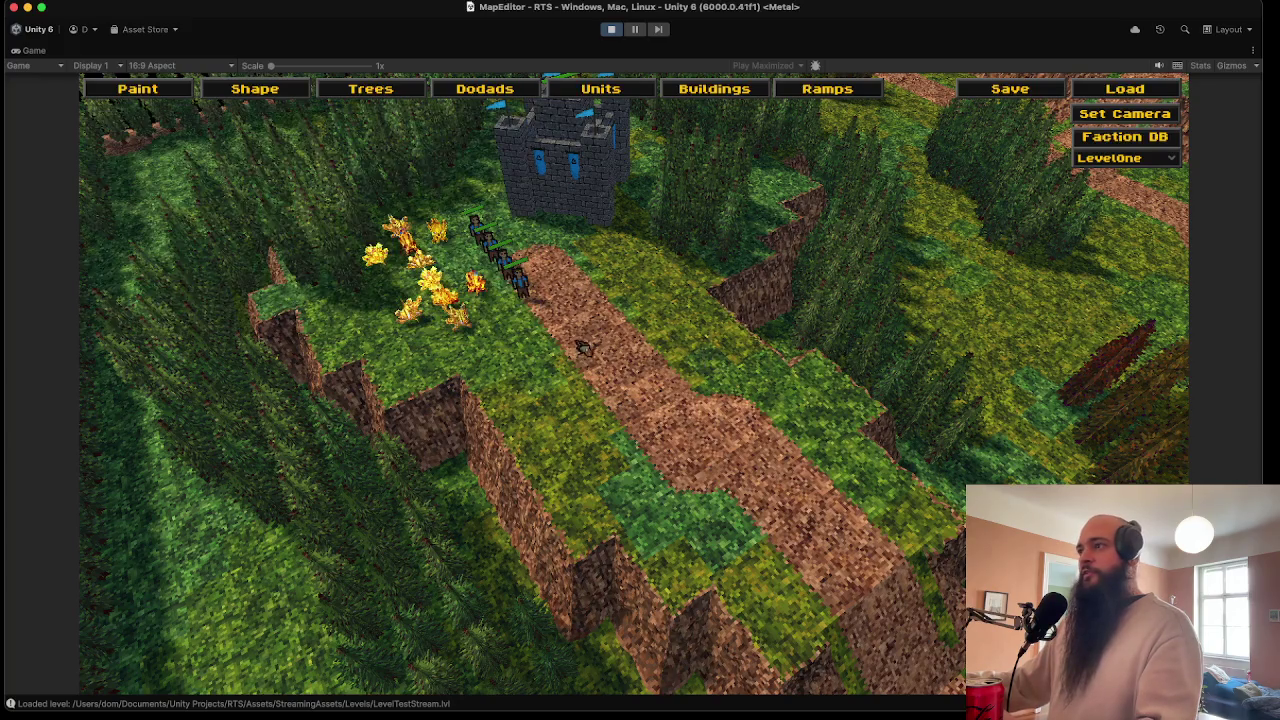
scroll(547, 376, "down", 3)
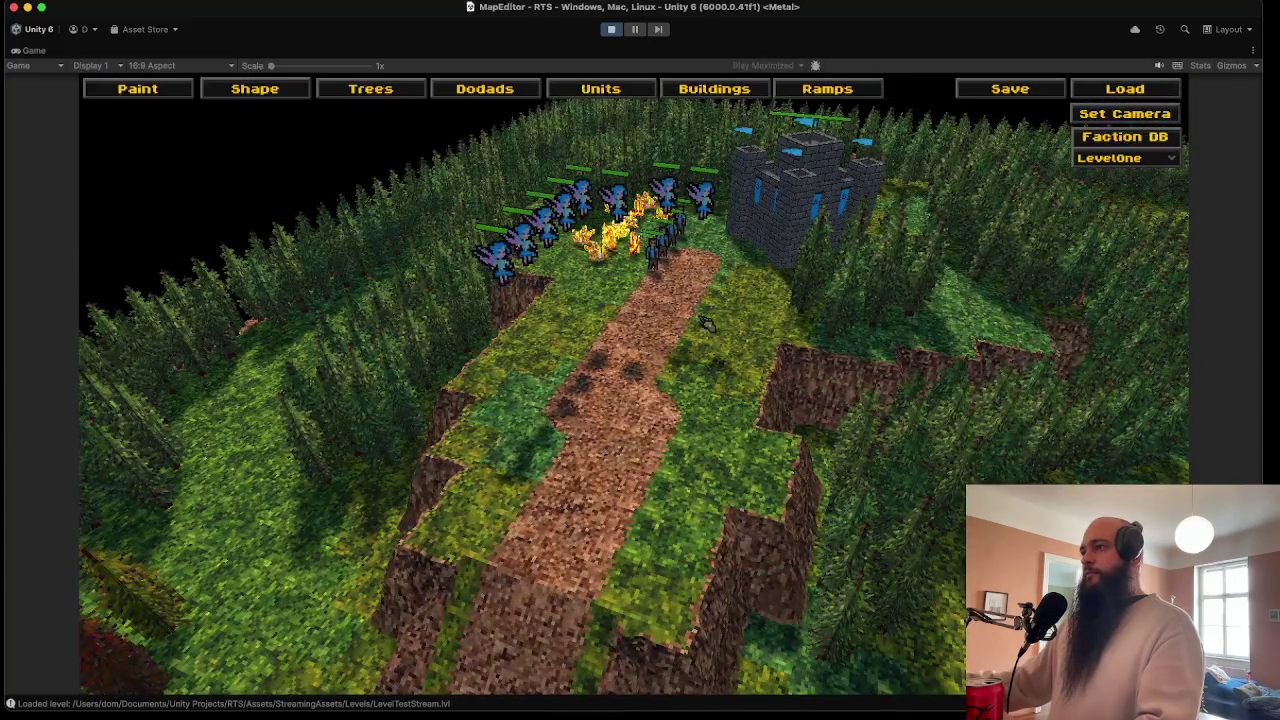
mouse_move(550, 378)
left_mouse_down()
mouse_move(782, 393)
mouse_move(704, 435)
left_mouse_up()
scroll(704, 435, "up", 2)
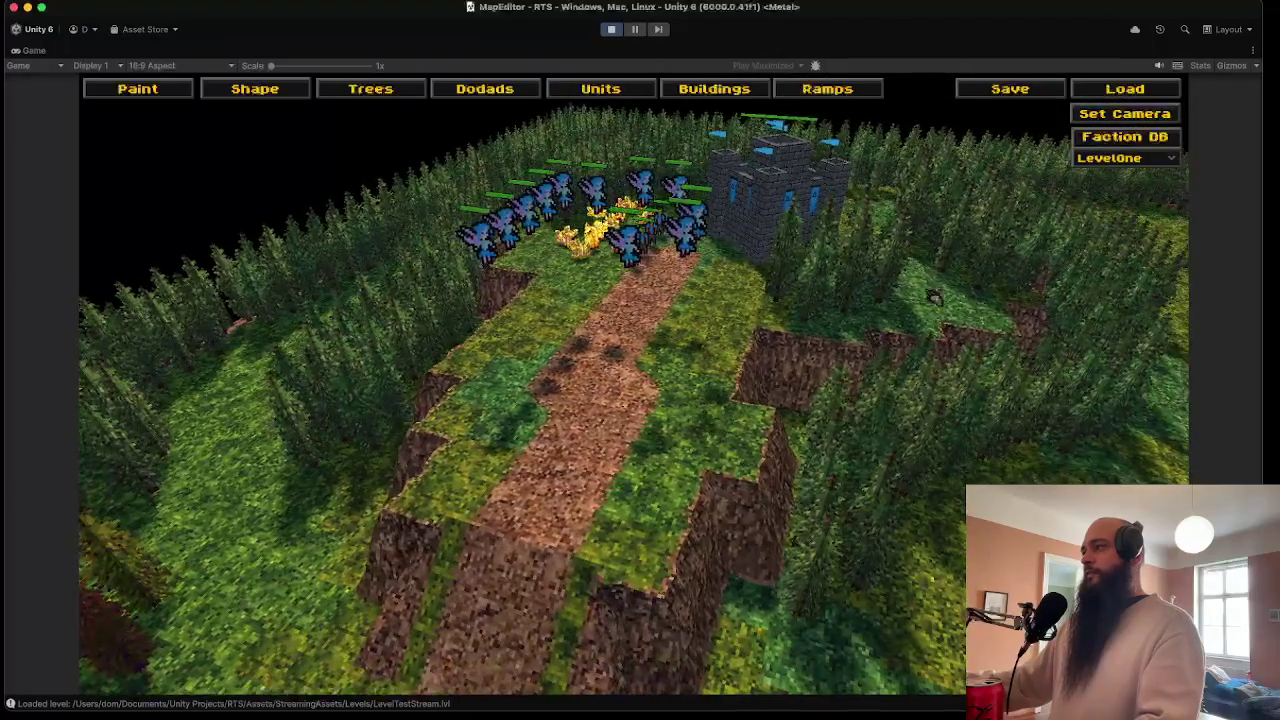
left_click(1025, 90)
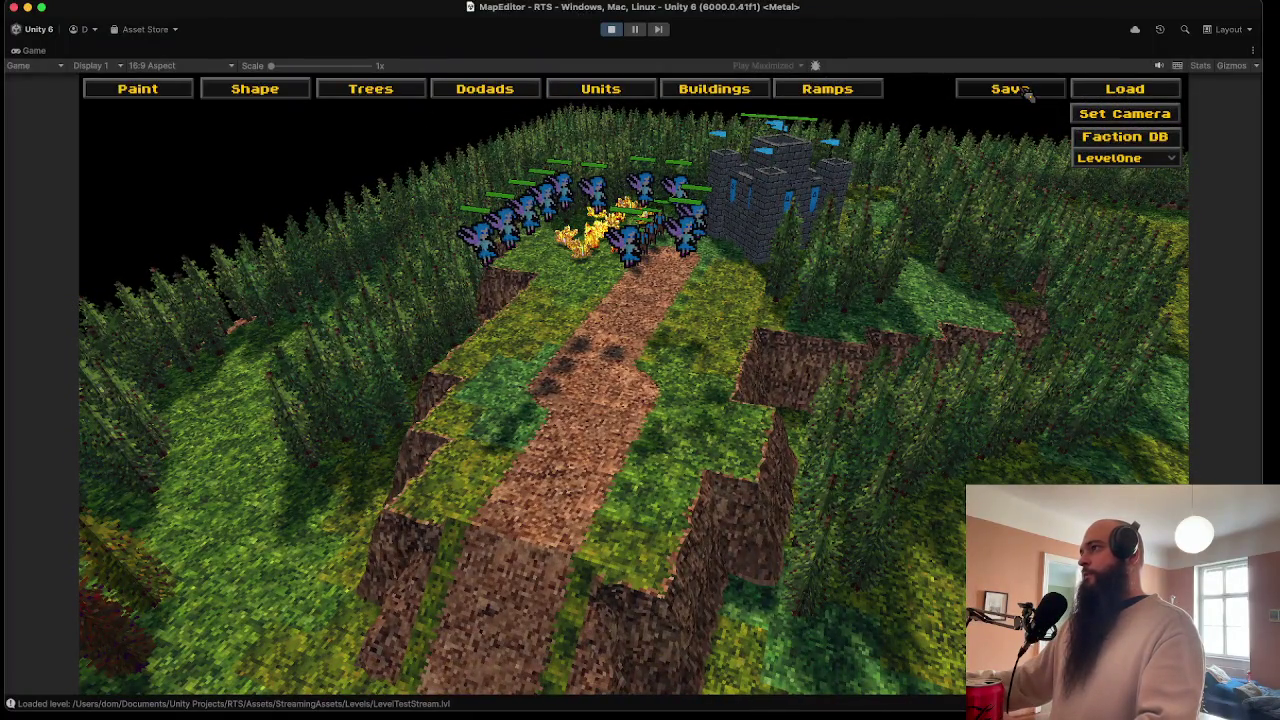
- Save the level as LevelTestStream2.lvl in StreamingAssets/Levels and cancel the repeat dialog
left_click(1022, 281)
left_click(1031, 284)
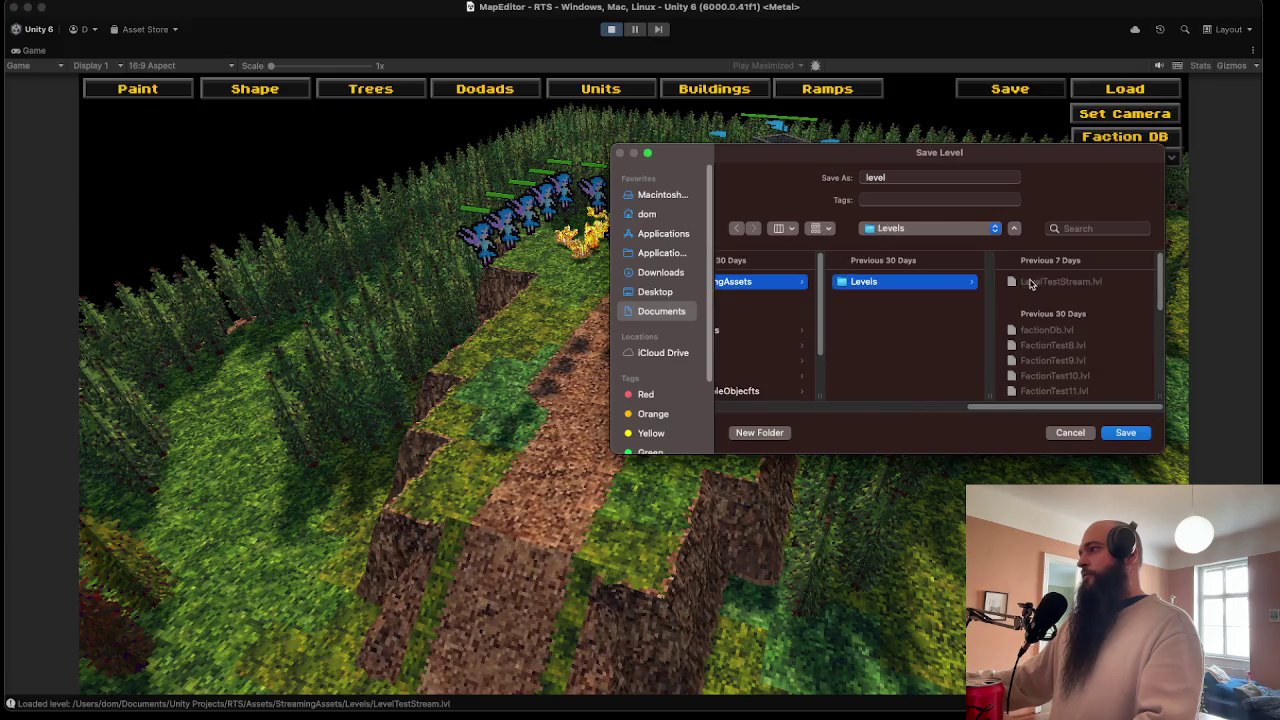
double_click(871, 173)
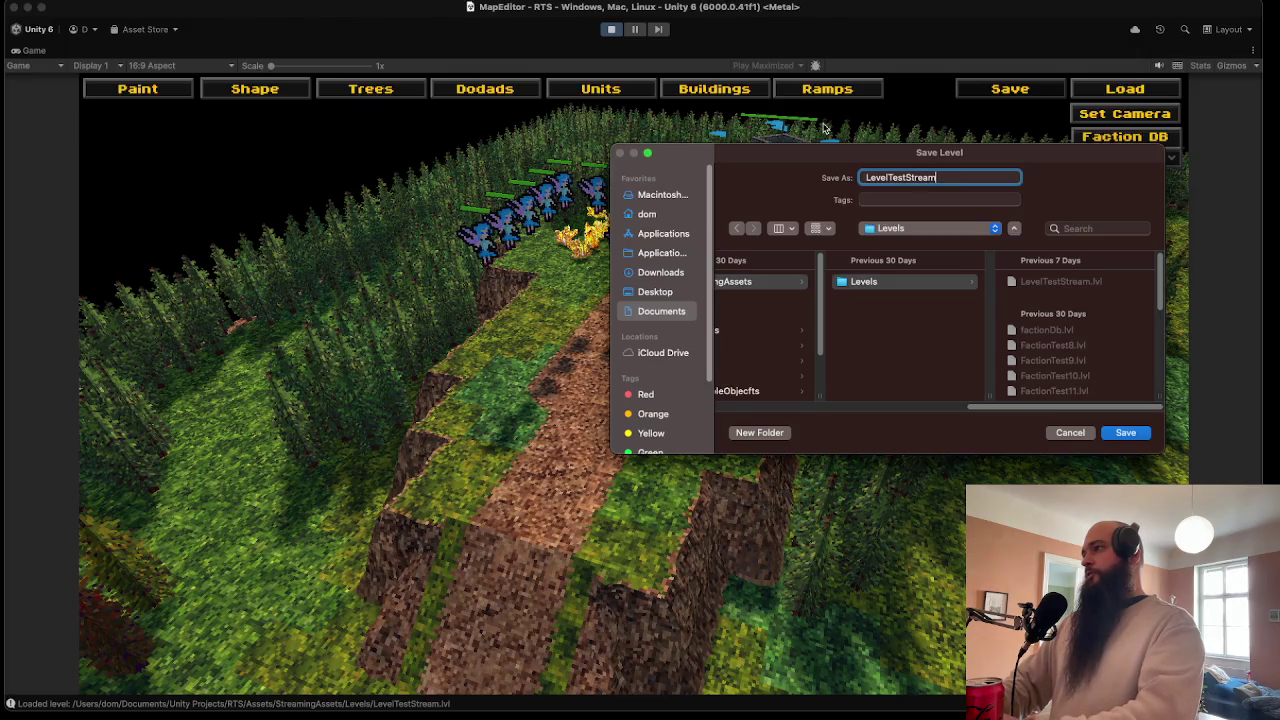
key("Return")
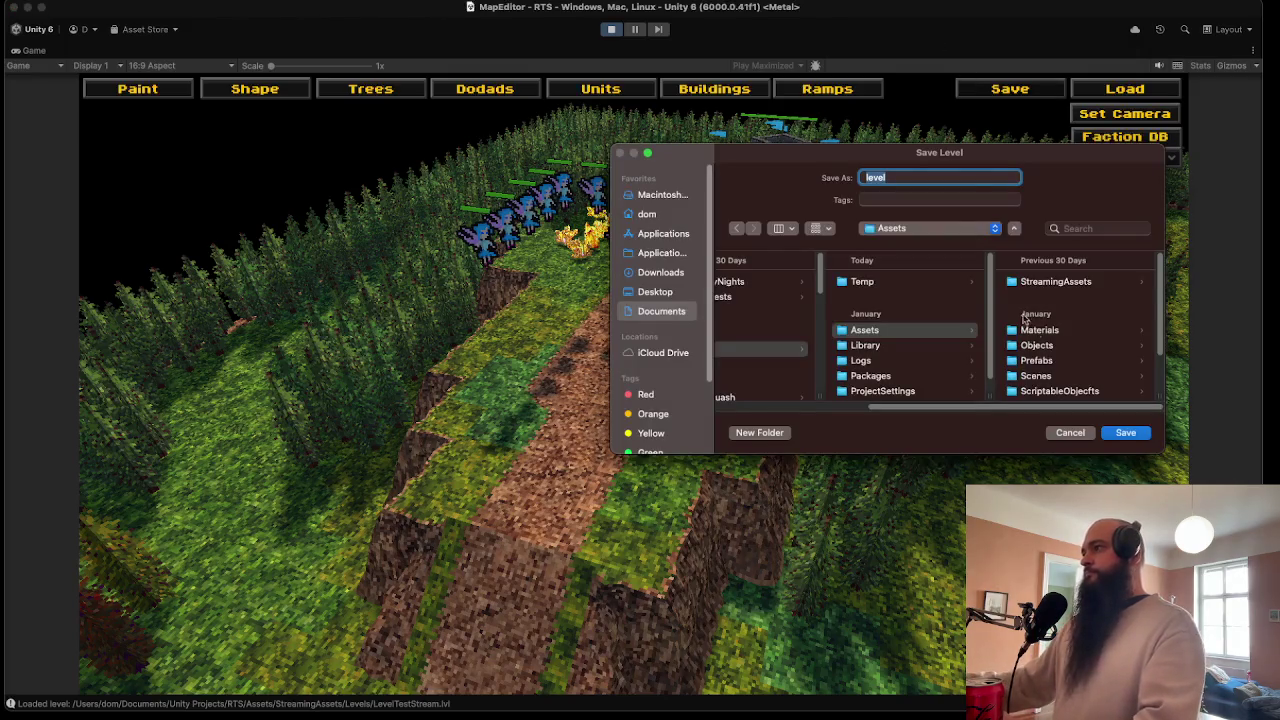
left_click(1066, 437)
- Stop Play mode, save the project, and collapse the Fairy_FireFae_Tint sprite sheet
left_click(611, 29)
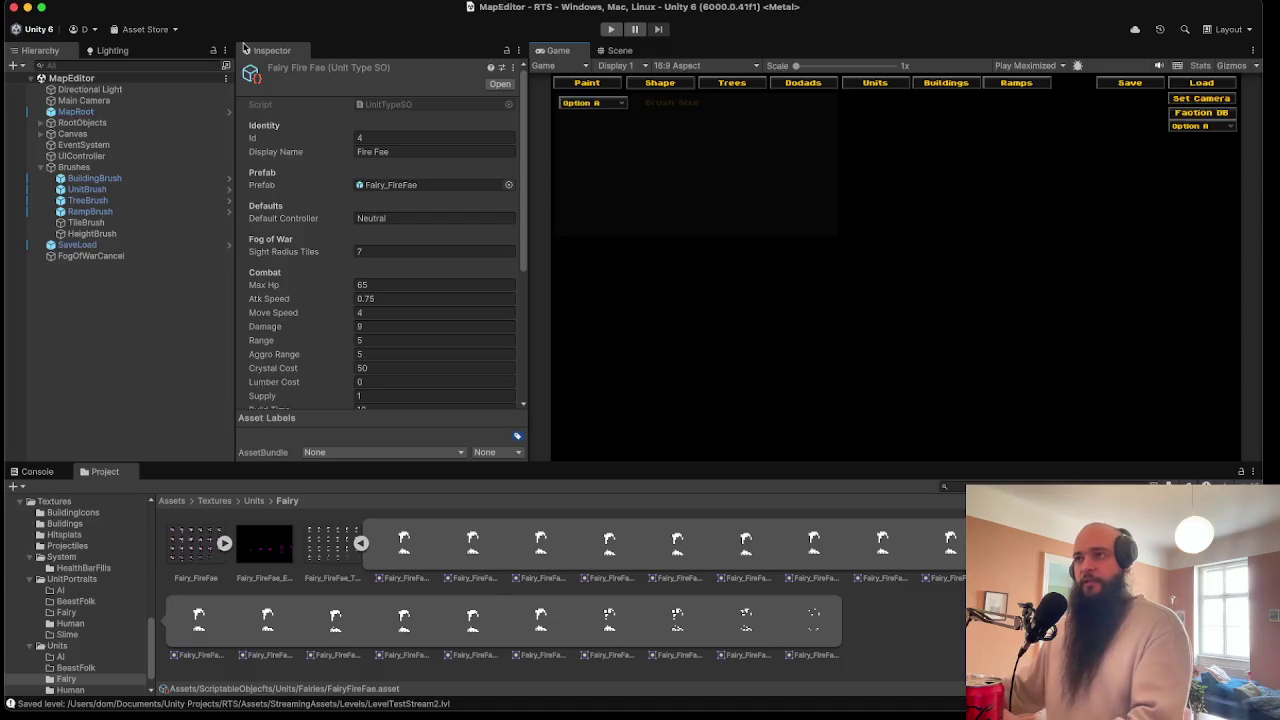
left_click(90, 56)
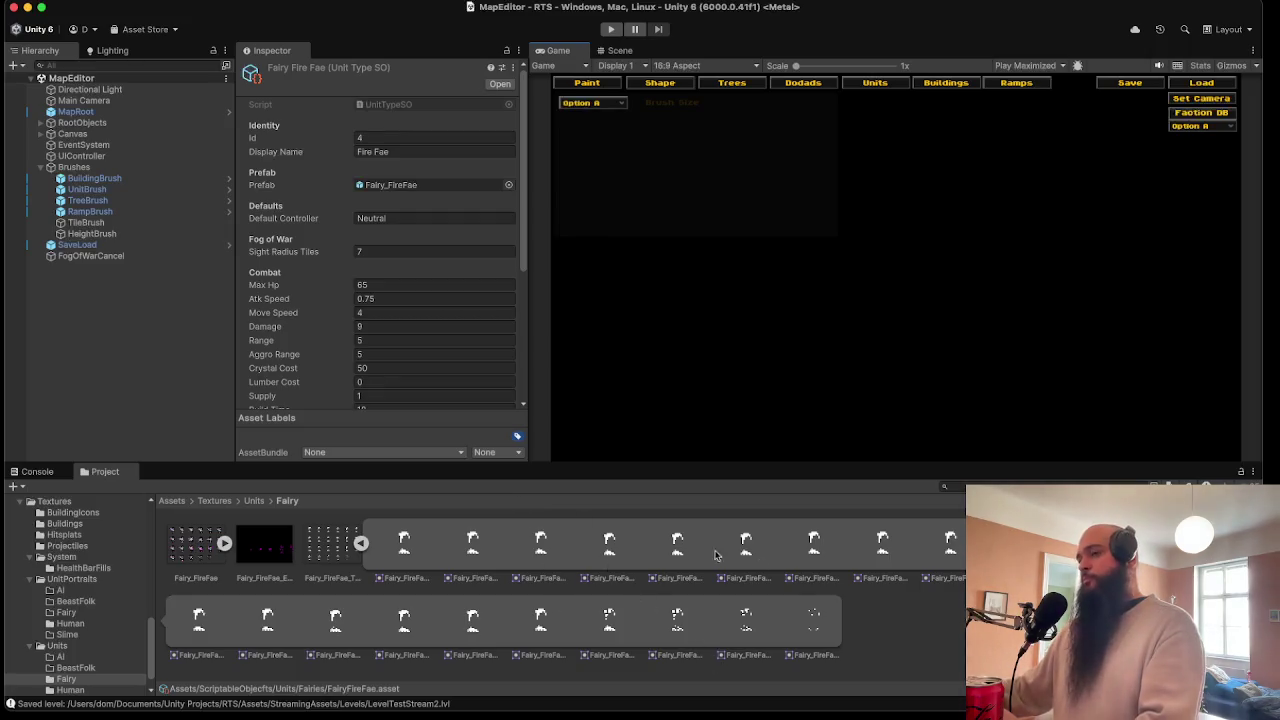
left_click(361, 543)
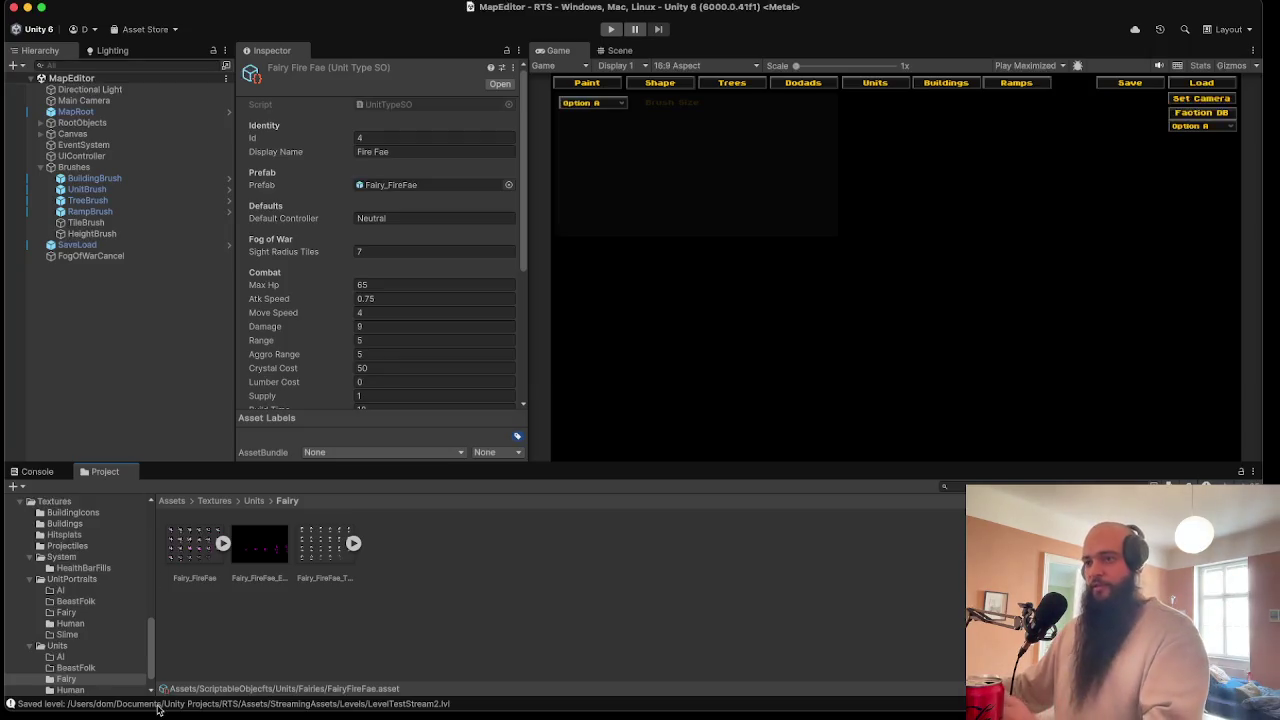
scroll(60, 640, "up", 5)
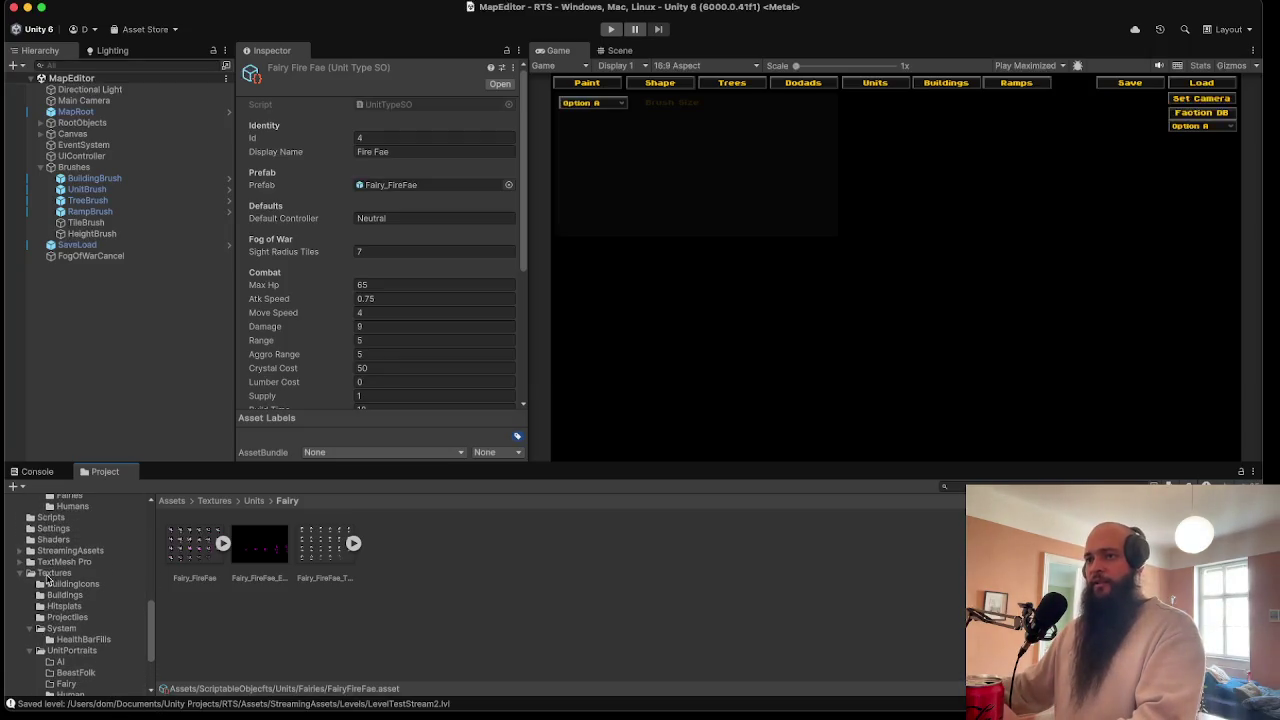
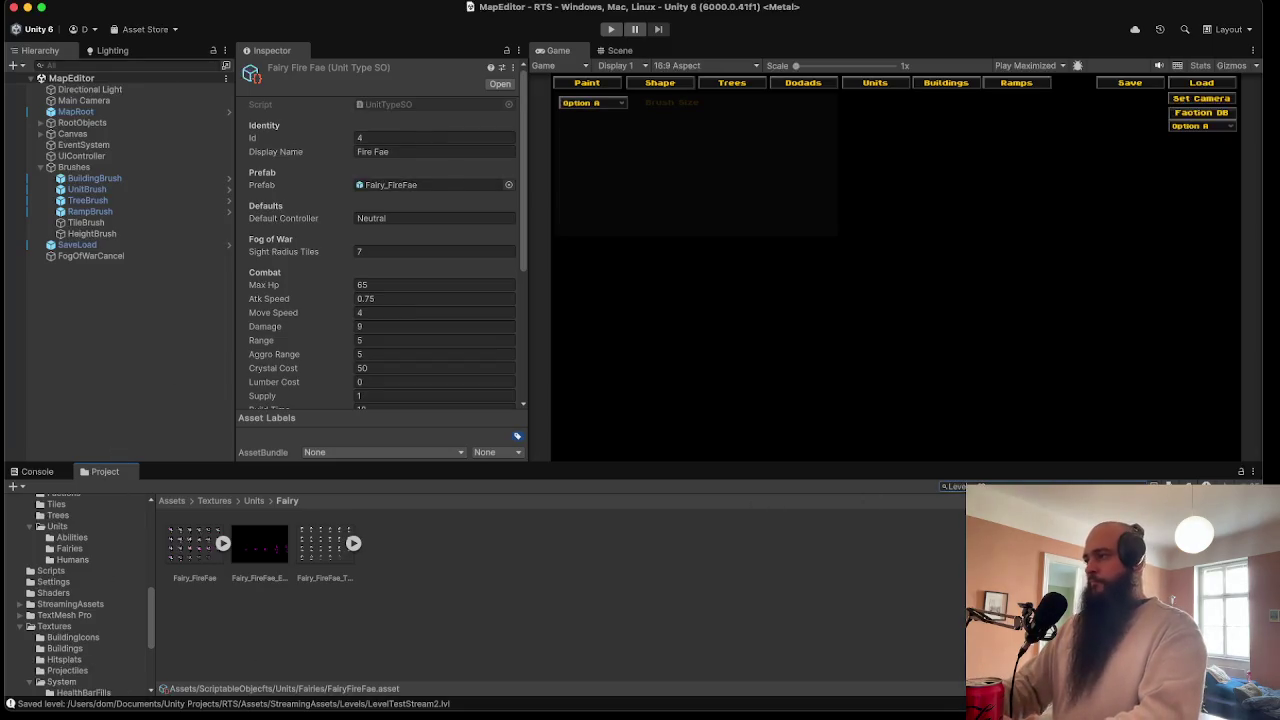
- Open the LevelLoader scene and add FairyFireFae as the fifth UnitBrush unit type
double_click(262, 545)
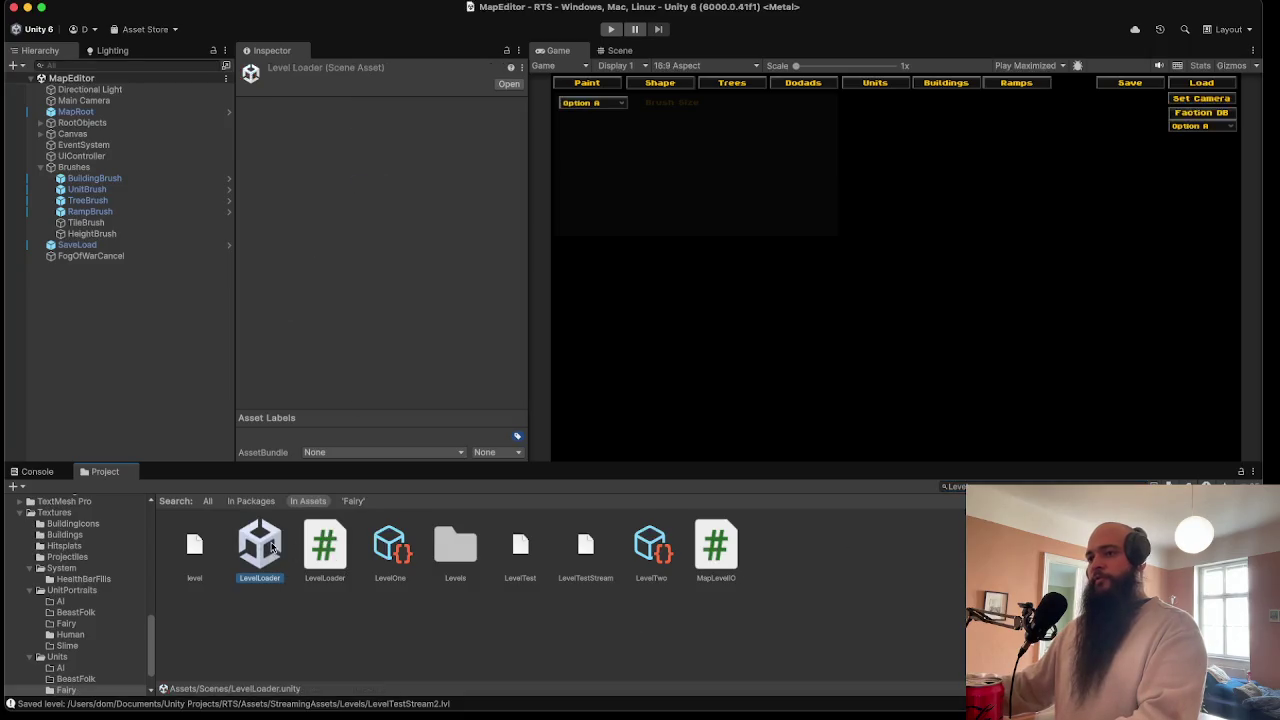
left_click(137, 200)
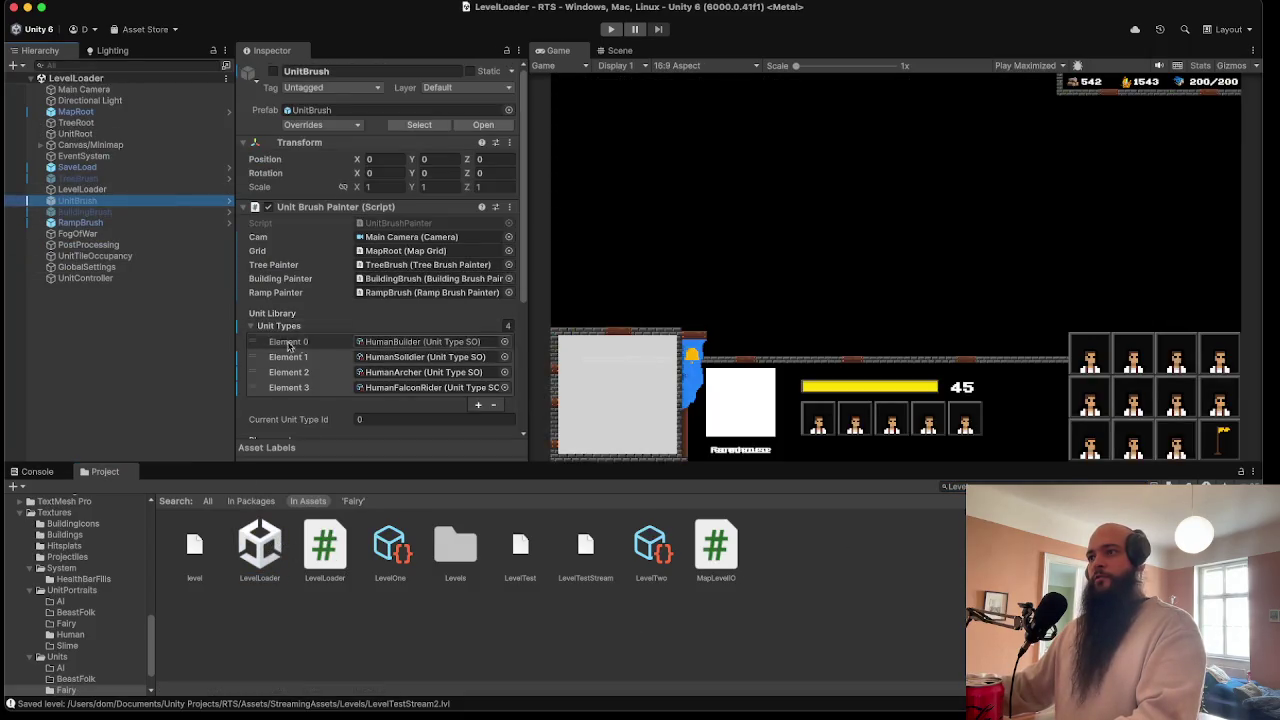
left_click(430, 387)
scroll(93, 598, "up", 3)
left_click(107, 563)
mouse_move(195, 548)
left_mouse_down()
mouse_move(250, 420)
mouse_move(283, 243)
left_mouse_up()
- Set the LevelLoader's level file to LevelTestStream2 and start the game
left_click(150, 189)
left_click(392, 256)
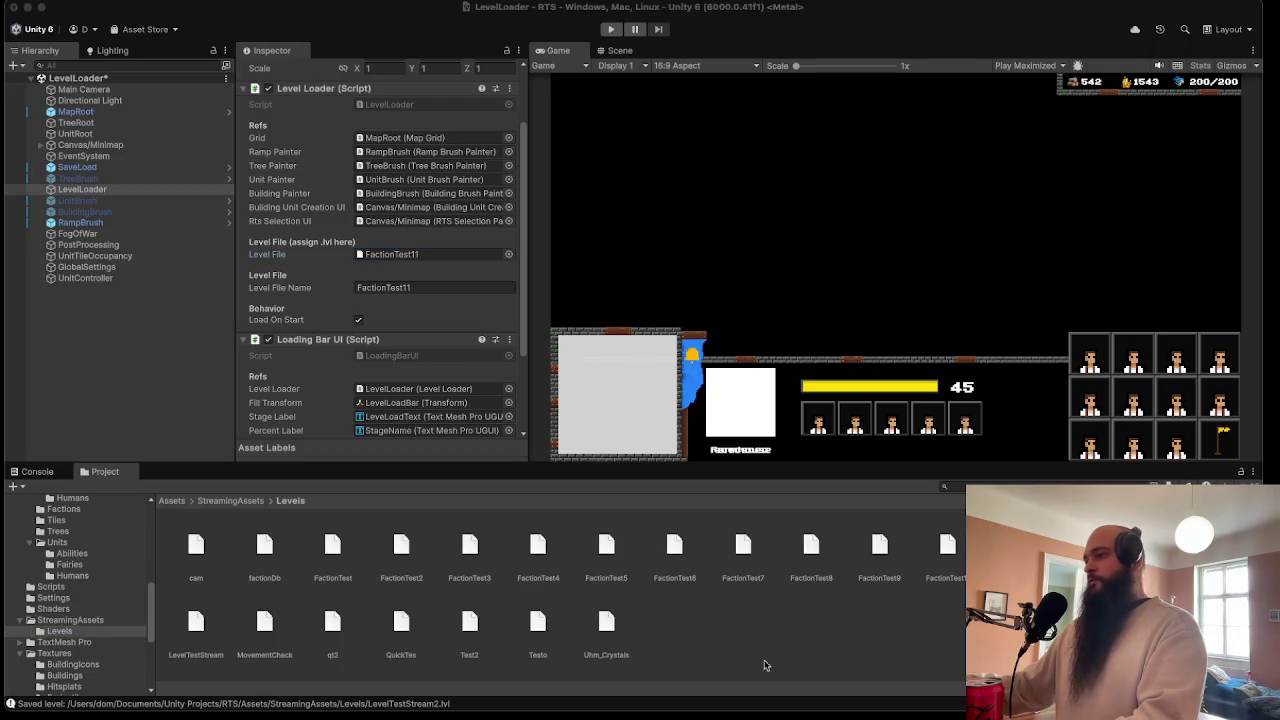
left_click(500, 669)
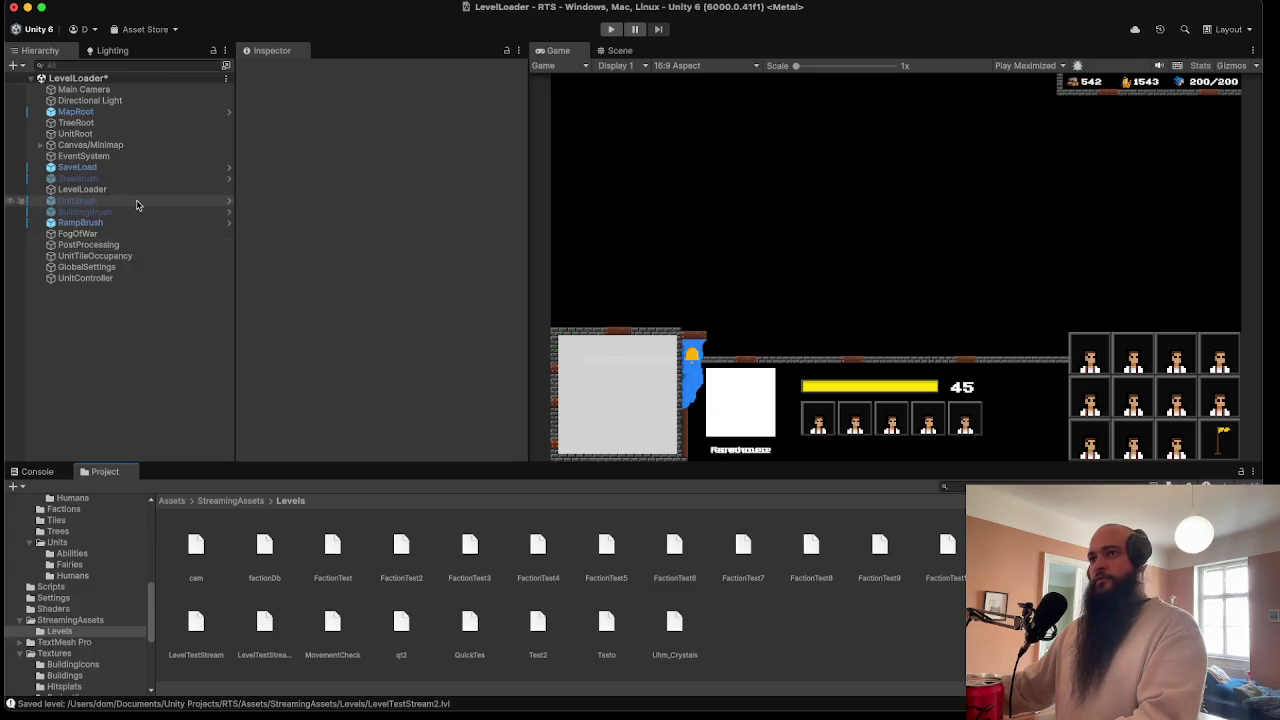
left_click(90, 189)
mouse_move(259, 627)
left_mouse_down()
mouse_move(440, 288)
mouse_move(450, 142)
left_mouse_up()
left_click(612, 30)
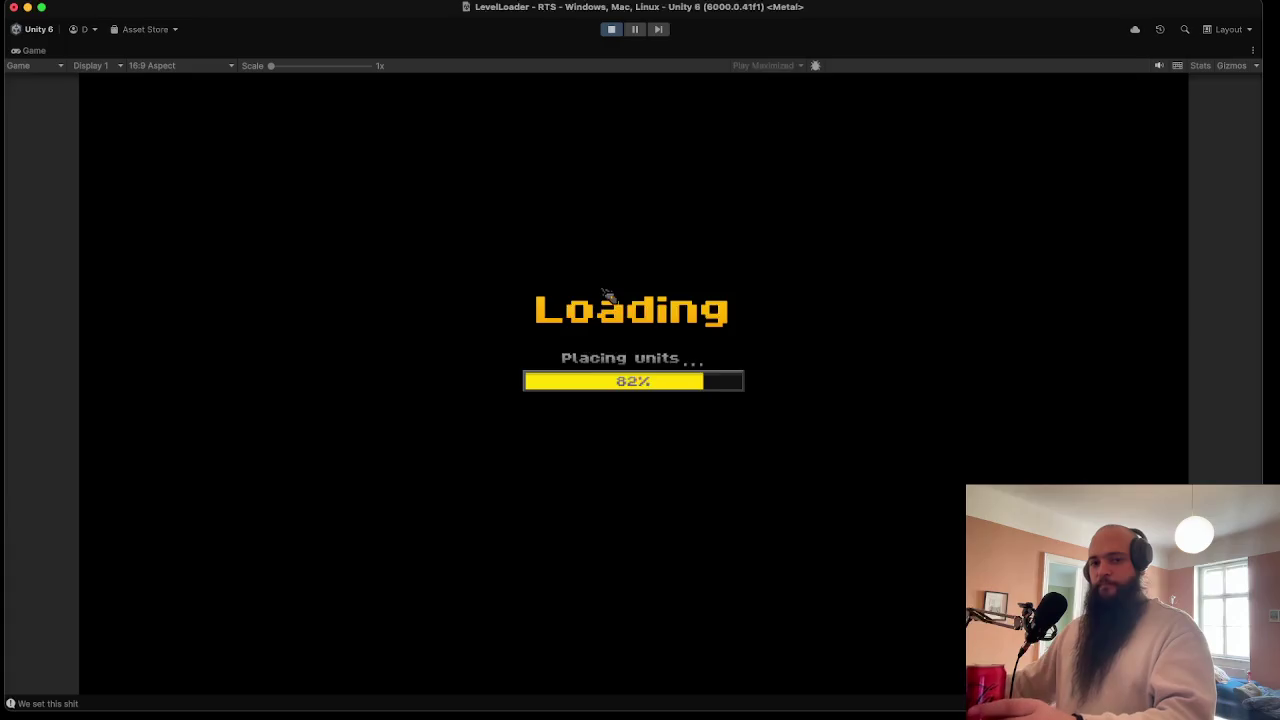
- Select all Fire Fae at the home base and move them south along the path
left_click(150, 584)
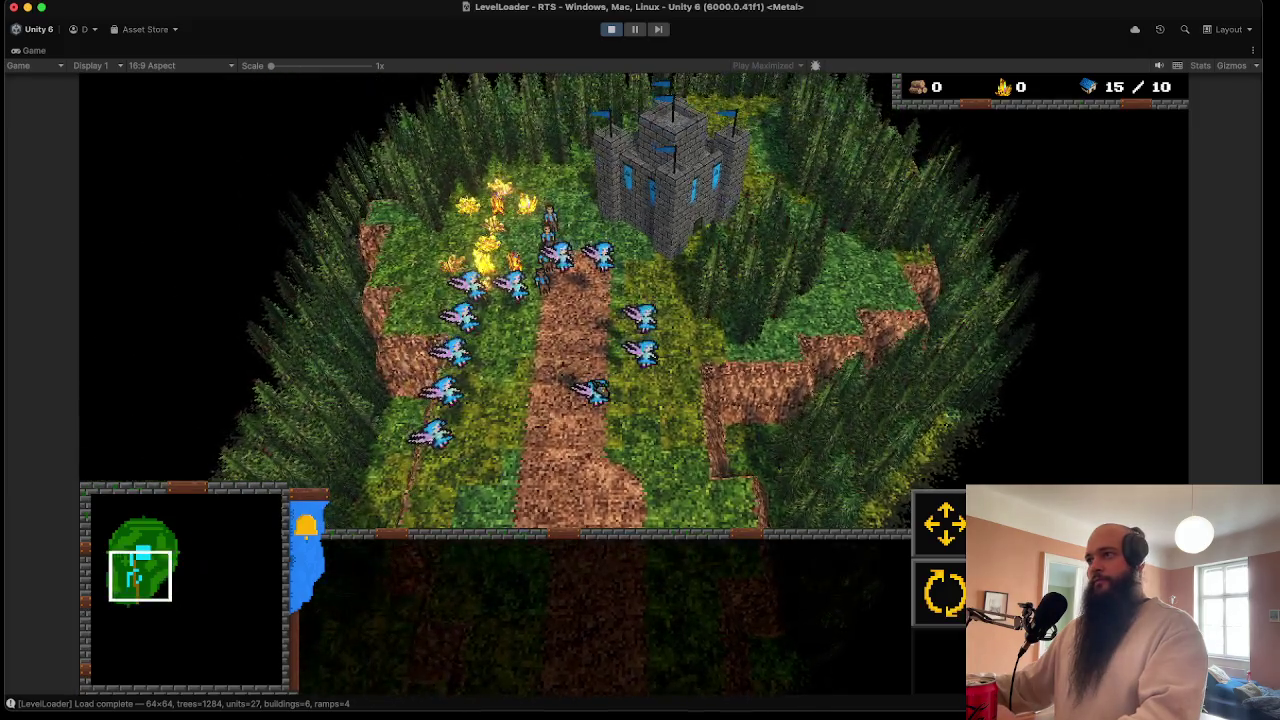
double_click(582, 396)
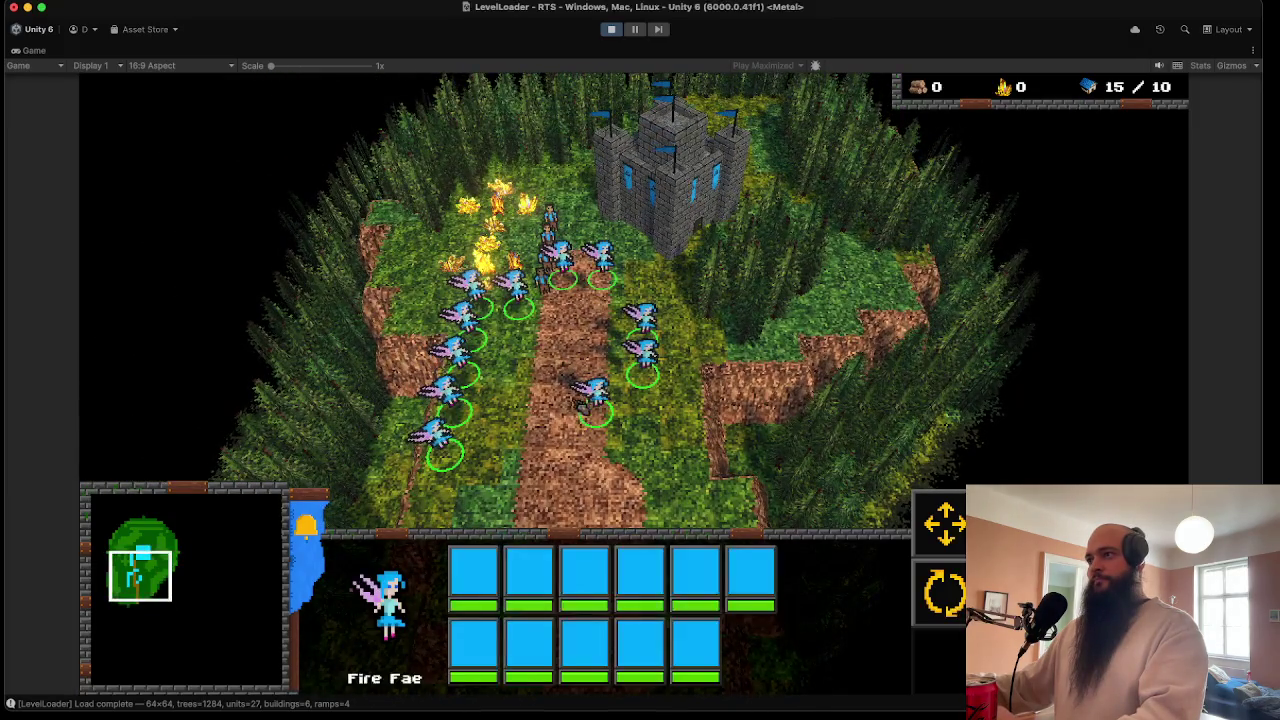
right_click(540, 408)
key("s")
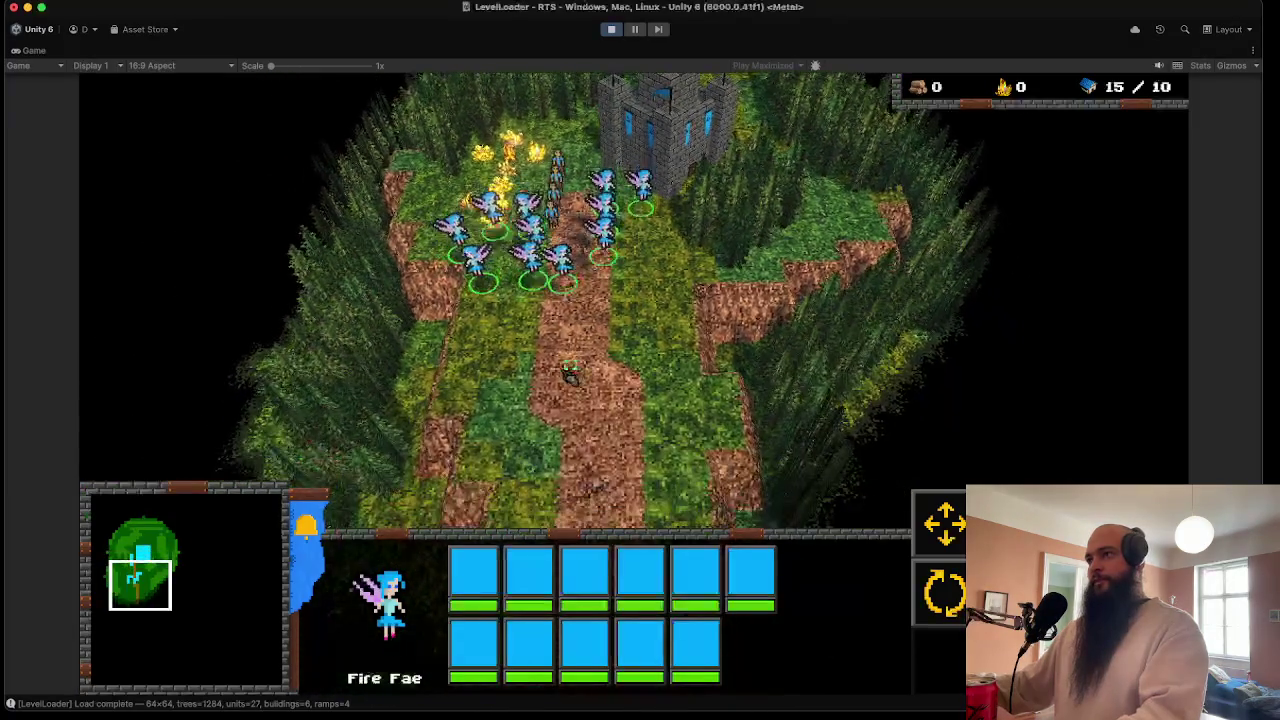
scroll(570, 418, "up", 3)
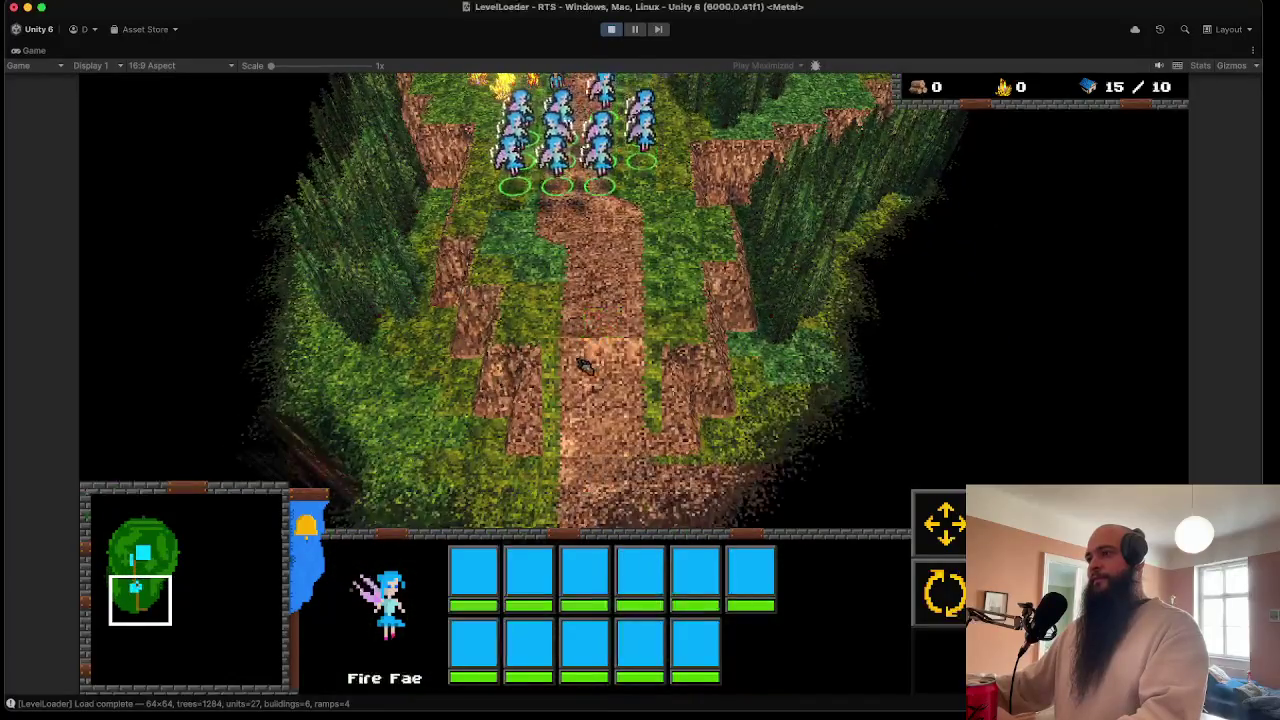
right_click(578, 420)
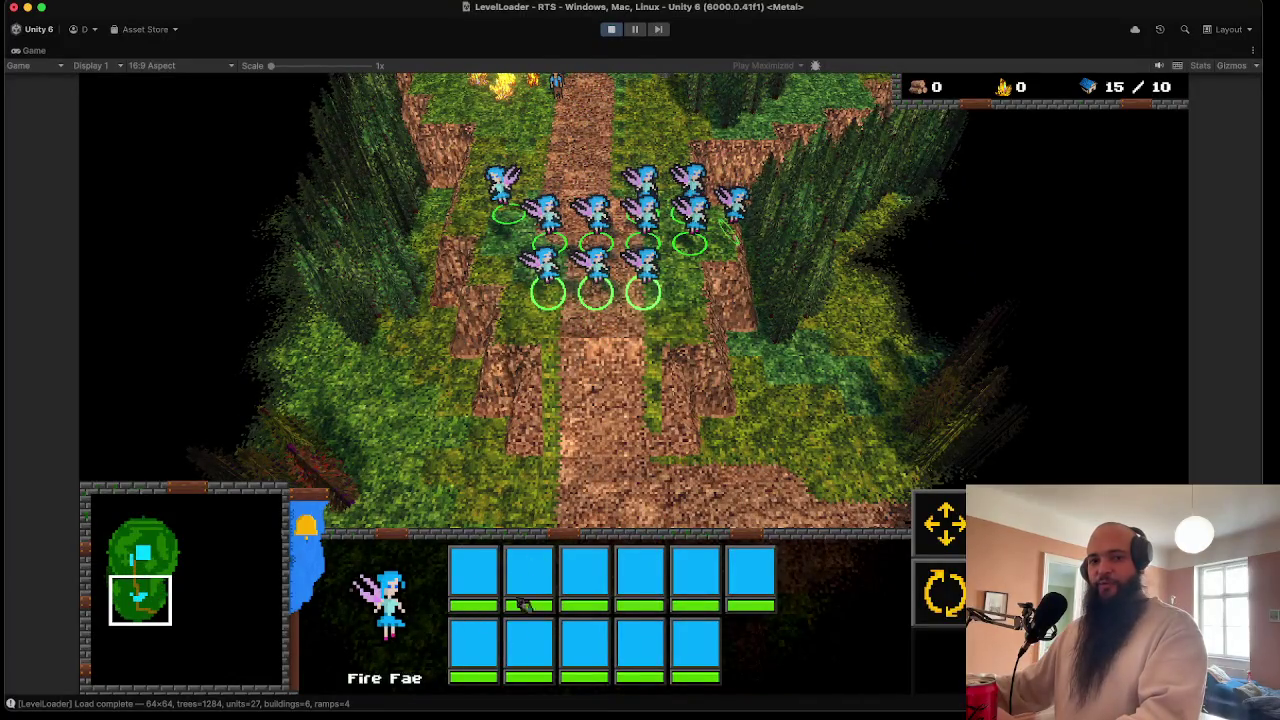
key("s")
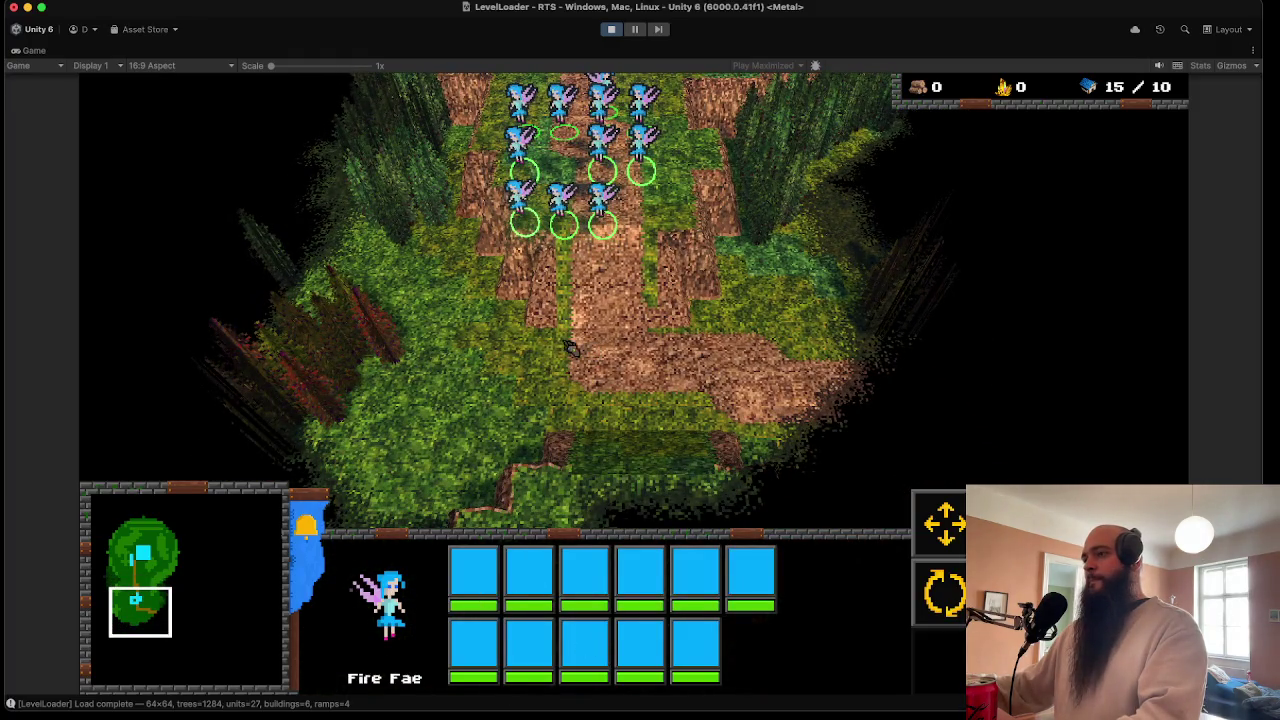
right_click(588, 418)
- Follow the Fae east to the enemies by the red-roofed house, watch the battle, then stop playing
key("d")
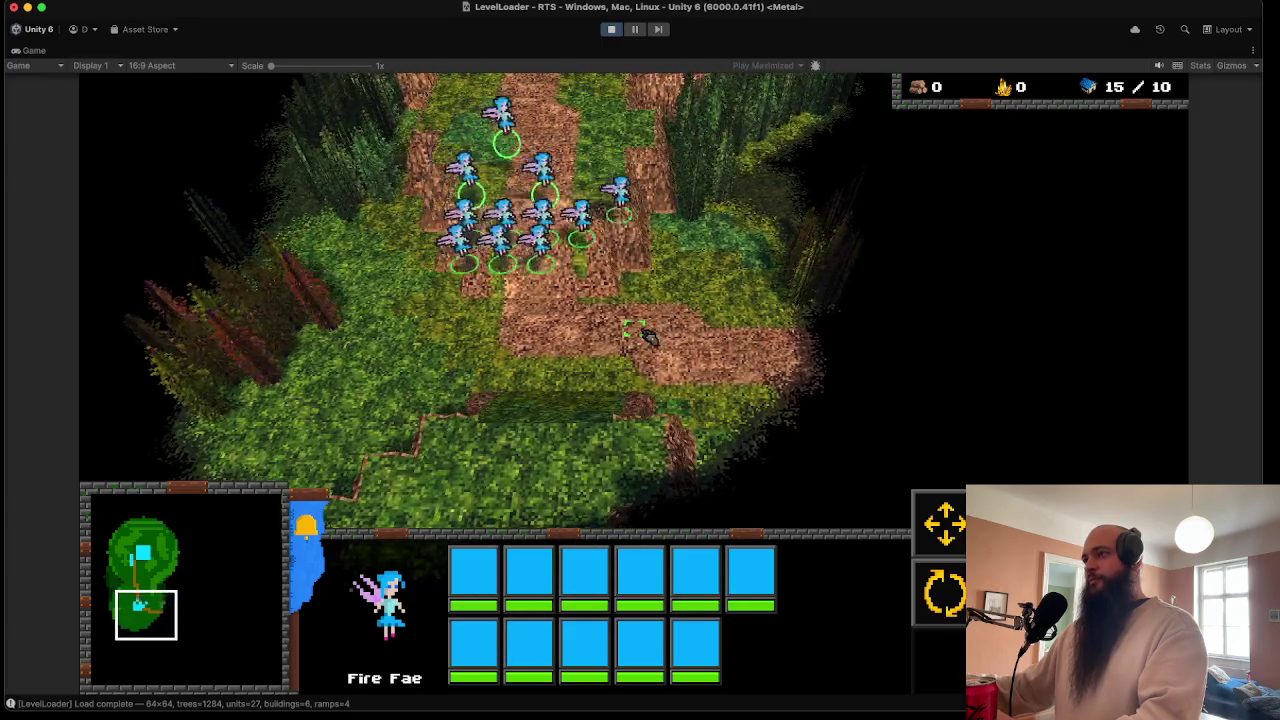
key("d")
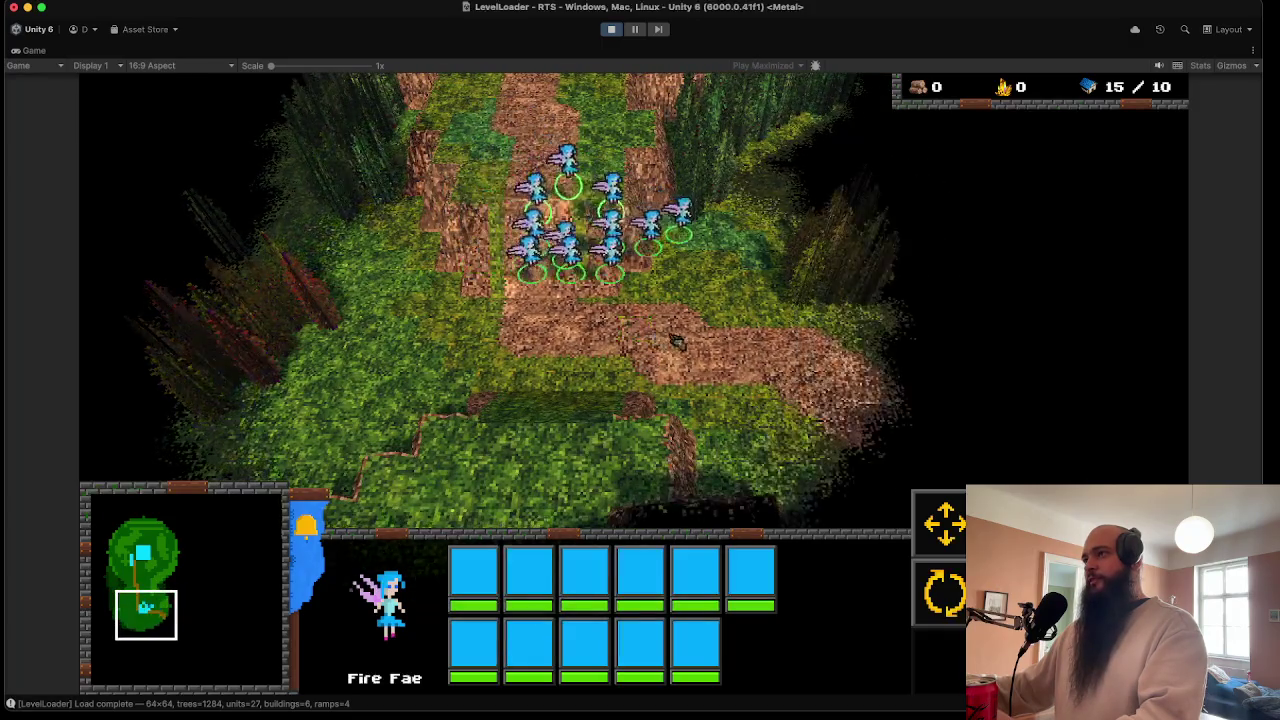
key("d")
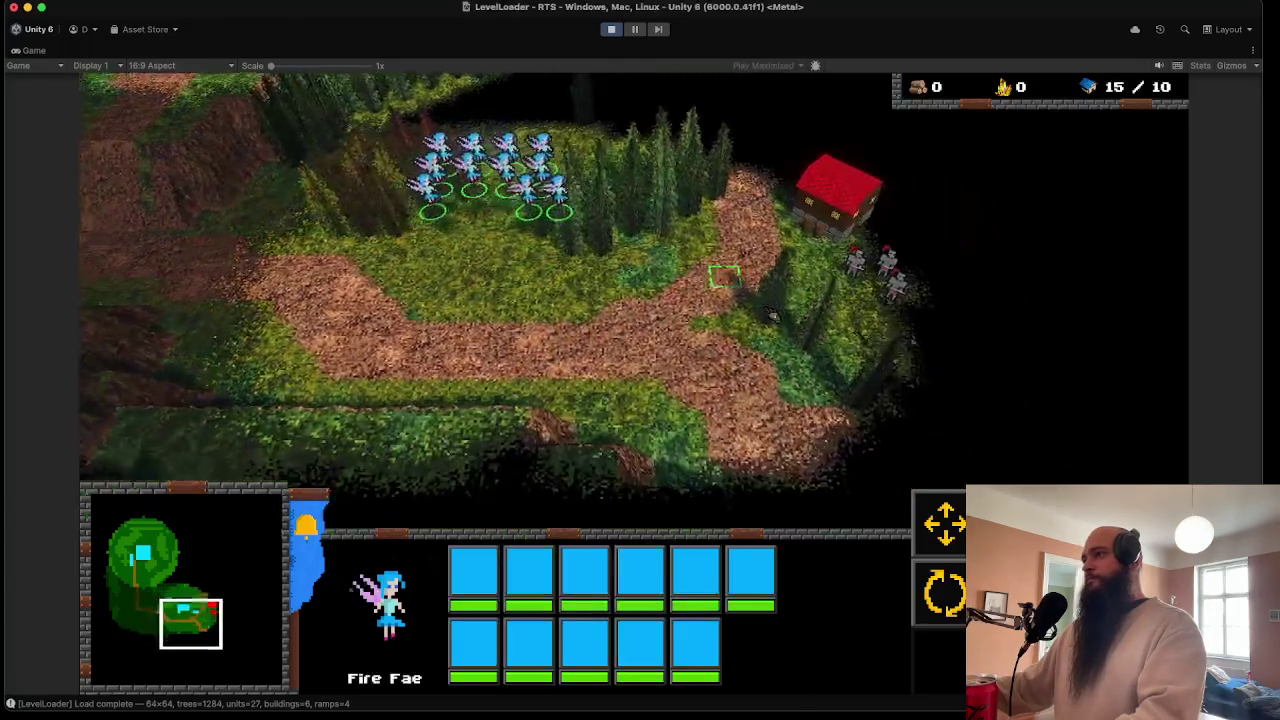
key("d")
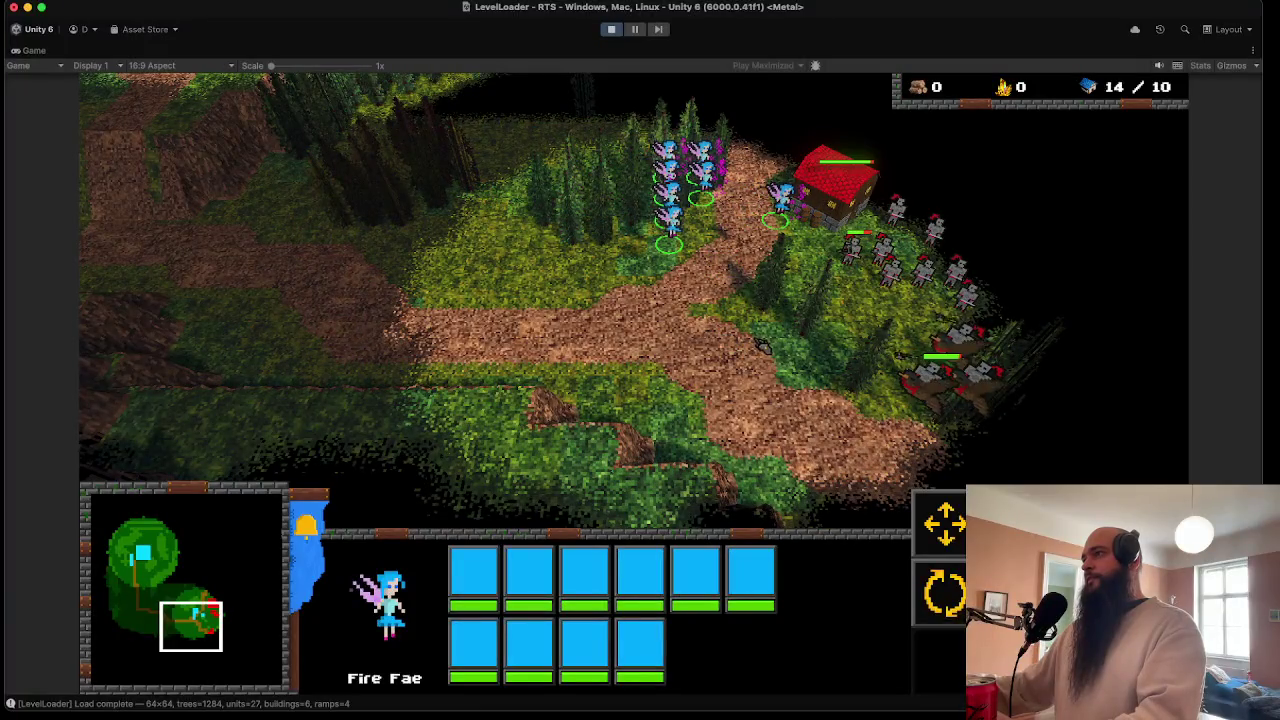
key("d")
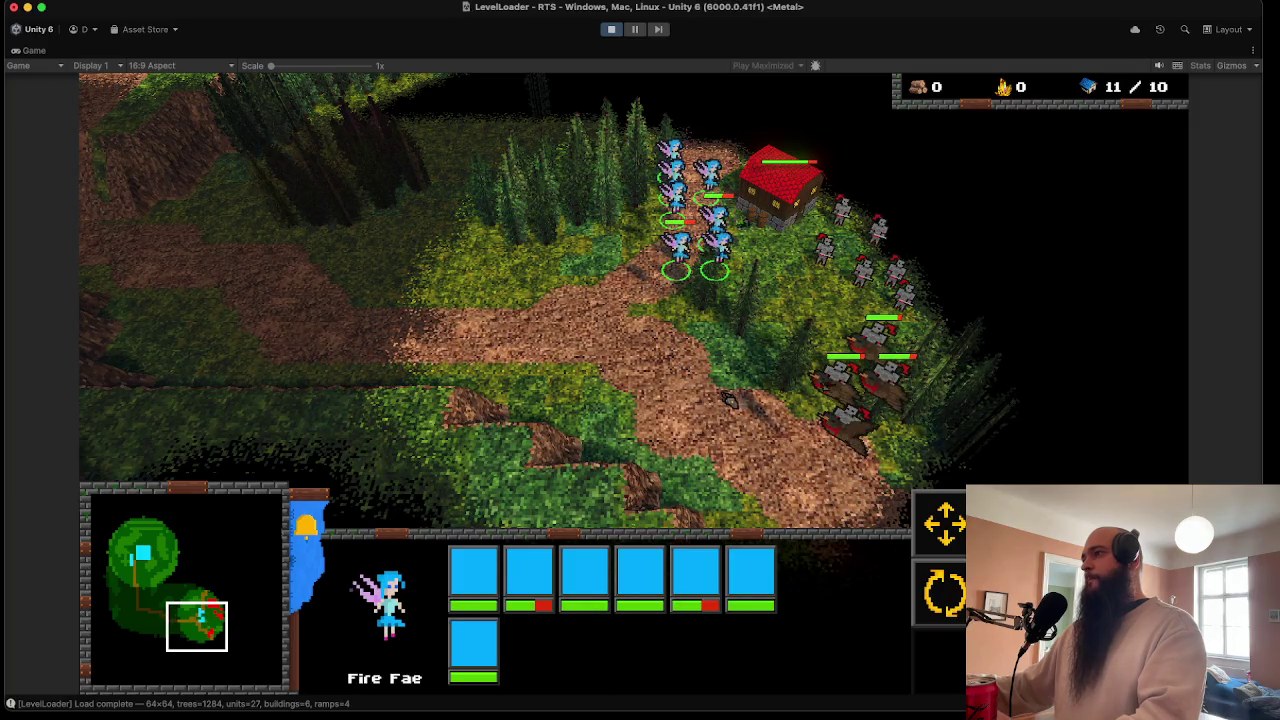
key("d")
key("s")
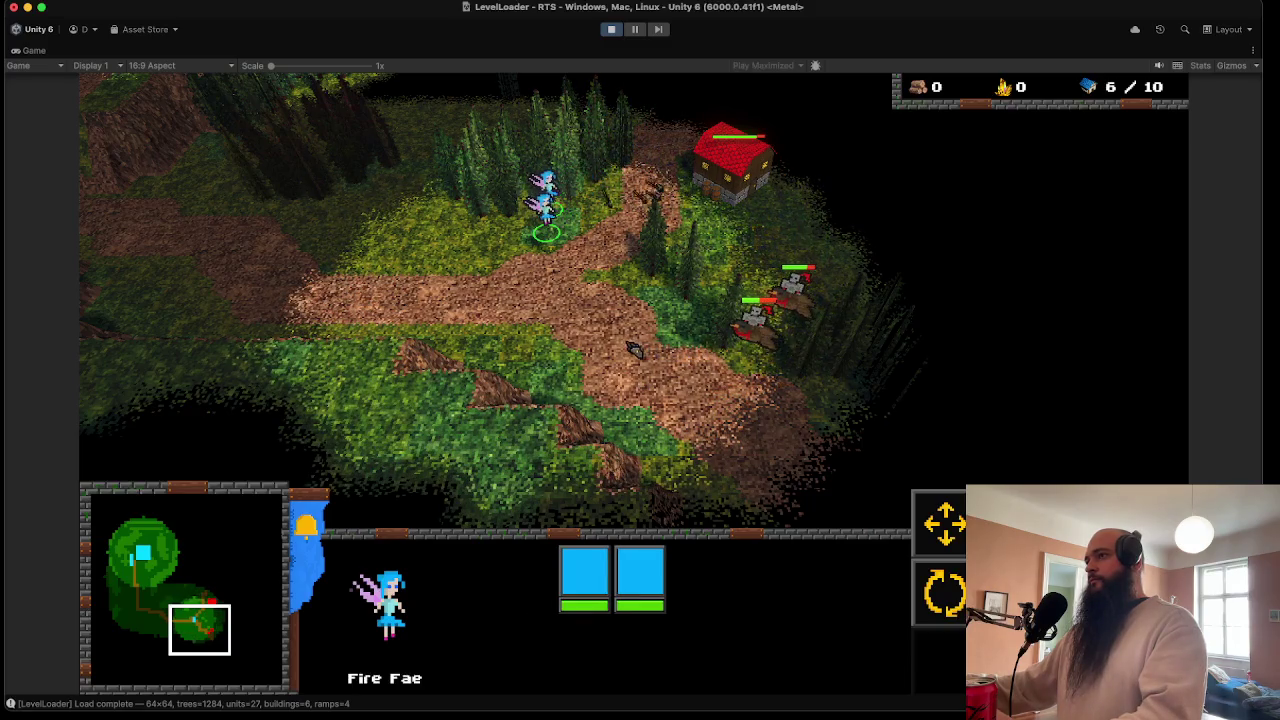
key("Up")
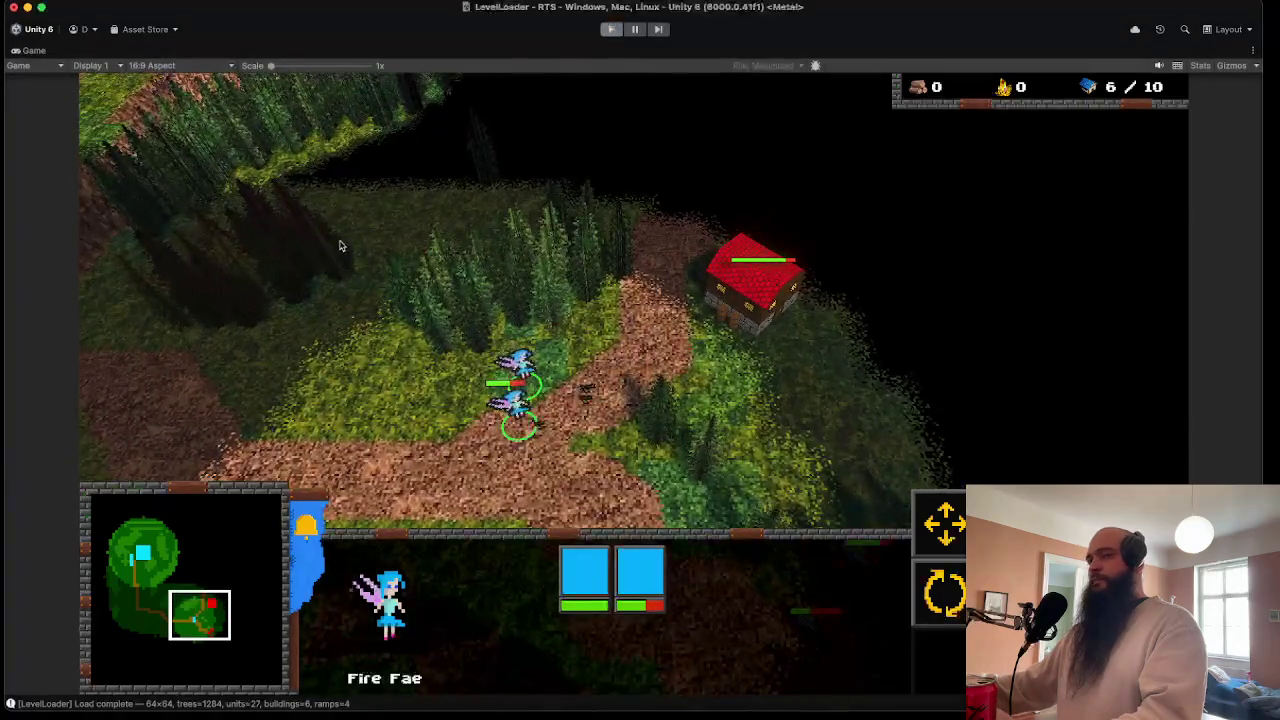
key("super+p")
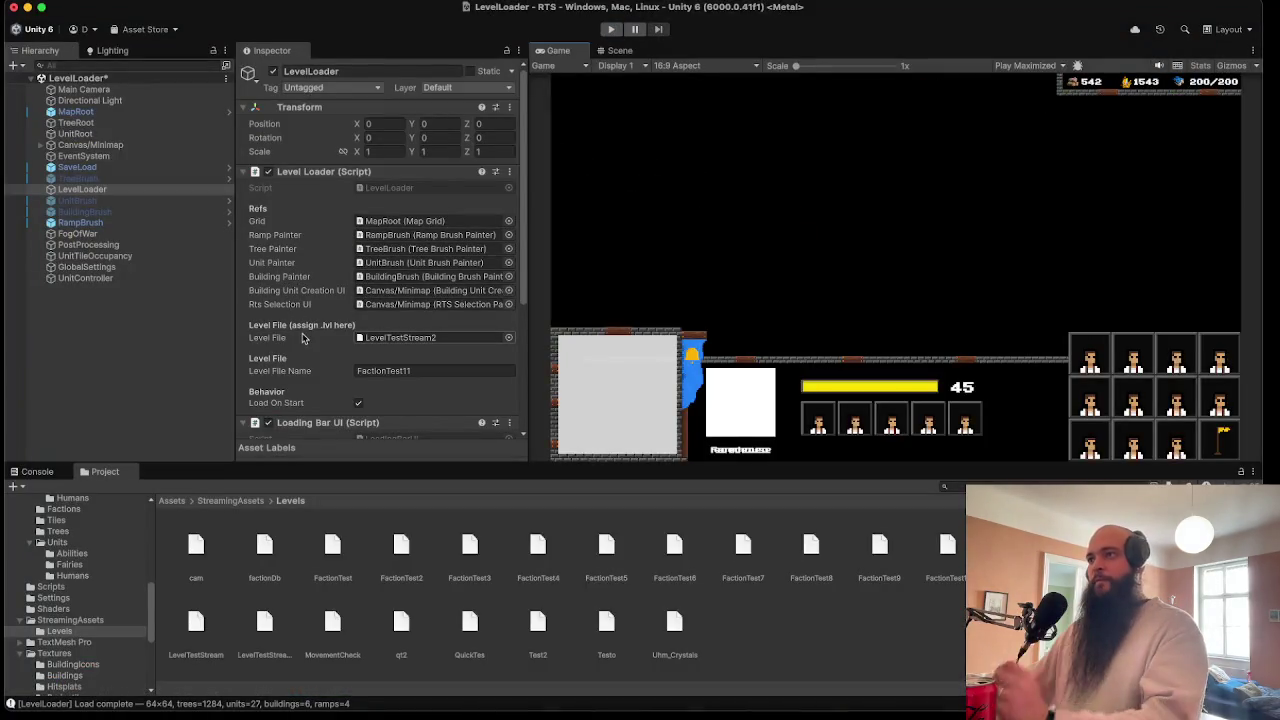
- Select Canvas/Minimap and look through its unit info and building selection settings
scroll(340, 365, "down", 5)
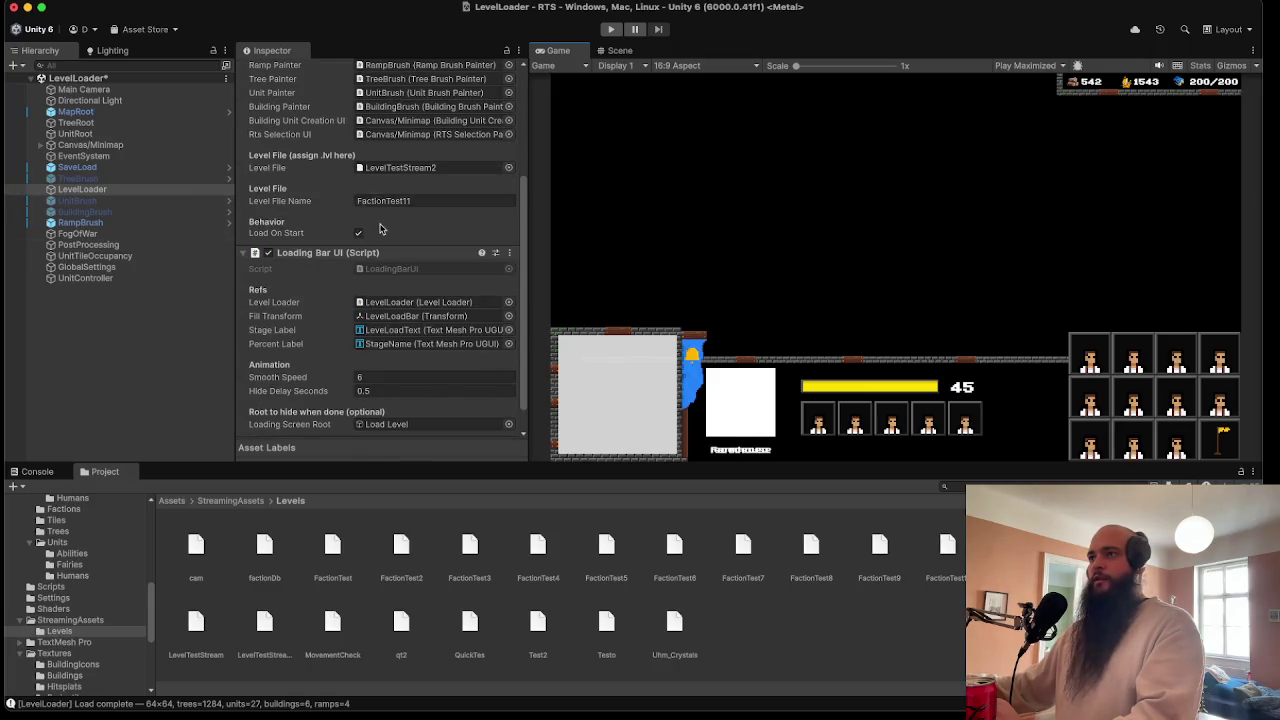
scroll(396, 262, "down", 2)
scroll(393, 291, "up", 6)
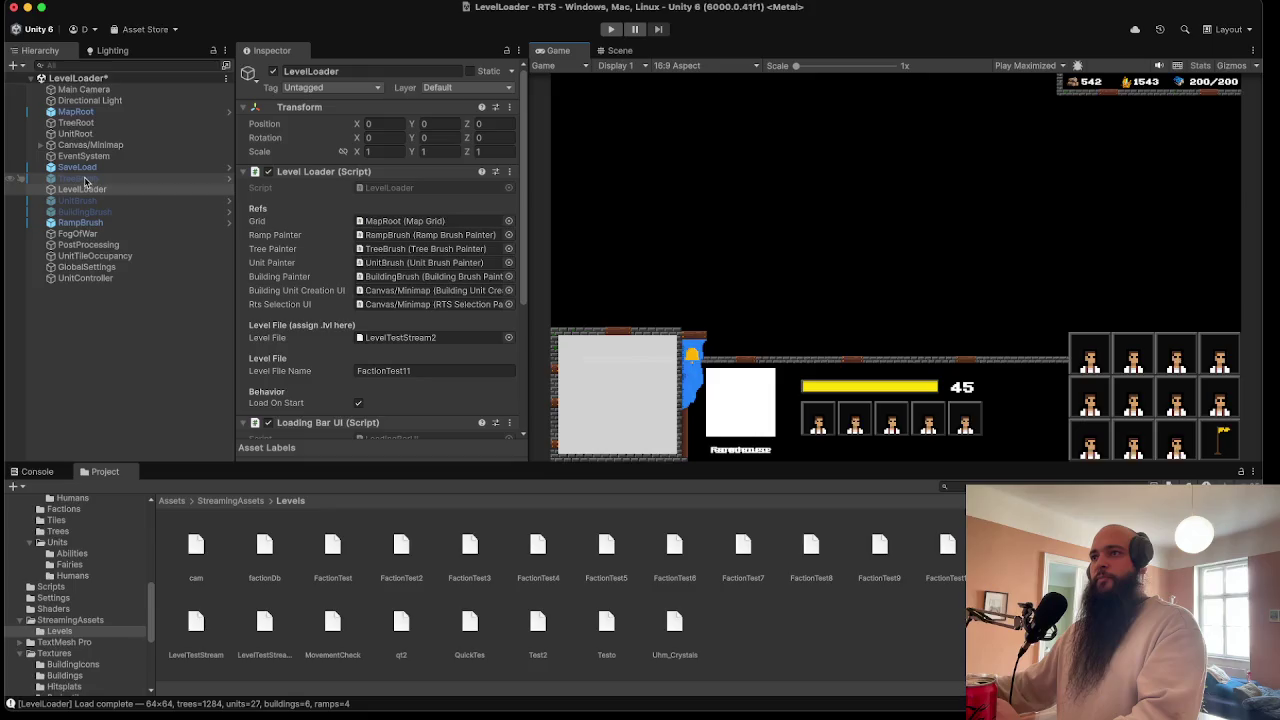
left_click(83, 146)
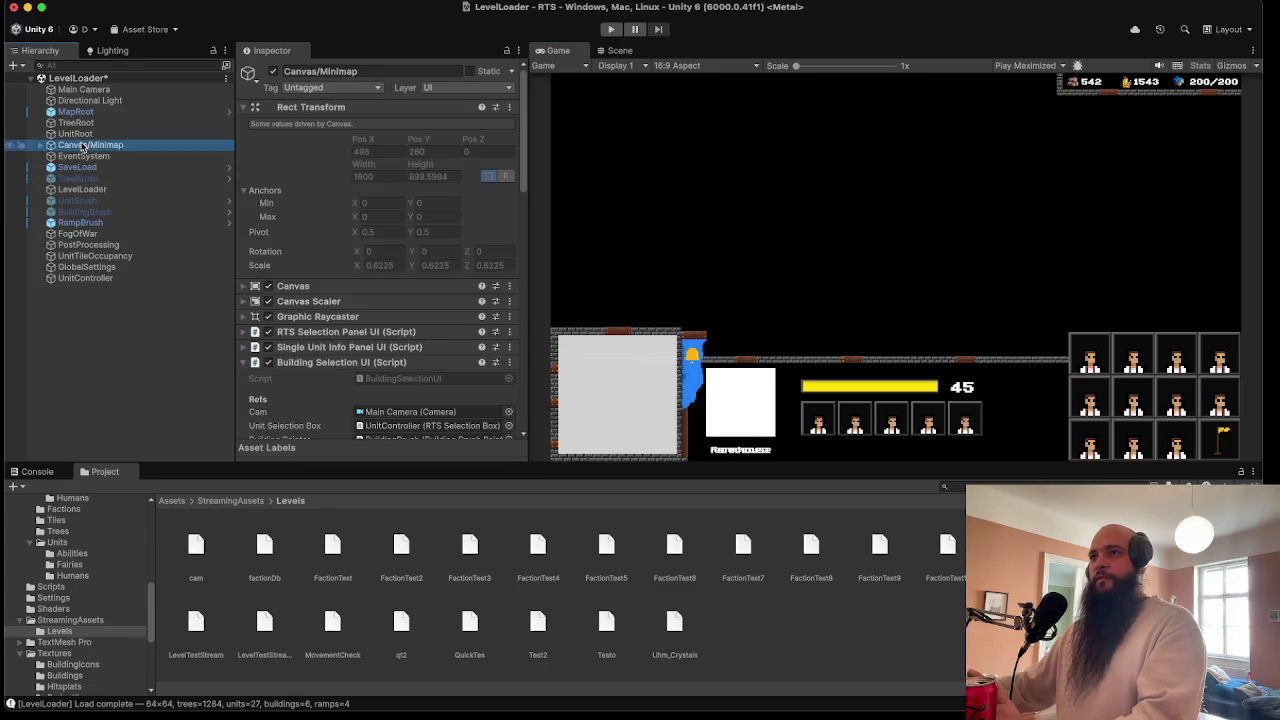
scroll(310, 355, "down", 3)
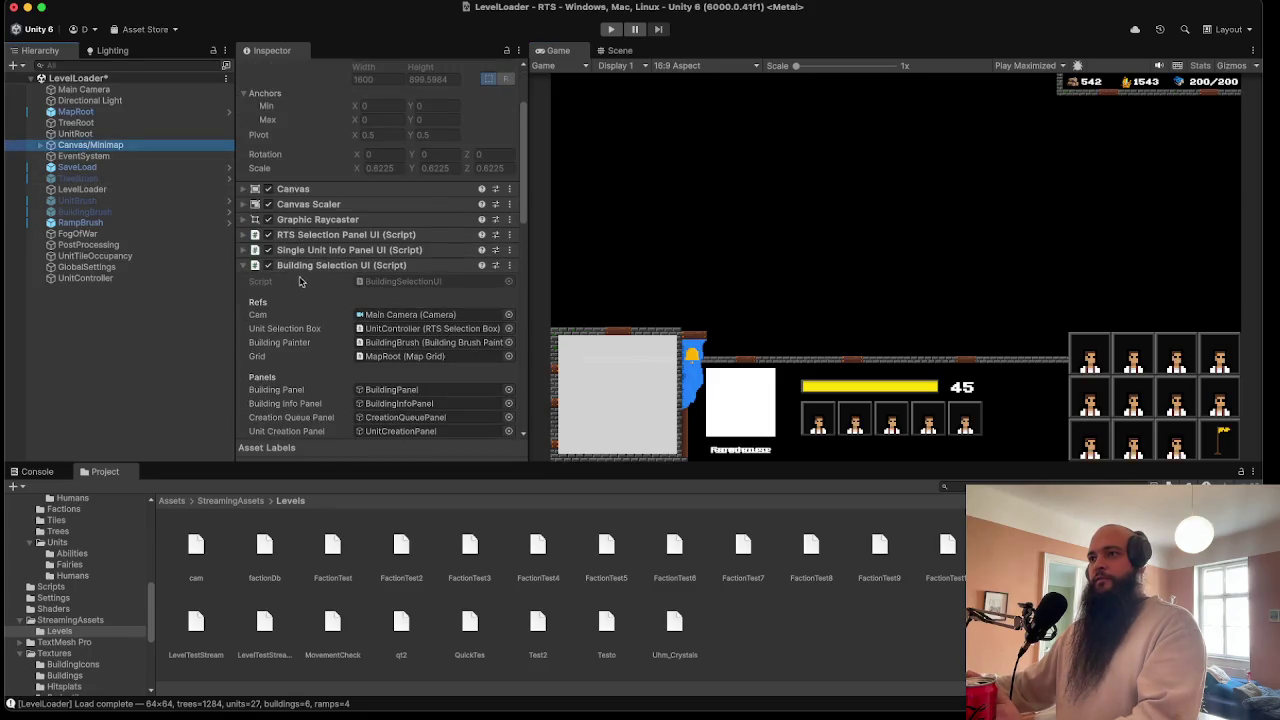
scroll(299, 285, "down", 9)
scroll(300, 296, "down", 12)
scroll(300, 298, "up", 8)
scroll(300, 290, "up", 11)
left_click(311, 187)
left_click(314, 187)
left_click(317, 188)
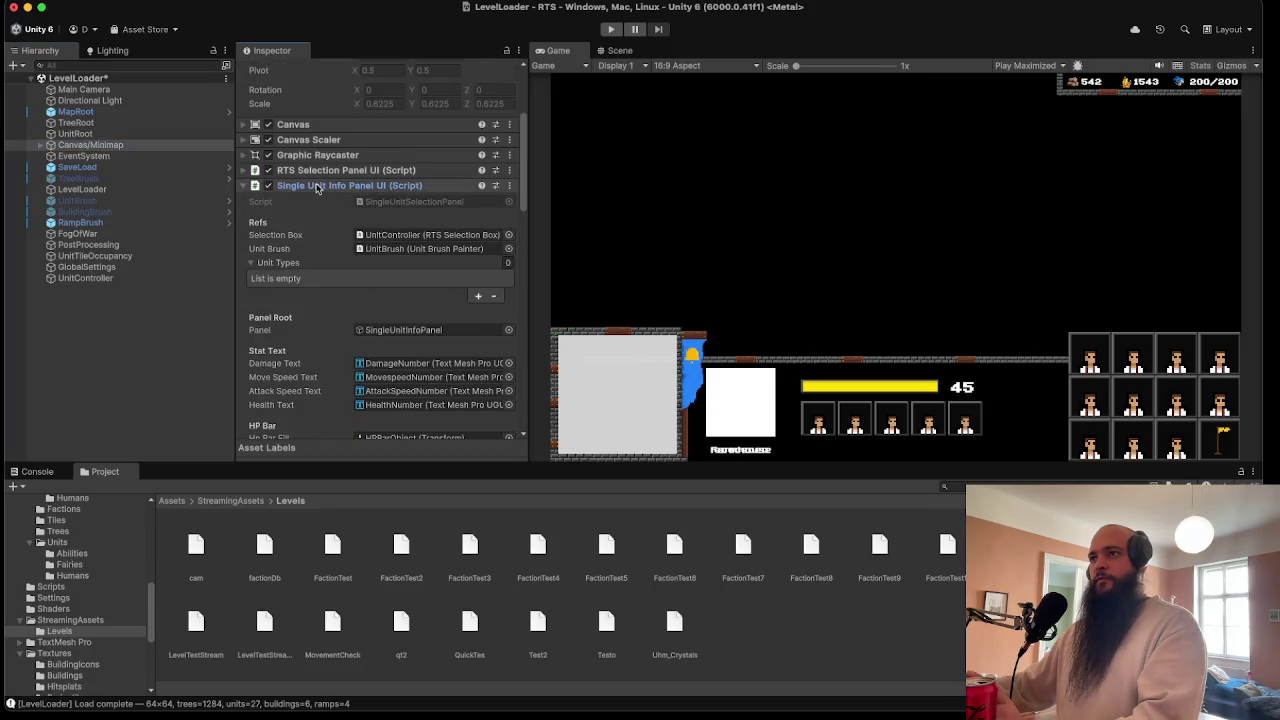
left_click(317, 188)
left_click(316, 202)
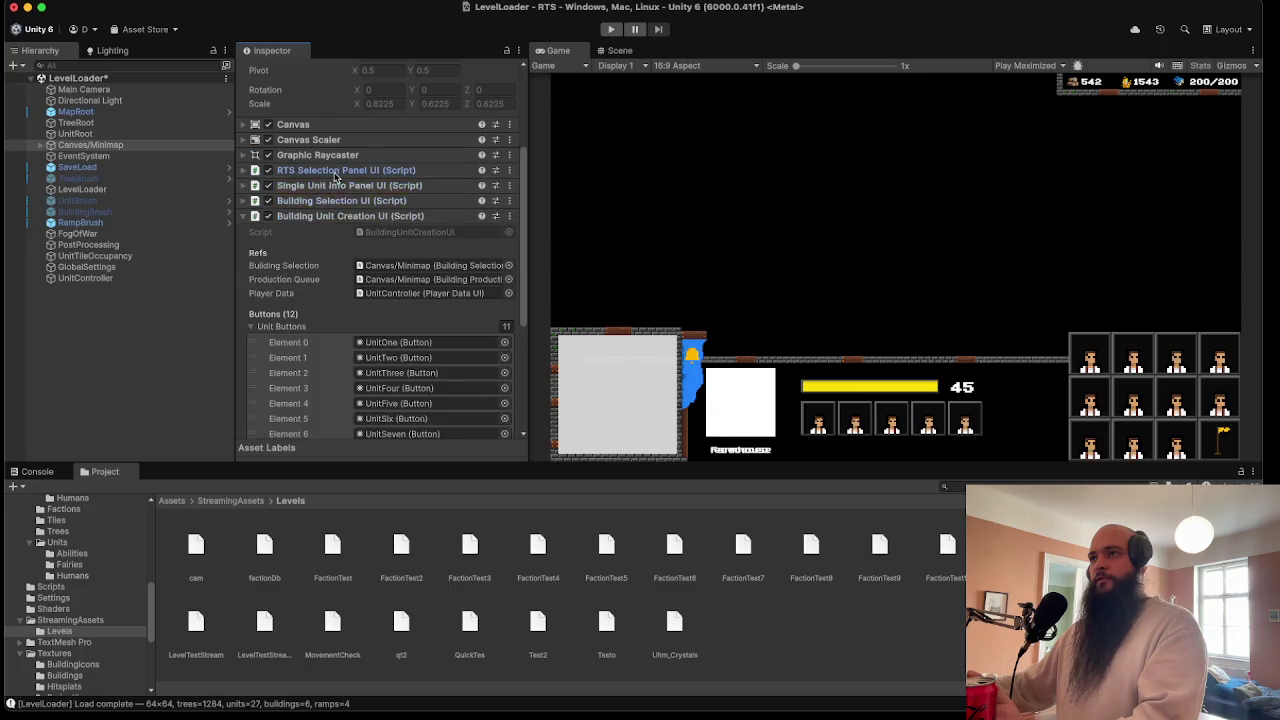
- Add FairyFireFae from Units/Fairies as Element 4 of the RTS Selection Panel unit types, then play
left_click(335, 172)
left_click(425, 323)
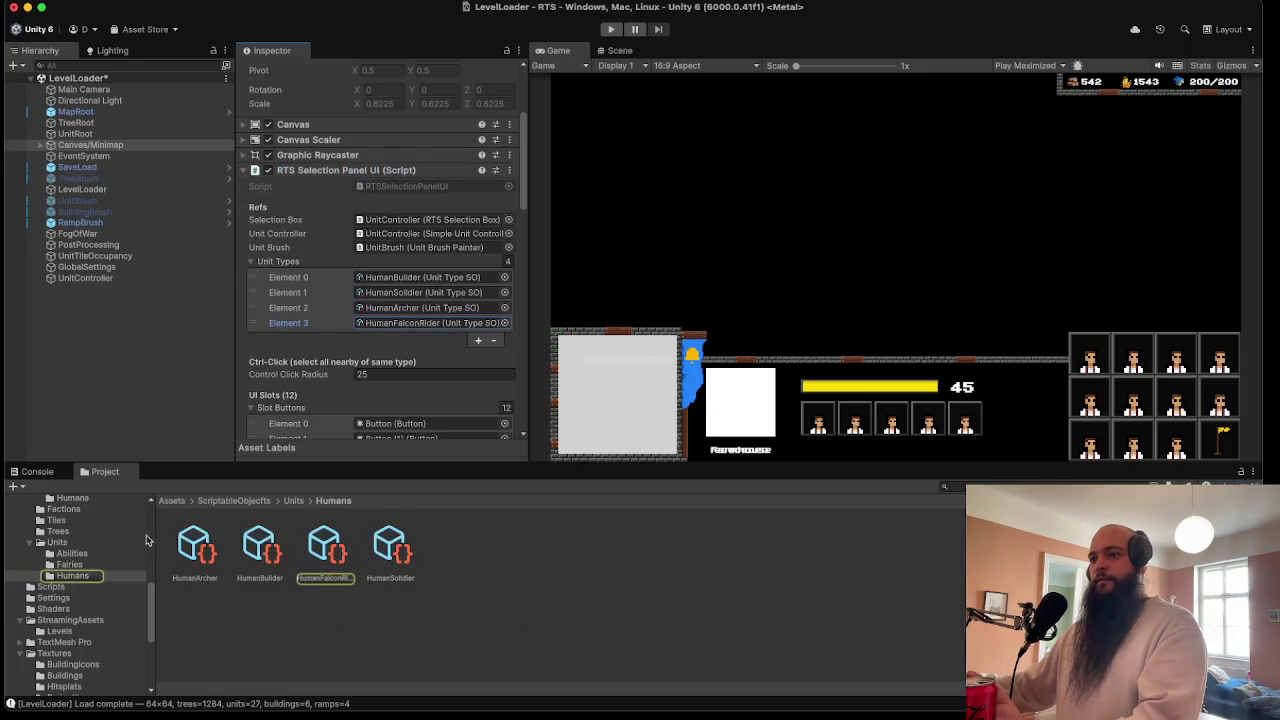
left_click(68, 564)
mouse_move(195, 545)
left_mouse_down()
mouse_move(330, 198)
mouse_move(286, 232)
mouse_move(280, 222)
left_mouse_up()
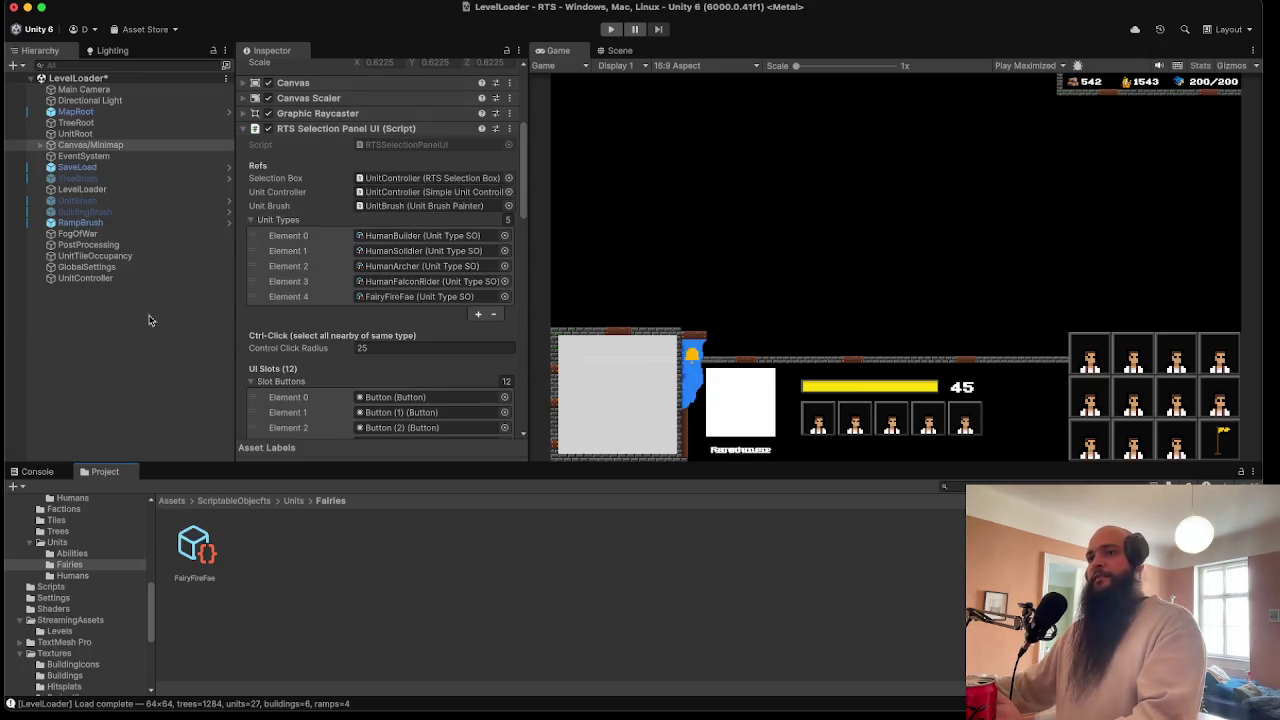
left_click(612, 30)
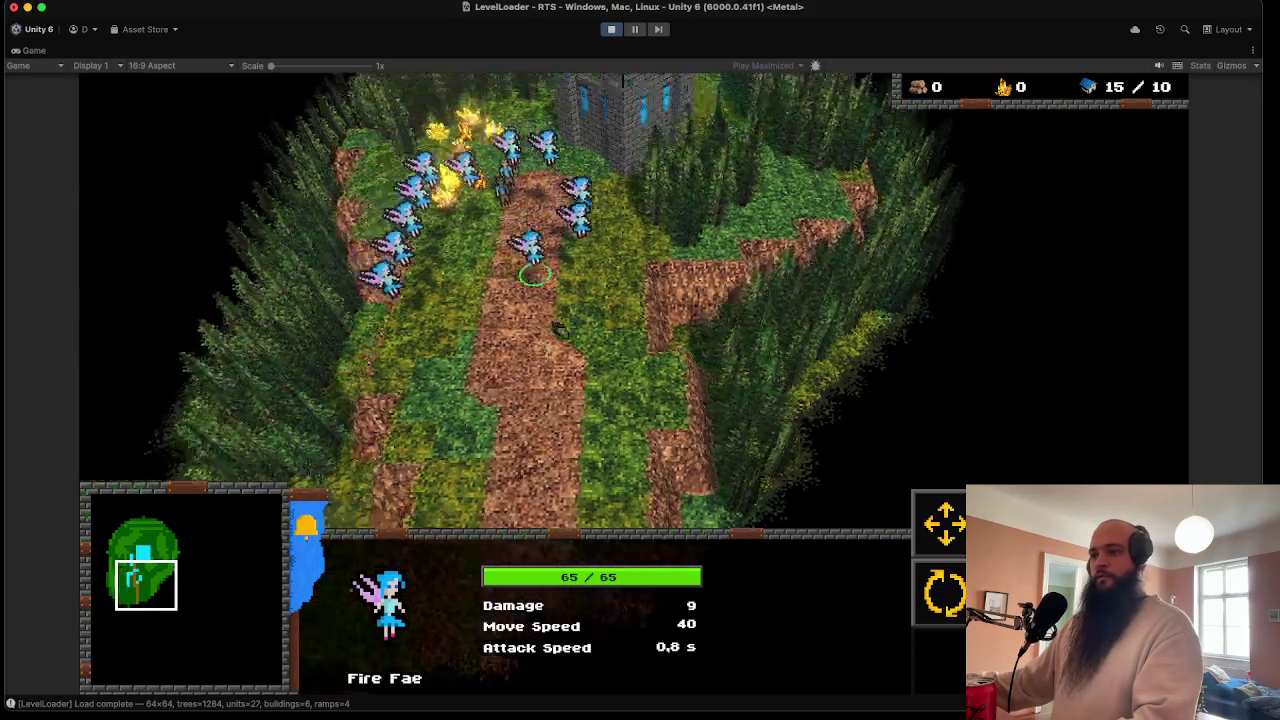
- Move the selected fairies down the dirt path, select a Builder, then stop the game
right_click(540, 450)
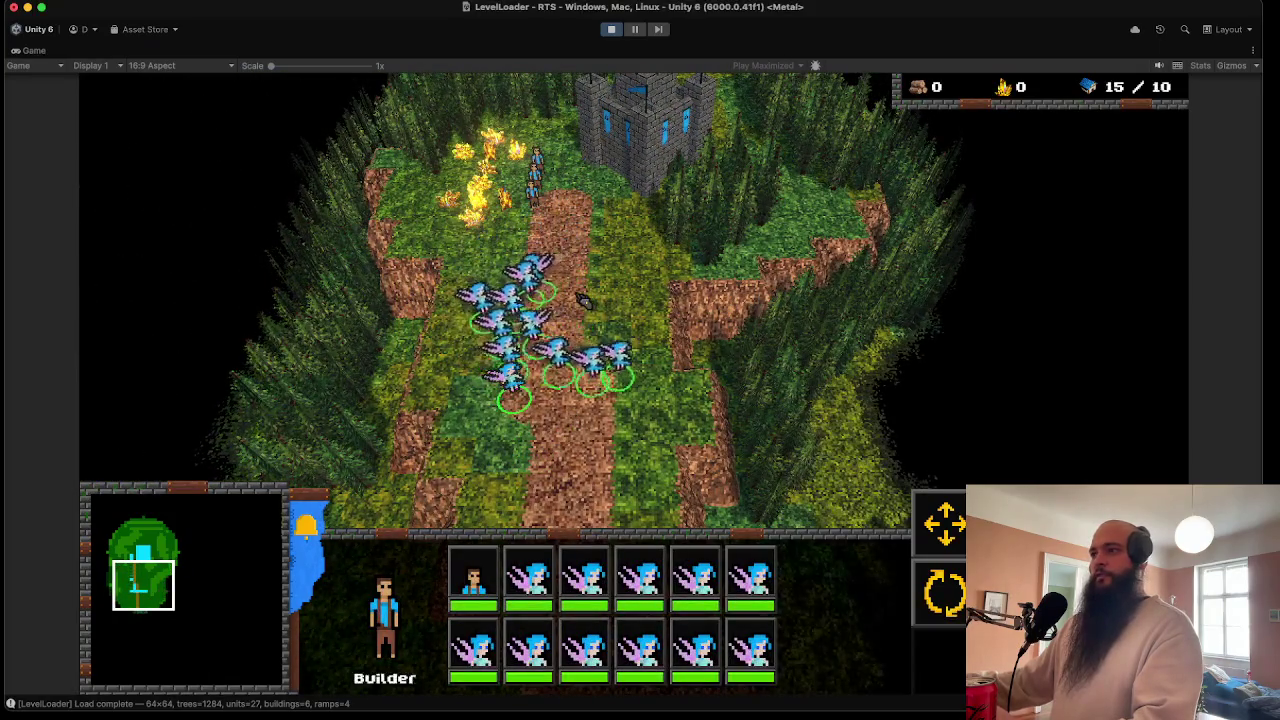
left_click(473, 578)
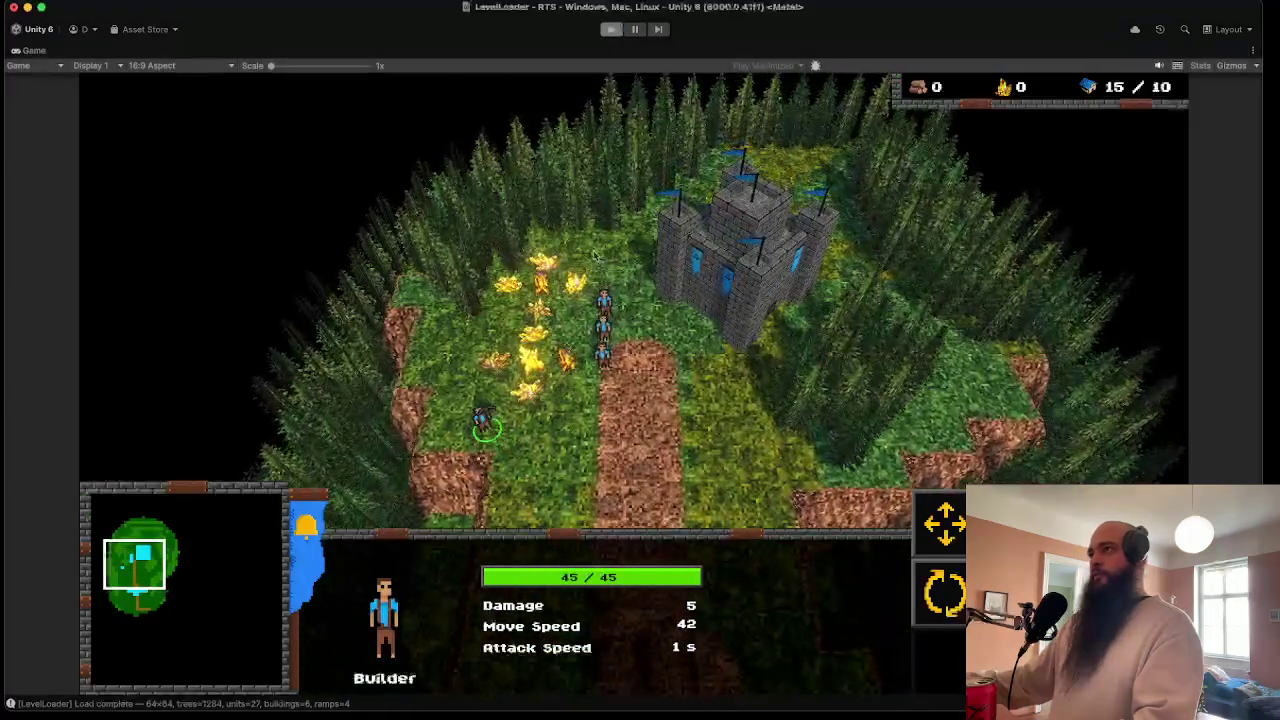
left_click(611, 30)
- Browse to Assets/Materials/Units and select the FairyFireFae material to show it in the Inspector
scroll(77, 583, "up", 3)
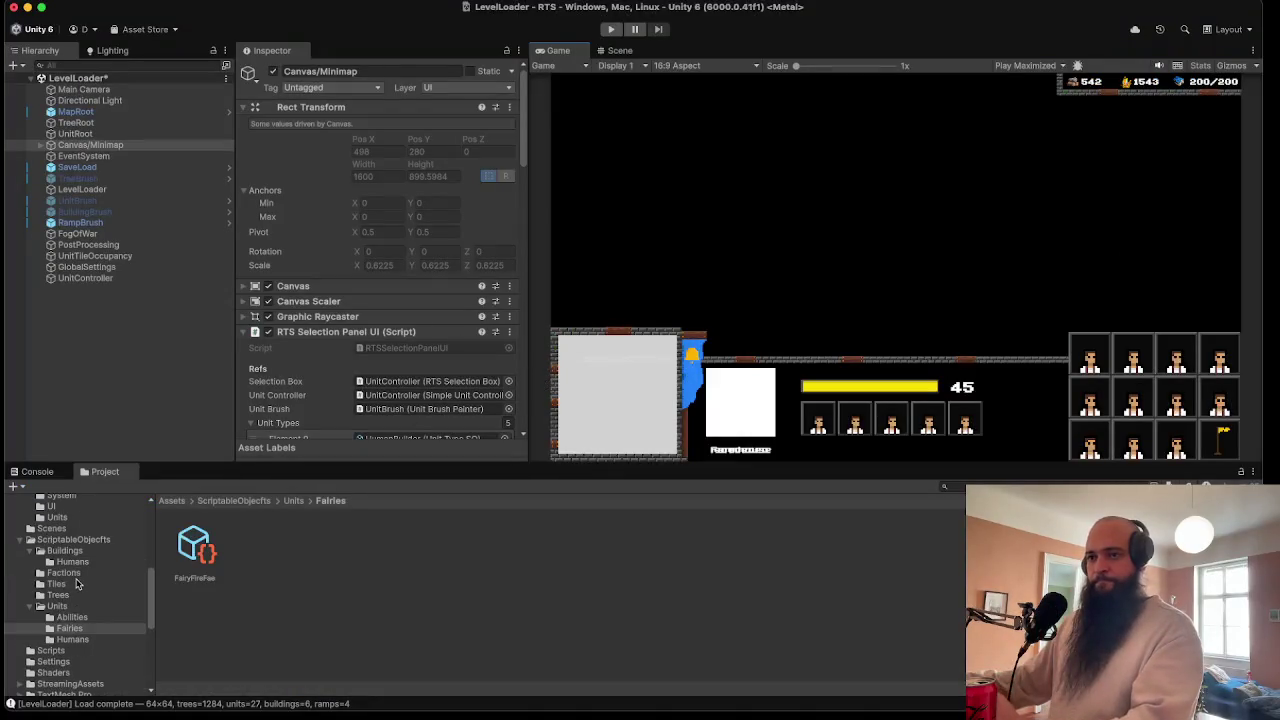
left_click(74, 561)
scroll(95, 600, "up", 3)
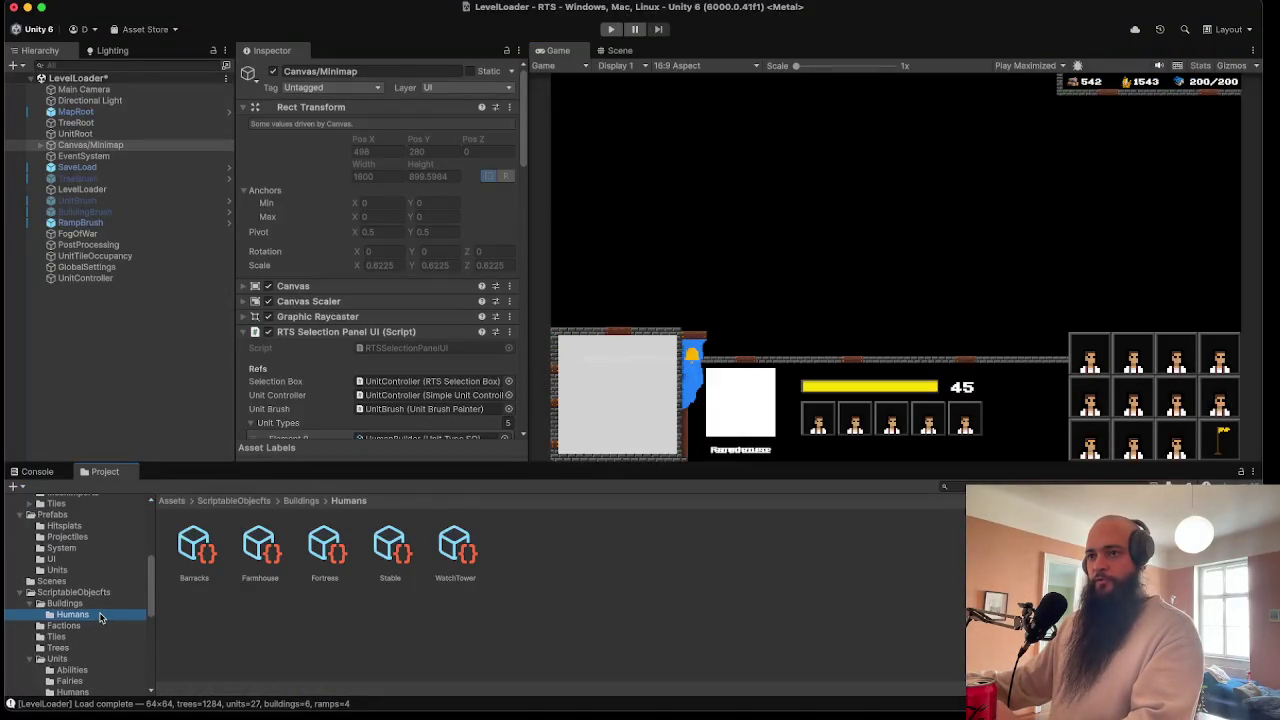
scroll(98, 616, "up", 5)
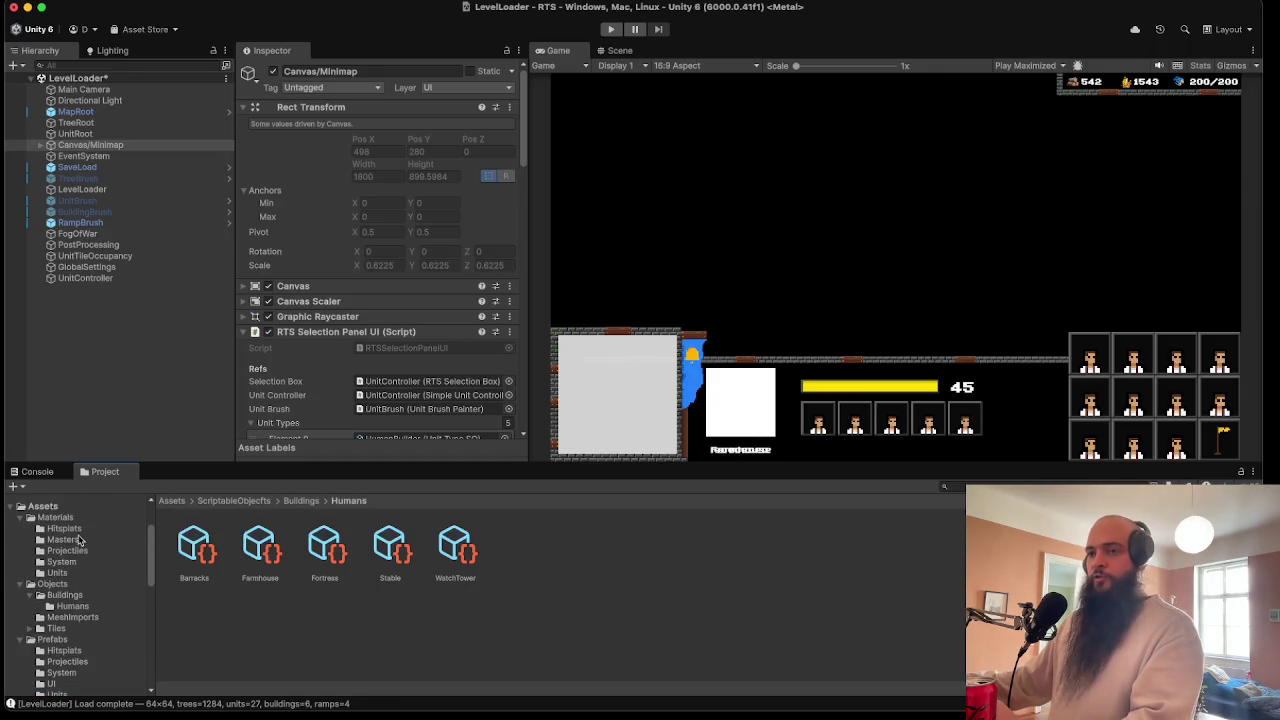
left_click(68, 551)
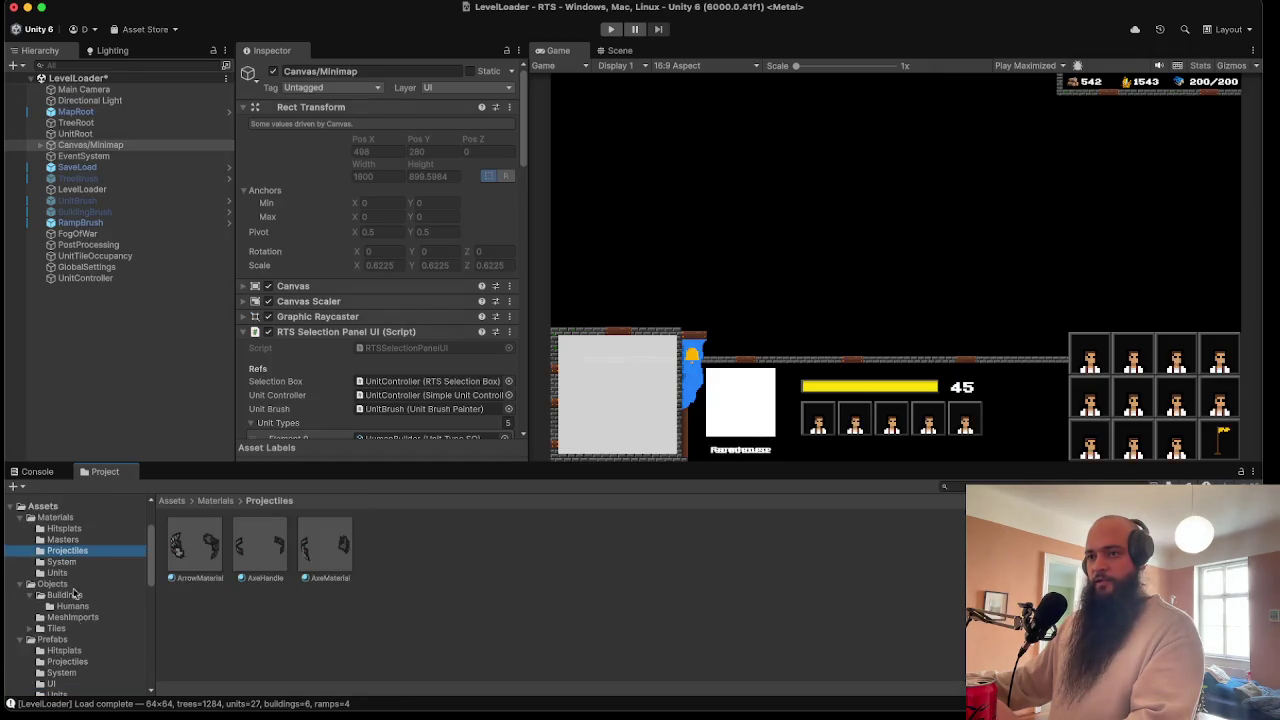
scroll(84, 633, "down", 2)
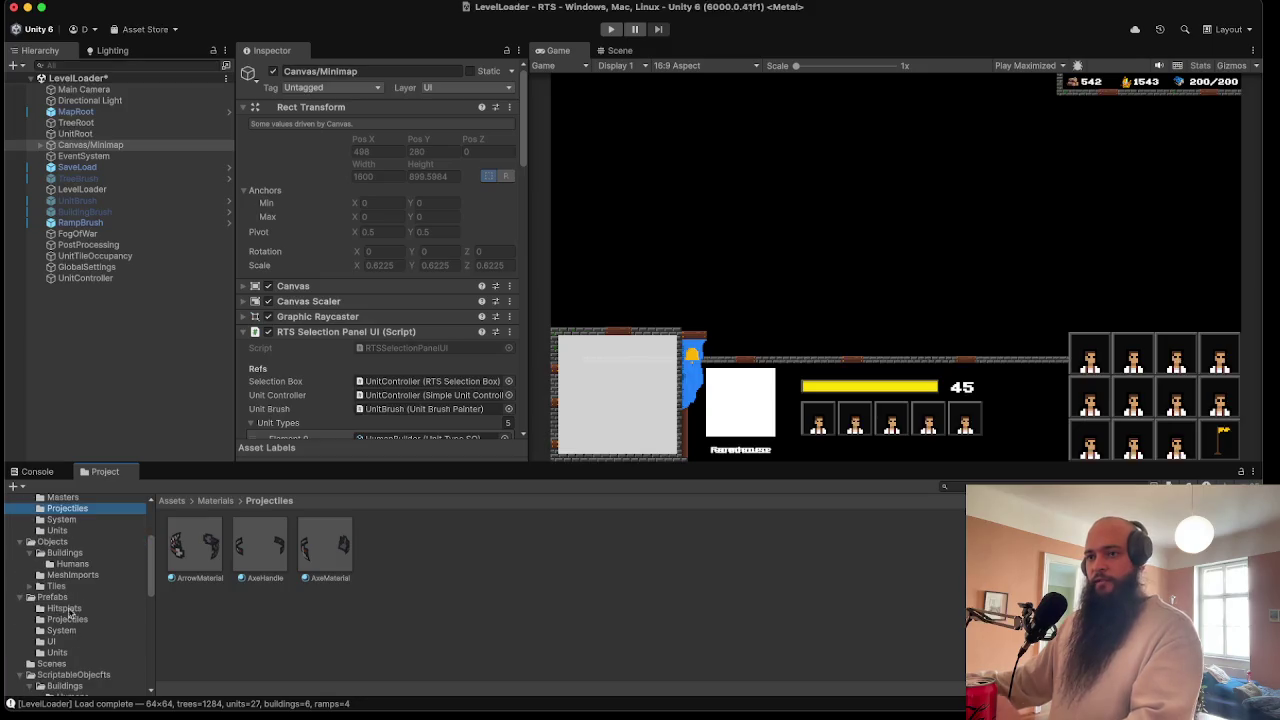
scroll(69, 613, "up", 3)
left_click(44, 530)
left_click(55, 541)
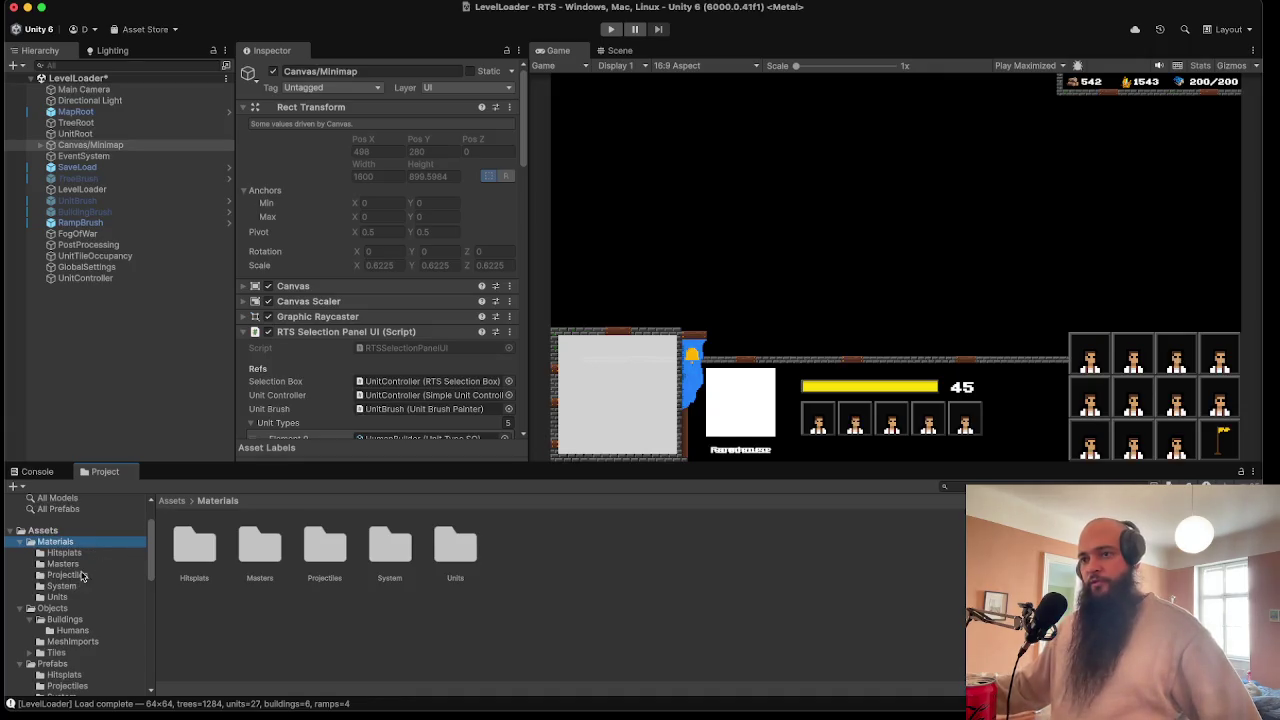
left_click(73, 598)
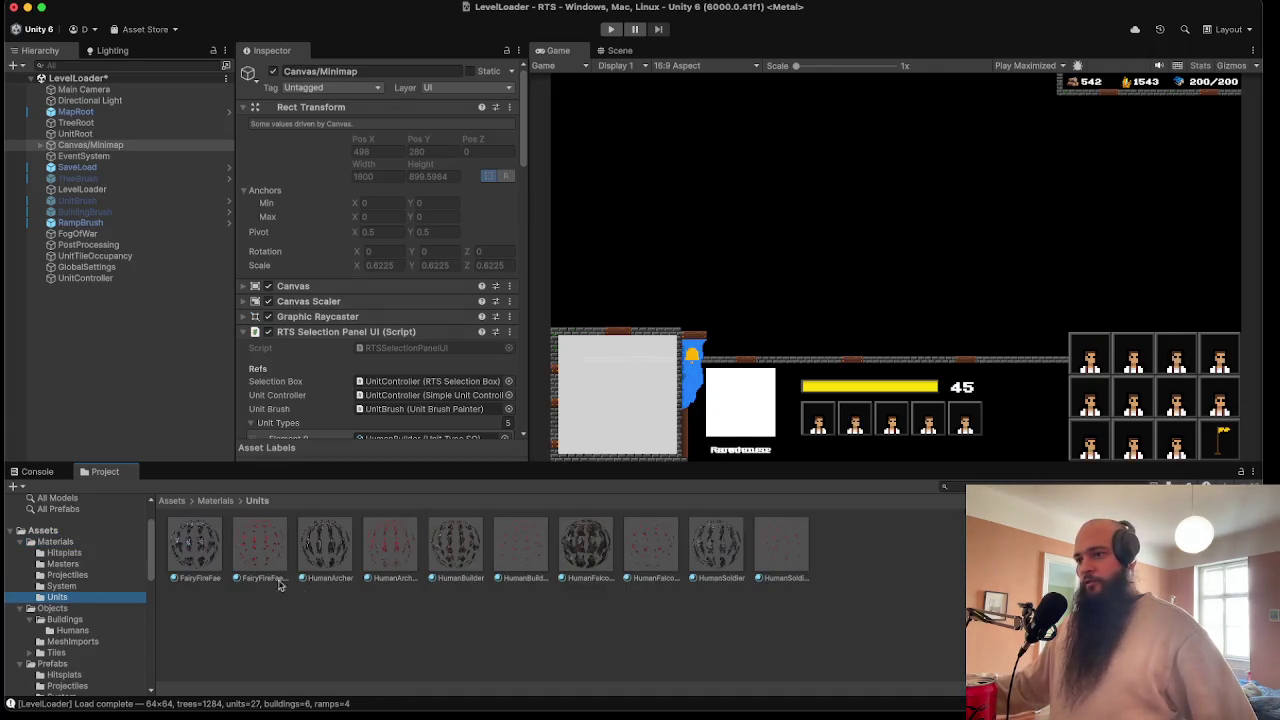
left_click(193, 547)
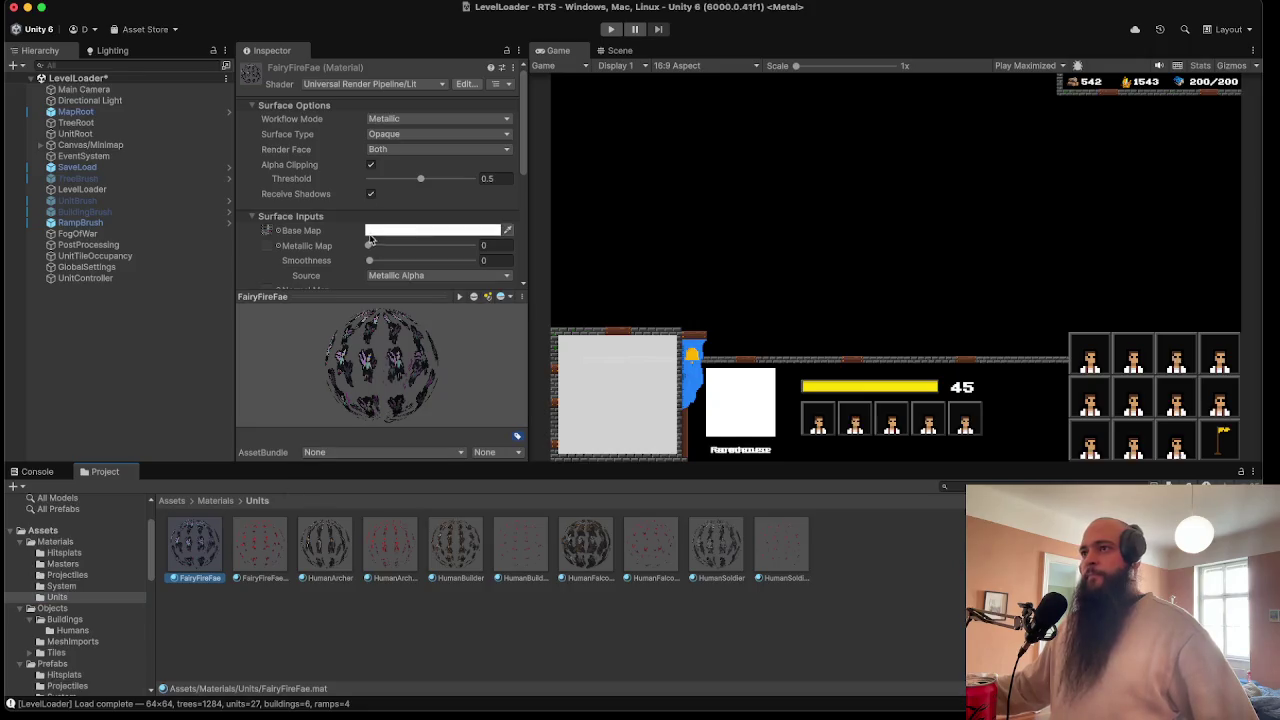
- Enable emission on FairyFireFae with the Fairy_FireFae texture map and white colour, then play
scroll(375, 235, "down", 5)
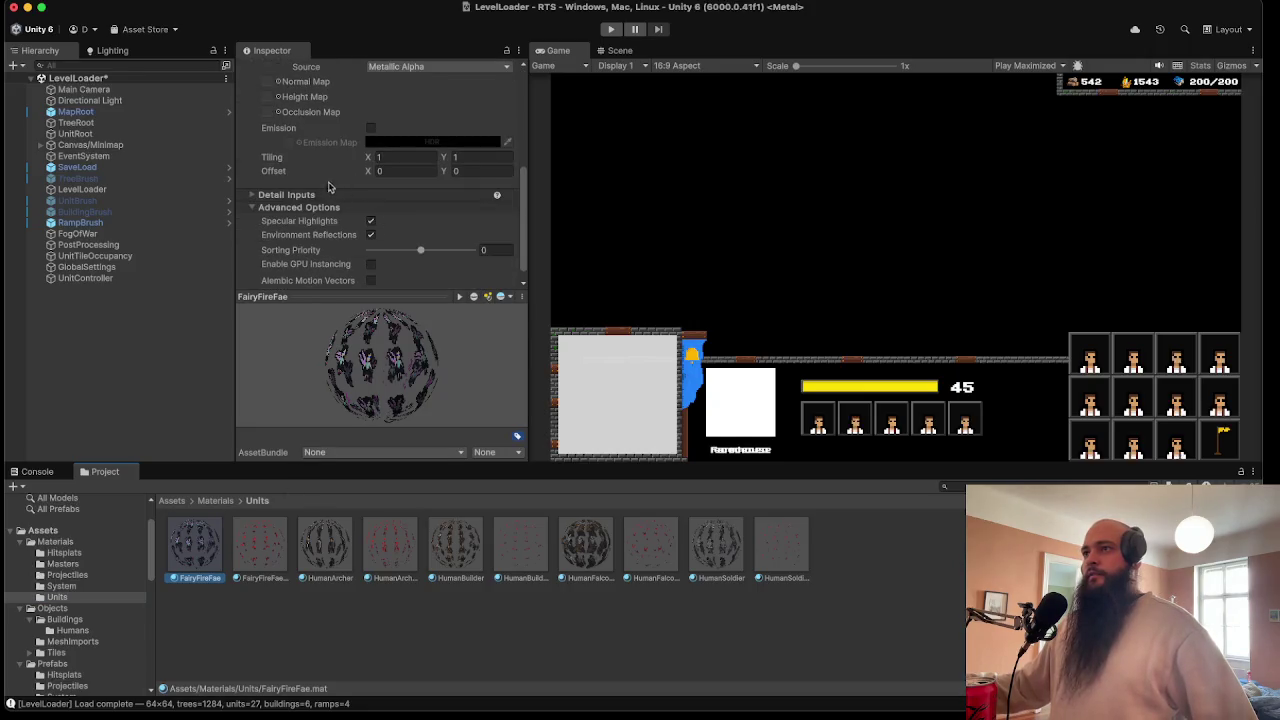
left_click(371, 128)
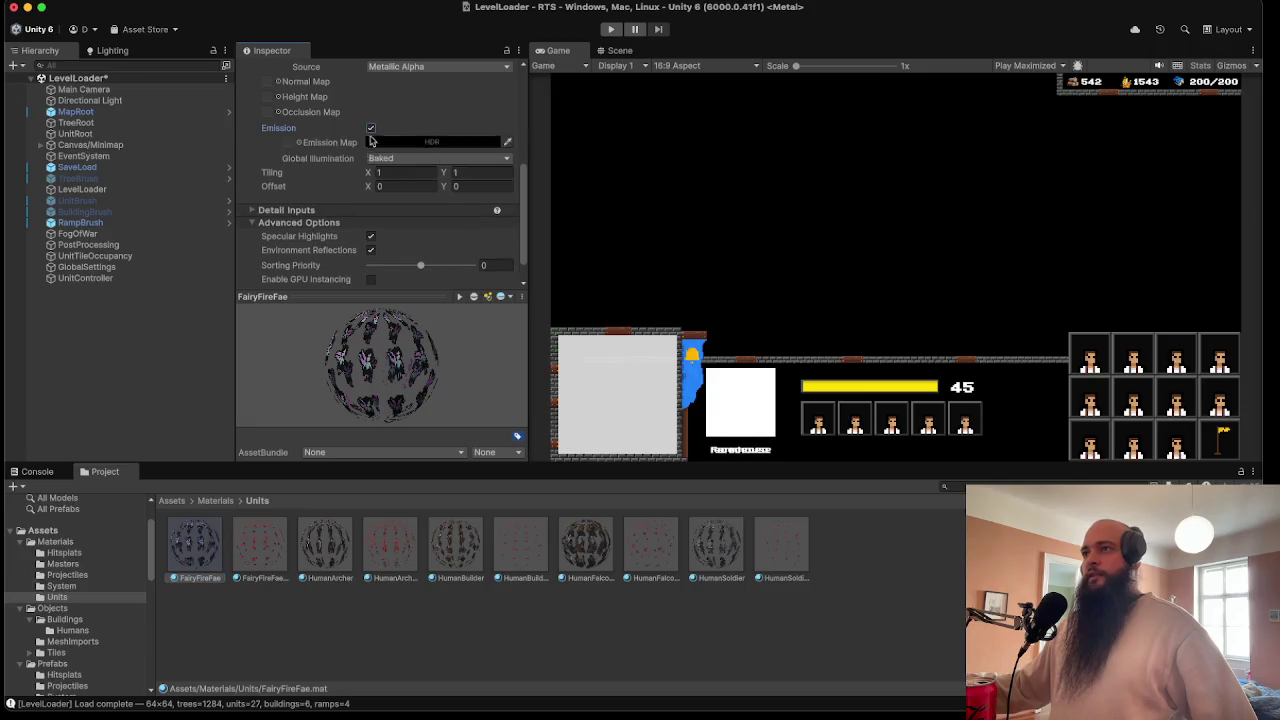
left_click(297, 145)
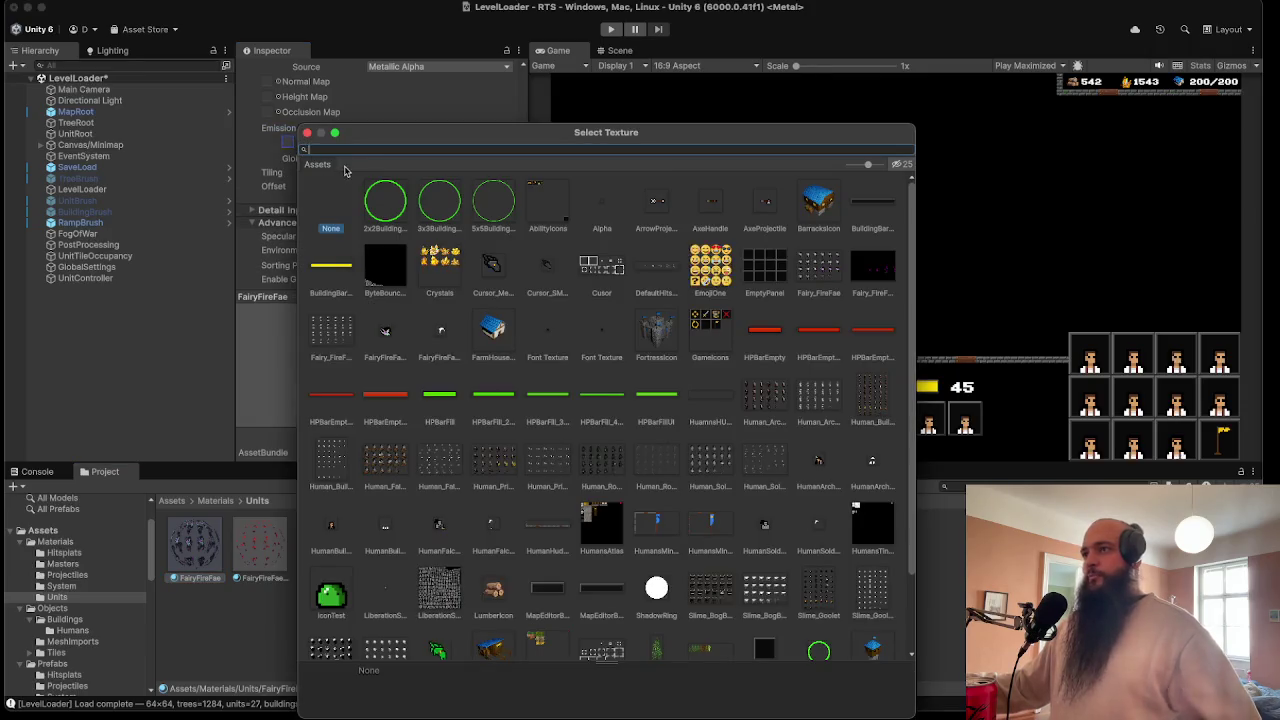
type("Emi")
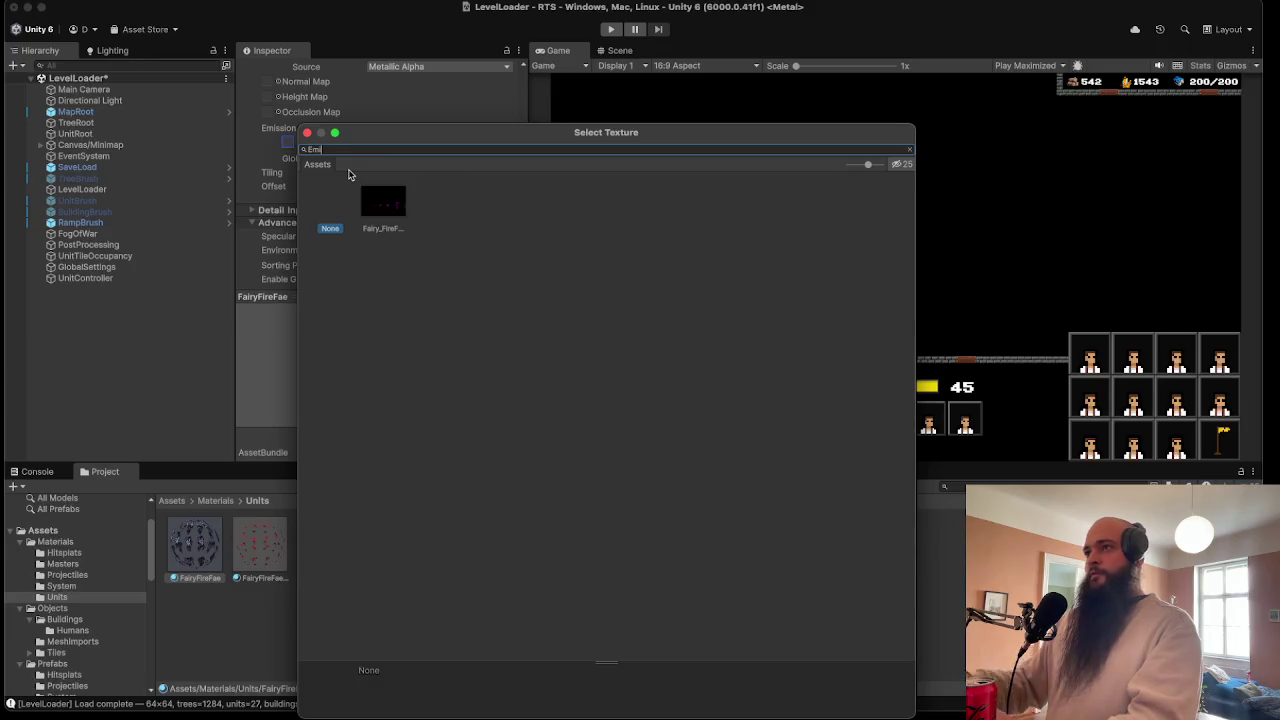
double_click(400, 205)
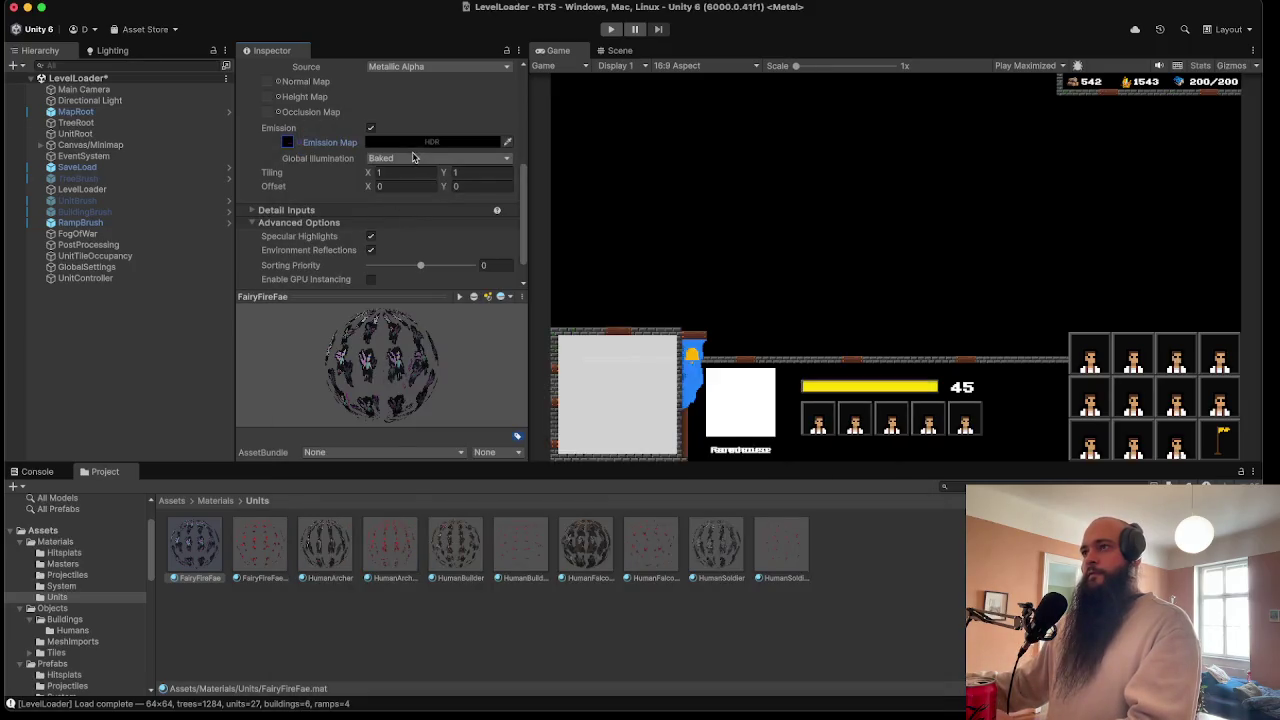
left_click(416, 144)
left_click_drag(465, 268, 440, 207)
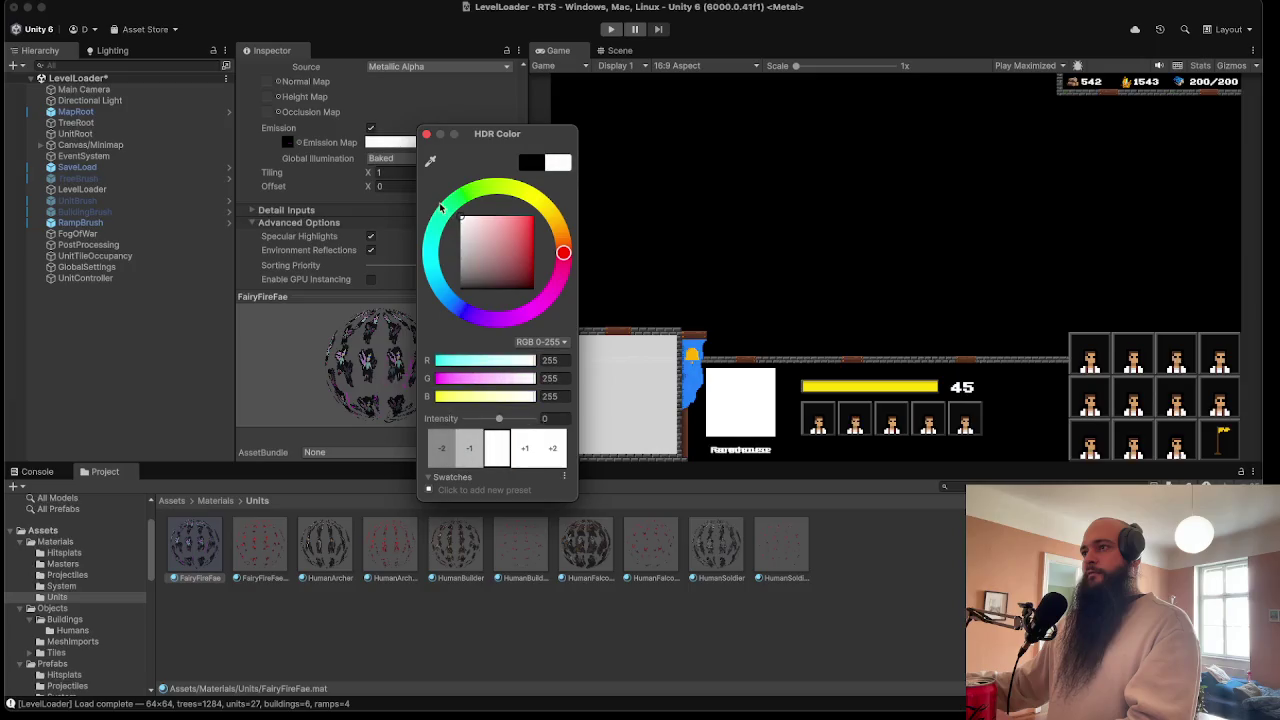
left_click(427, 136)
left_click(611, 29)
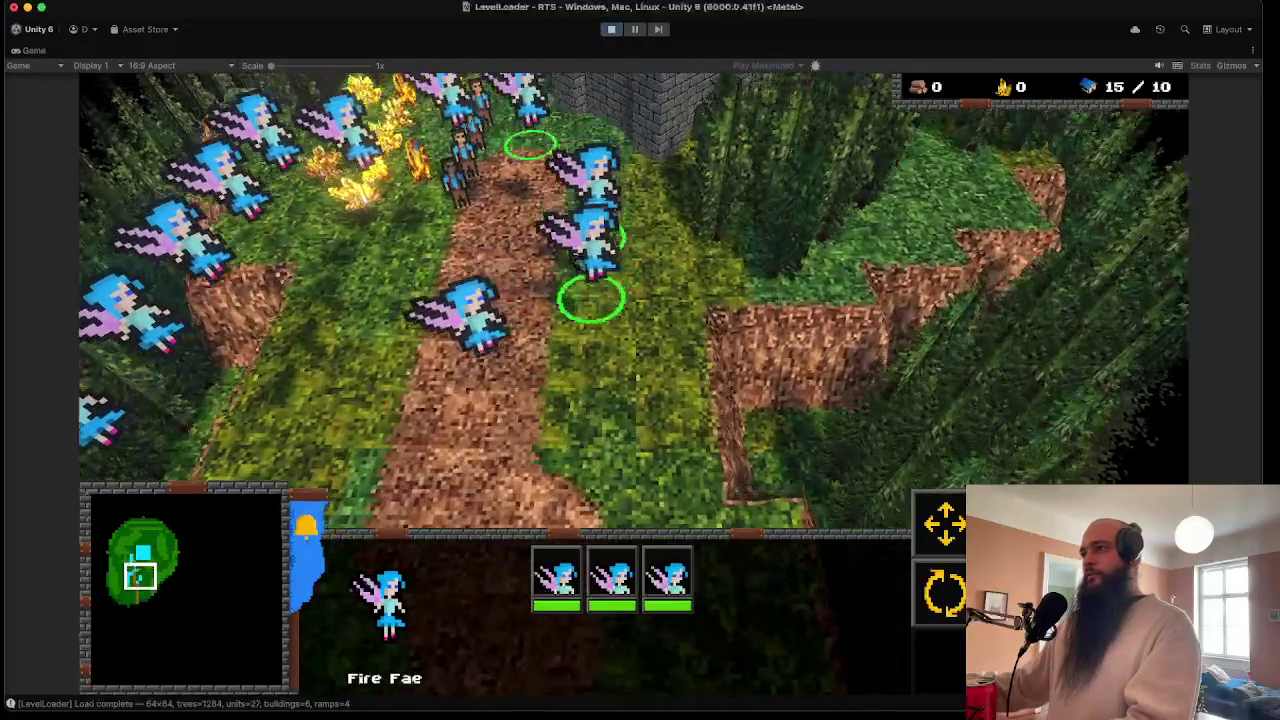
- Select a single Fire Fae unit, then exit Play mode back to the FairyFireFae material
left_click(592, 262)
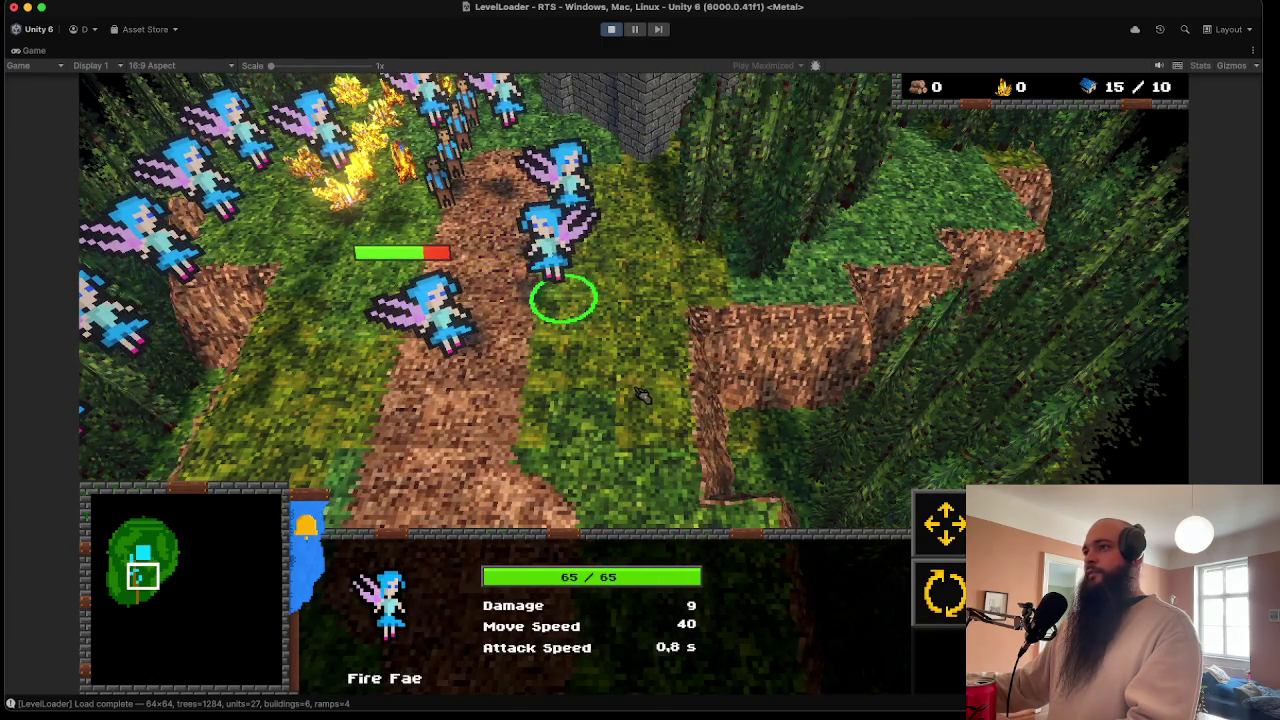
scroll(640, 395, "down", 2)
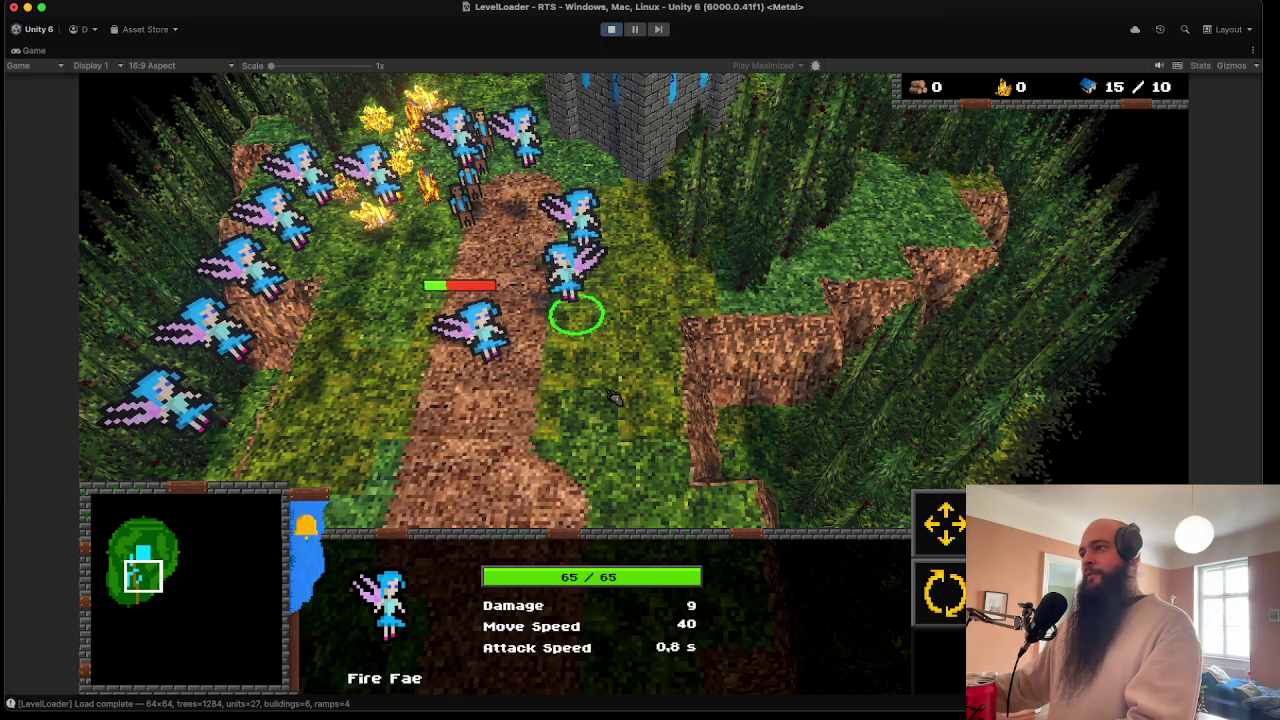
key("super+p")
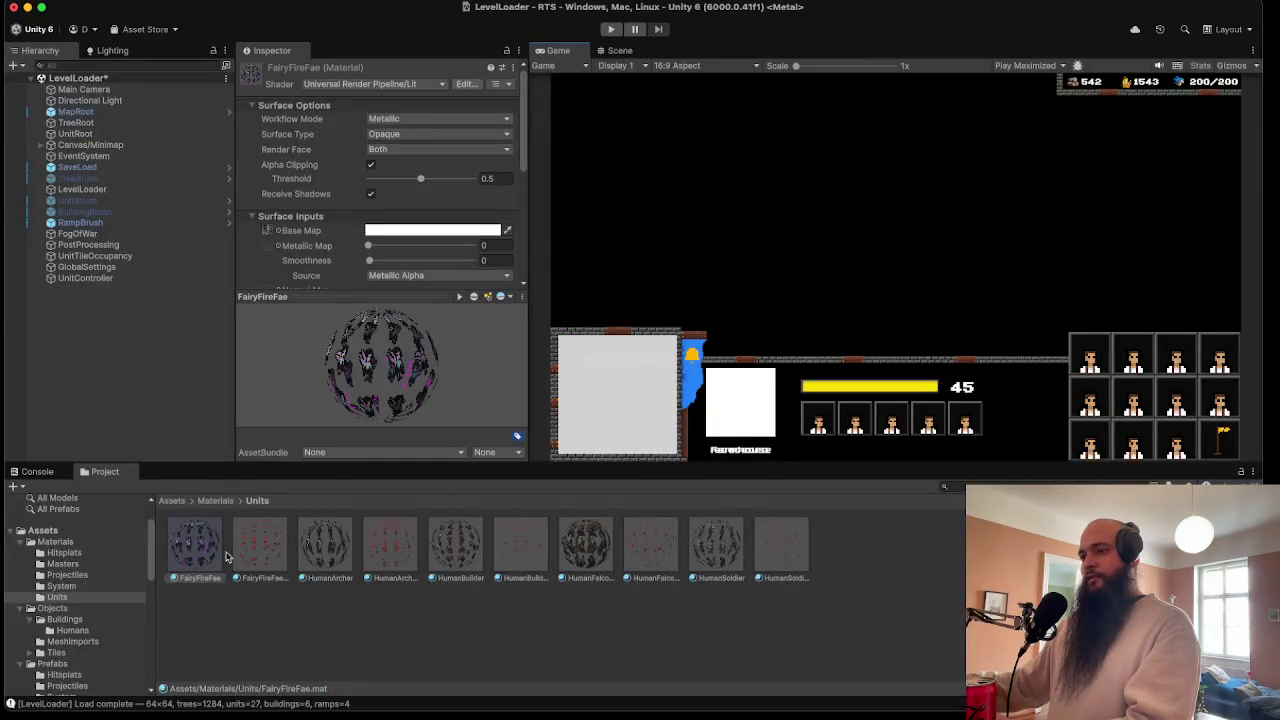
- Raise FairyFireFae's HDR emission intensity by +2 and relaunch the game
scroll(368, 253, "down", 3)
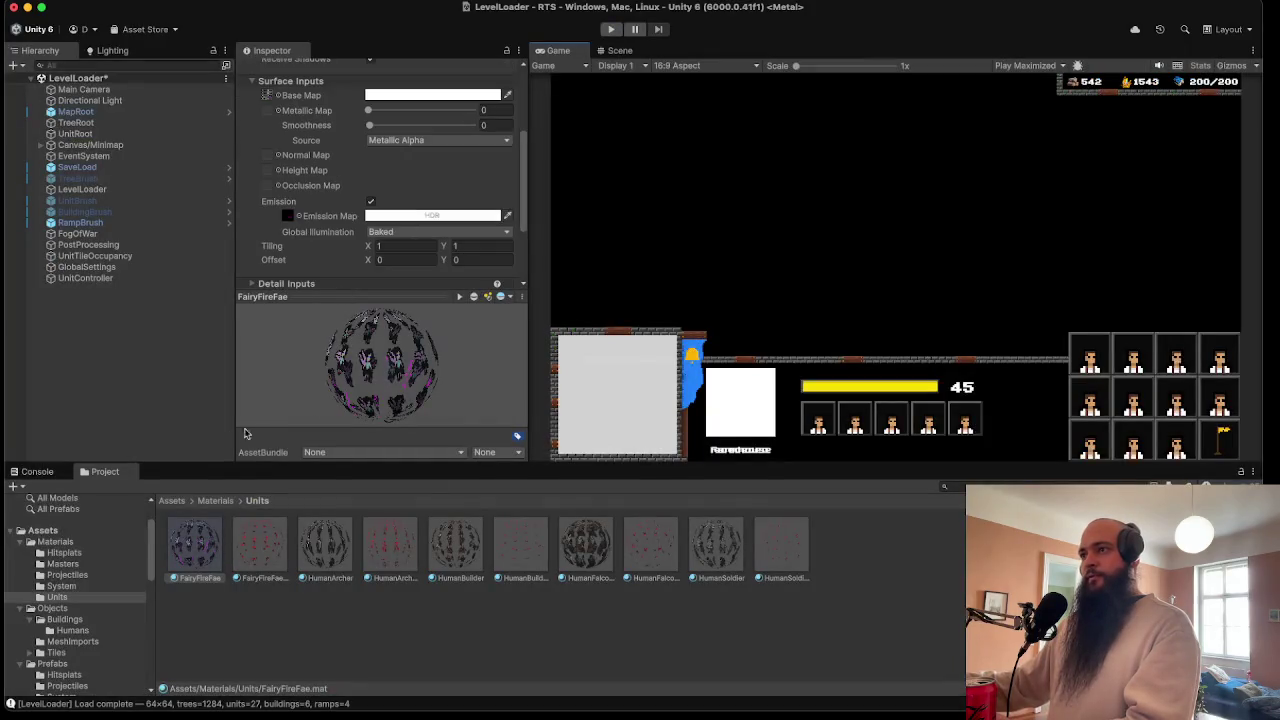
left_click(388, 217)
left_click(519, 521)
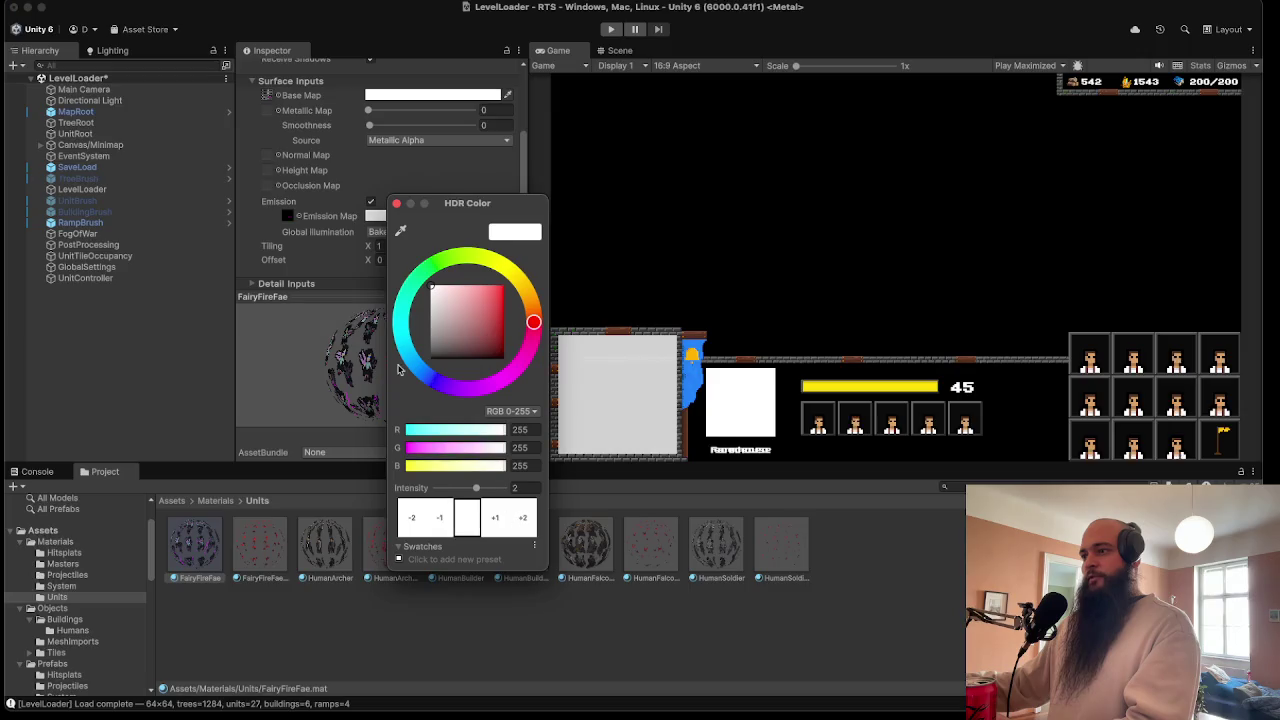
left_click(395, 205)
key("super+p")
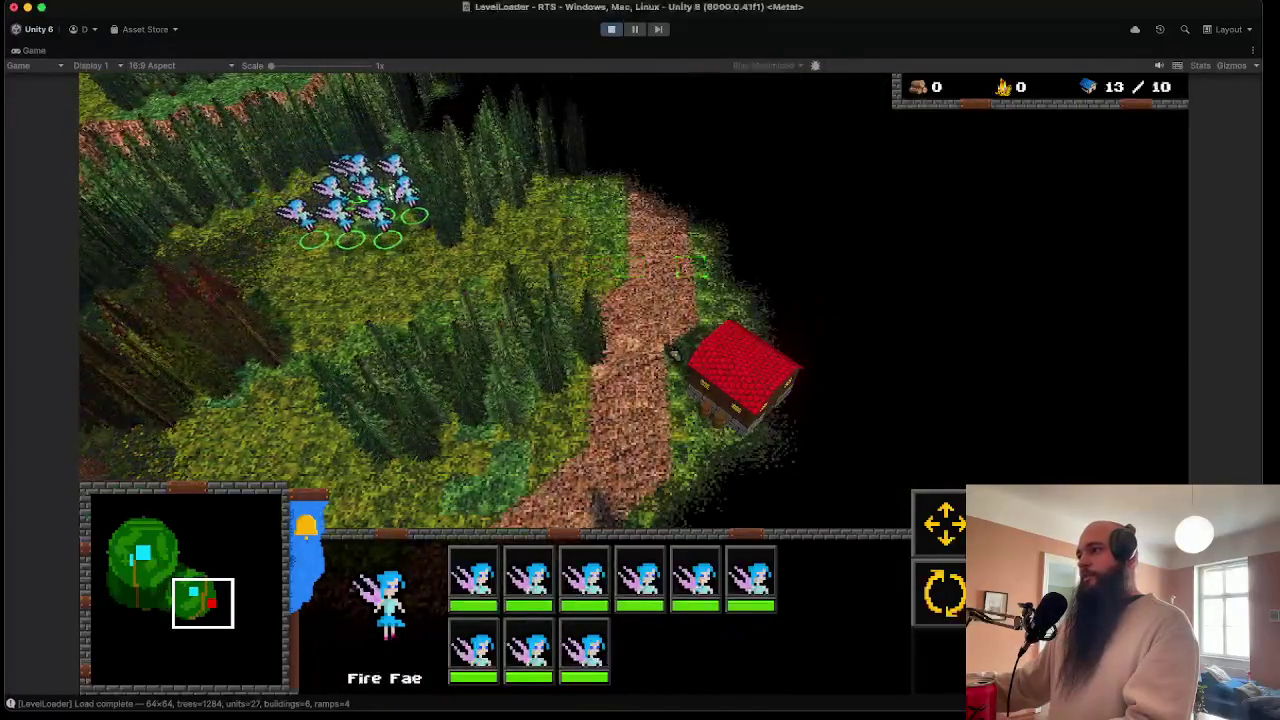
- Order the glowing Fae across the grass toward the enemy troops by the red house
right_click(370, 245)
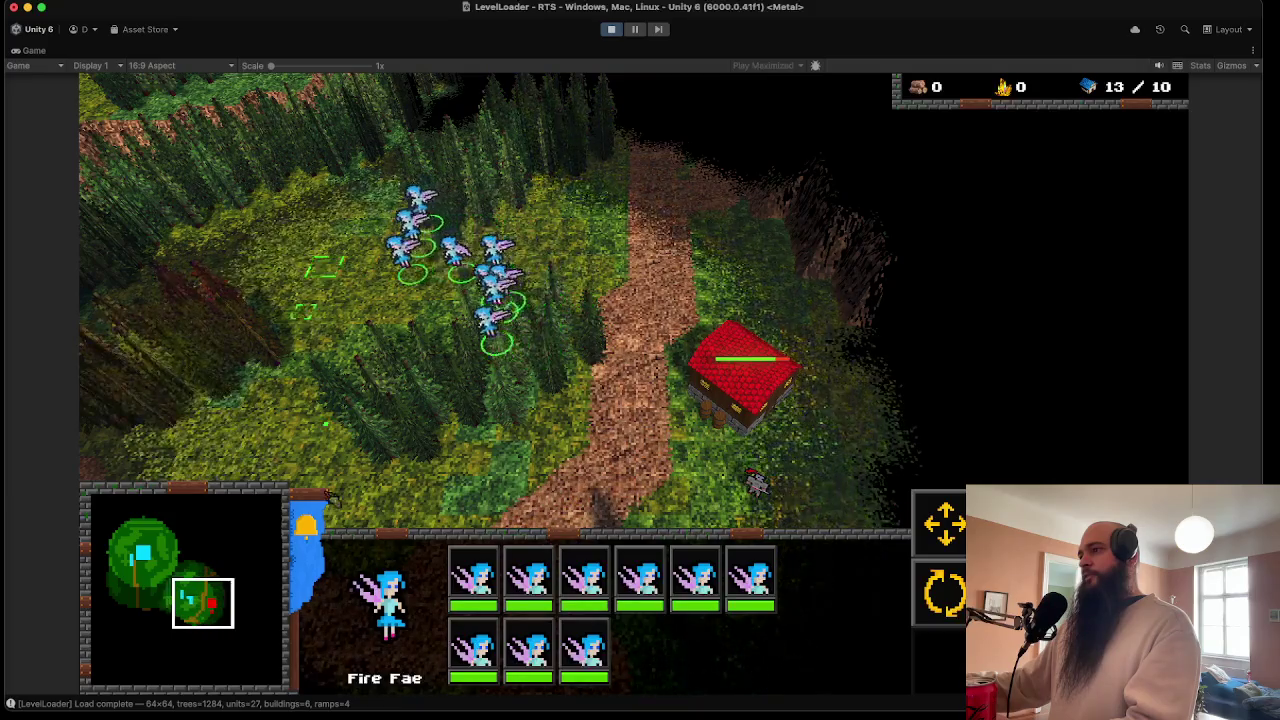
key("Down")
key("Right")
right_click(510, 300)
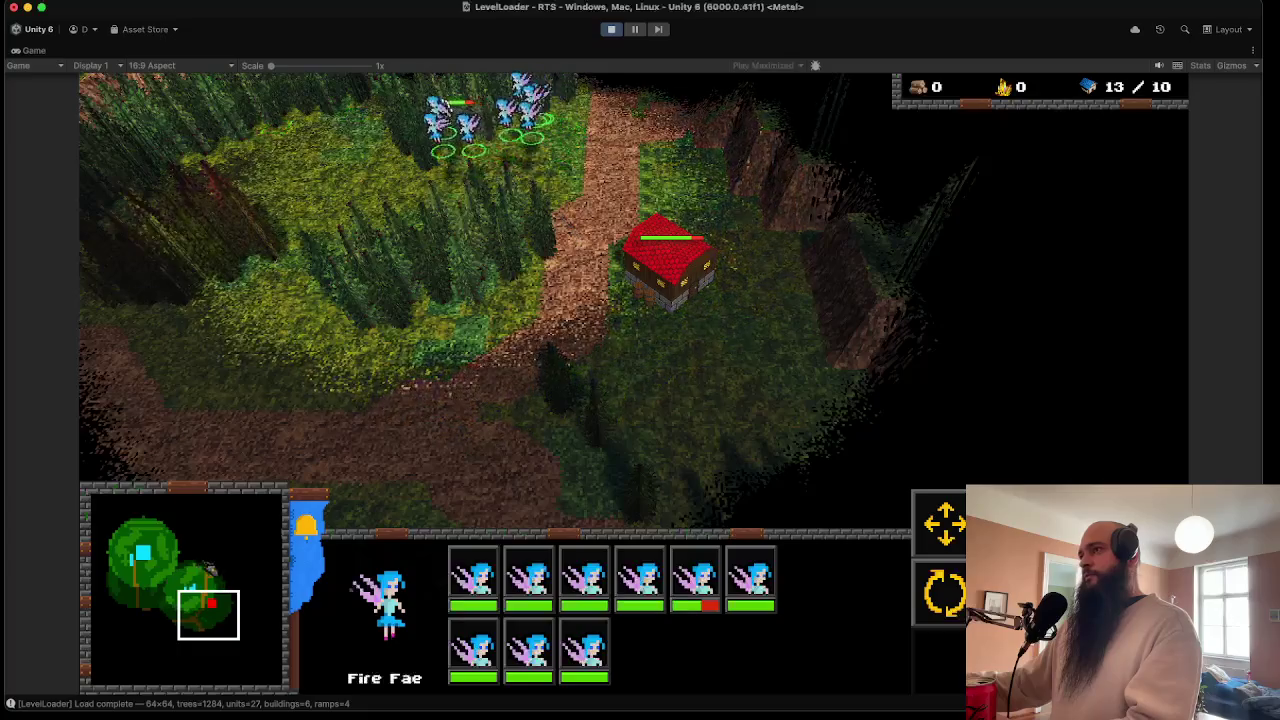
right_click(258, 352)
key("Down")
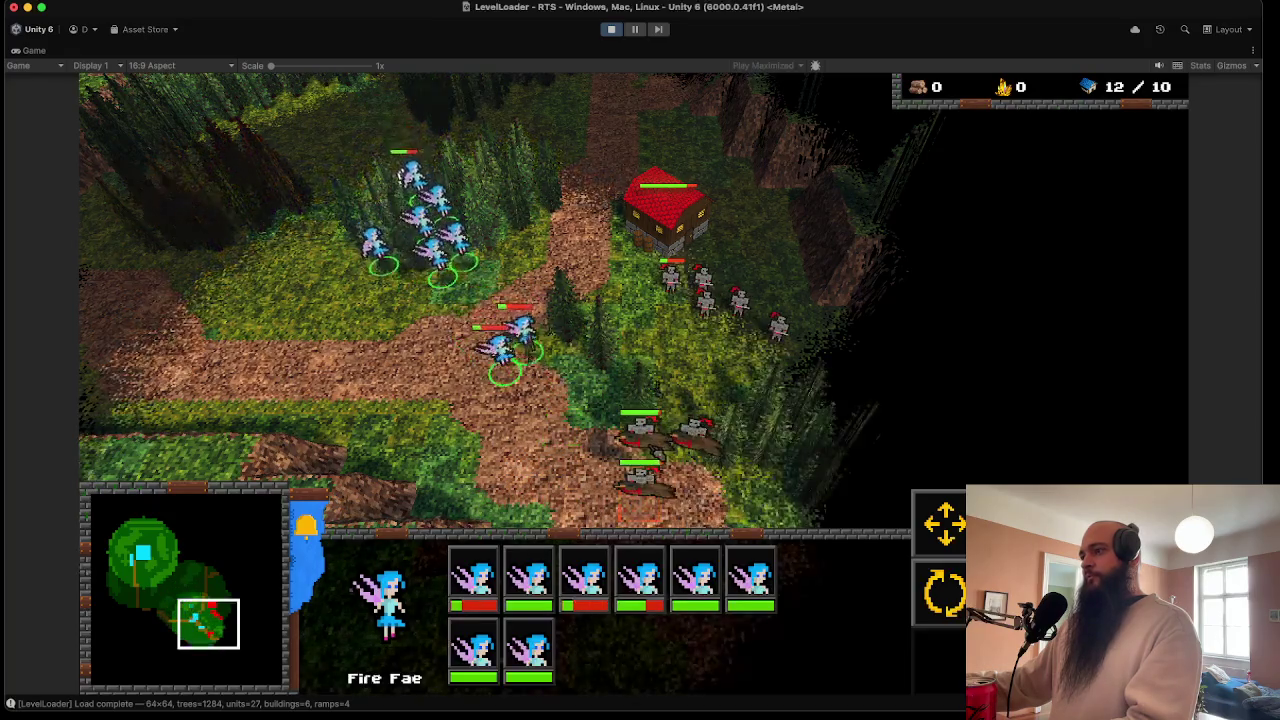
key("Down")
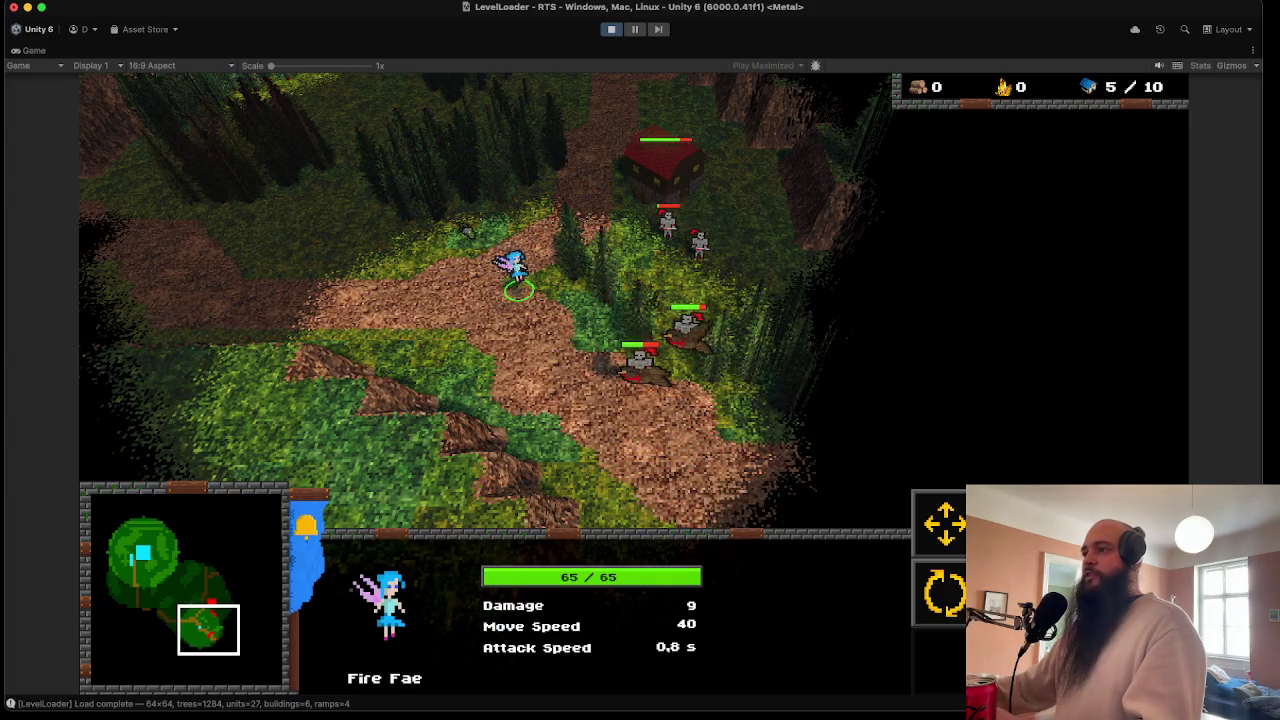
- Retreat the surviving Fae to the castle and stop the game, dismissing the Edit menu
right_click(405, 237)
key("Left")
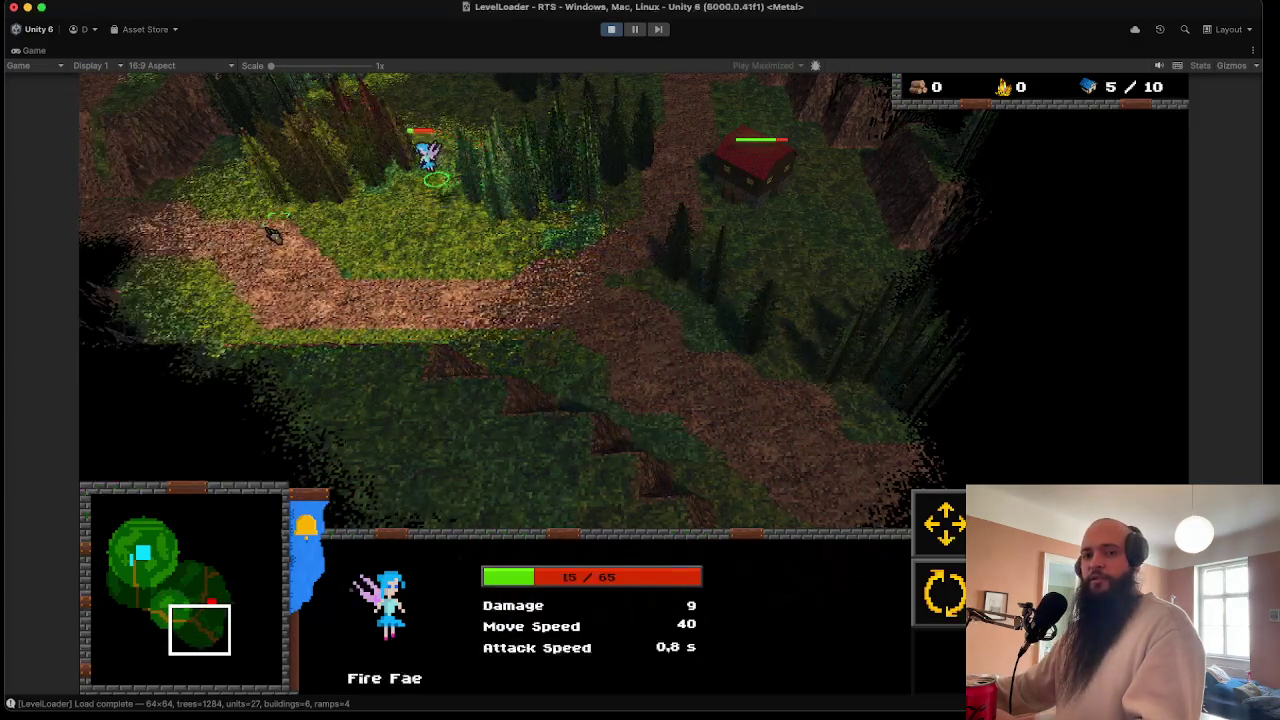
key("Left")
key("Up")
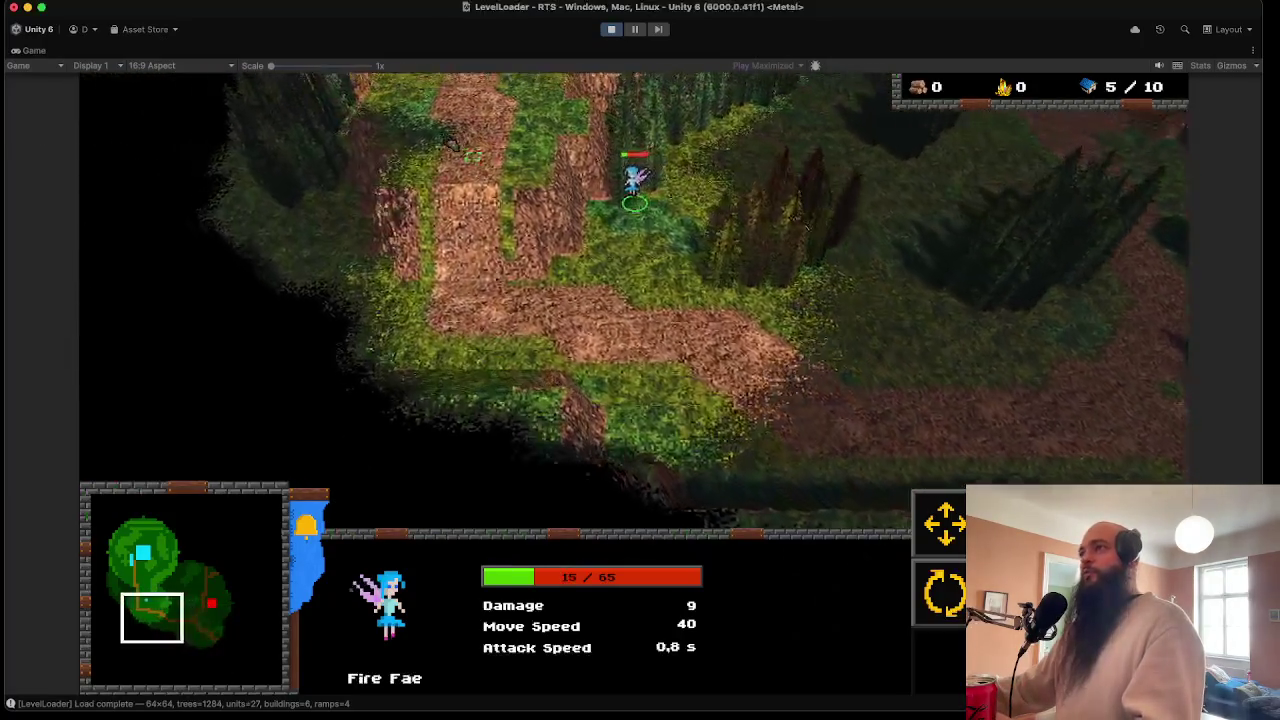
key("Up")
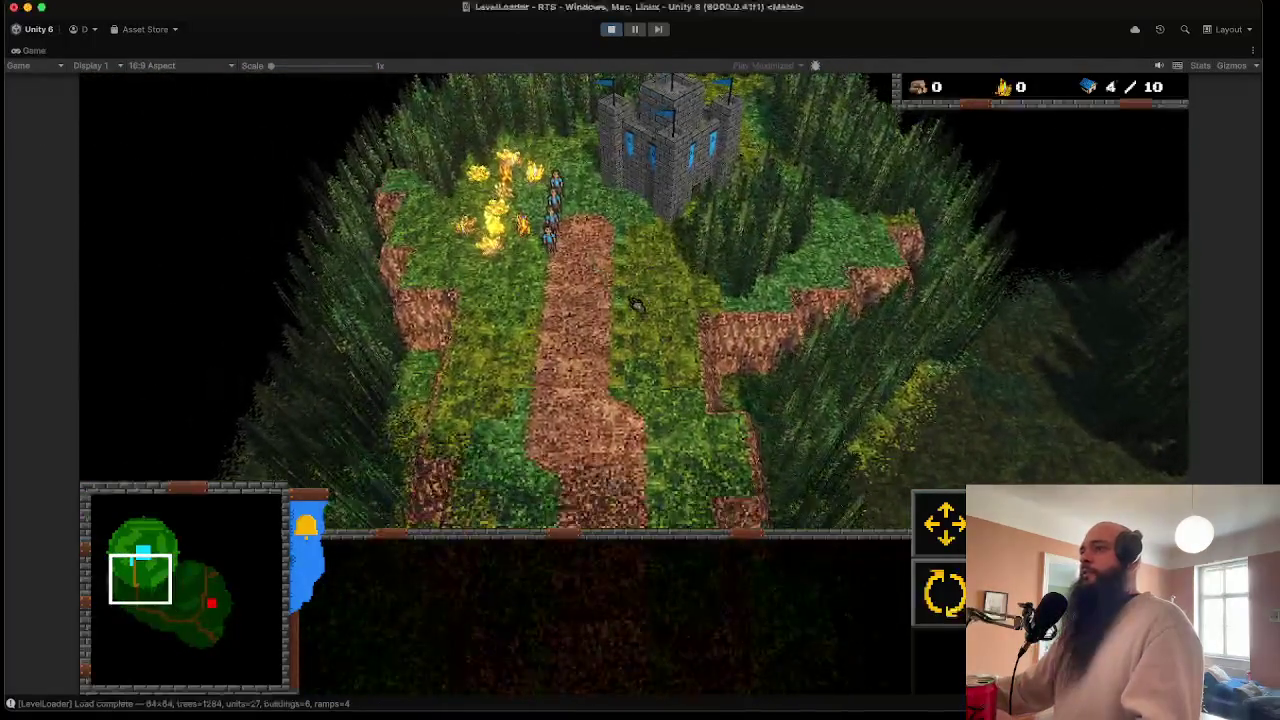
scroll(592, 351, "down", 5)
key("super+p")
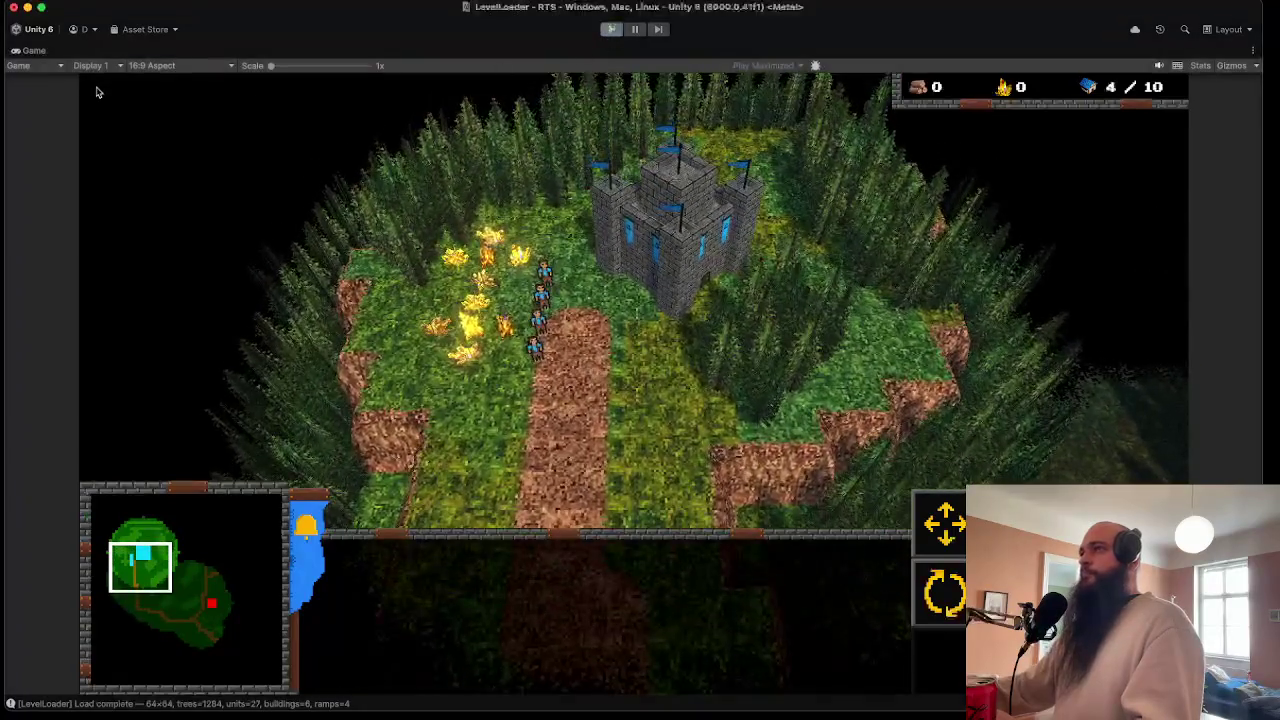
left_click(112, 3)
key("Escape")
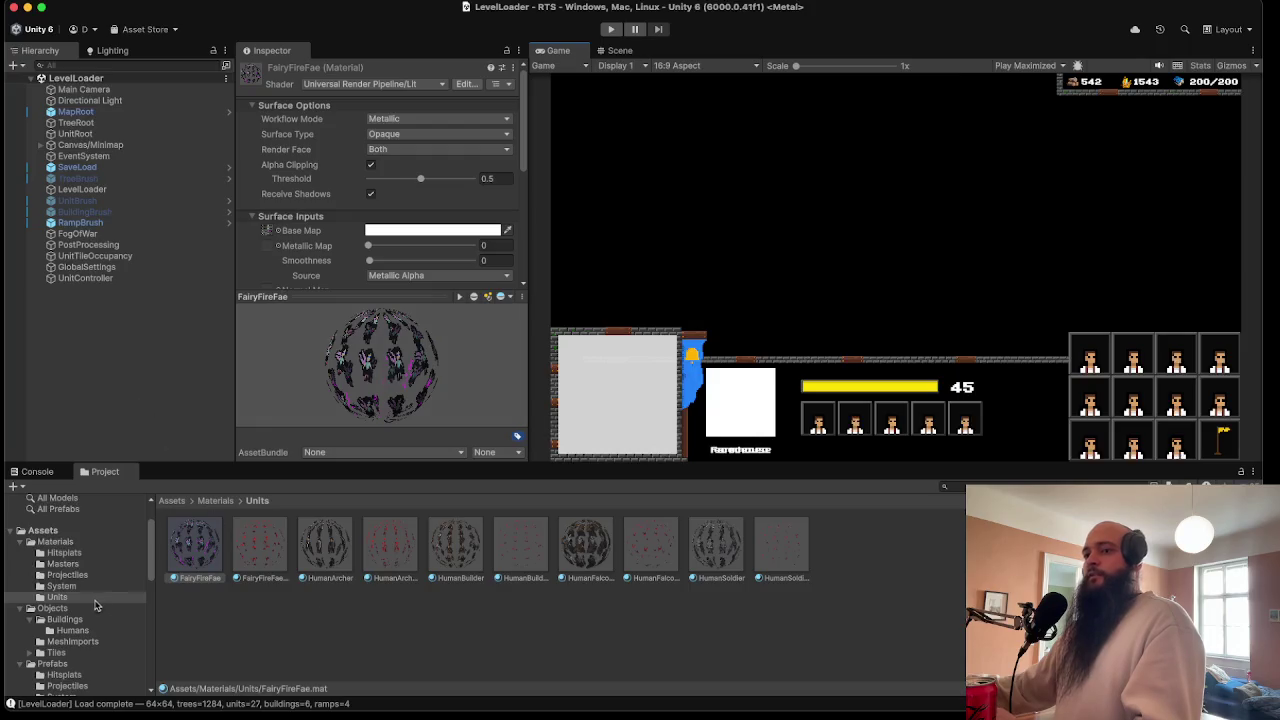
- Set FairyFireFae's Projectile Hit Splat to Hitsplat_Blood_0 and start the game
scroll(95, 605, "down", 3)
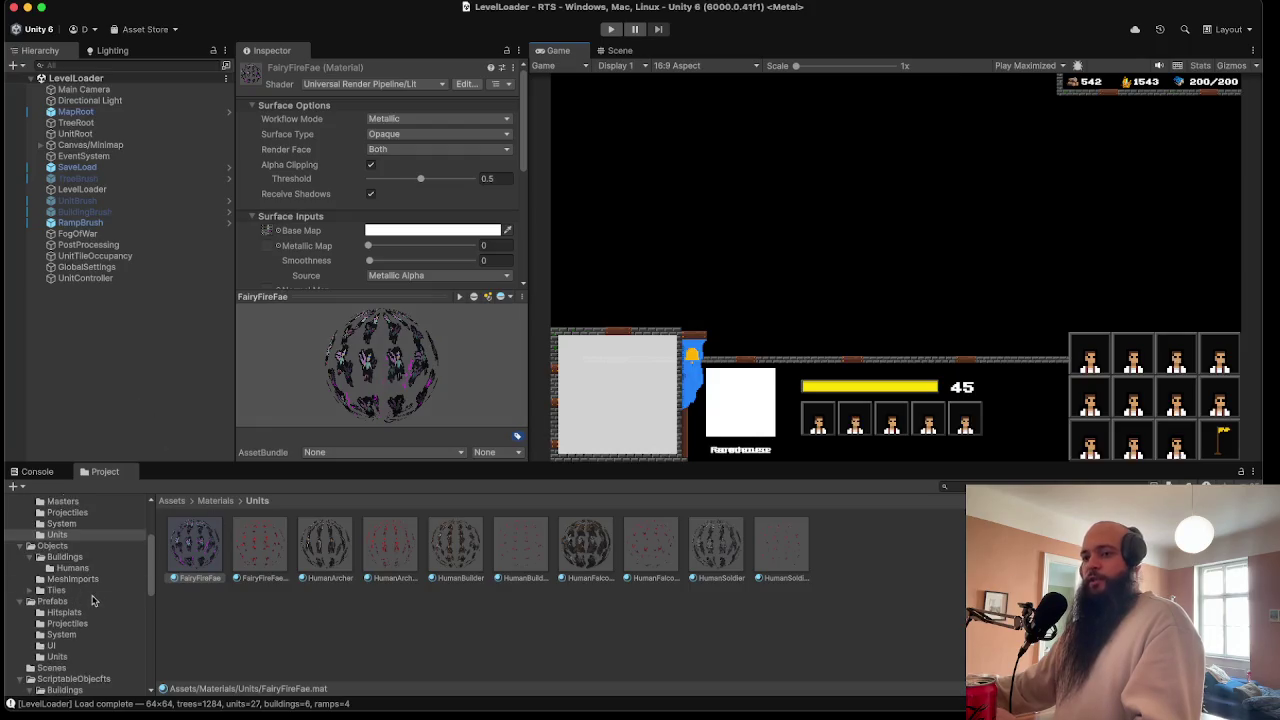
left_click(86, 660)
scroll(90, 670, "down", 6)
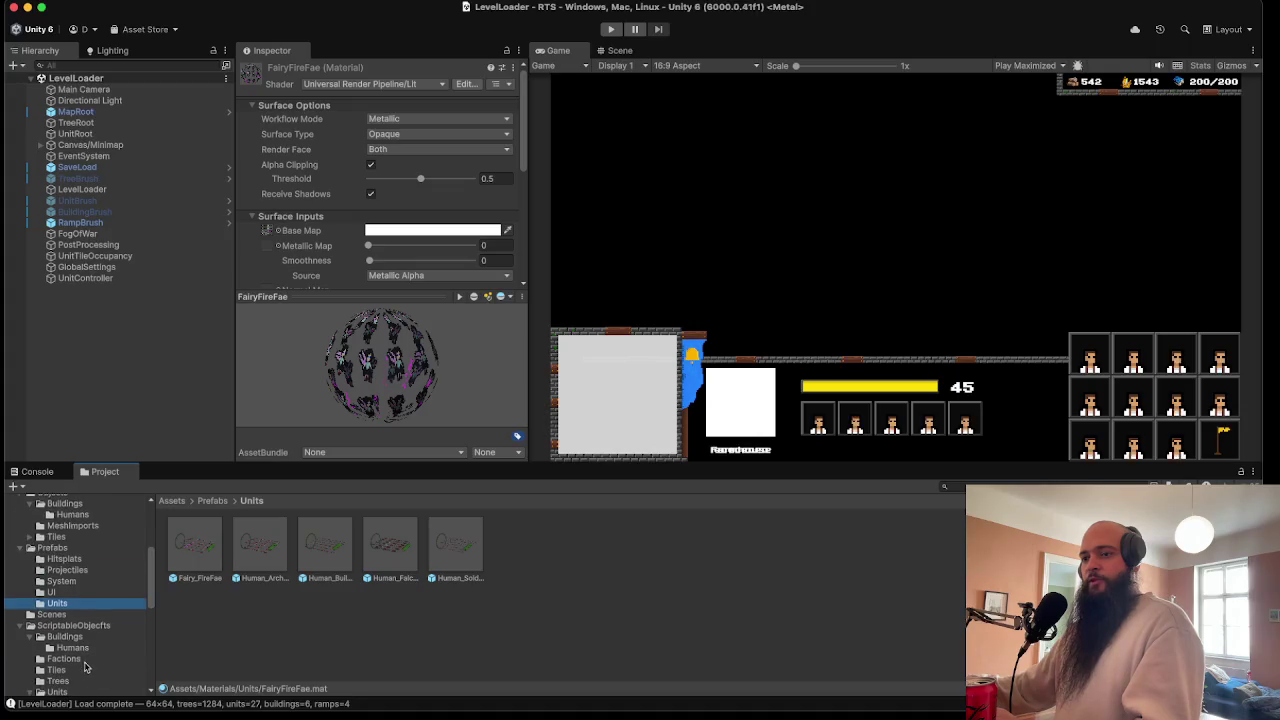
left_click(69, 625)
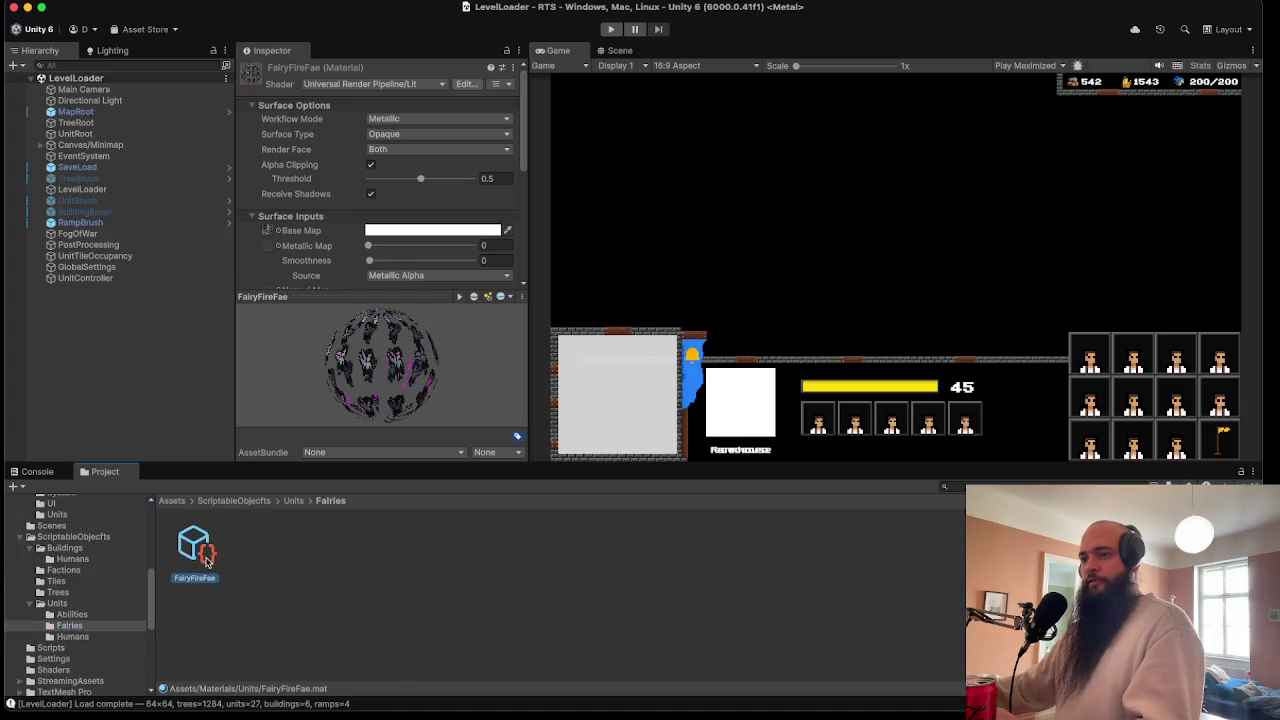
left_click(194, 545)
scroll(385, 368, "down", 5)
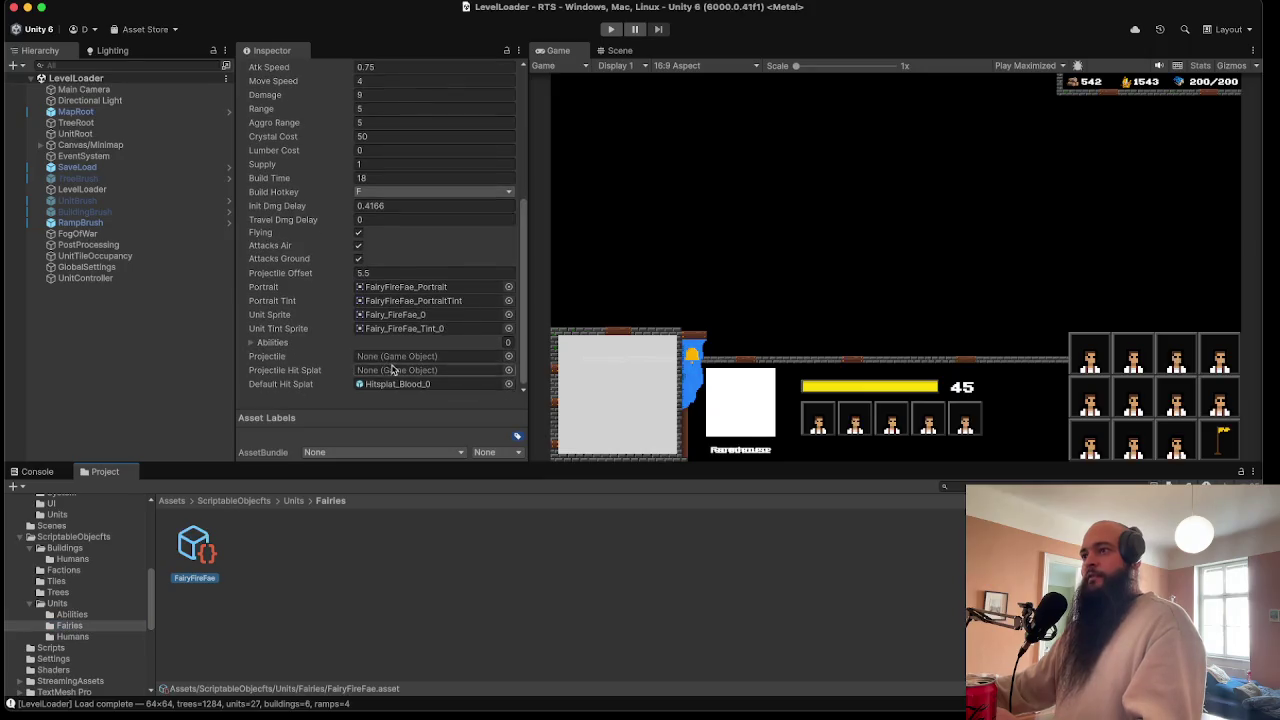
left_click(394, 386)
left_click_drag(194, 545, 400, 371)
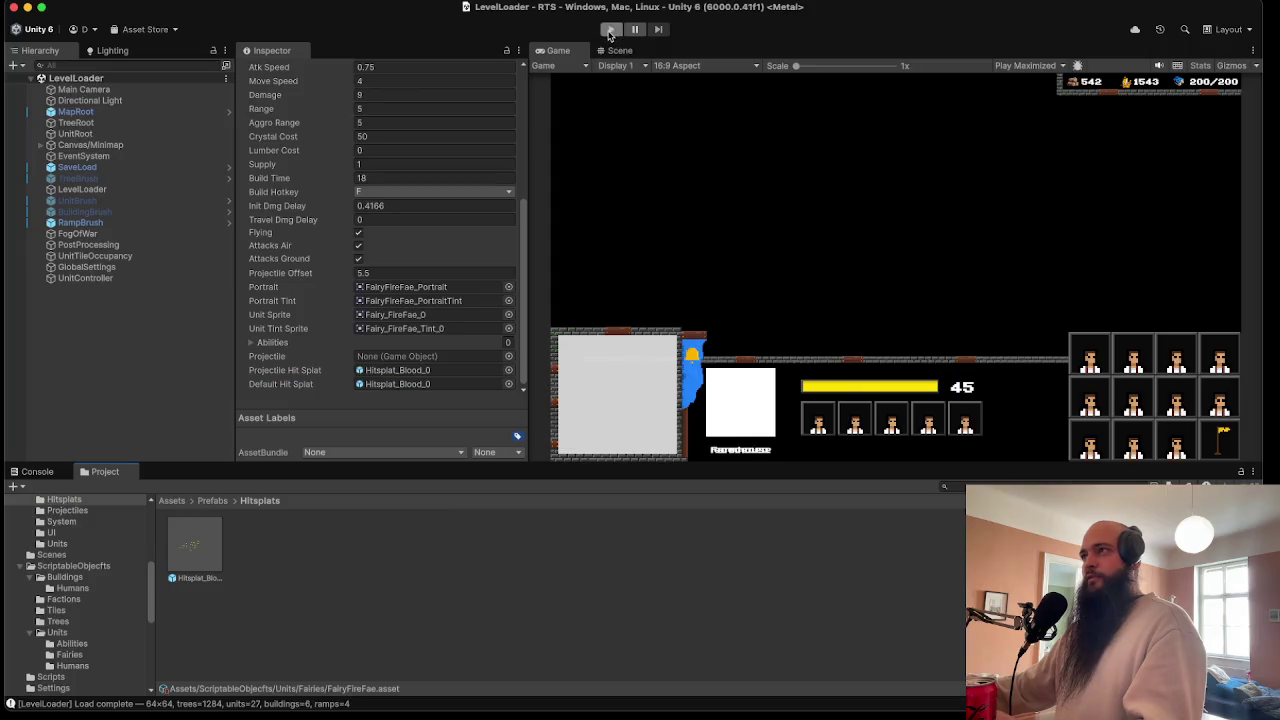
left_click(610, 30)
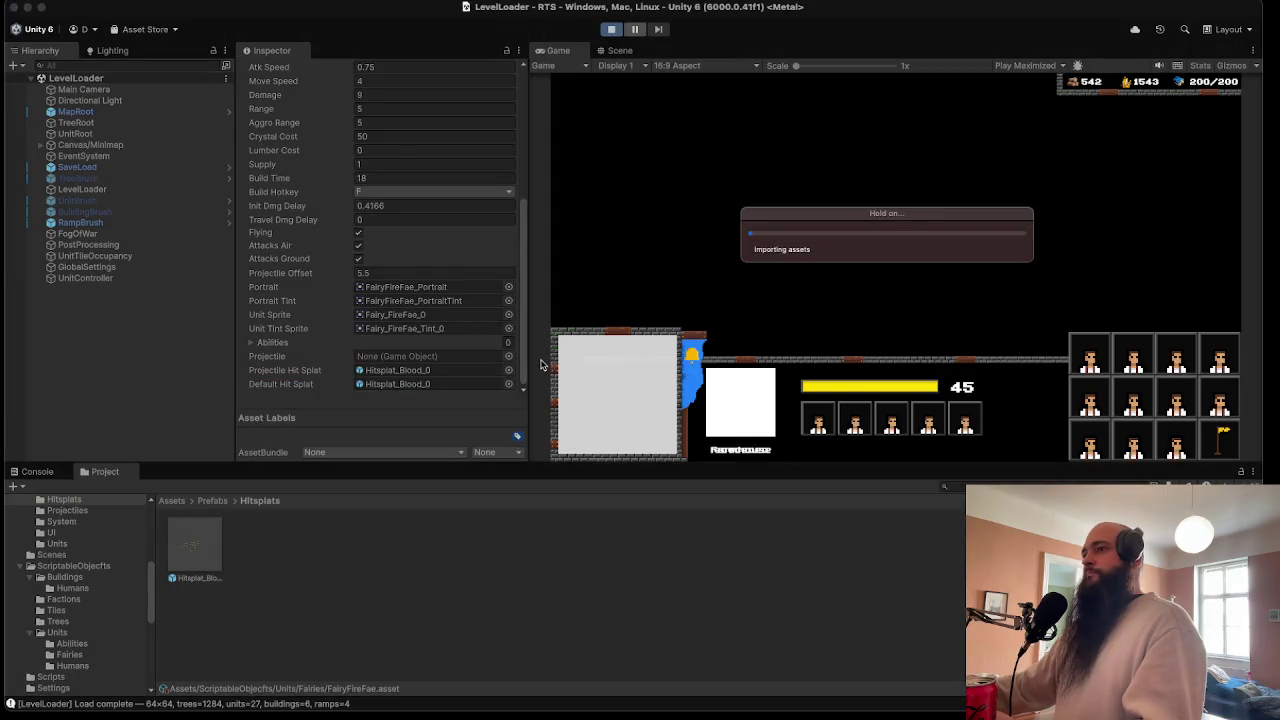